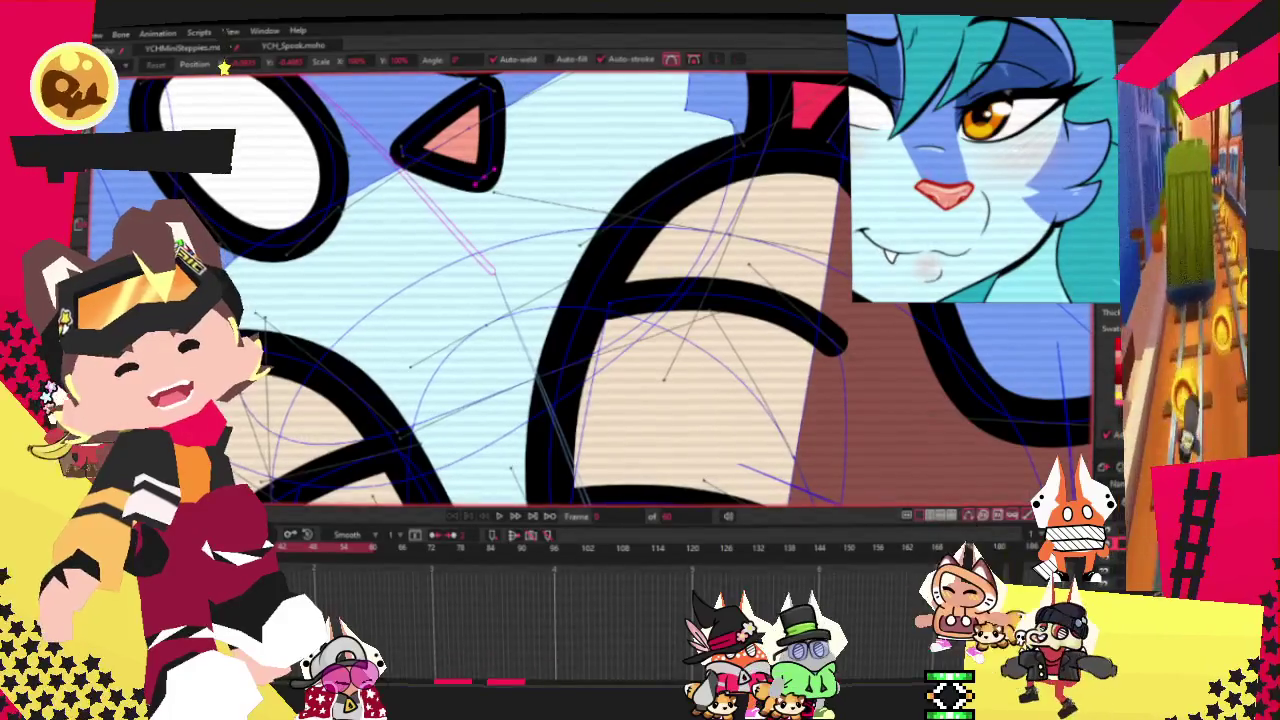
# Step: Nudge the blue cat's selected salmon nose triangle points slightly down and left
pyautogui.scroll(2, 486, 176)
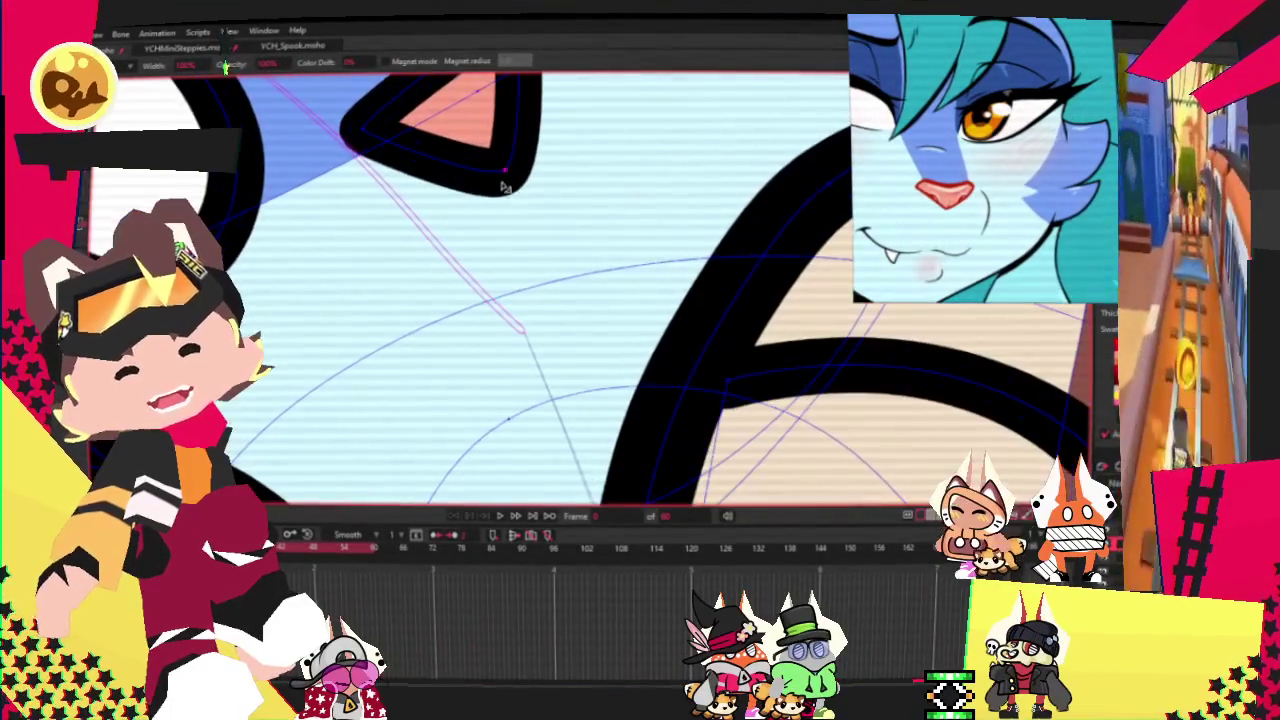
pyautogui.scroll(-2, 470, 174)
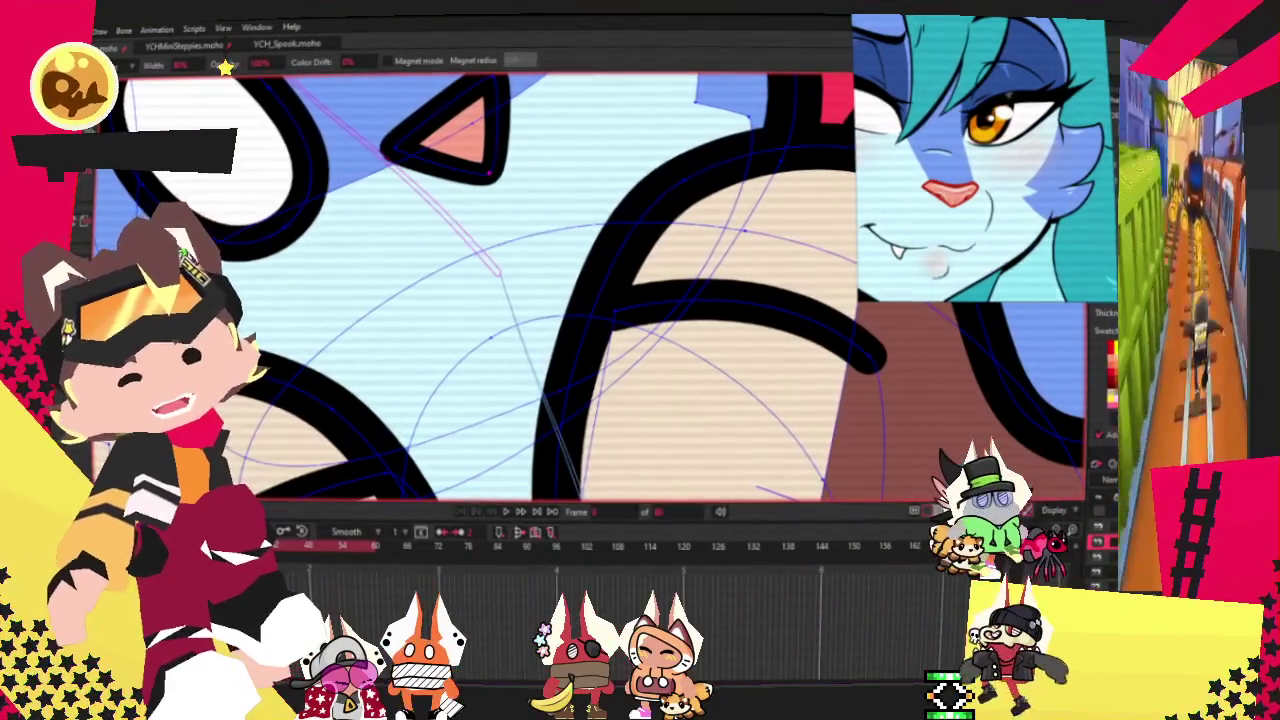
pyautogui.scroll(-3, 468, 302)
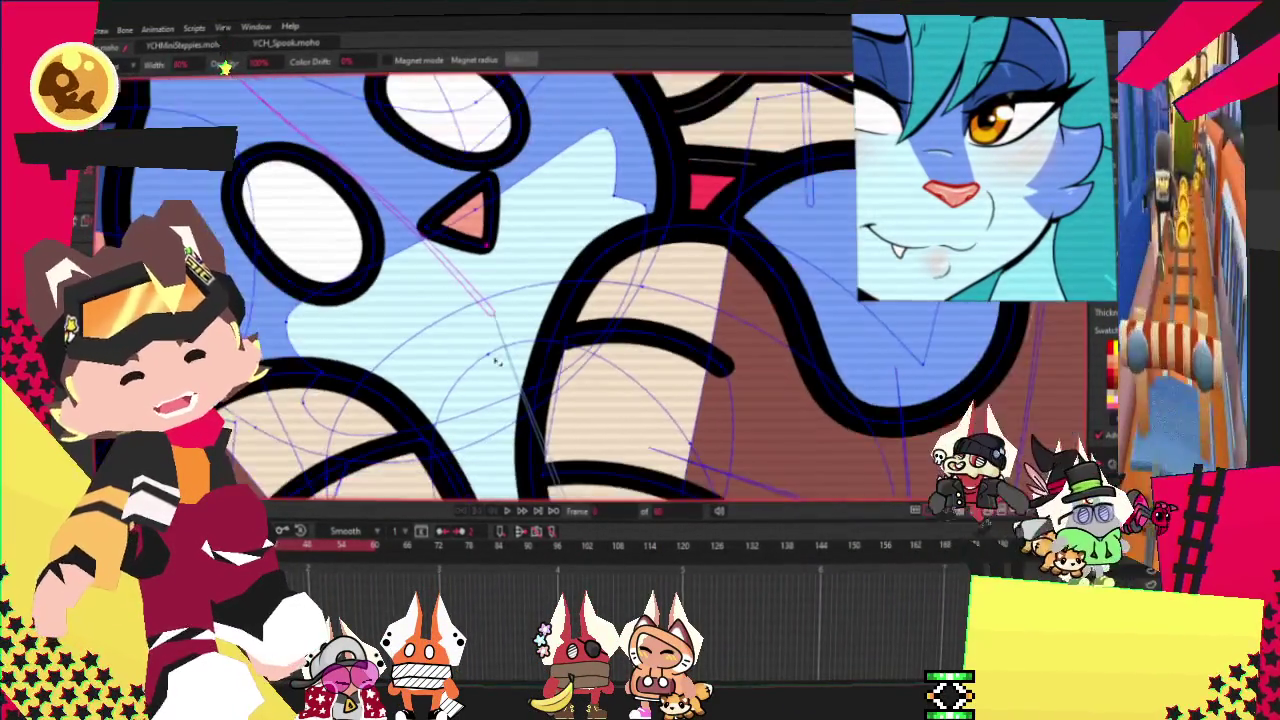
pyautogui.scroll(2, 458, 283)
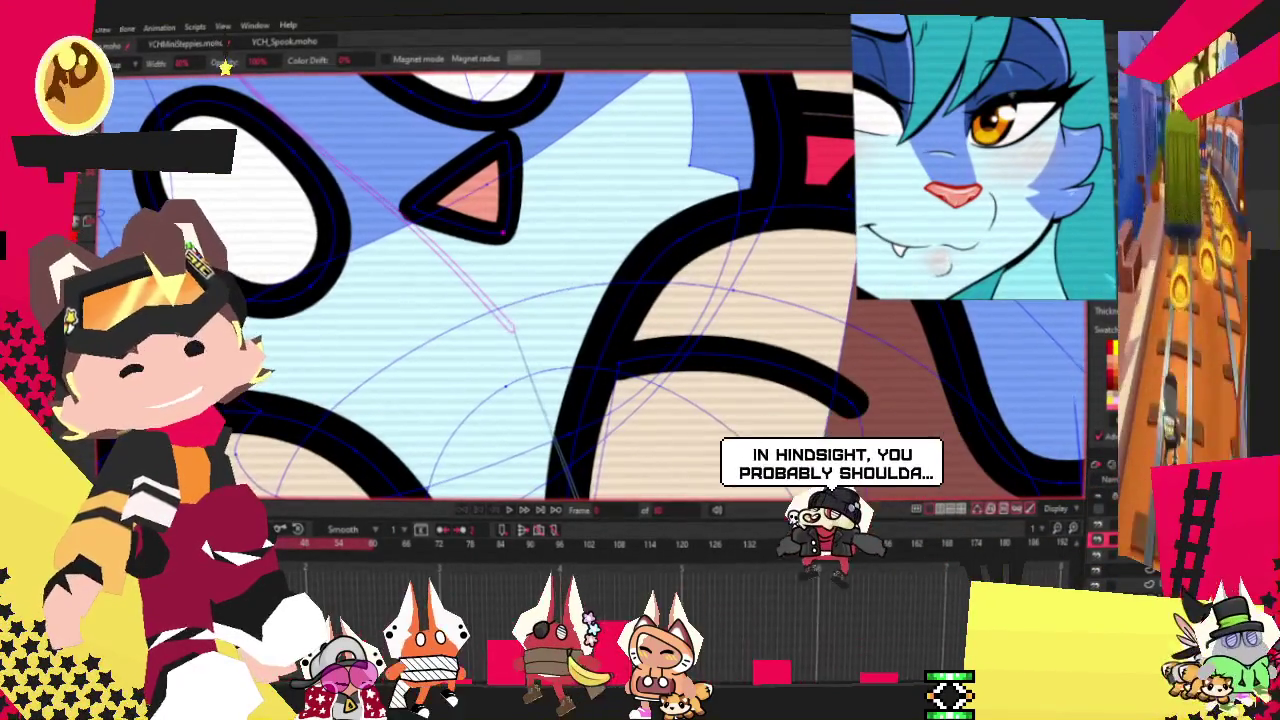
pyautogui.press('t')
pyautogui.scroll(2, 447, 170)
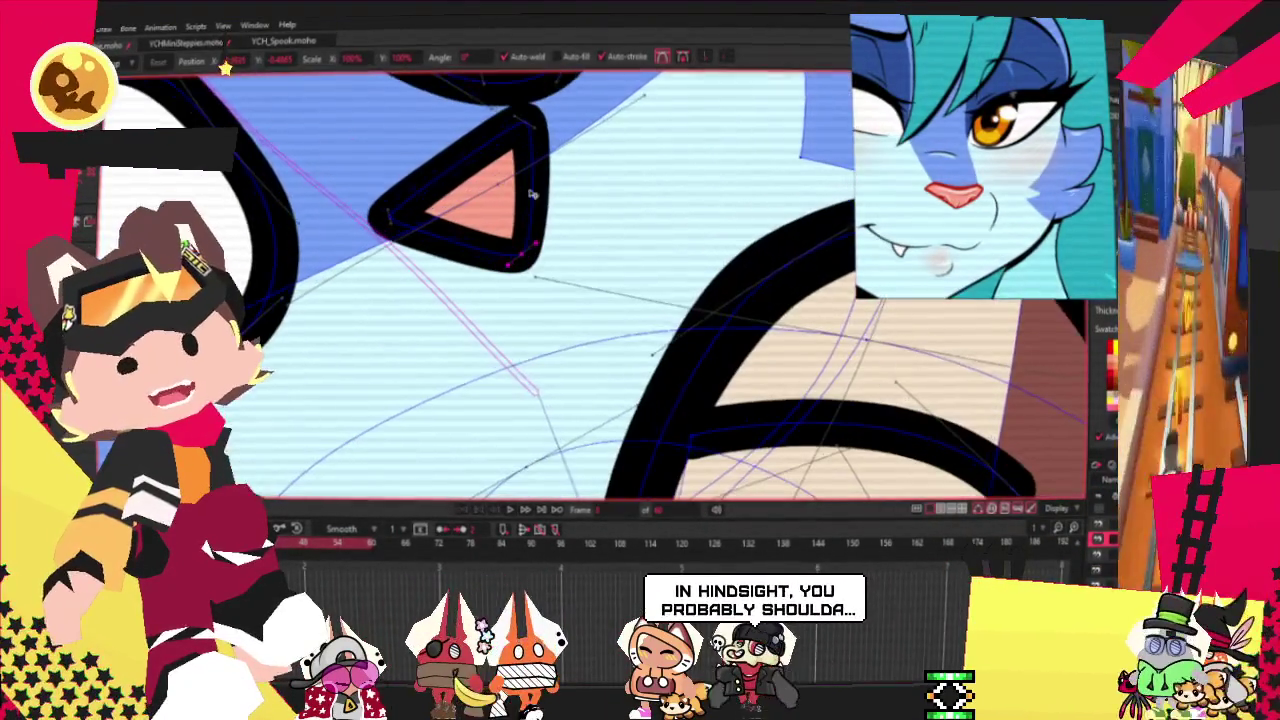
pyautogui.moveTo(447, 170); pyautogui.dragTo(479, 170)
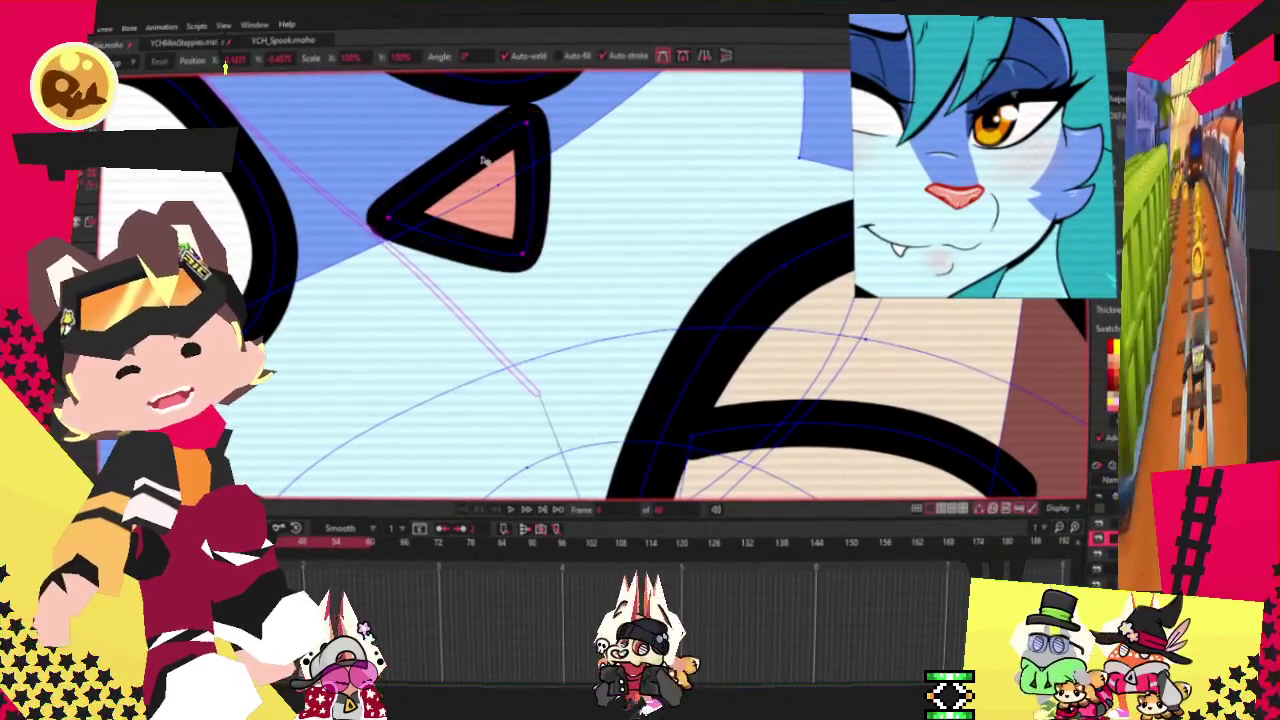
pyautogui.scroll(-2, 479, 170)
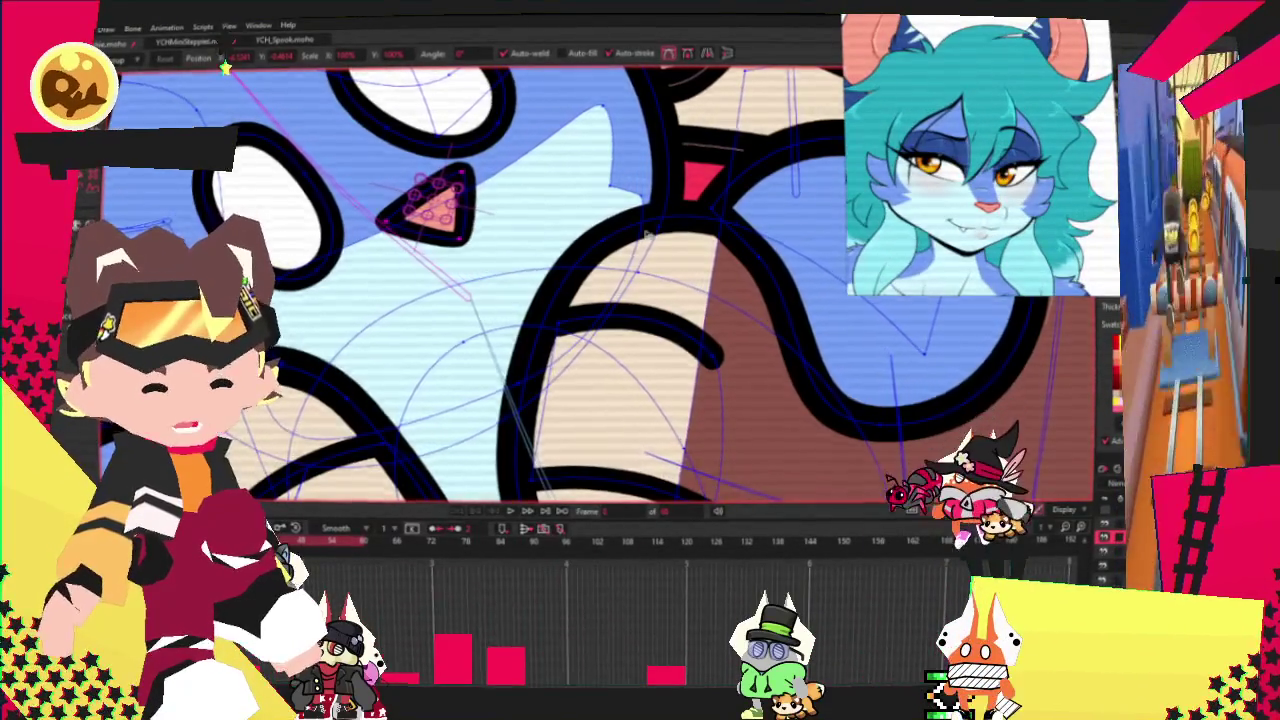
# Step: Draw a new teal rectangle shape over the blue cat's forehead
pyautogui.scroll(-5, 481, 193)
pyautogui.scroll(1, 452, 254)
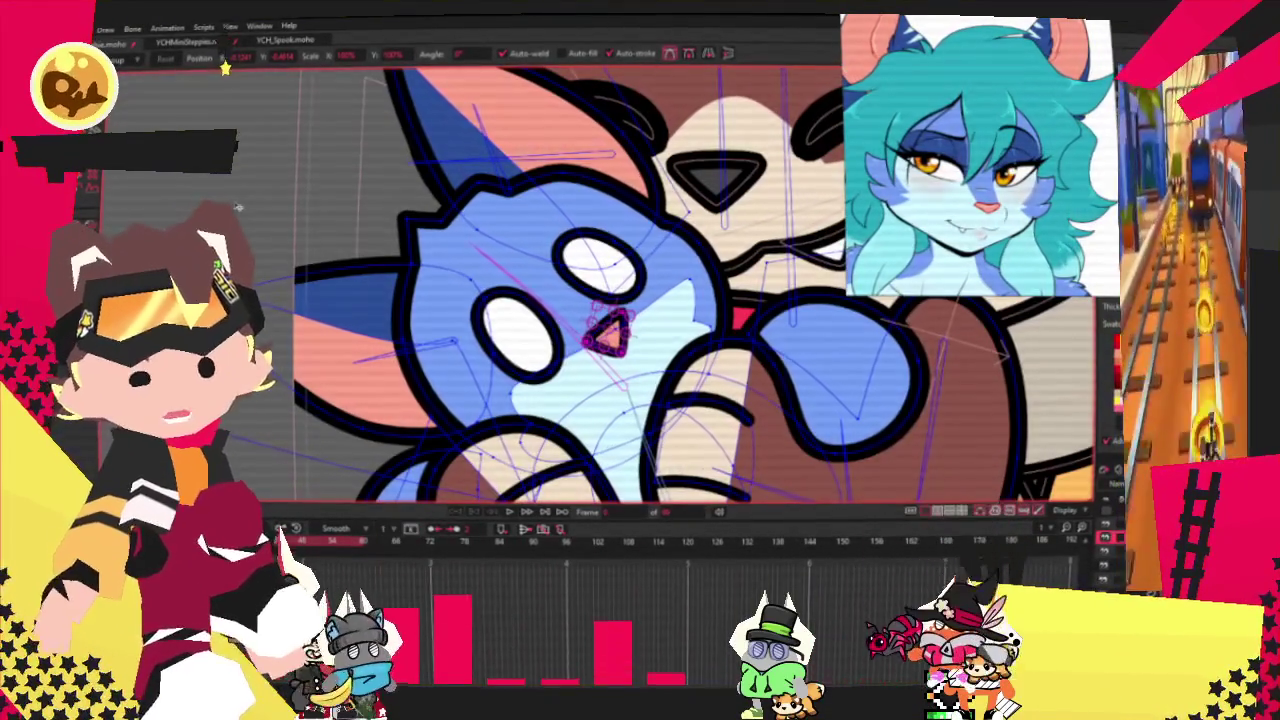
pyautogui.press('r')
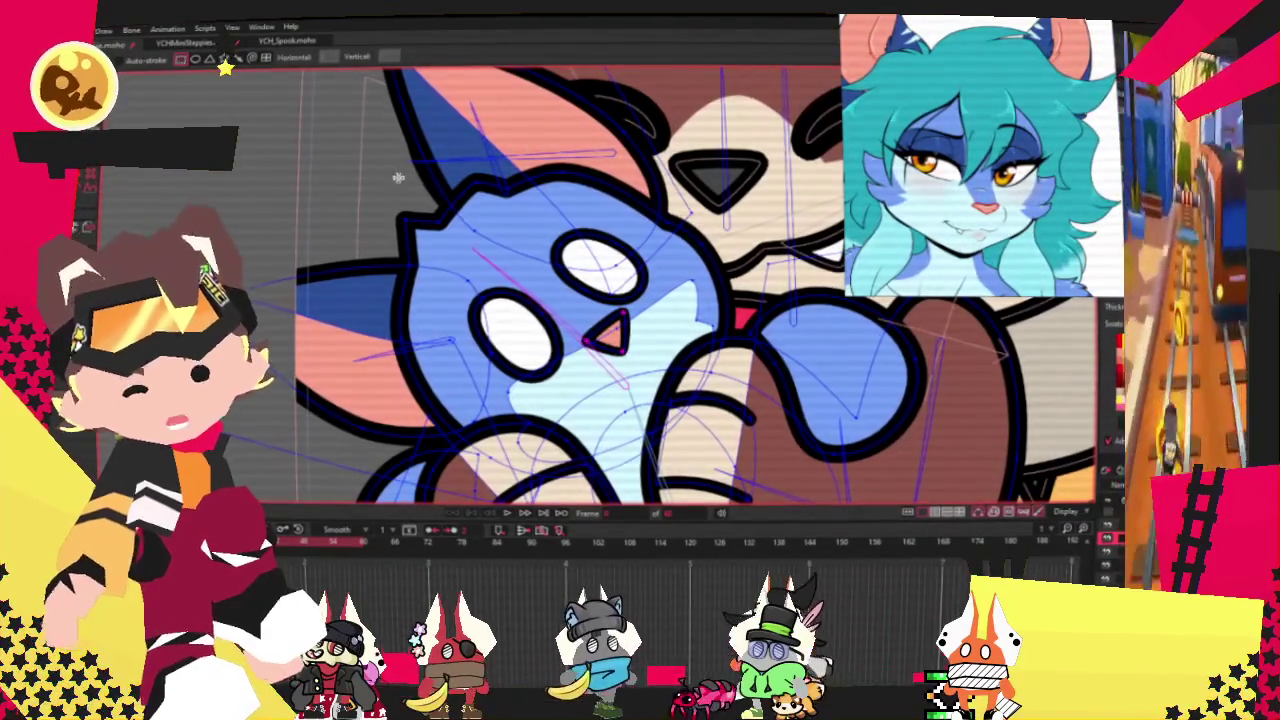
pyautogui.press('q')
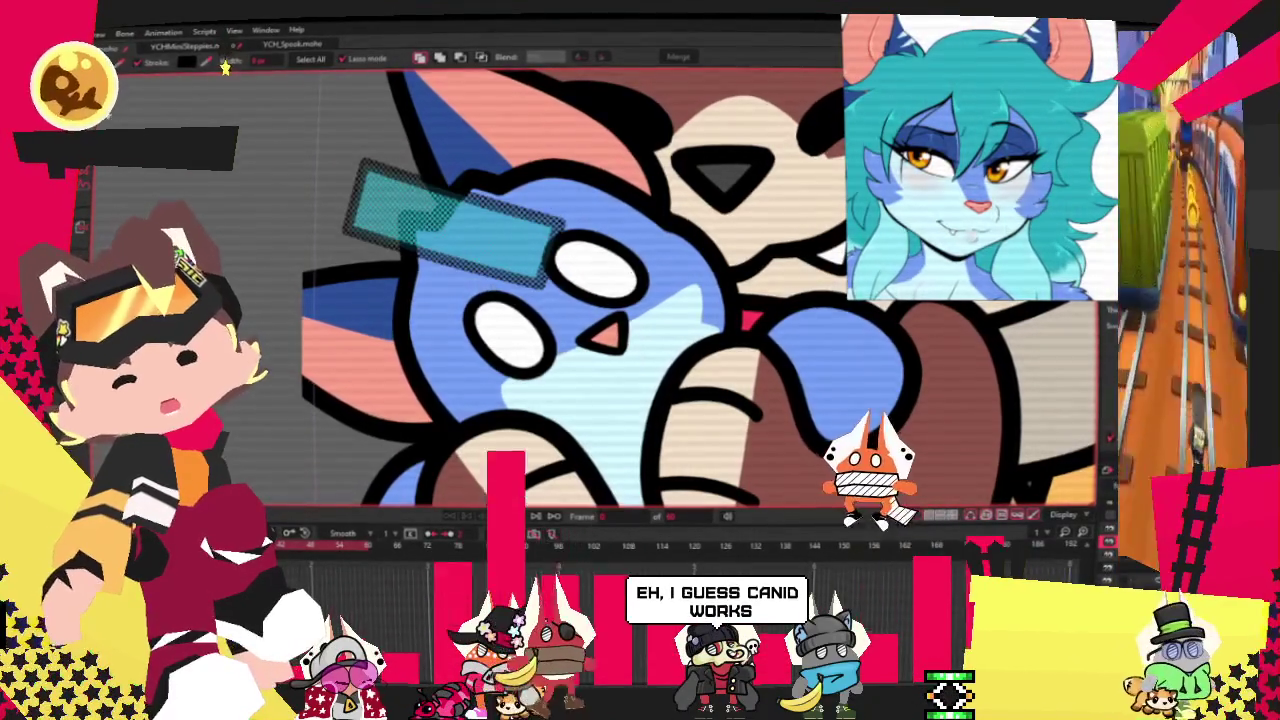
pyautogui.press('a')
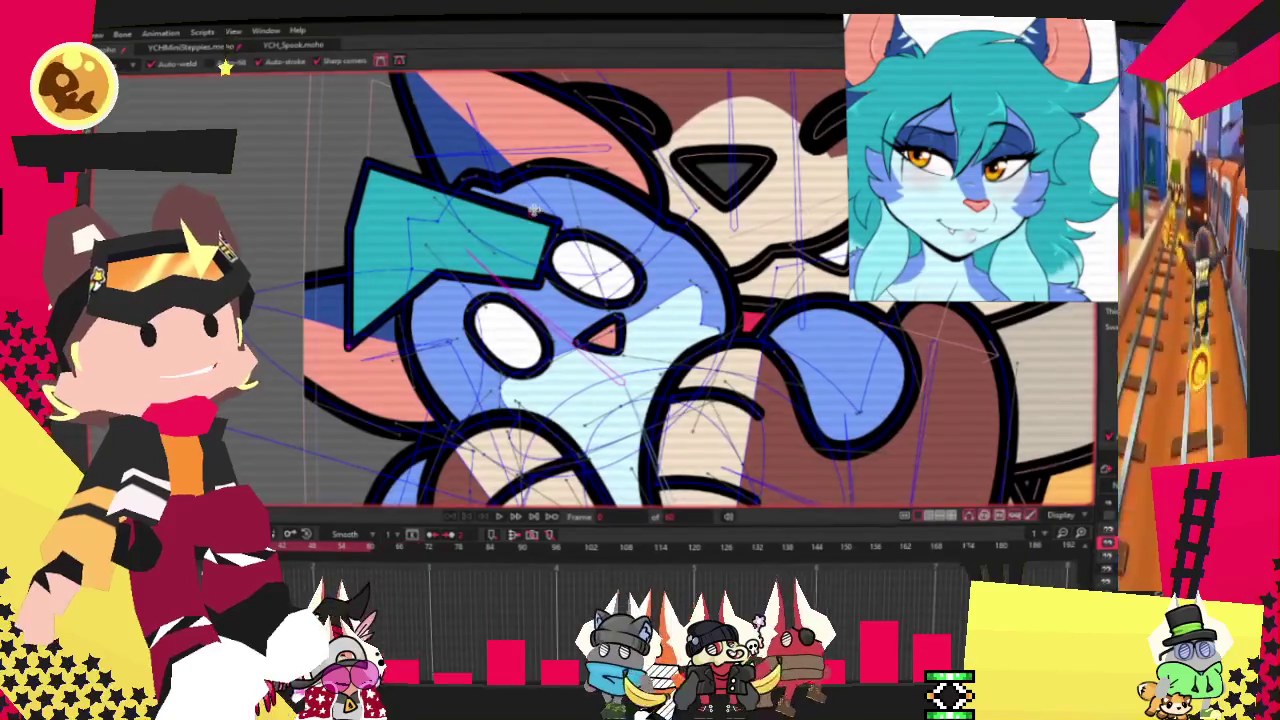
# Step: Pull the teal rectangle's corner up-right and notch its top edge into a jagged tuft
pyautogui.scroll(3, 511, 233)
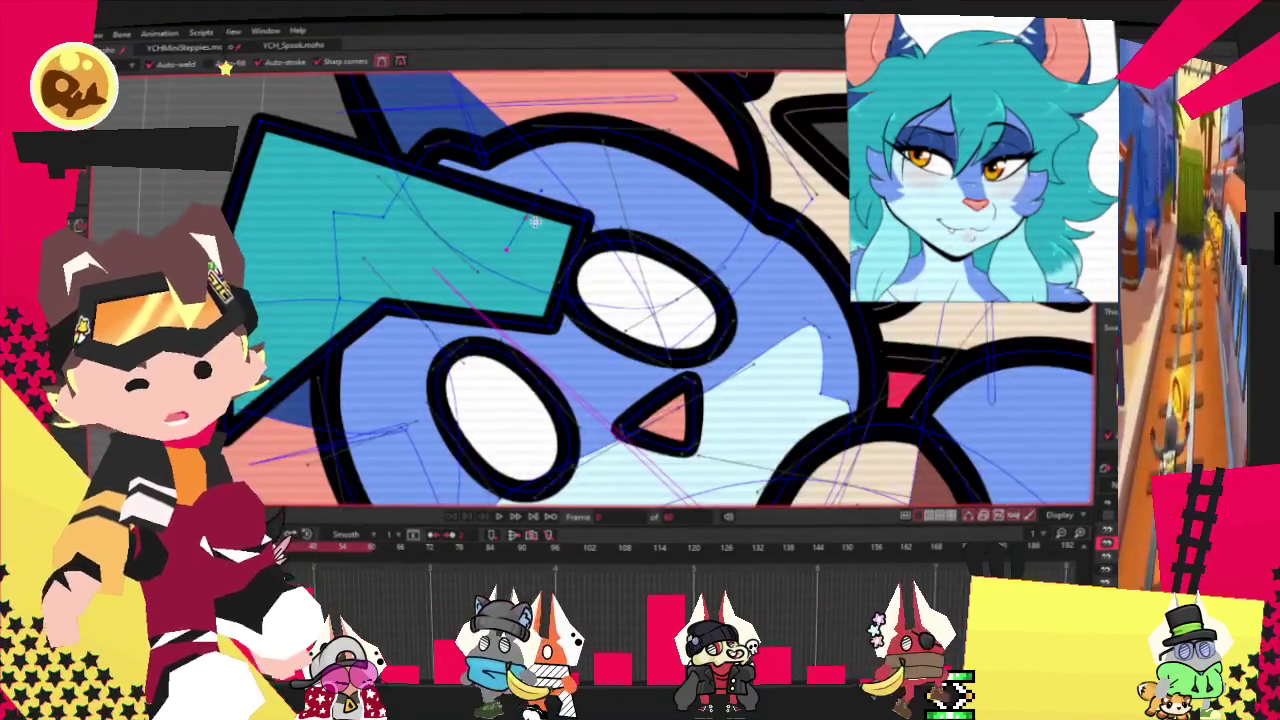
pyautogui.moveTo(536, 208)
pyautogui.mouseDown()
pyautogui.moveTo(748, 137)
pyautogui.moveTo(605, 85)
pyautogui.mouseUp()
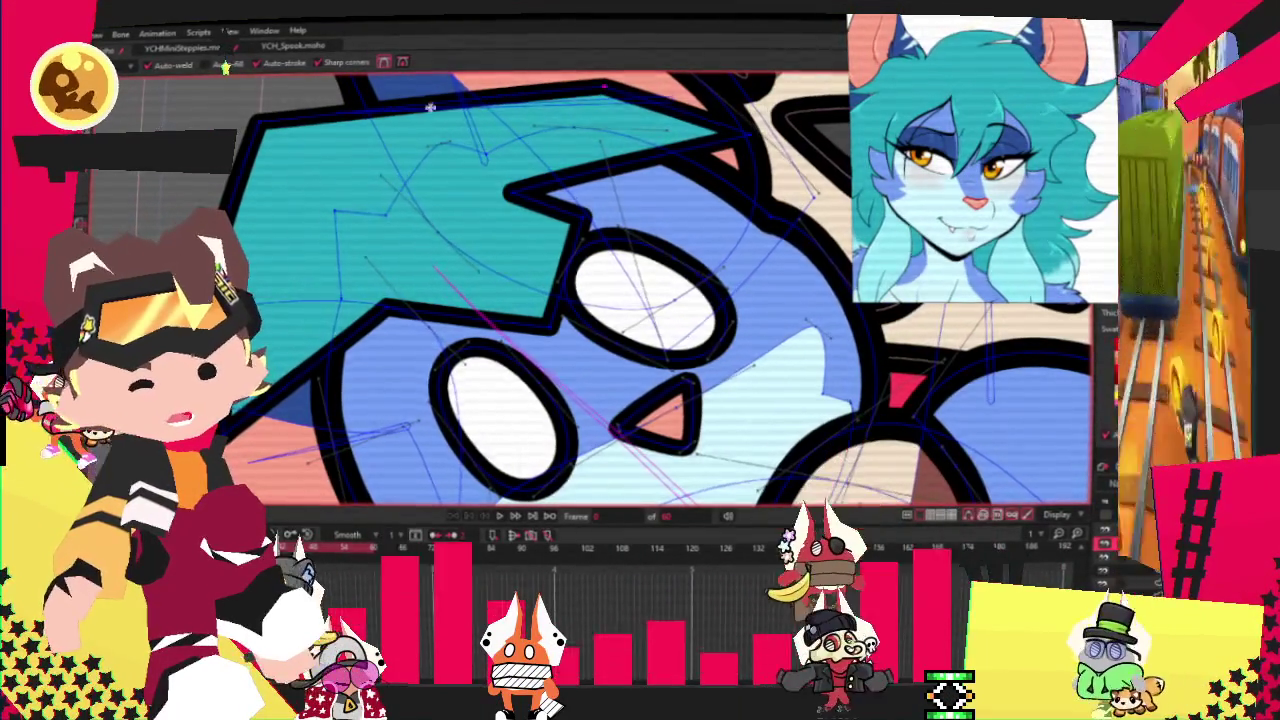
pyautogui.moveTo(452, 100); pyautogui.dragTo(355, 165)
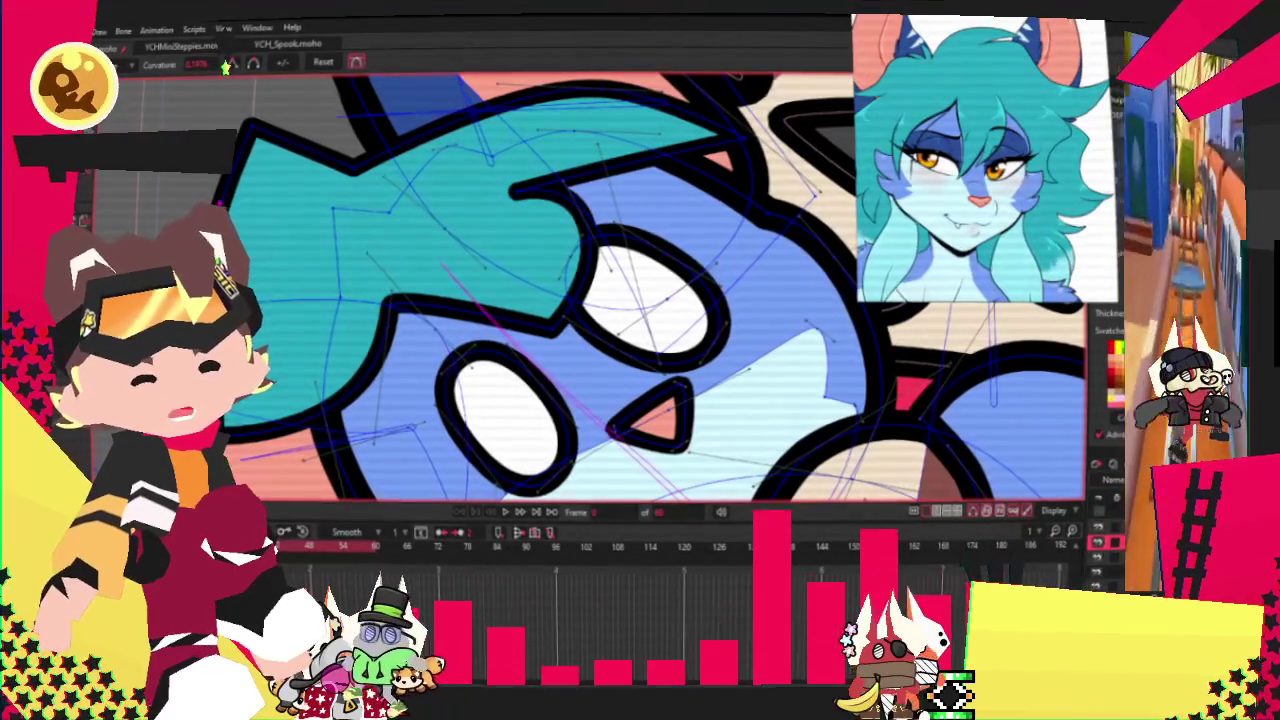
pyautogui.press('a')
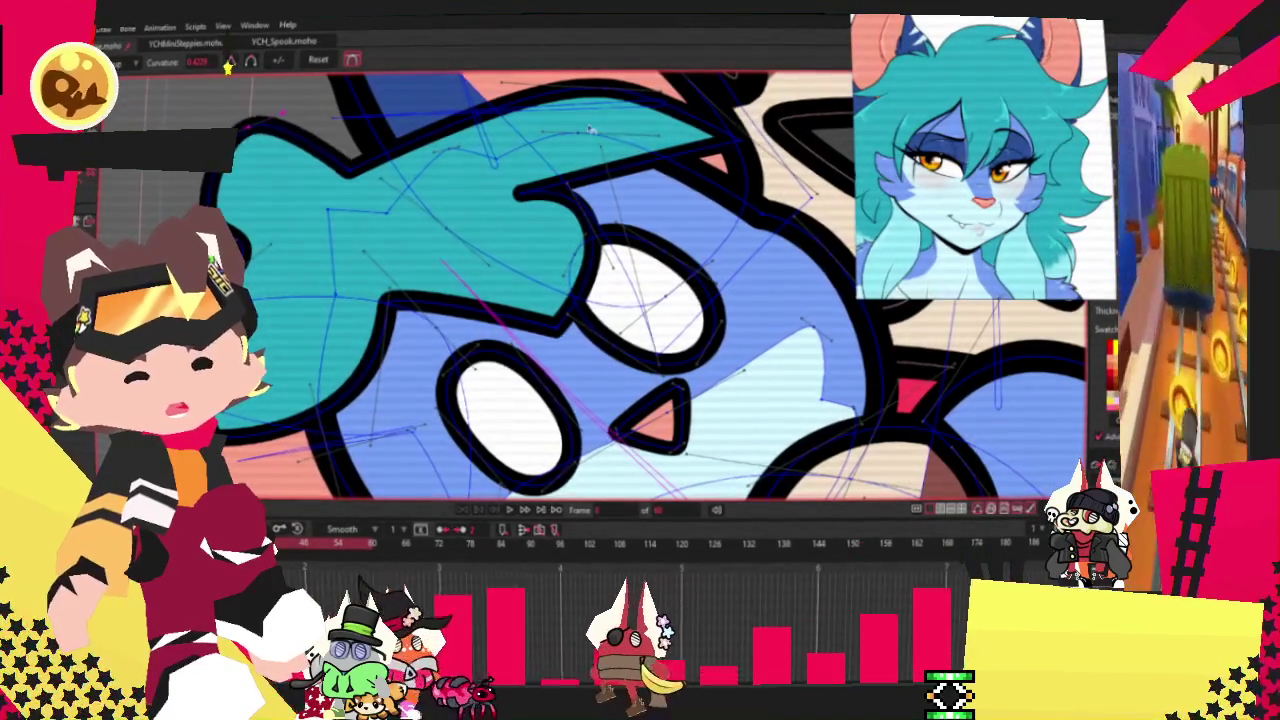
pyautogui.scroll(2, 341, 175)
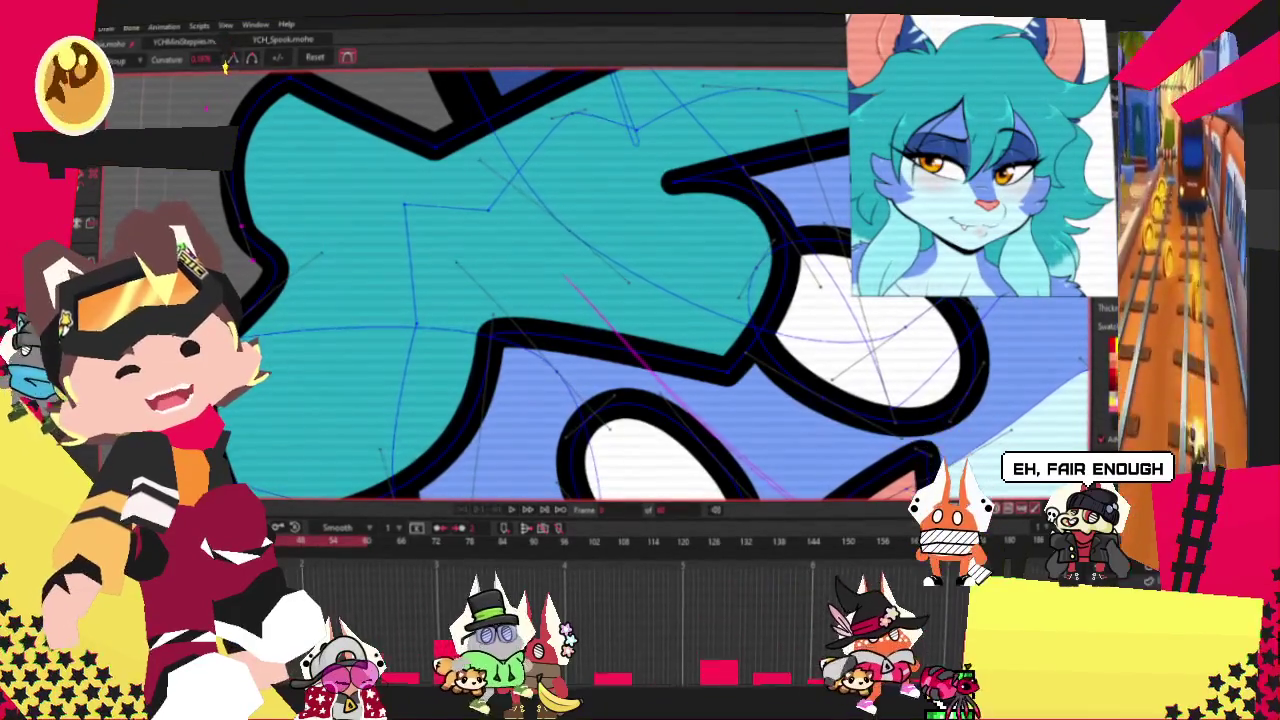
pyautogui.press('a')
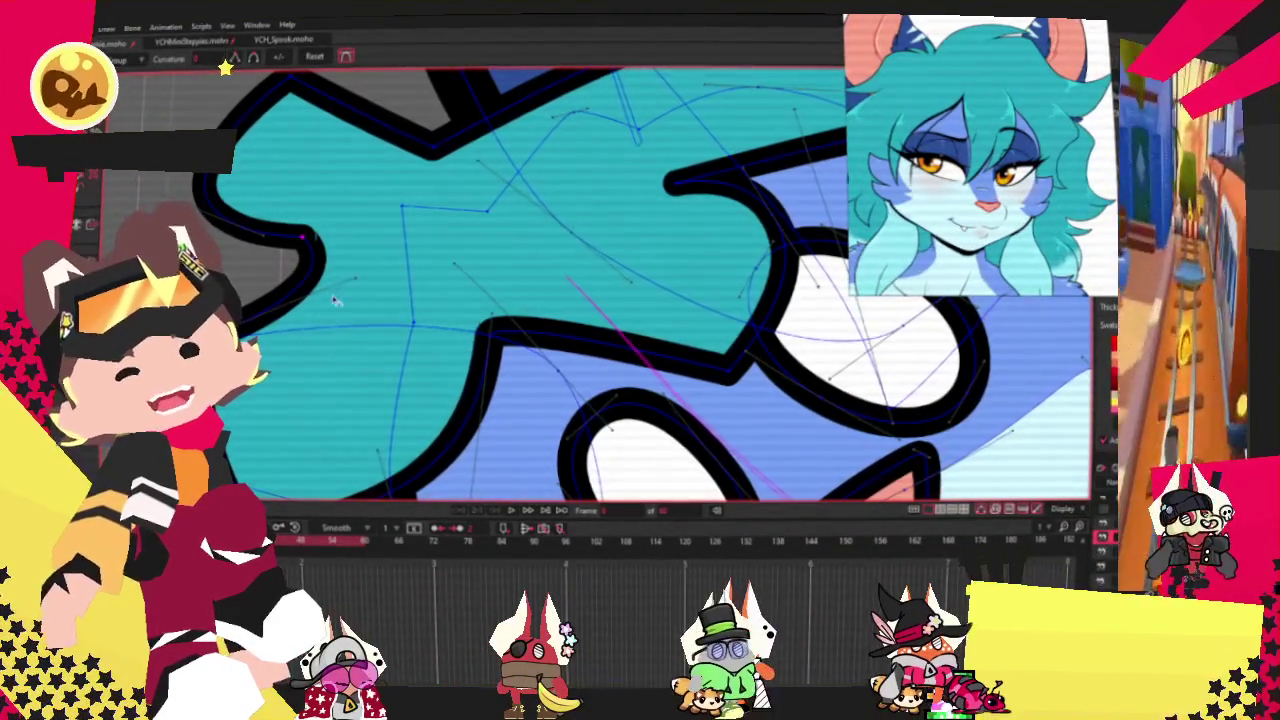
pyautogui.press('t')
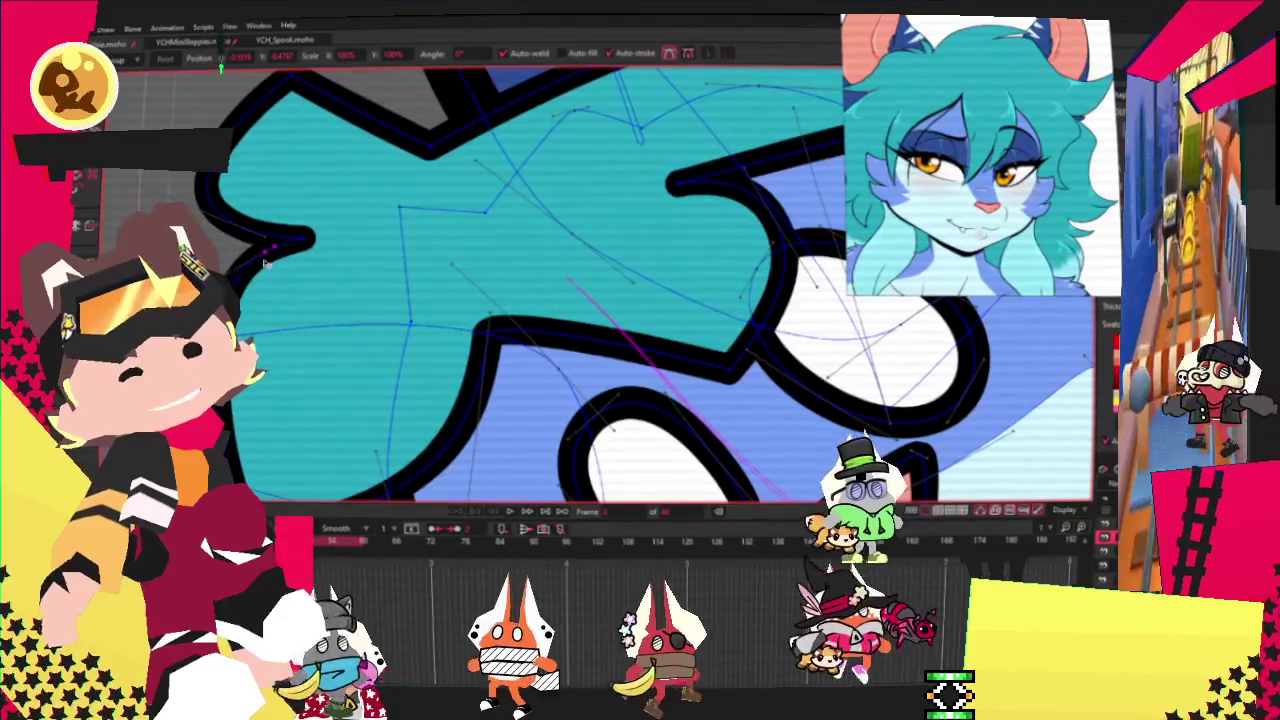
pyautogui.scroll(2, 388, 106)
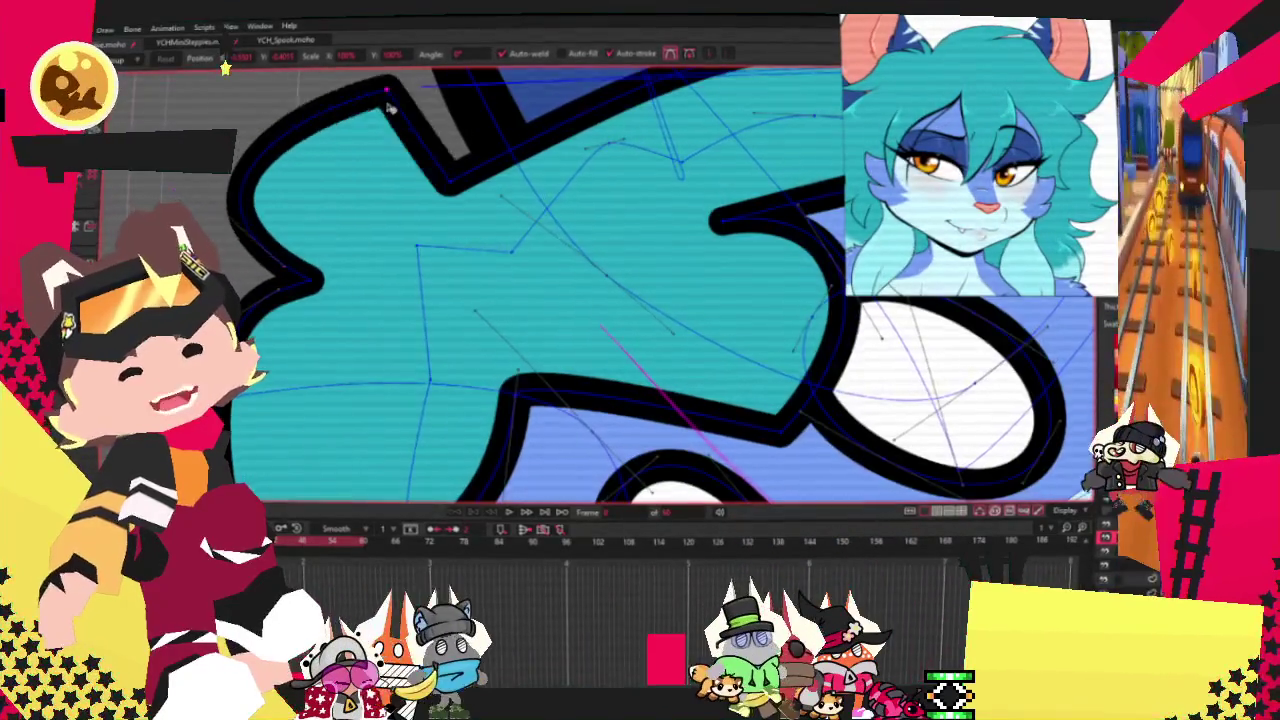
pyautogui.scroll(-3, 507, 213)
pyautogui.scroll(-2, 507, 213)
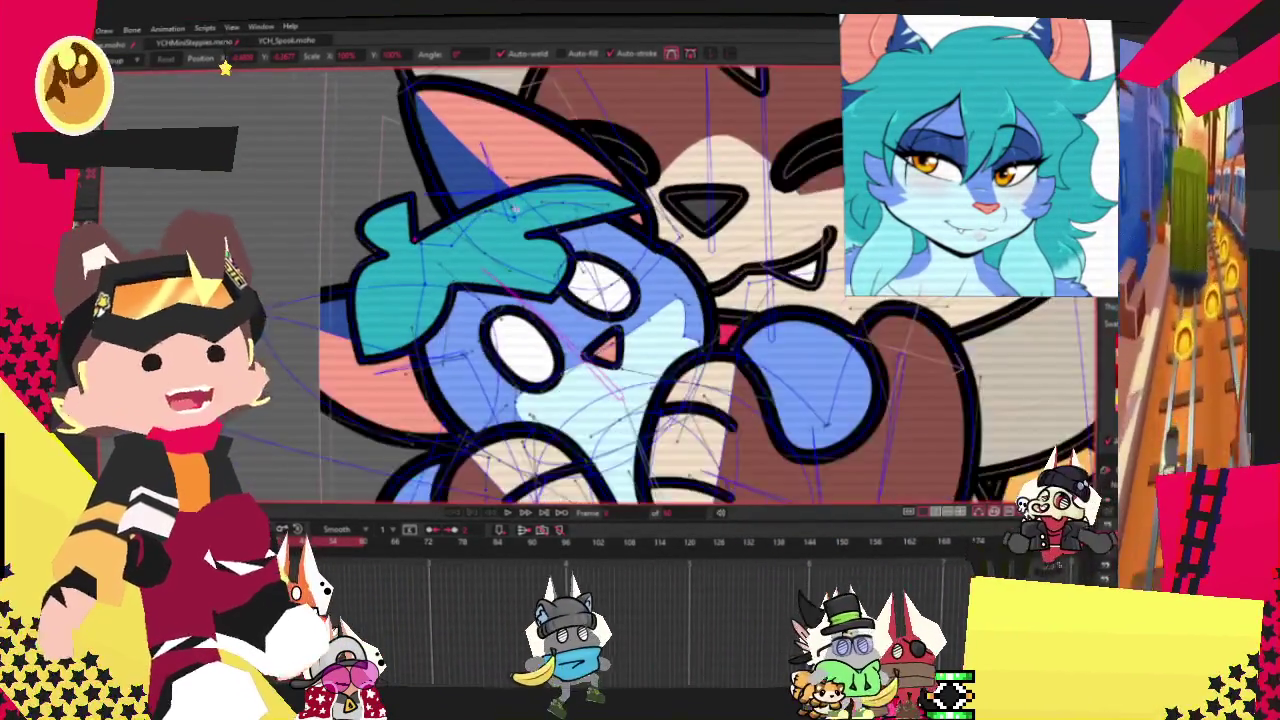
# Step: Adjust the teal hair's curvature and raise its top outline
pyautogui.scroll(2, 507, 213)
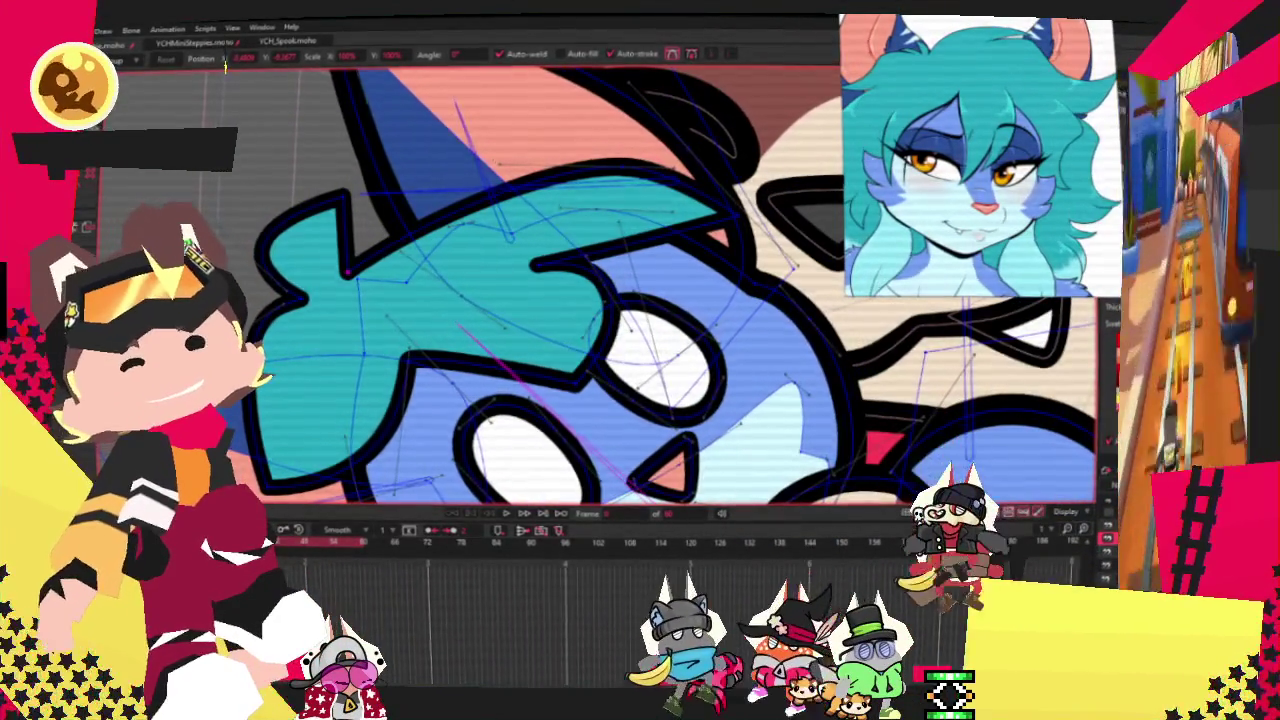
pyautogui.scroll(2, 505, 180)
pyautogui.scroll(1, 505, 180)
pyautogui.press('c')
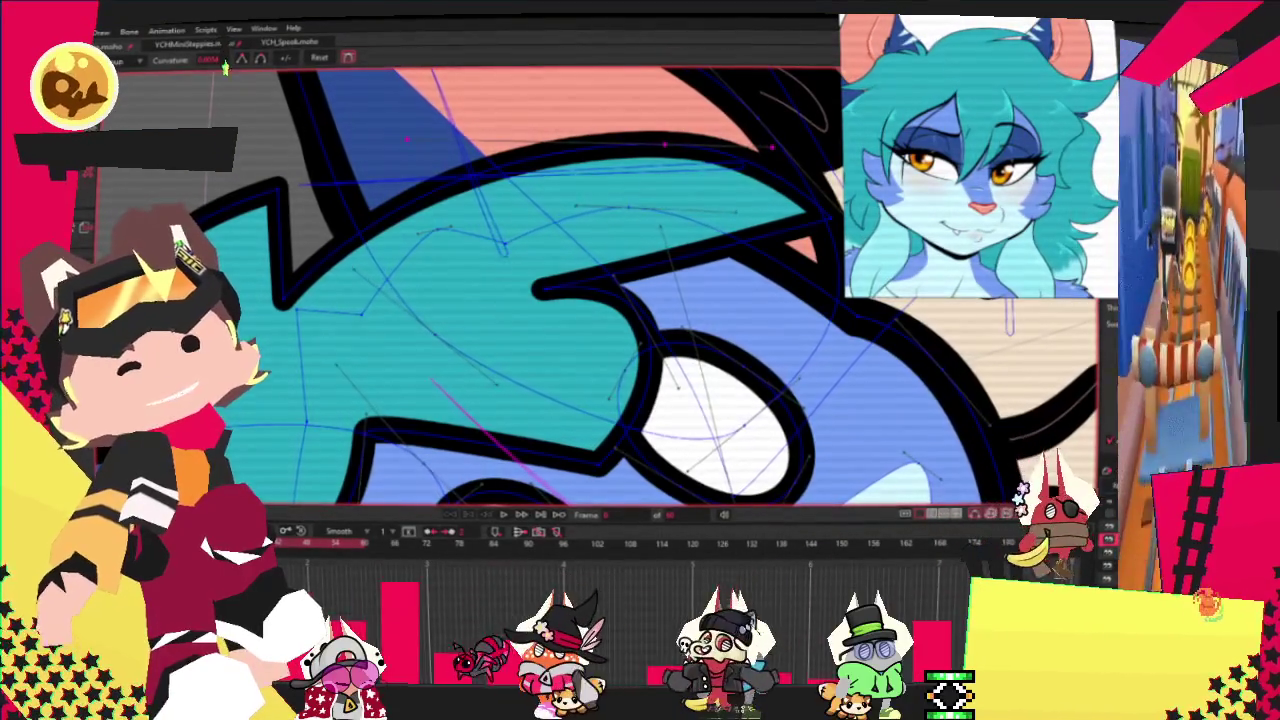
pyautogui.press('t')
pyautogui.moveTo(405, 195); pyautogui.dragTo(397, 168)
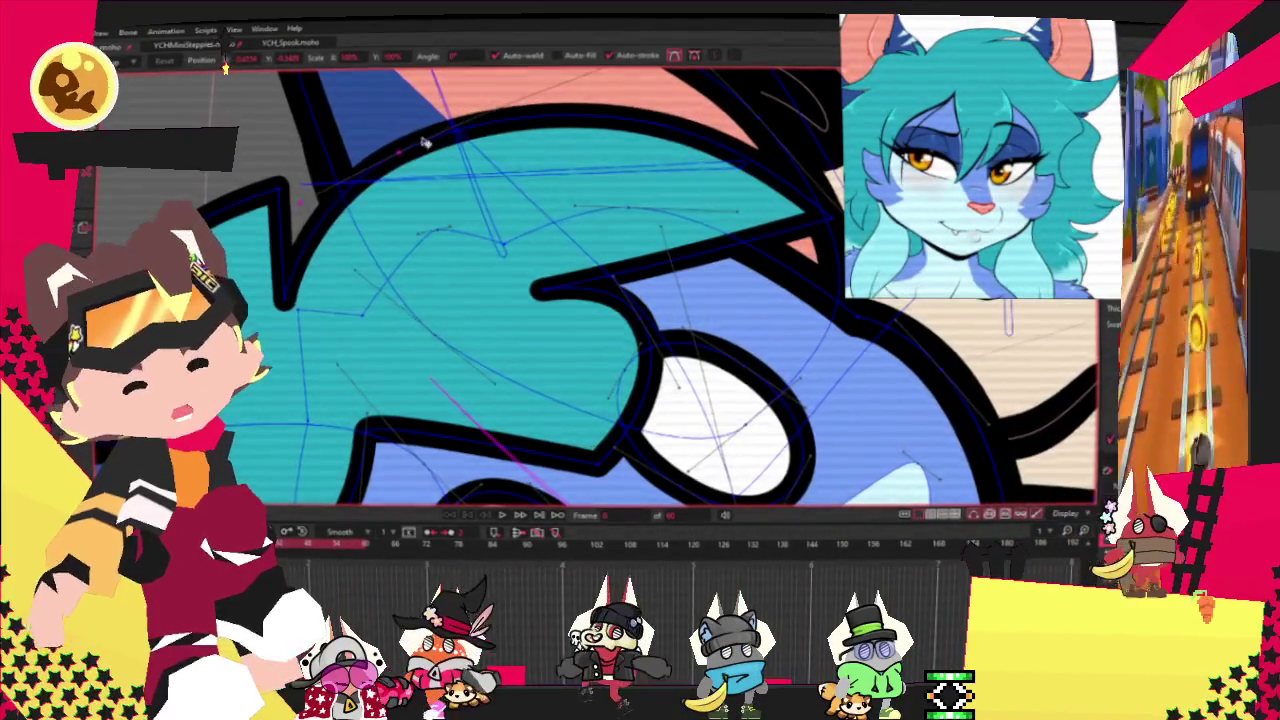
pyautogui.scroll(-3, 396, 168)
pyautogui.scroll(2, 396, 168)
# Step: Add points and round off the teal hair's curves where it meets the ear
pyautogui.press('c')
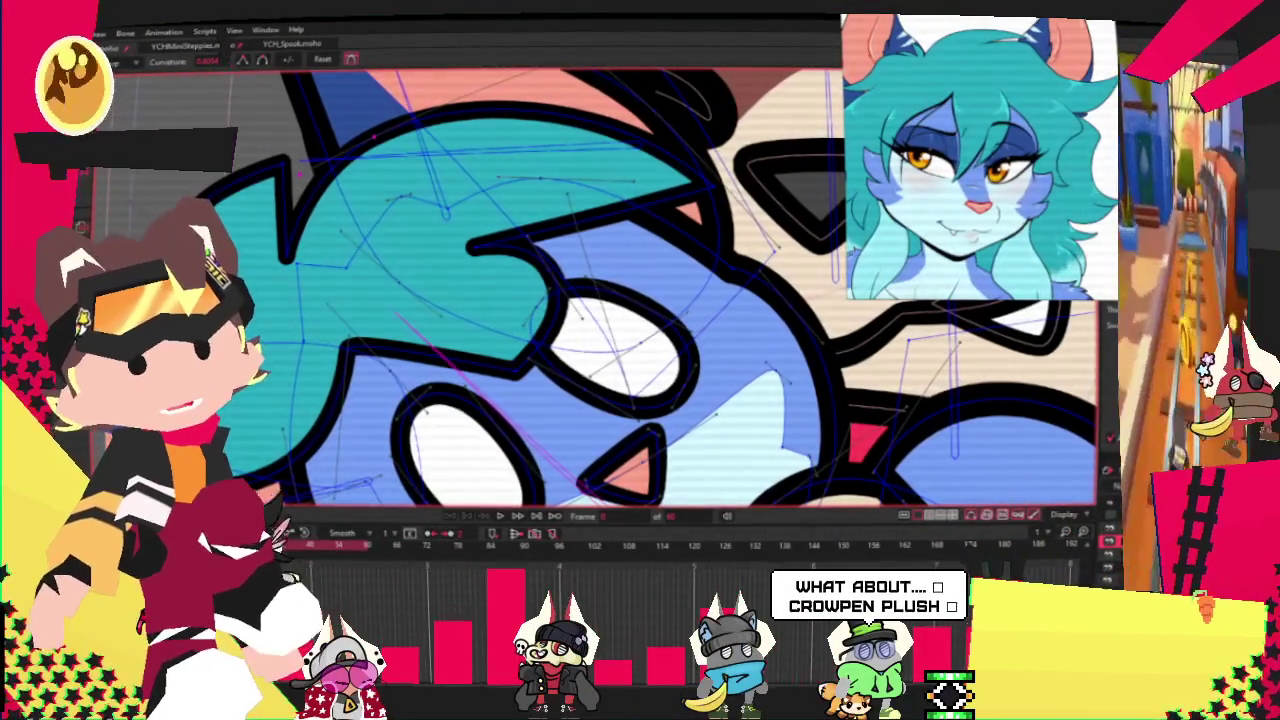
pyautogui.press('a')
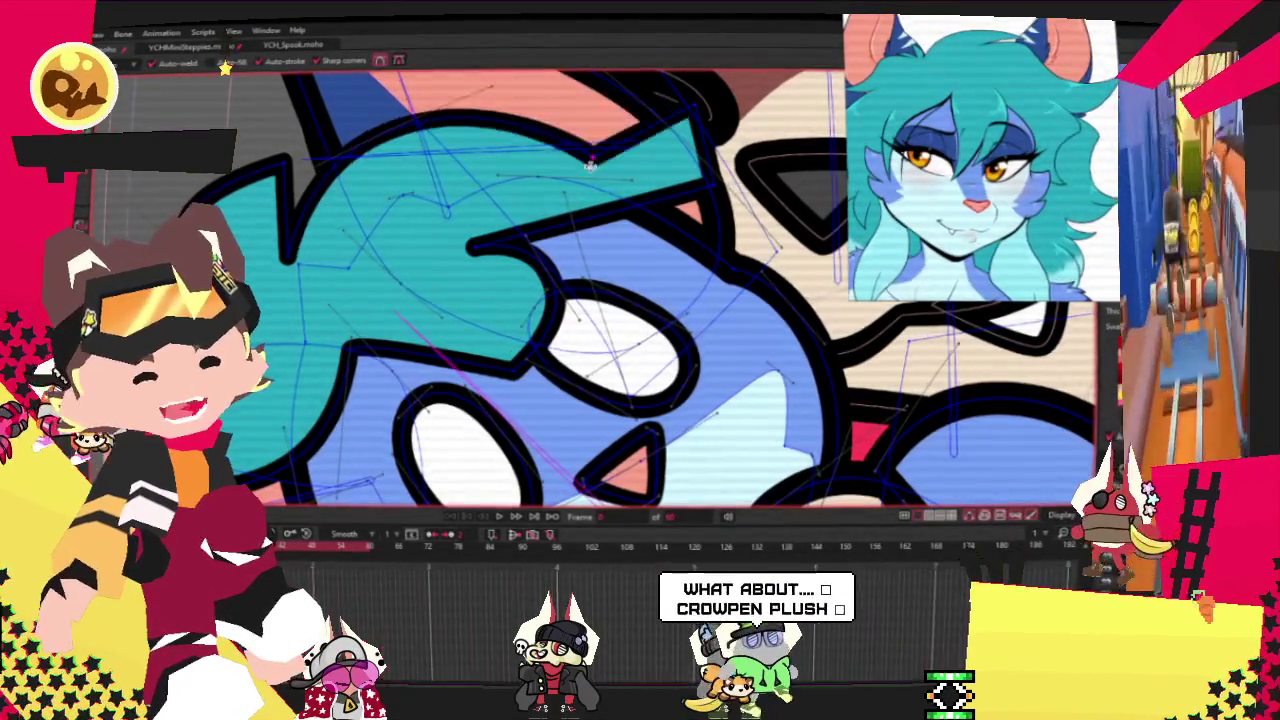
pyautogui.press('c')
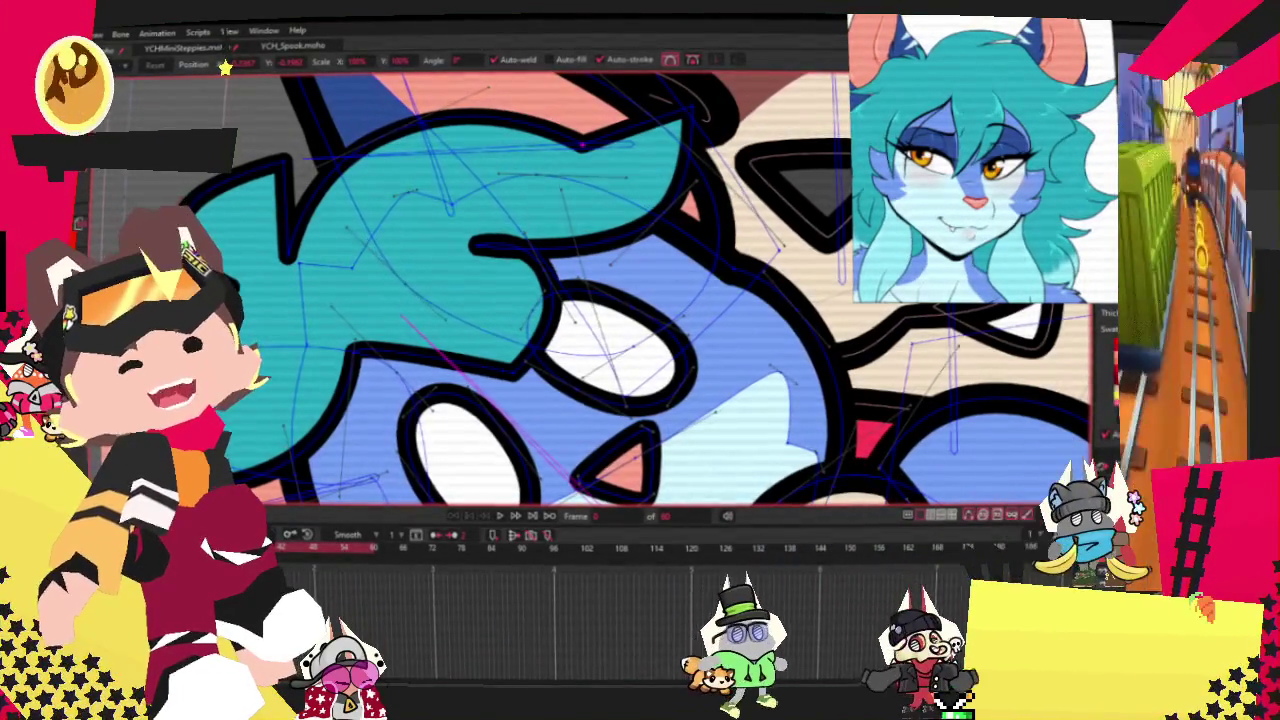
pyautogui.scroll(2, 580, 145)
pyautogui.press('c')
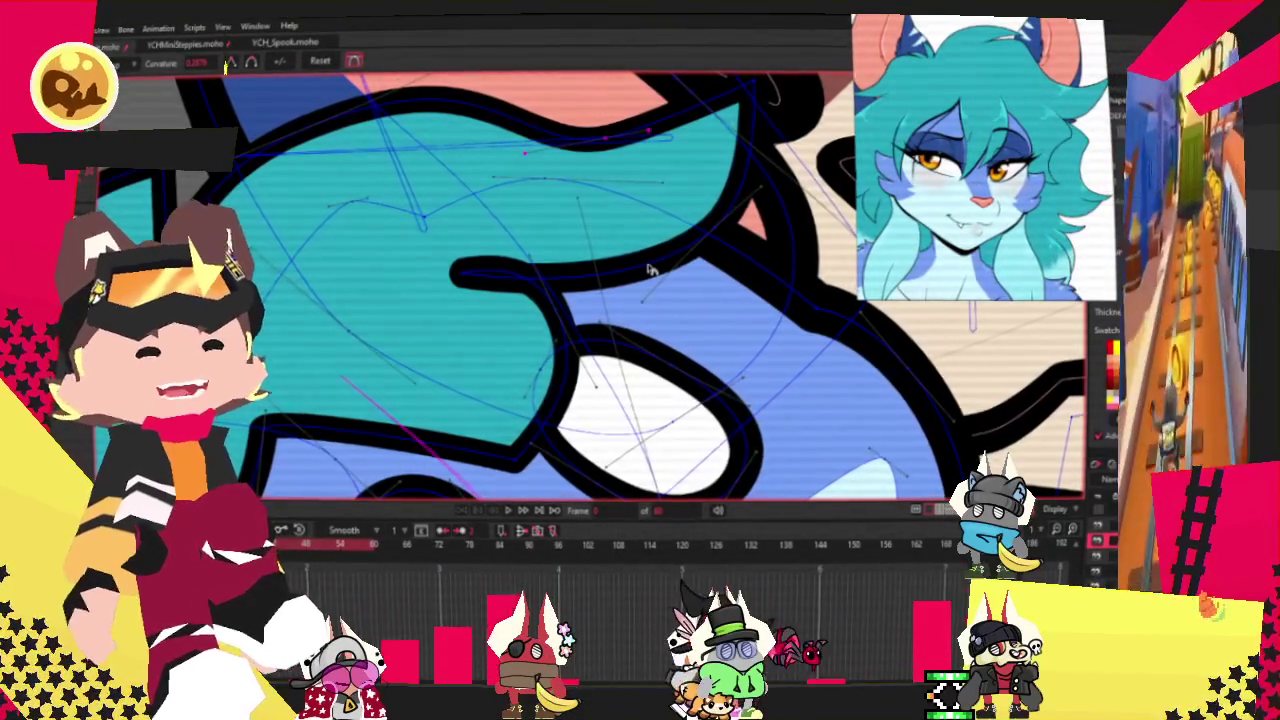
pyautogui.press('t')
pyautogui.moveTo(768, 92)
pyautogui.mouseDown()
pyautogui.moveTo(415, 177)
pyautogui.moveTo(400, 160)
pyautogui.mouseUp()
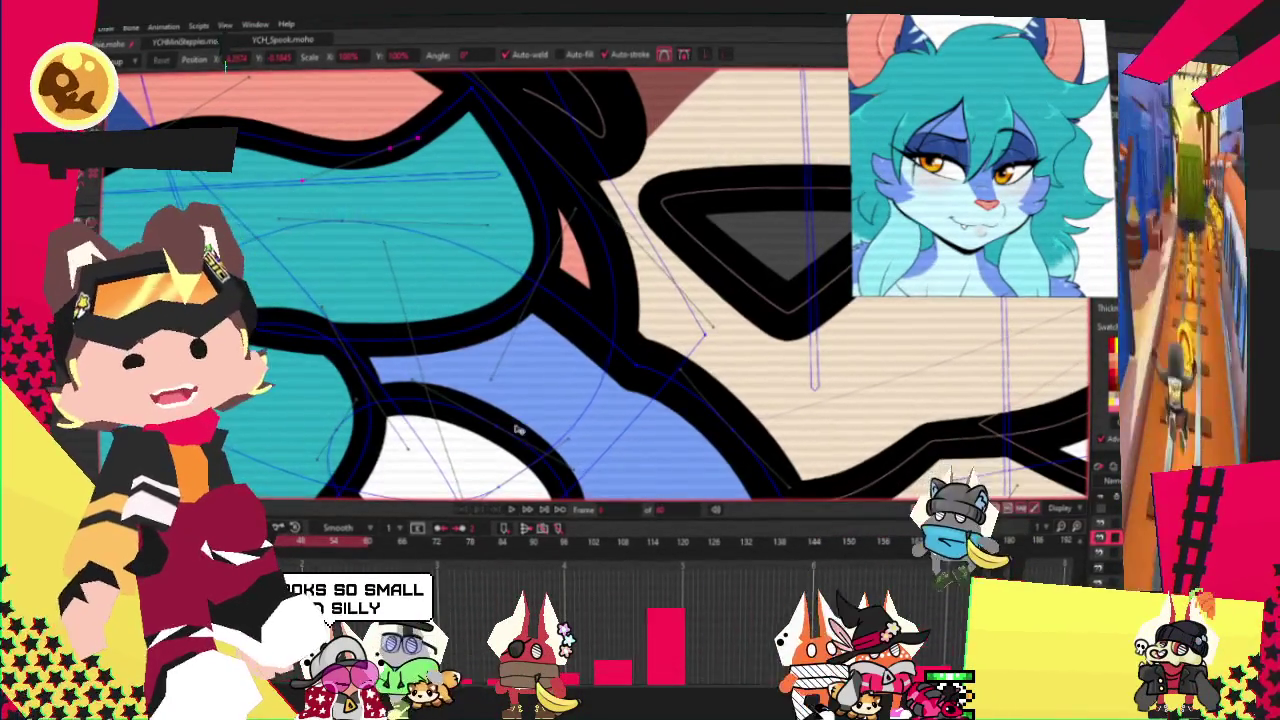
# Step: Reshape the teal hair's inner black stroke and upper edge into a longer fringe past the eye
pyautogui.scroll(-2, 486, 306)
pyautogui.scroll(2, 268, 288)
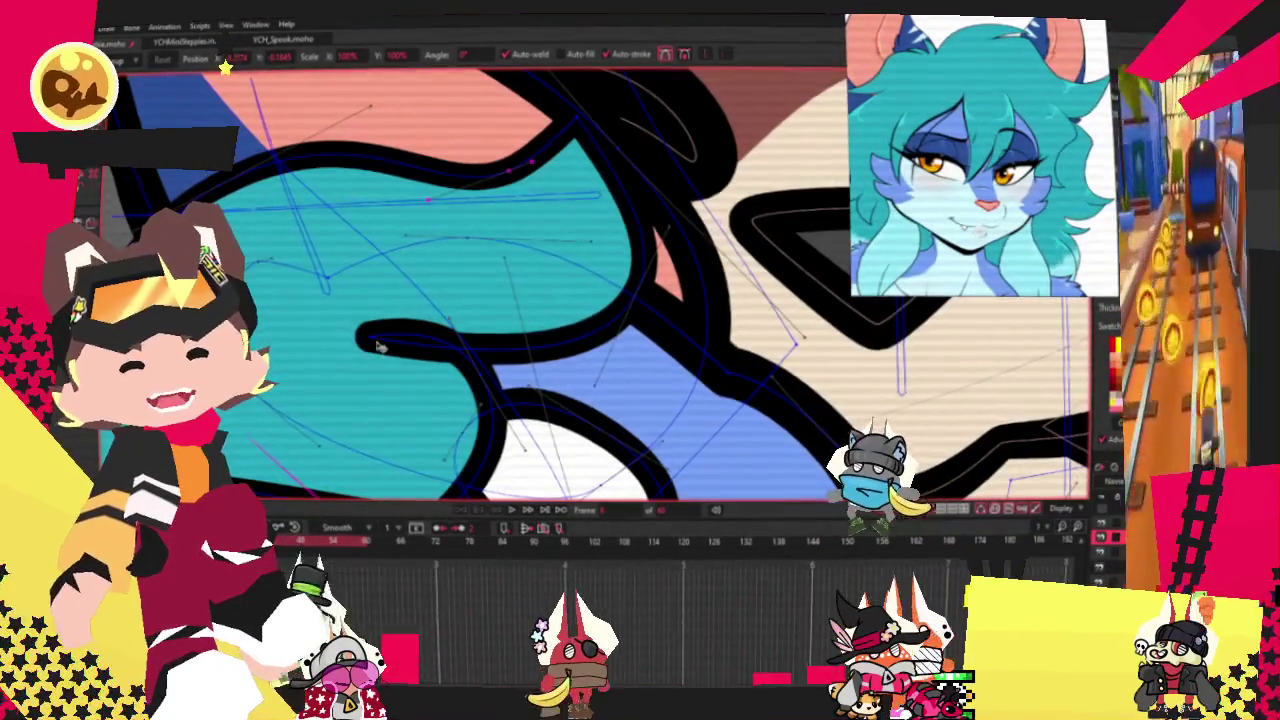
pyautogui.moveTo(378, 347); pyautogui.dragTo(366, 307)
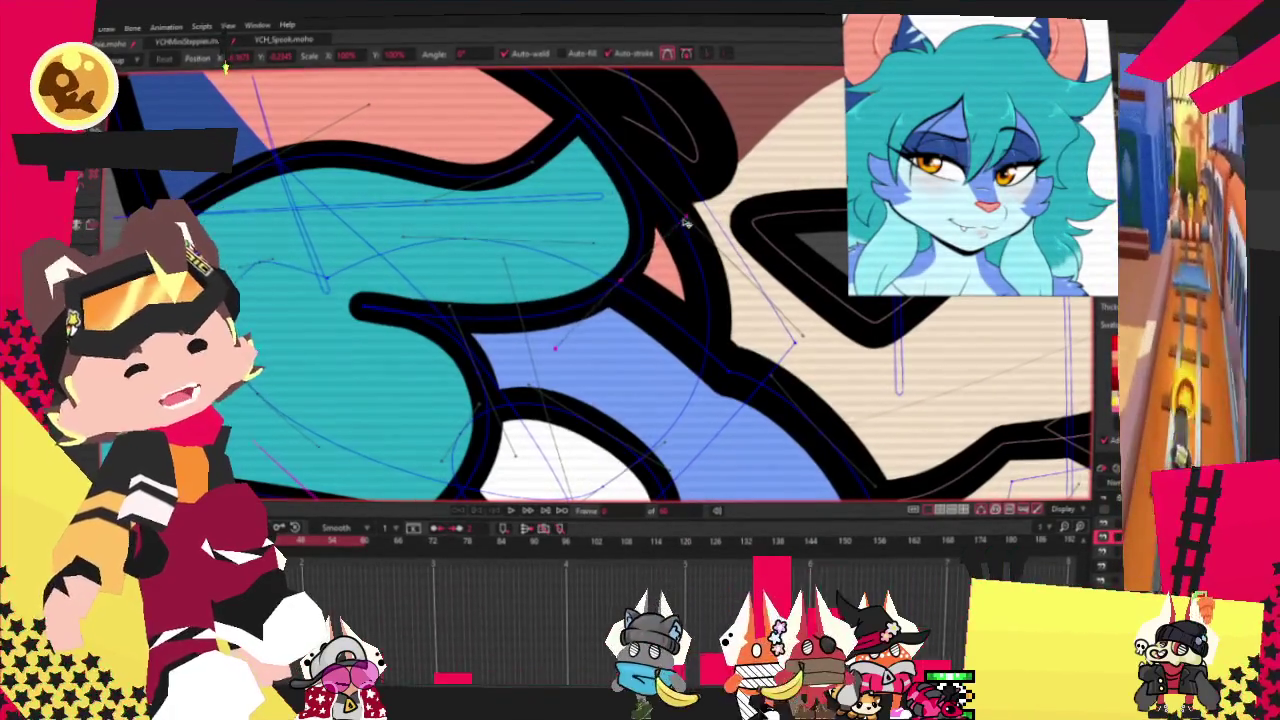
pyautogui.moveTo(587, 257); pyautogui.dragTo(605, 225)
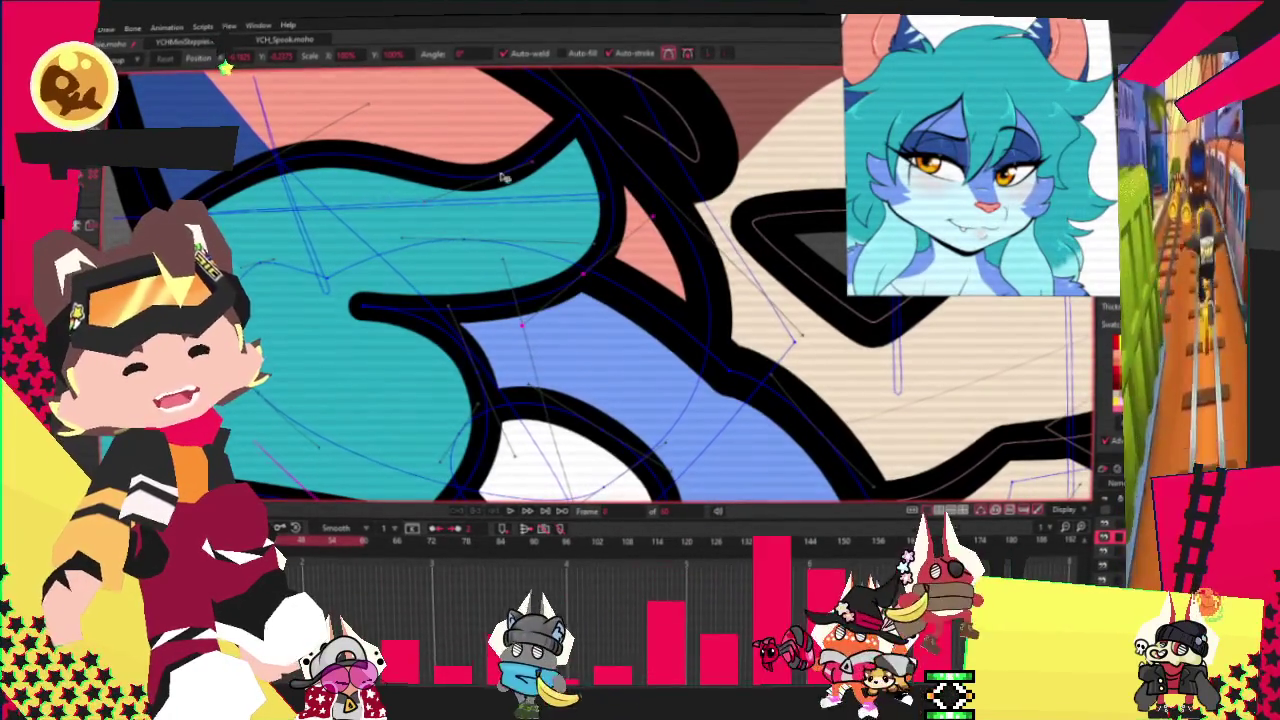
pyautogui.moveTo(557, 118); pyautogui.dragTo(565, 272)
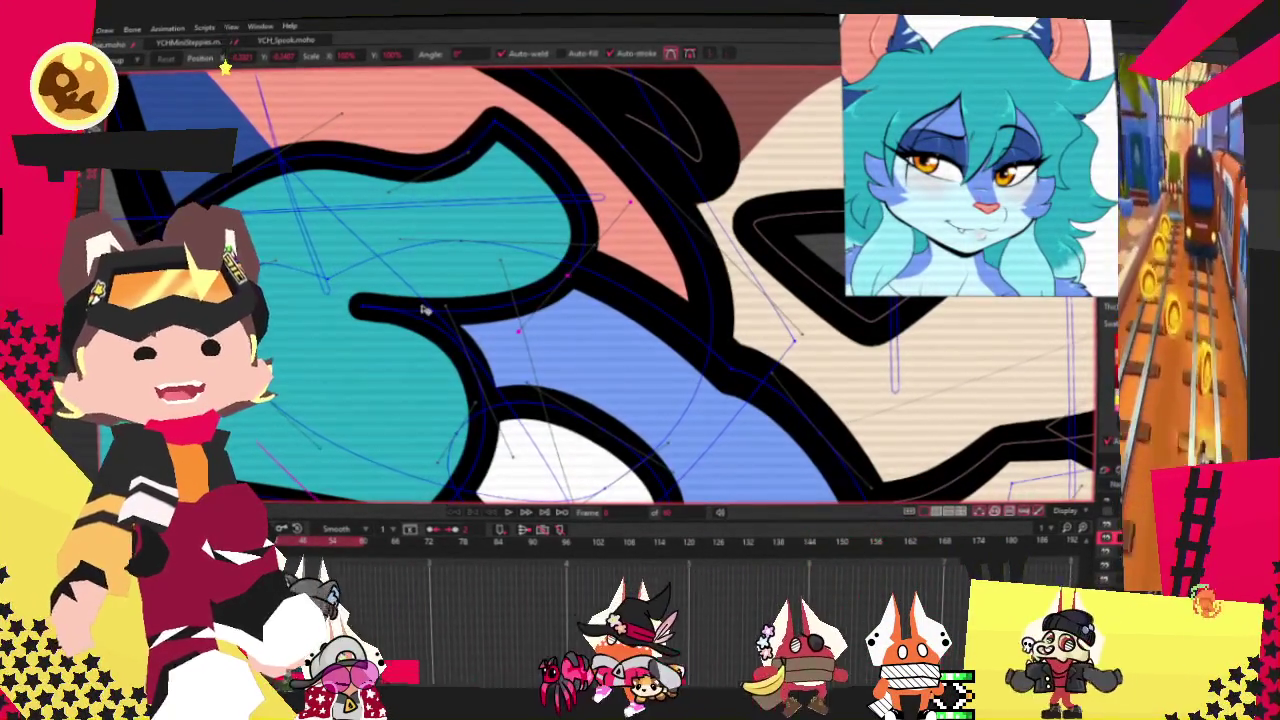
pyautogui.scroll(-2, 424, 311)
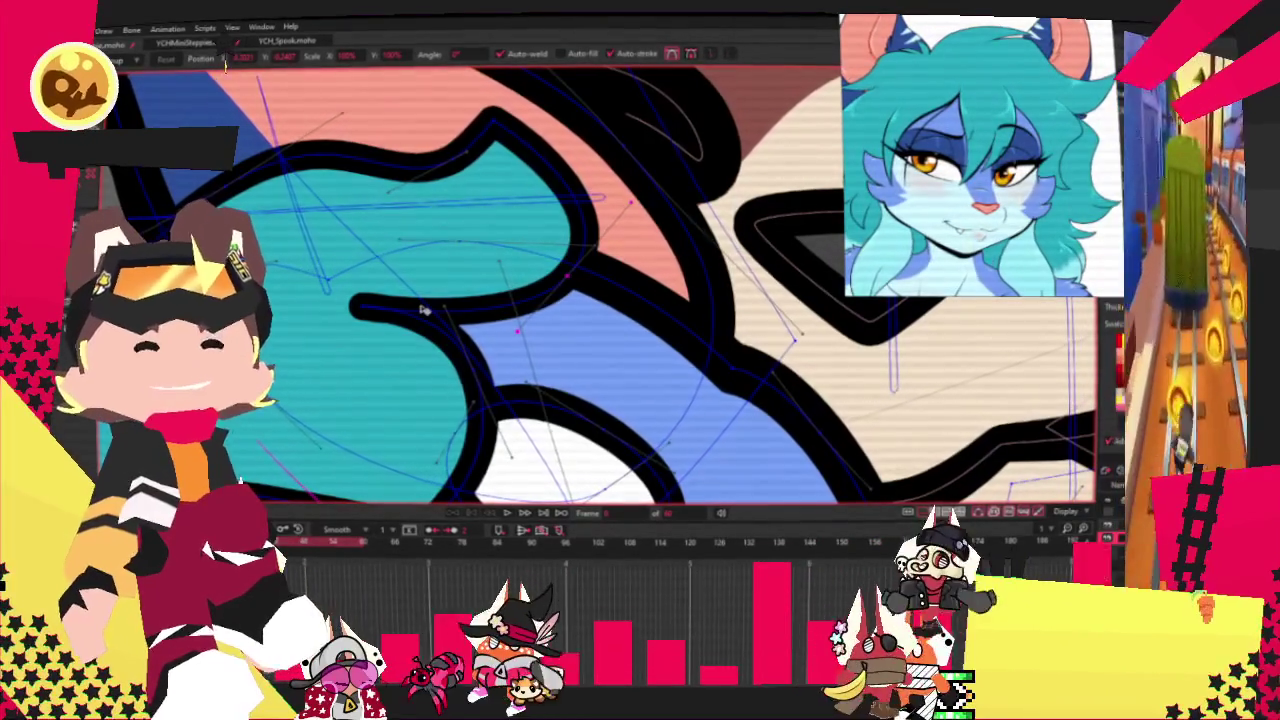
pyautogui.scroll(-3, 549, 209)
pyautogui.scroll(2, 397, 299)
pyautogui.scroll(2, 397, 299)
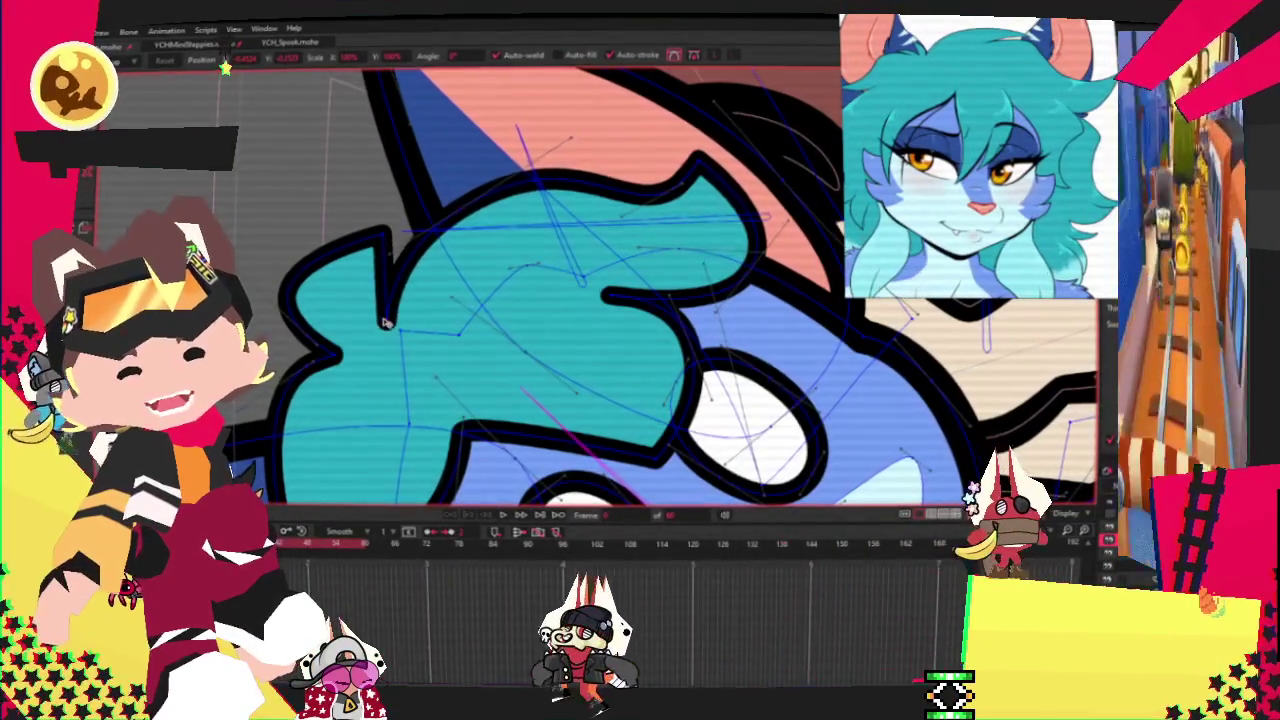
pyautogui.scroll(2, 318, 365)
pyautogui.scroll(-3, 305, 390)
pyautogui.scroll(3, 290, 414)
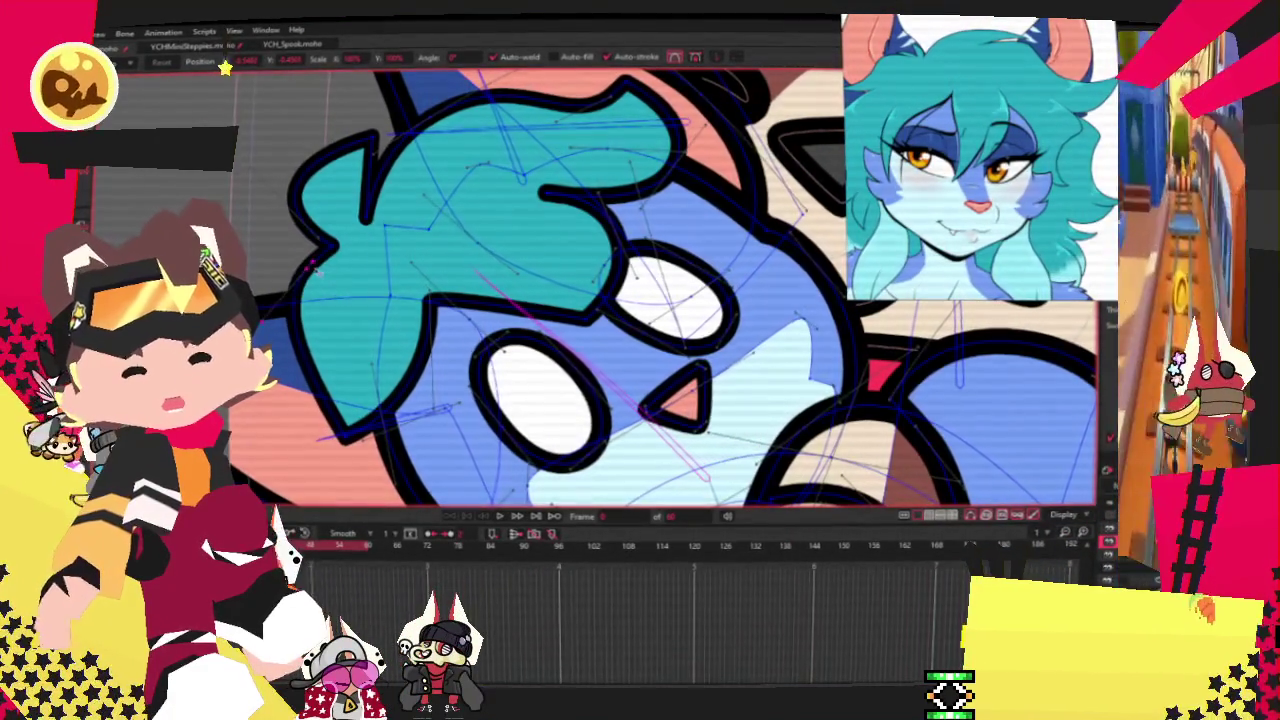
pyautogui.scroll(-3, 318, 258)
pyautogui.scroll(-1, 340, 262)
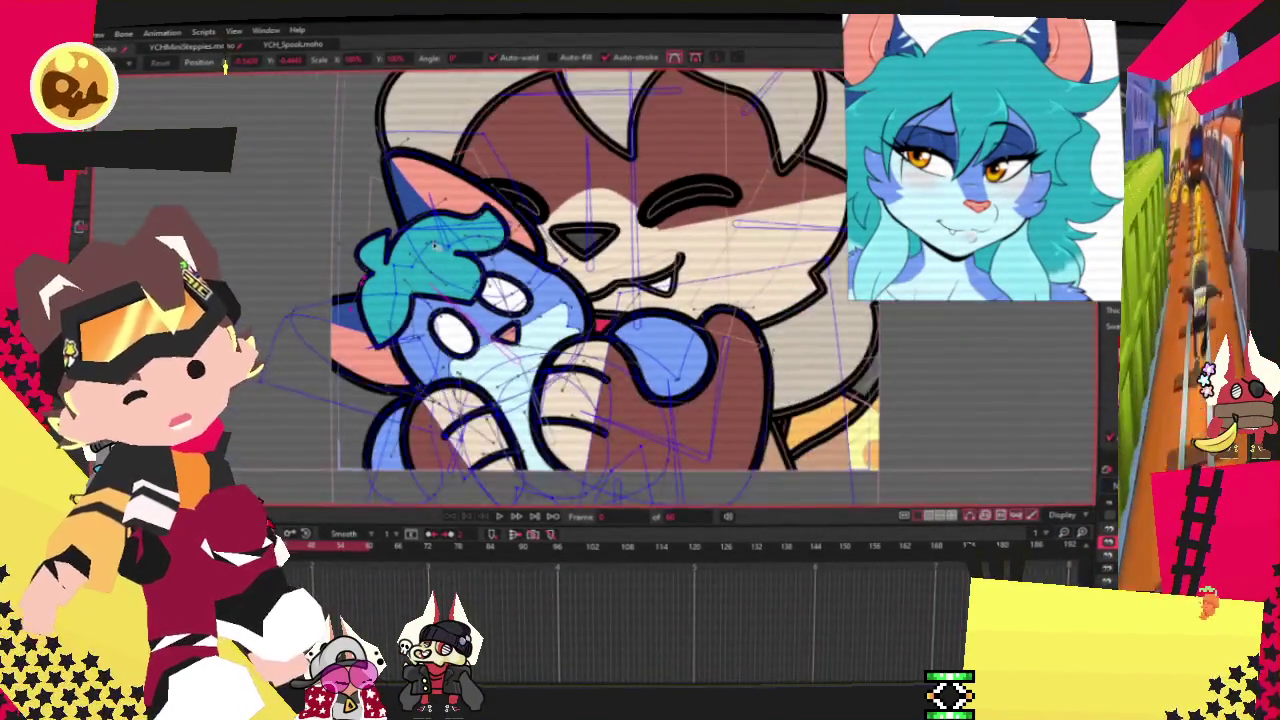
pyautogui.scroll(3, 375, 270)
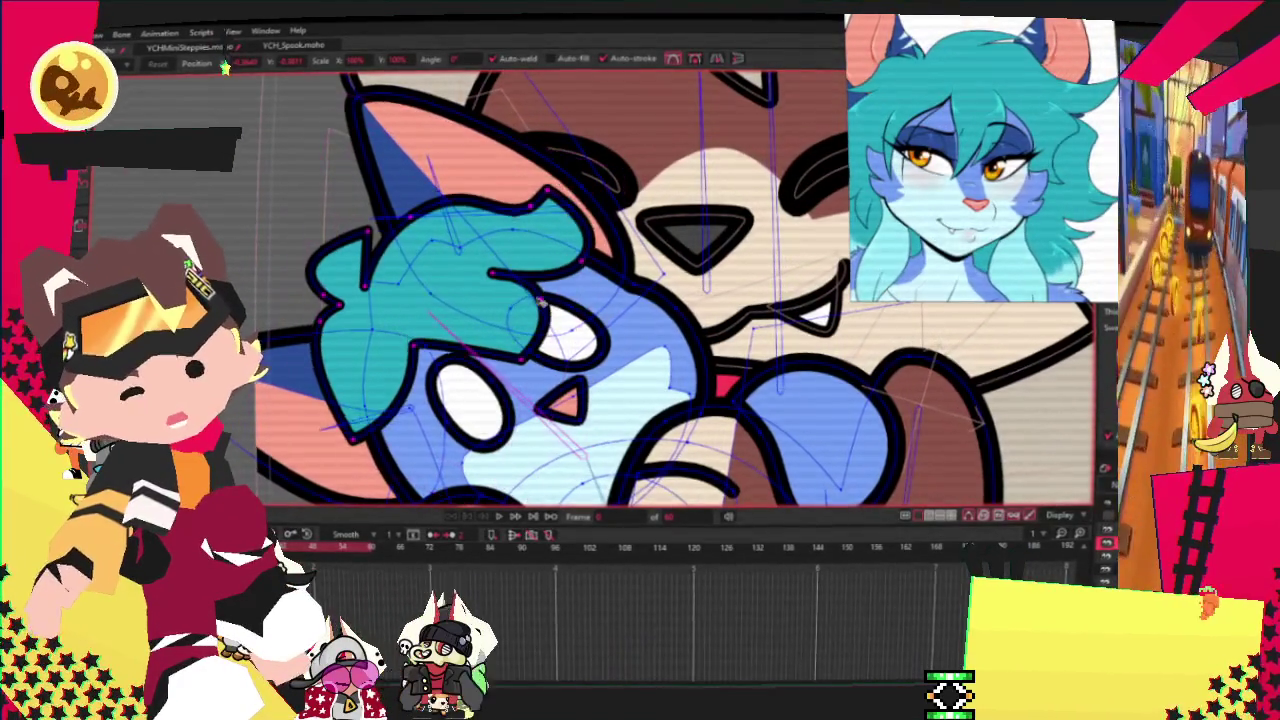
pyautogui.scroll(-2, 594, 303)
pyautogui.scroll(2, 551, 348)
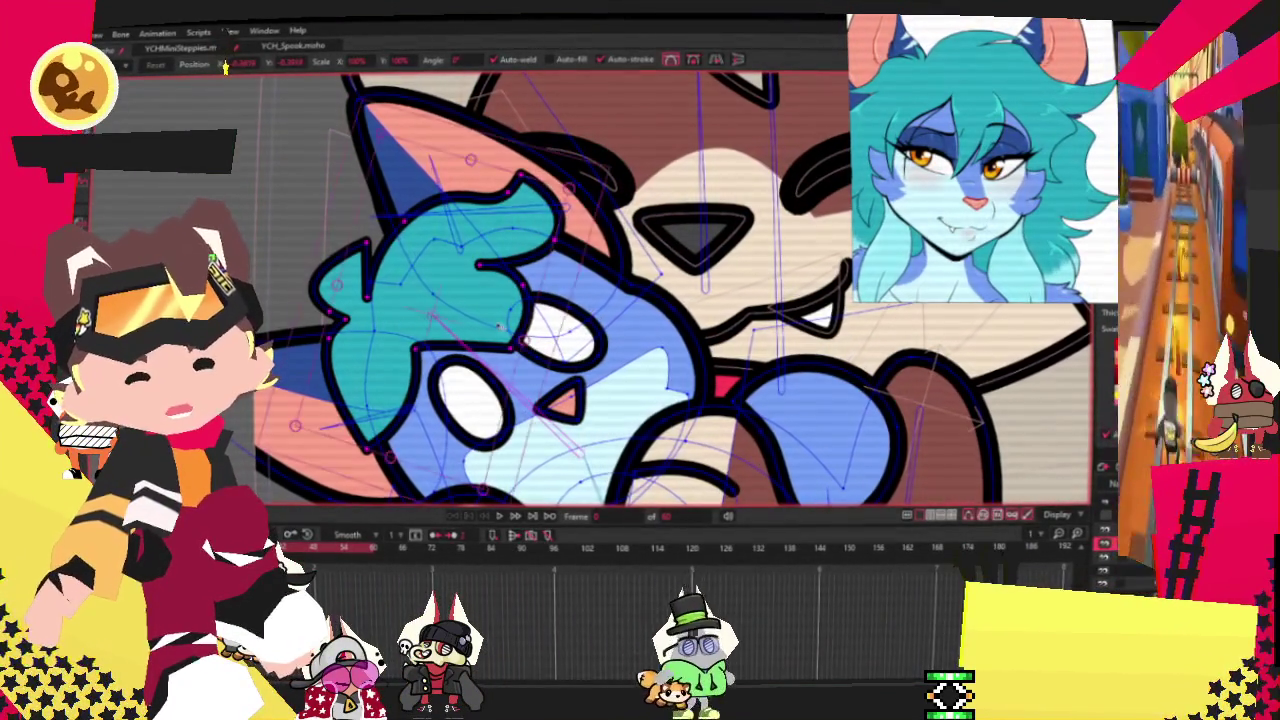
pyautogui.scroll(-2, 442, 247)
# Step: Adjust the curvature of the teal hair's points along the cat's left side
pyautogui.scroll(2, 438, 252)
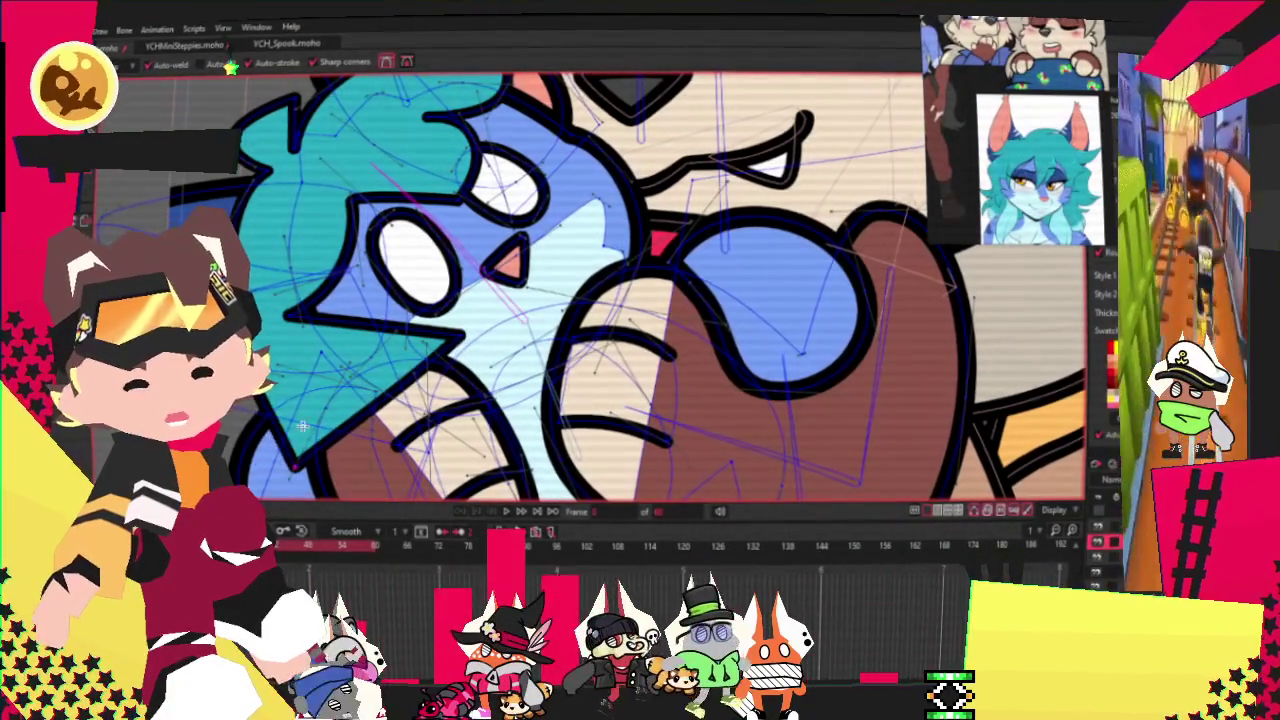
pyautogui.press('c')
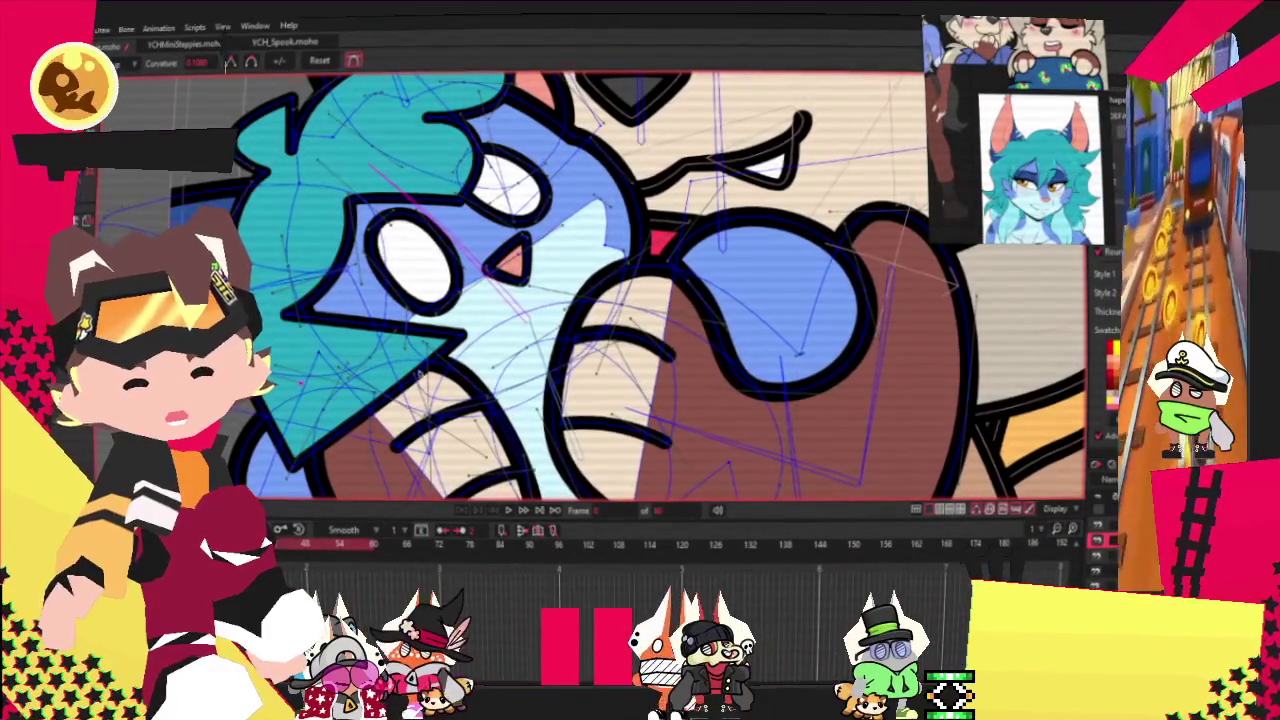
pyautogui.scroll(3, 453, 388)
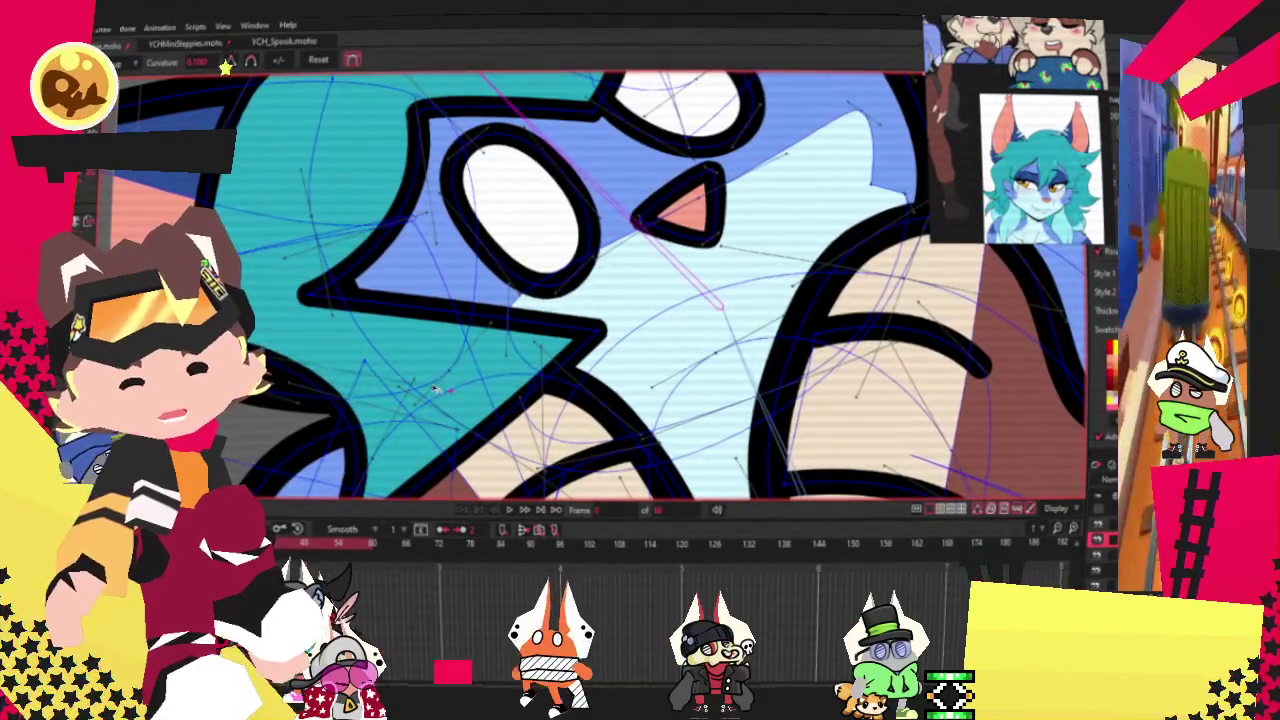
pyautogui.scroll(-3, 452, 388)
pyautogui.scroll(3, 485, 285)
pyautogui.scroll(3, 560, 292)
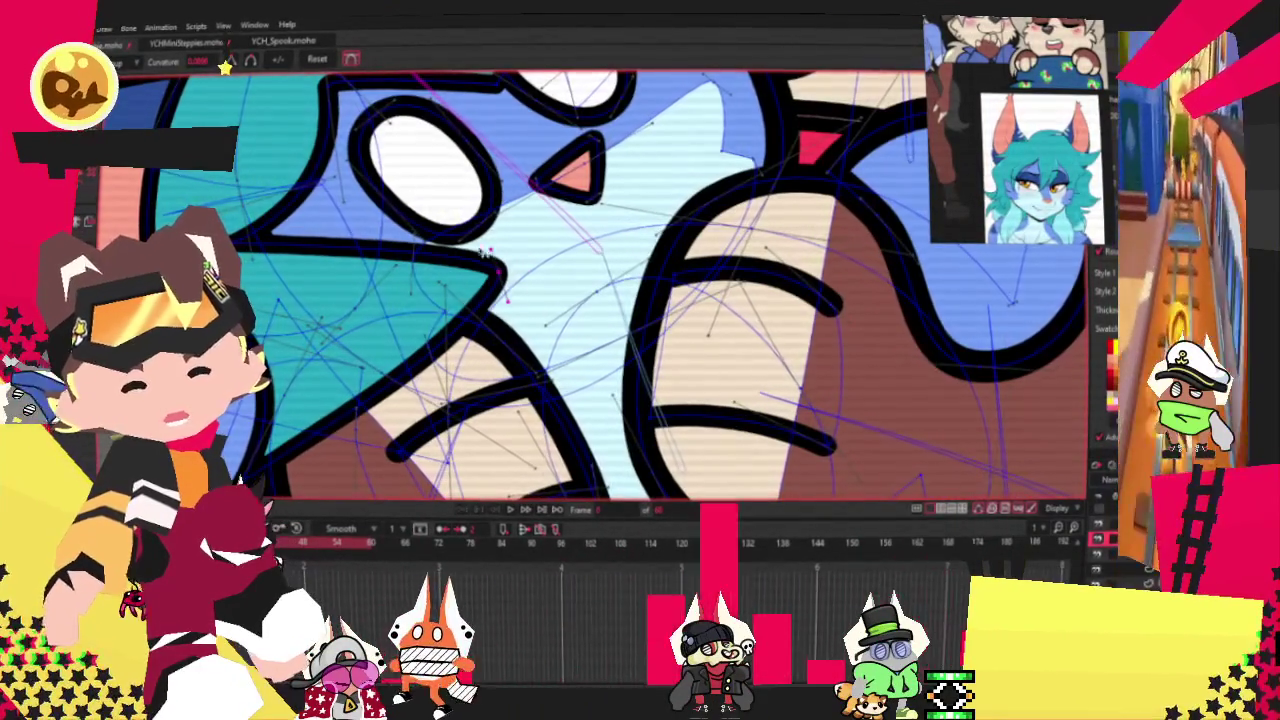
pyautogui.scroll(-3, 338, 330)
pyautogui.press('t')
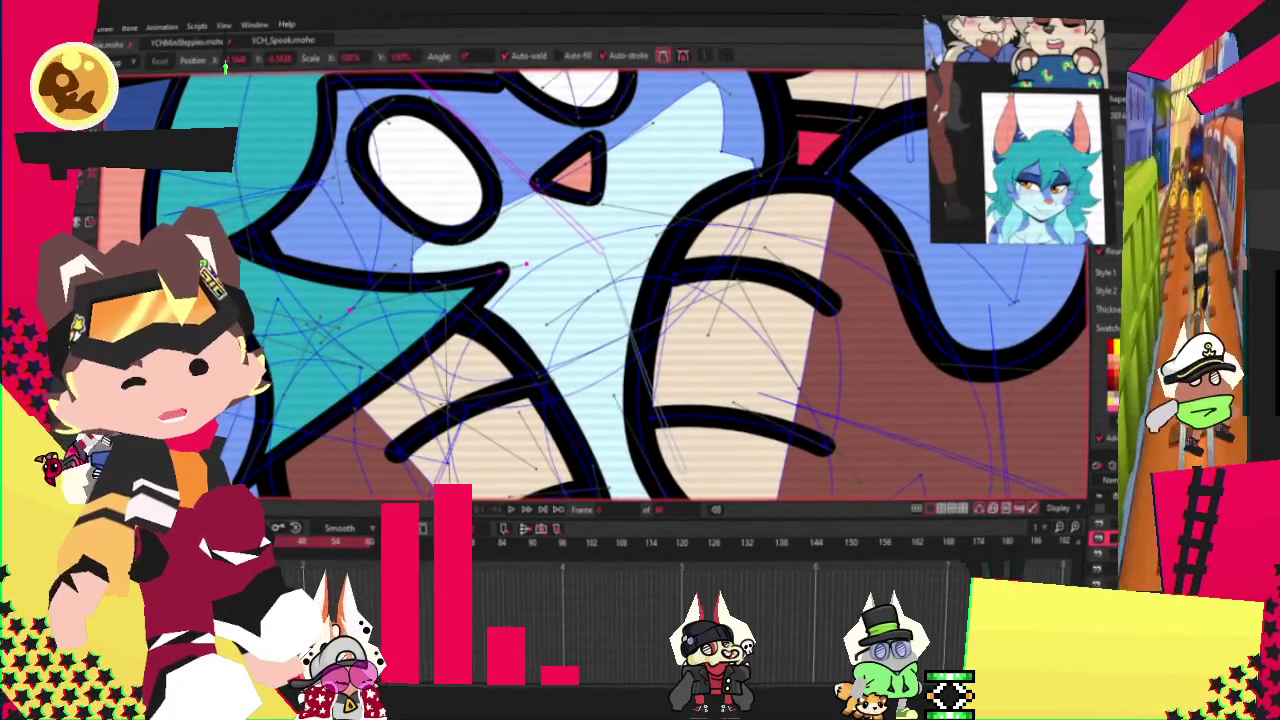
pyautogui.scroll(-3, 640, 290)
pyautogui.scroll(3, 640, 290)
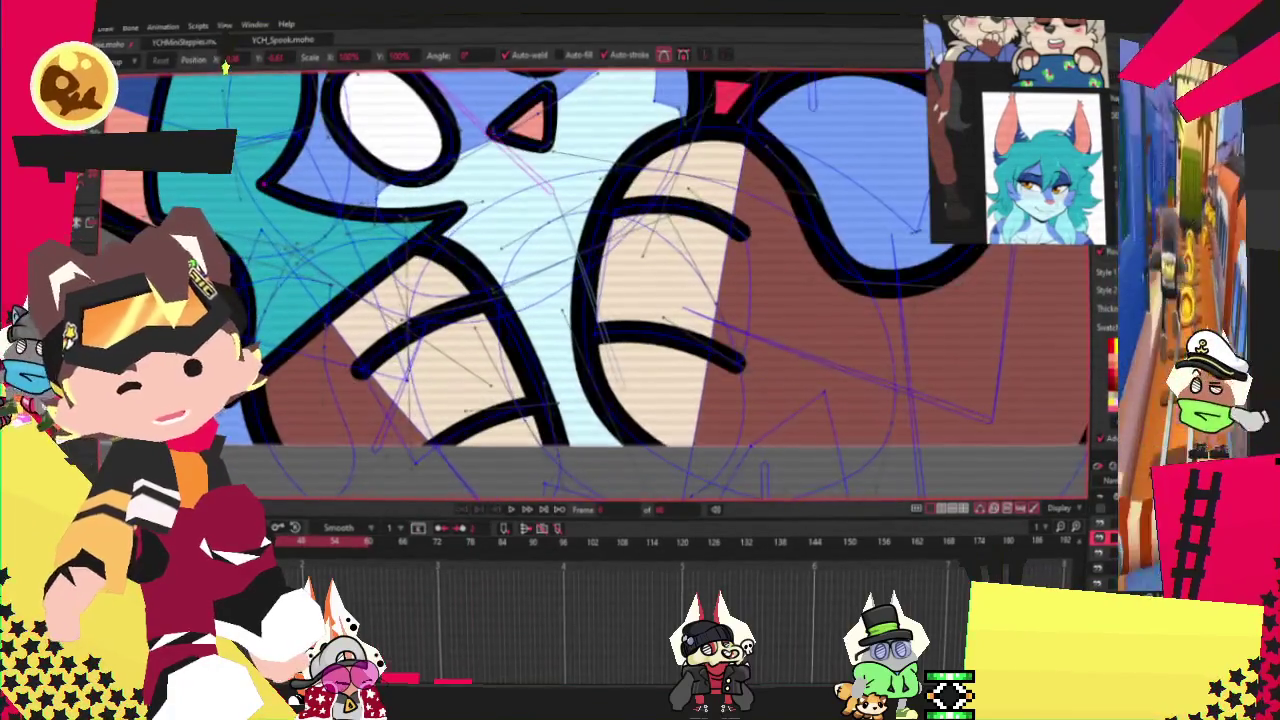
pyautogui.scroll(-3, 258, 185)
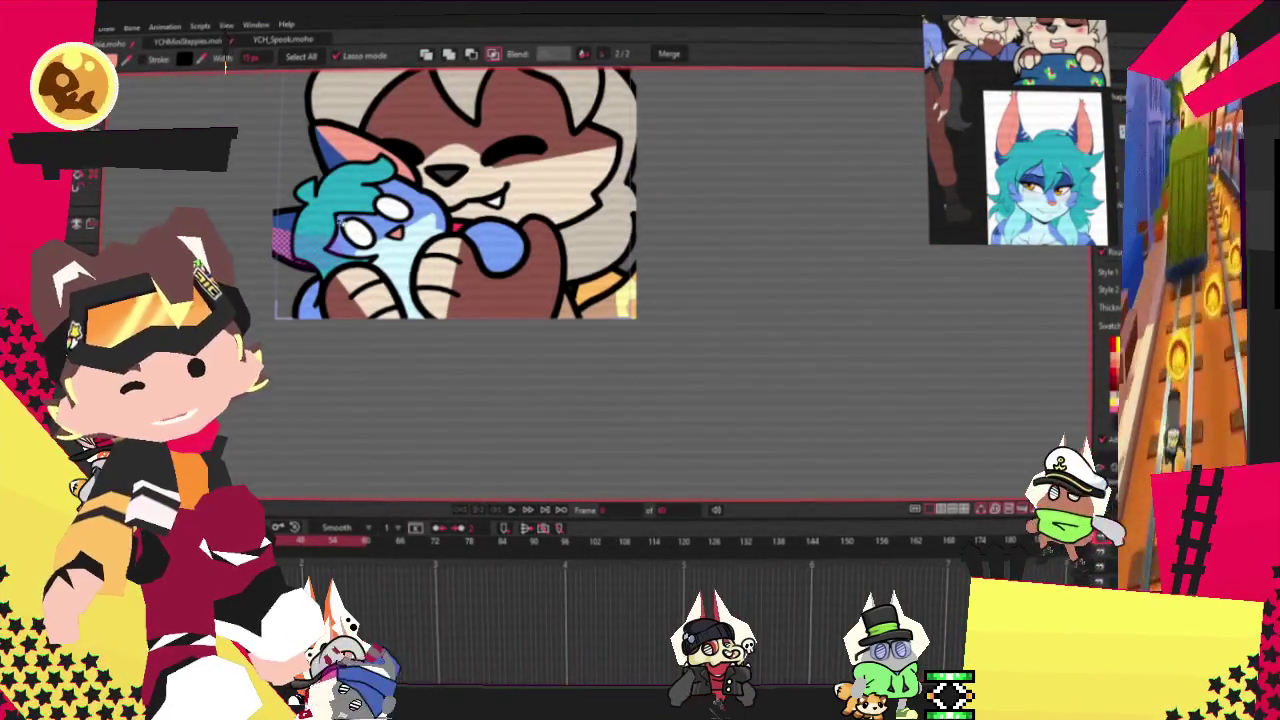
pyautogui.scroll(3, 460, 190)
pyautogui.scroll(-2, 460, 190)
# Step: Move the hair's points into a wavy, scalloped edge framing the cat's face
pyautogui.press('t')
pyautogui.scroll(3, 460, 220)
pyautogui.scroll(2, 460, 220)
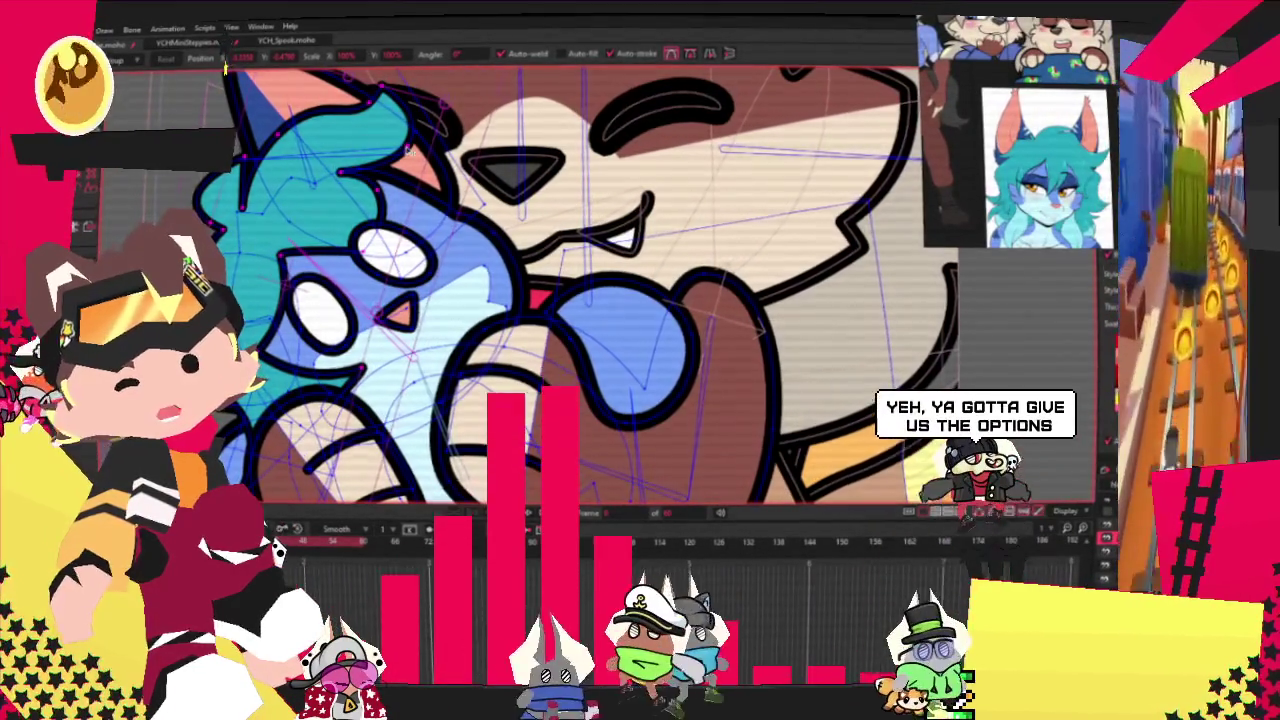
pyautogui.scroll(2, 402, 180)
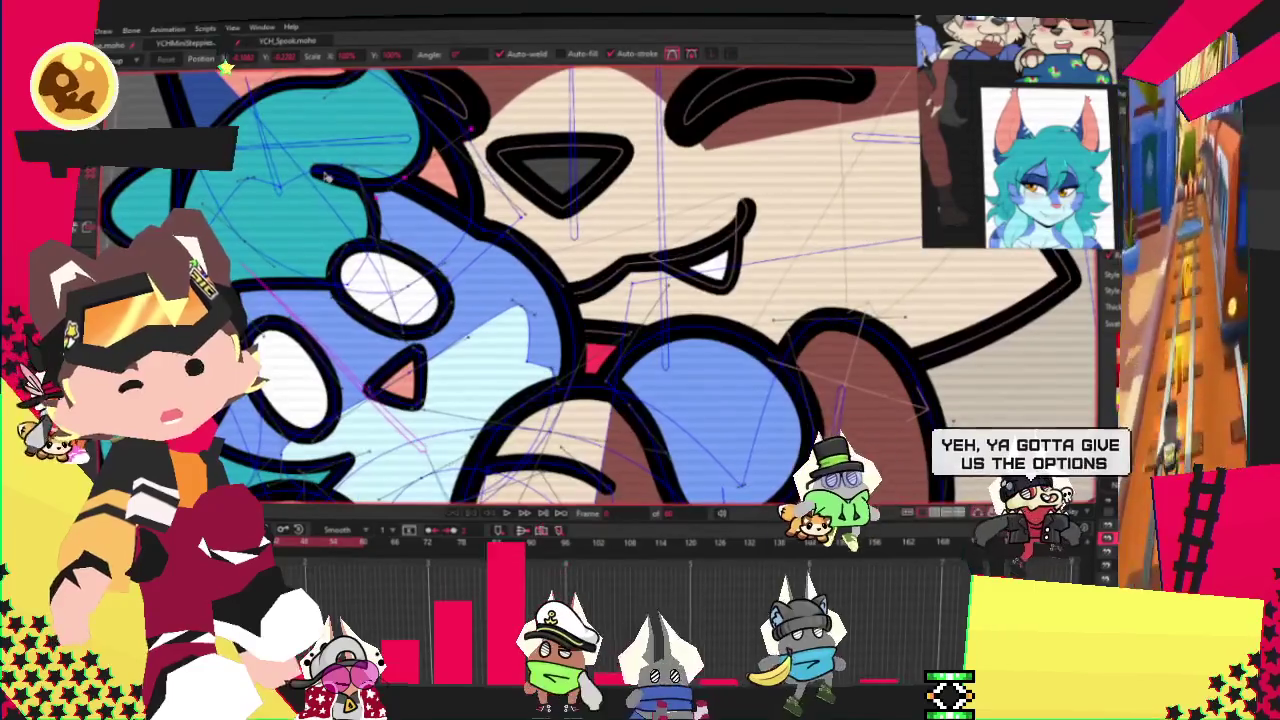
pyautogui.scroll(1, 402, 180)
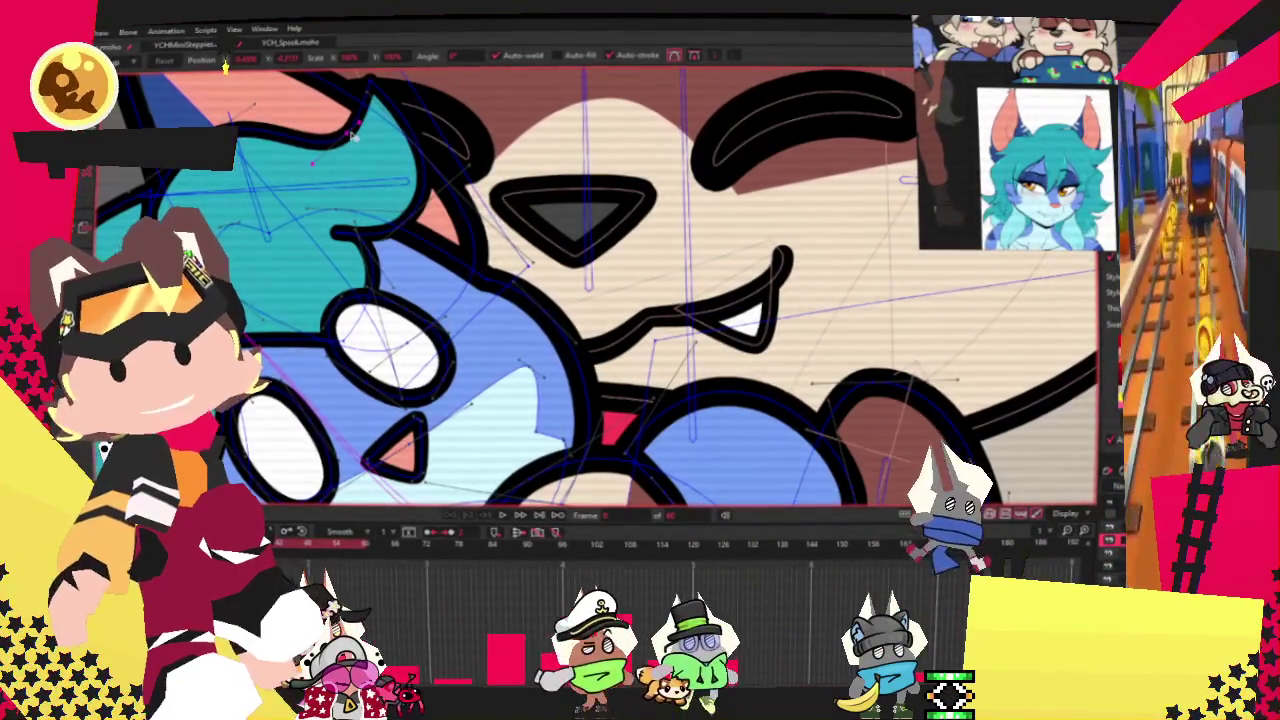
pyautogui.scroll(-2, 346, 142)
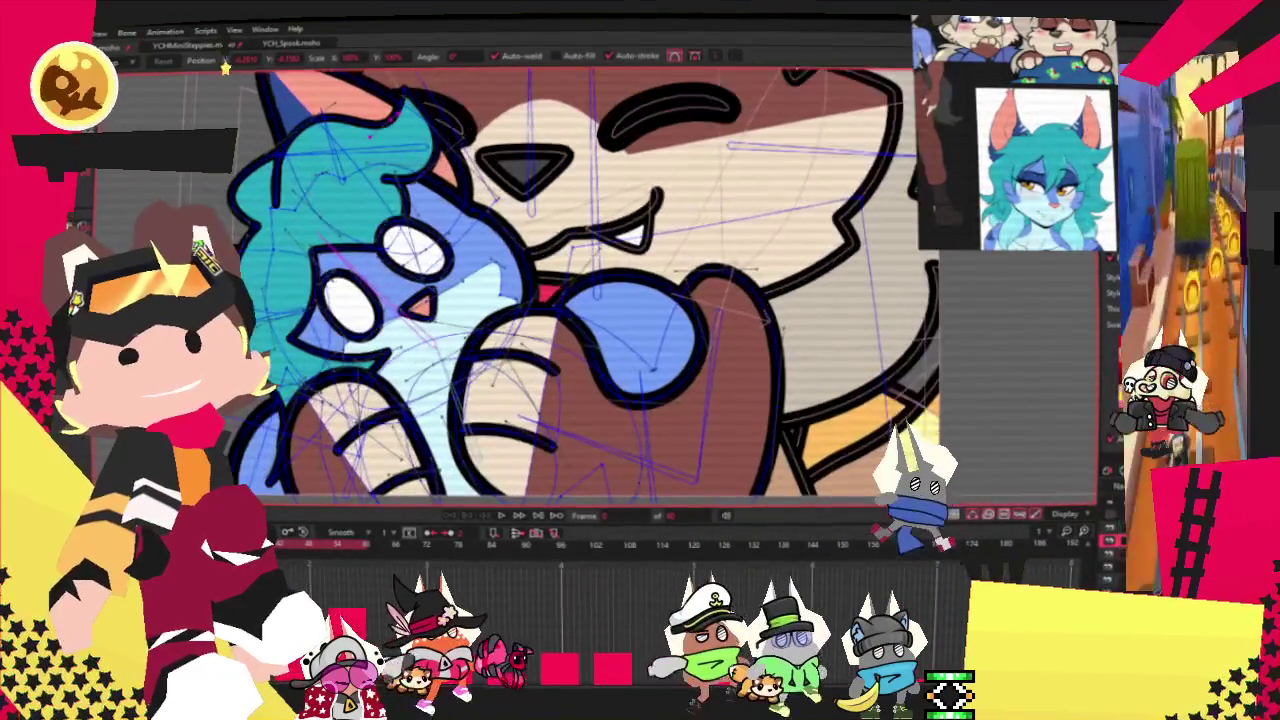
pyautogui.scroll(2, 760, 430)
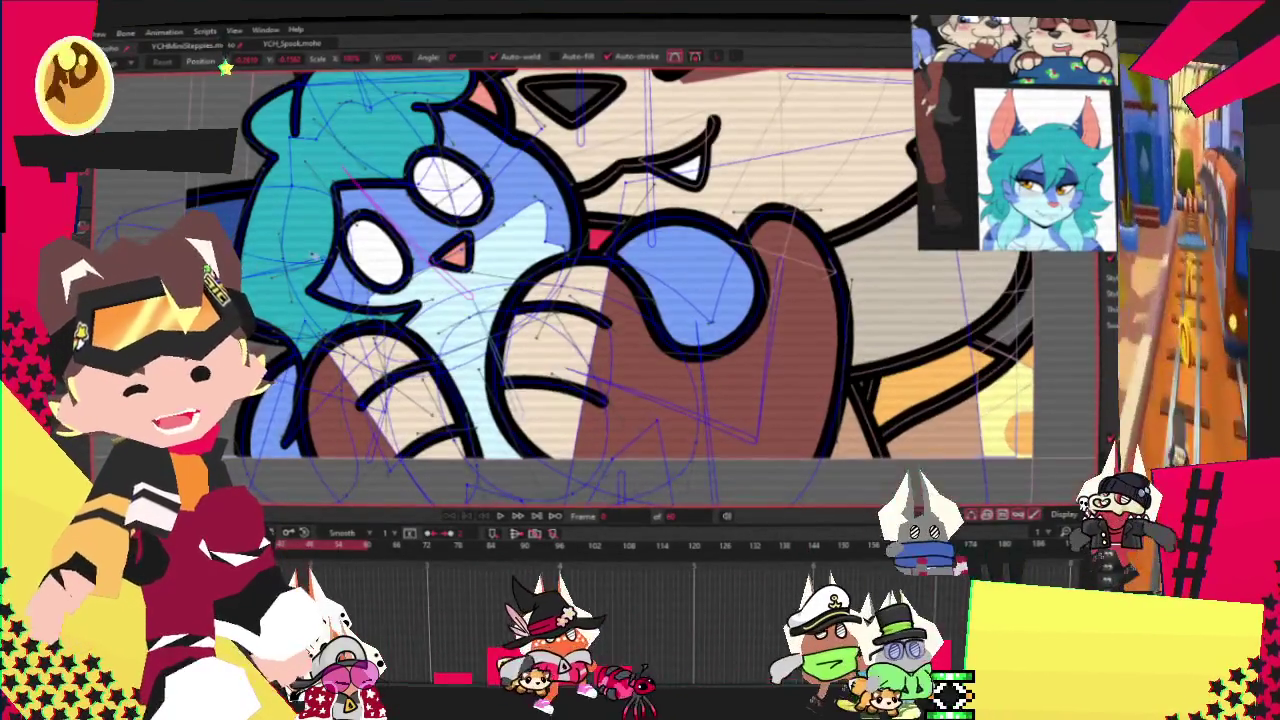
pyautogui.scroll(2, 255, 262)
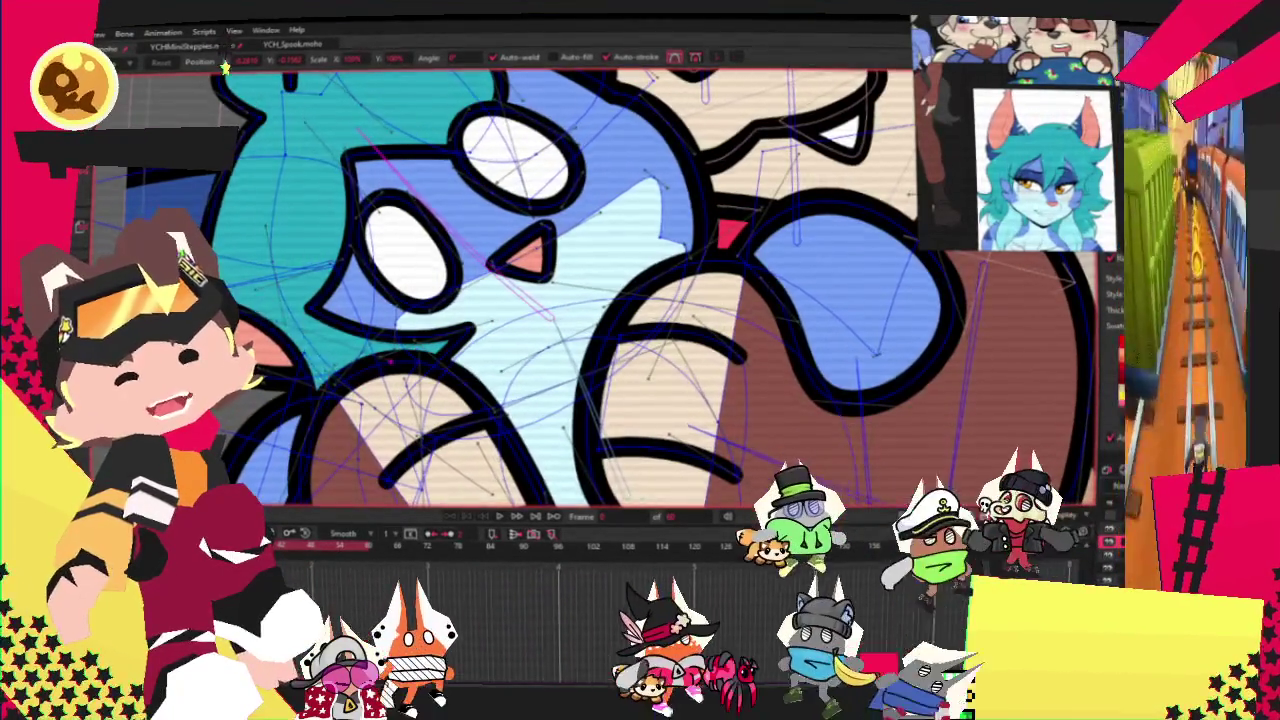
pyautogui.moveTo(640, 300); pyautogui.dragTo(600, 195)
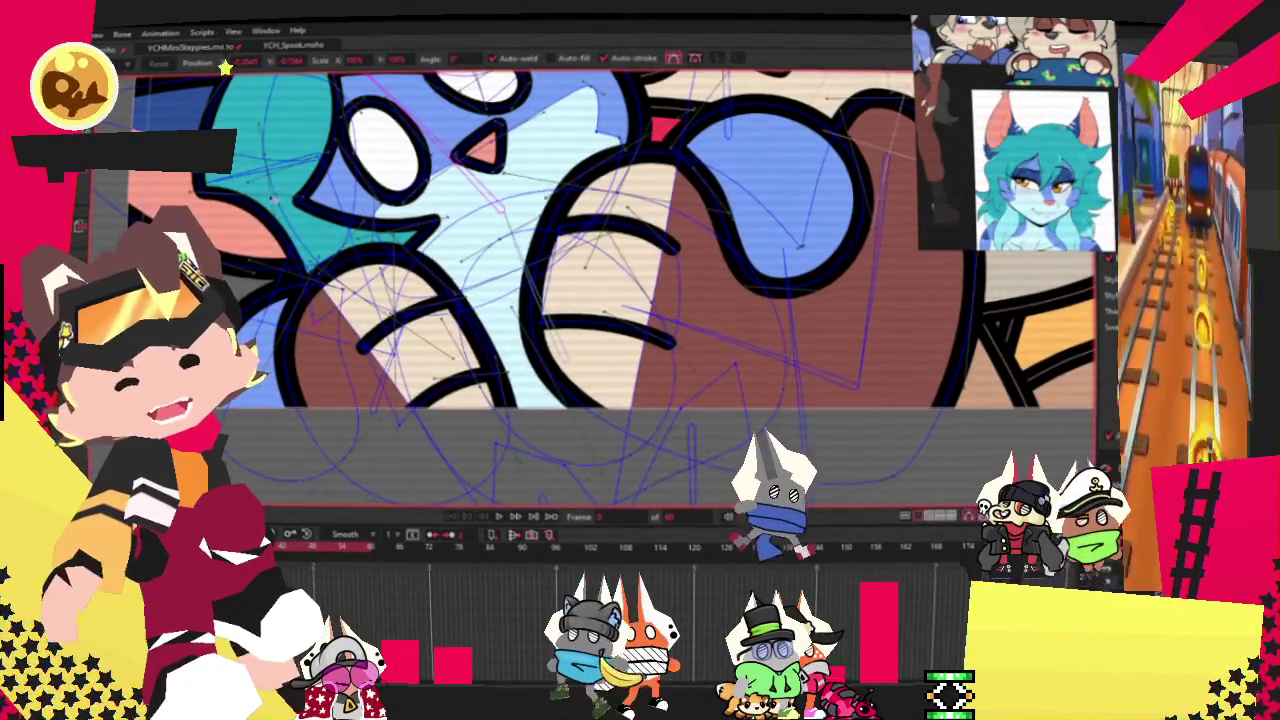
pyautogui.scroll(3, 355, 210)
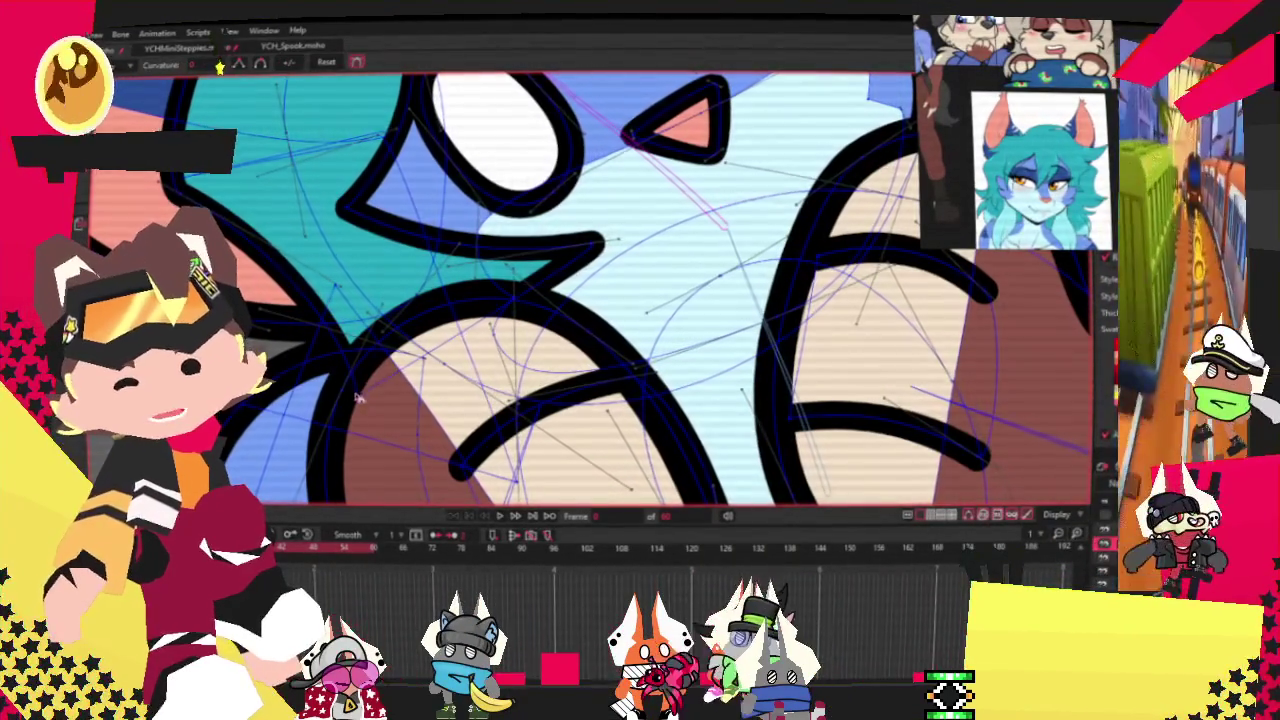
pyautogui.scroll(-3, 402, 279)
pyautogui.scroll(-2, 402, 279)
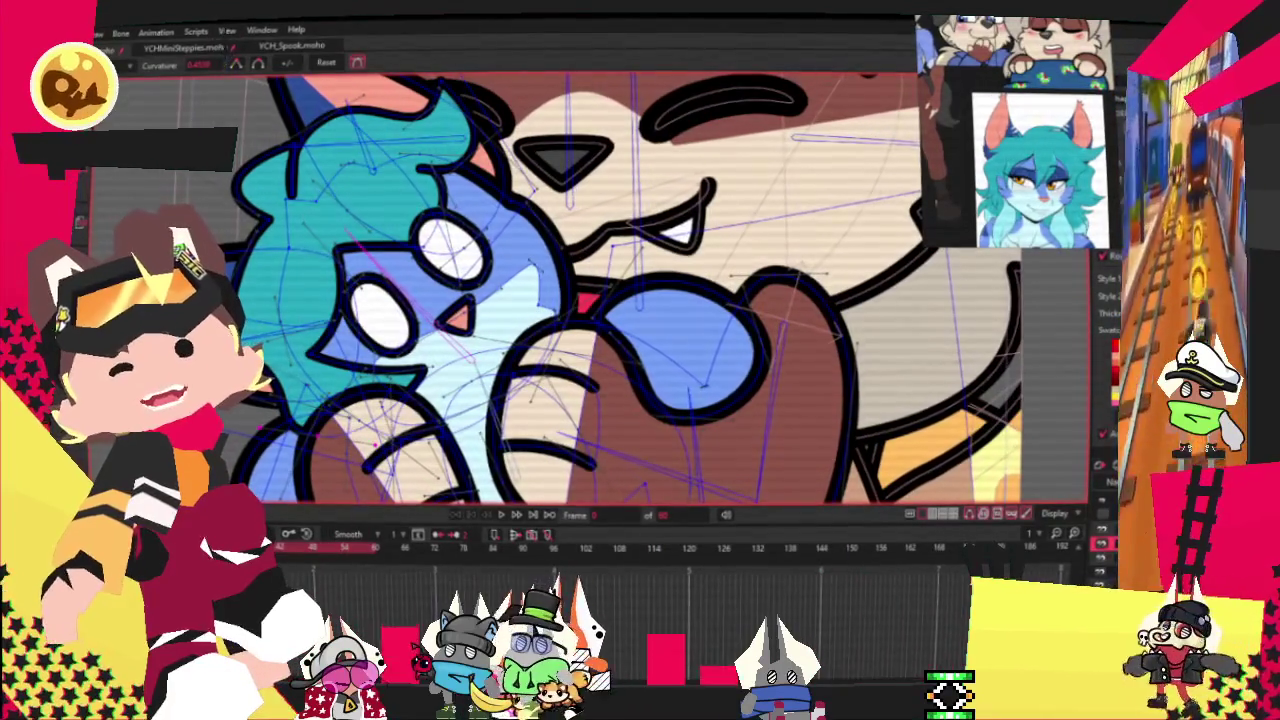
pyautogui.scroll(1, 330, 235)
pyautogui.scroll(1, 330, 235)
pyautogui.press('t')
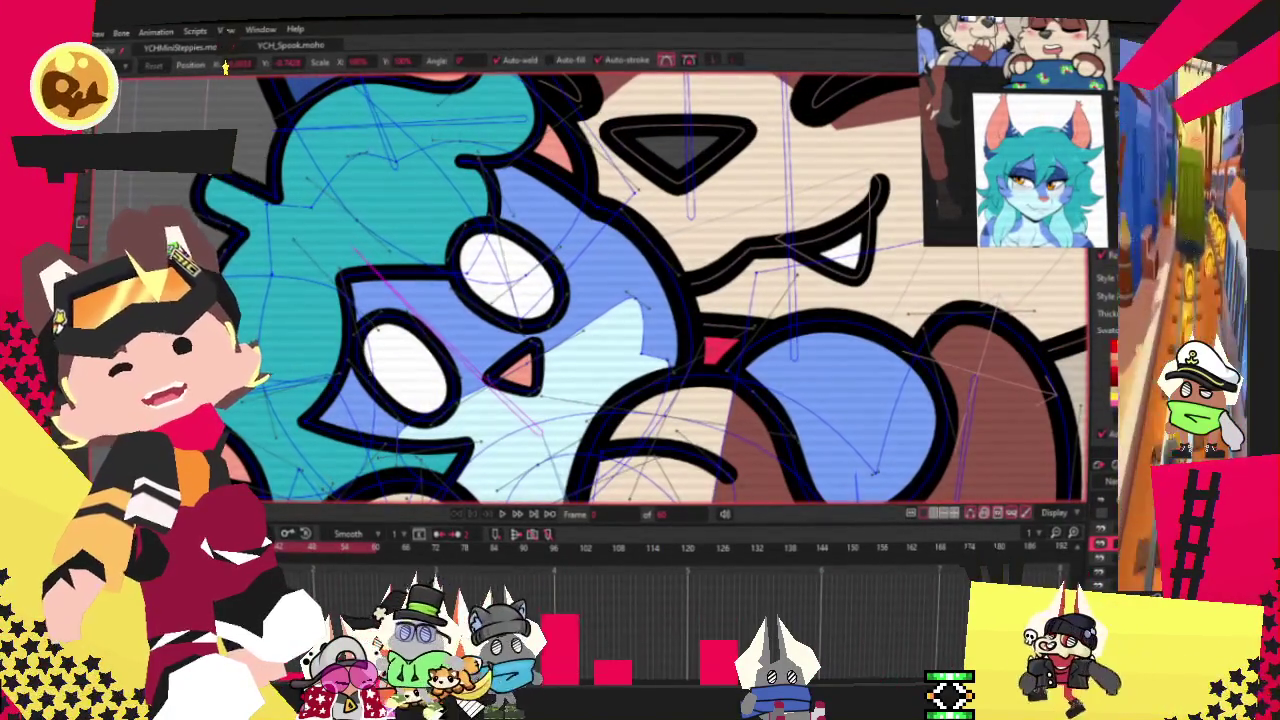
pyautogui.scroll(1, 330, 245)
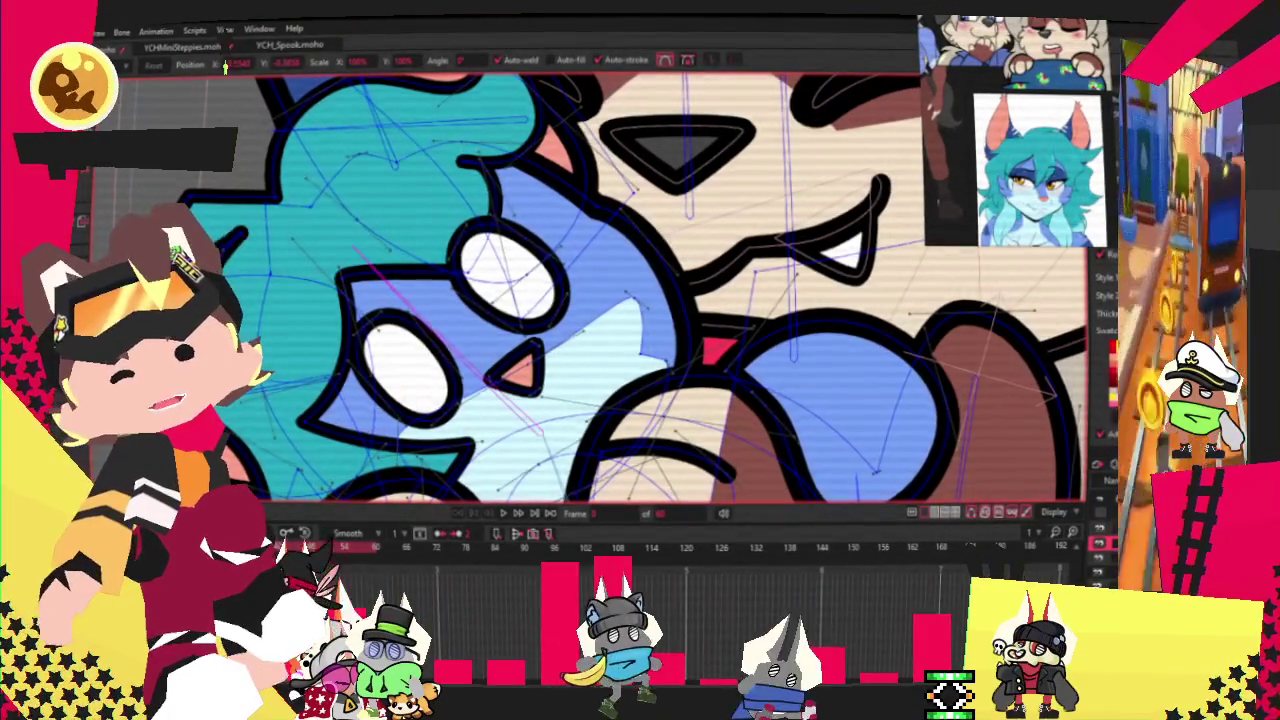
pyautogui.scroll(1, 330, 245)
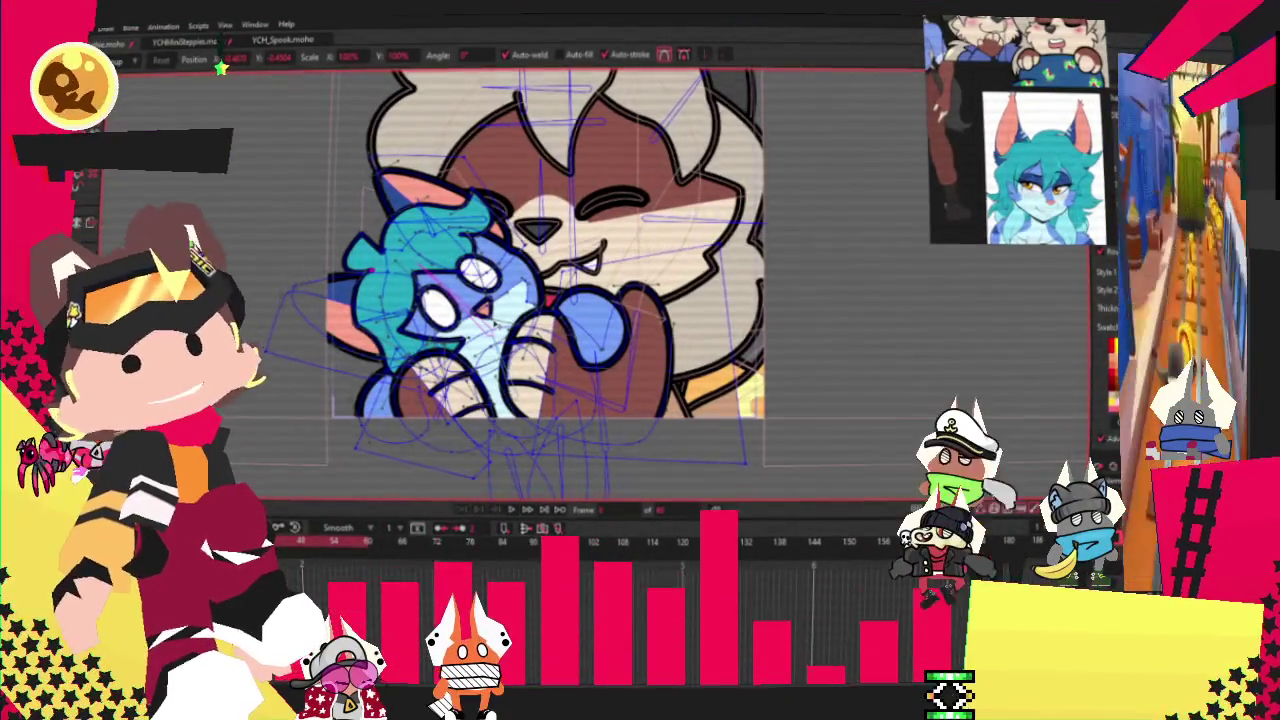
pyautogui.press('b')
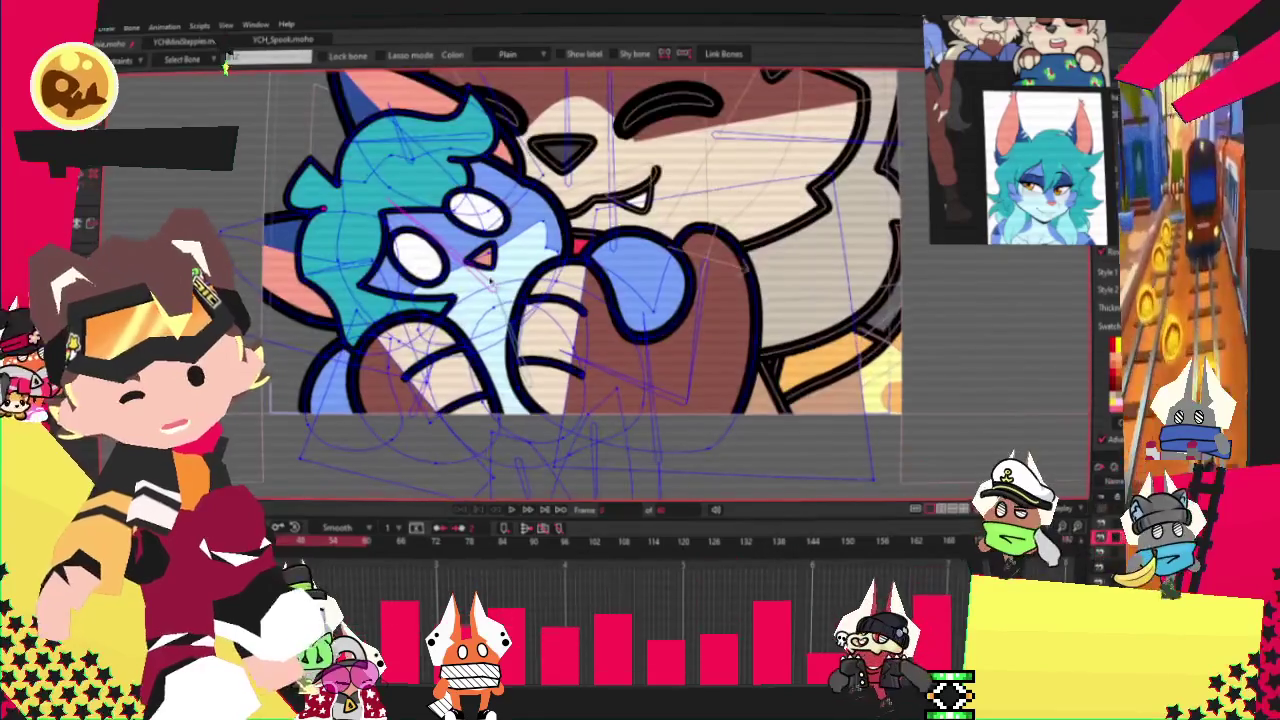
pyautogui.press('g')
pyautogui.scroll(3, 580, 280)
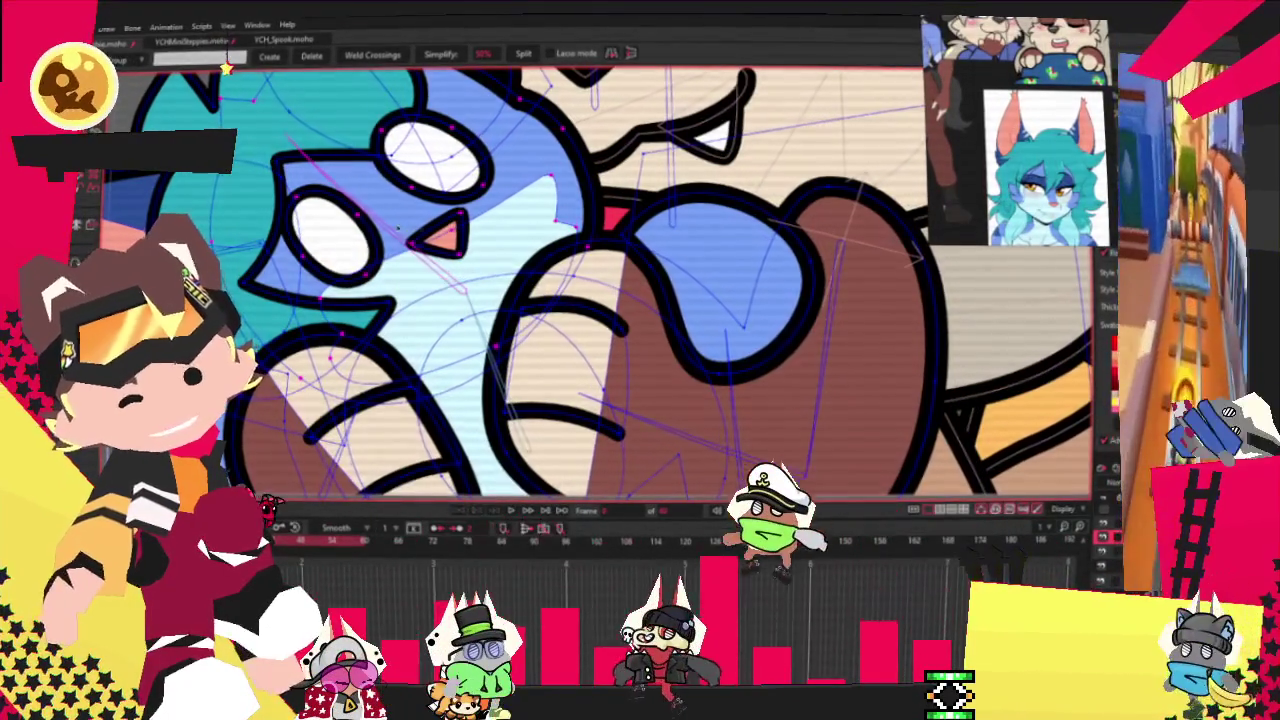
pyautogui.press('i')
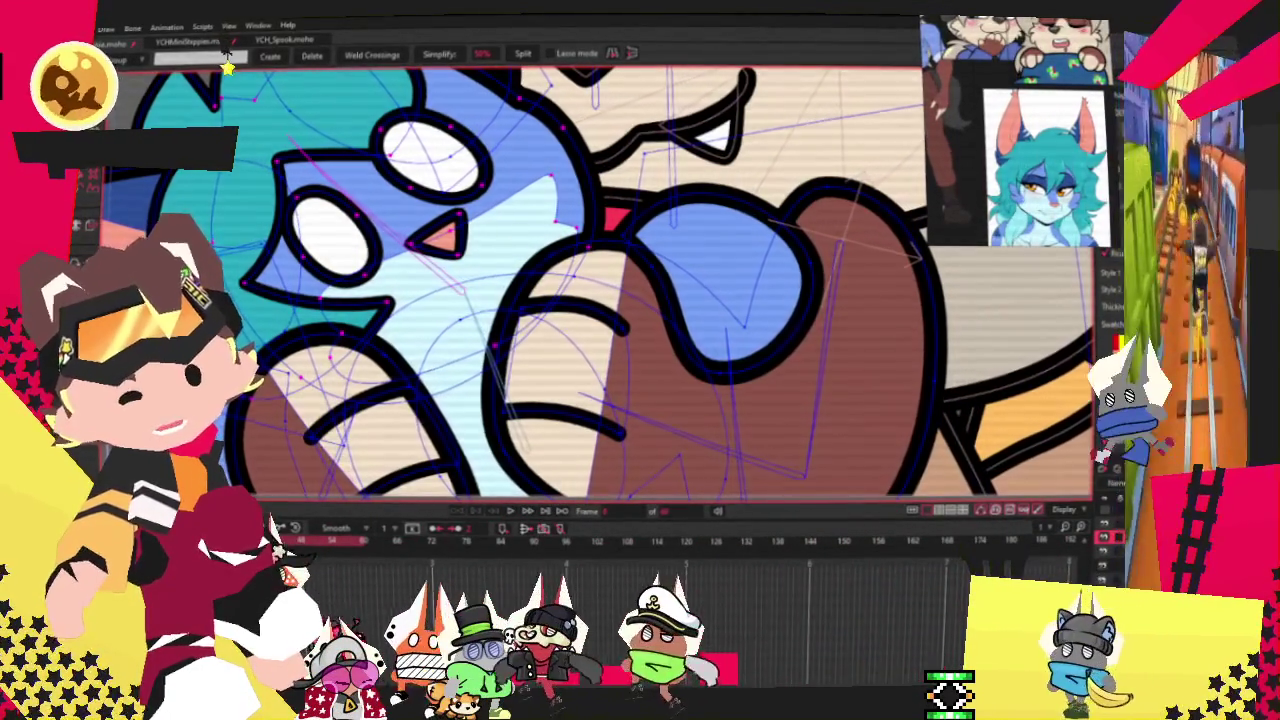
pyautogui.scroll(-3, 580, 280)
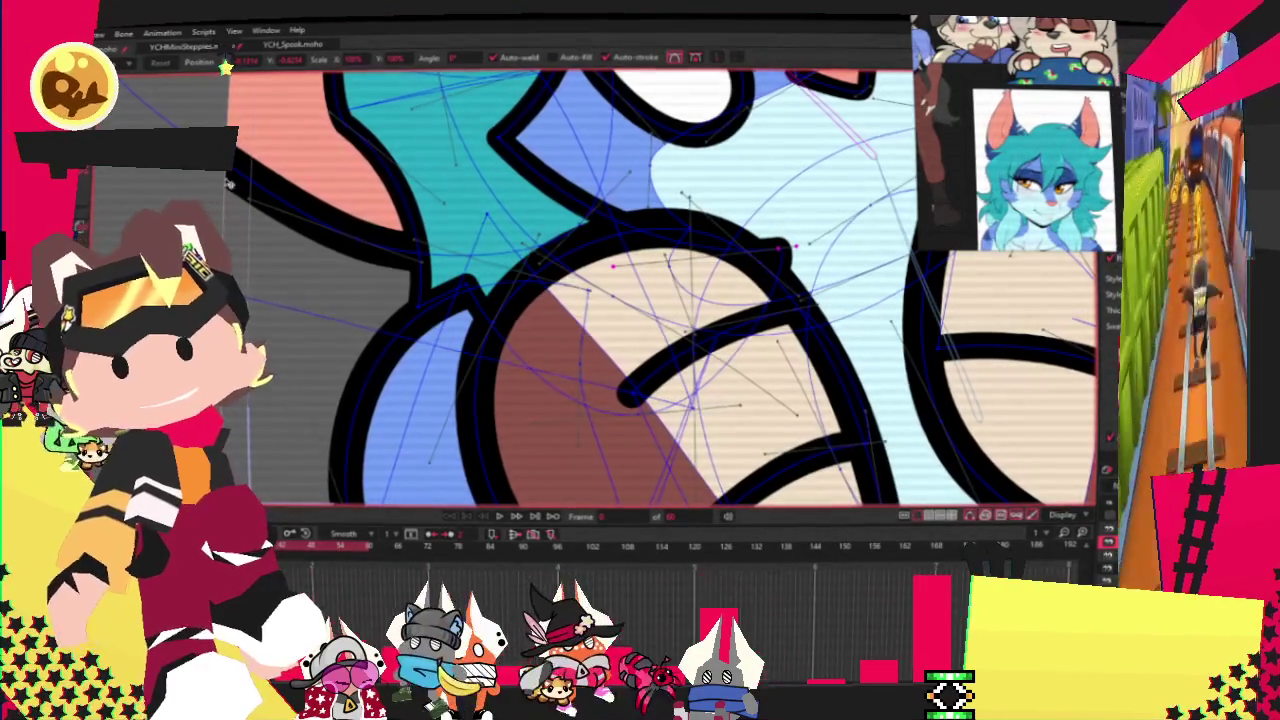
pyautogui.press('a')
pyautogui.moveTo(547, 174); pyautogui.dragTo(582, 249)
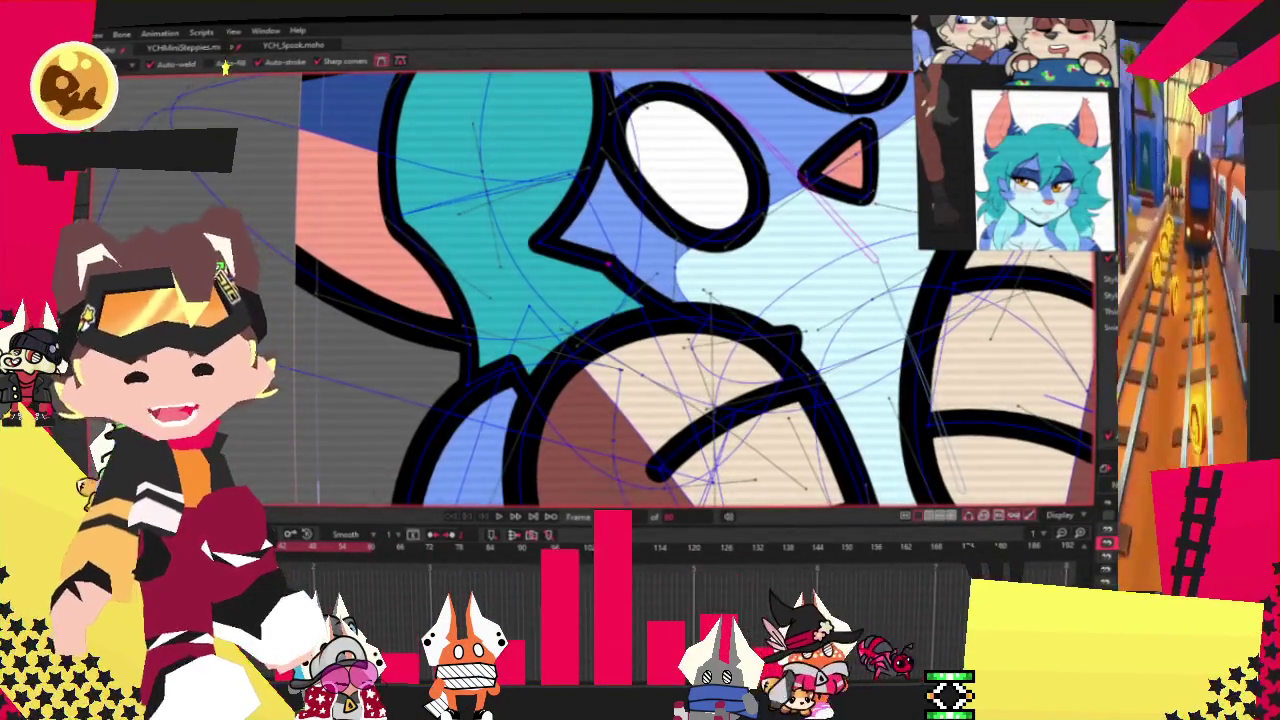
pyautogui.scroll(2, 648, 274)
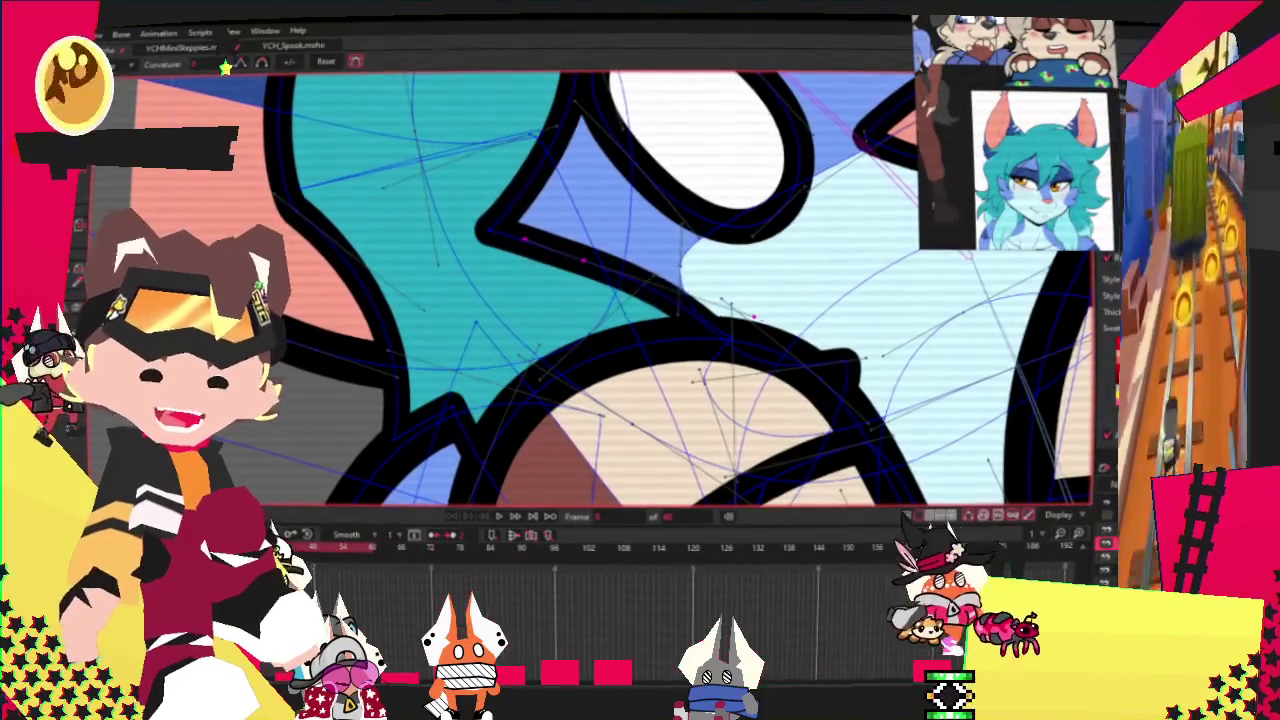
pyautogui.moveTo(603, 239); pyautogui.dragTo(493, 169)
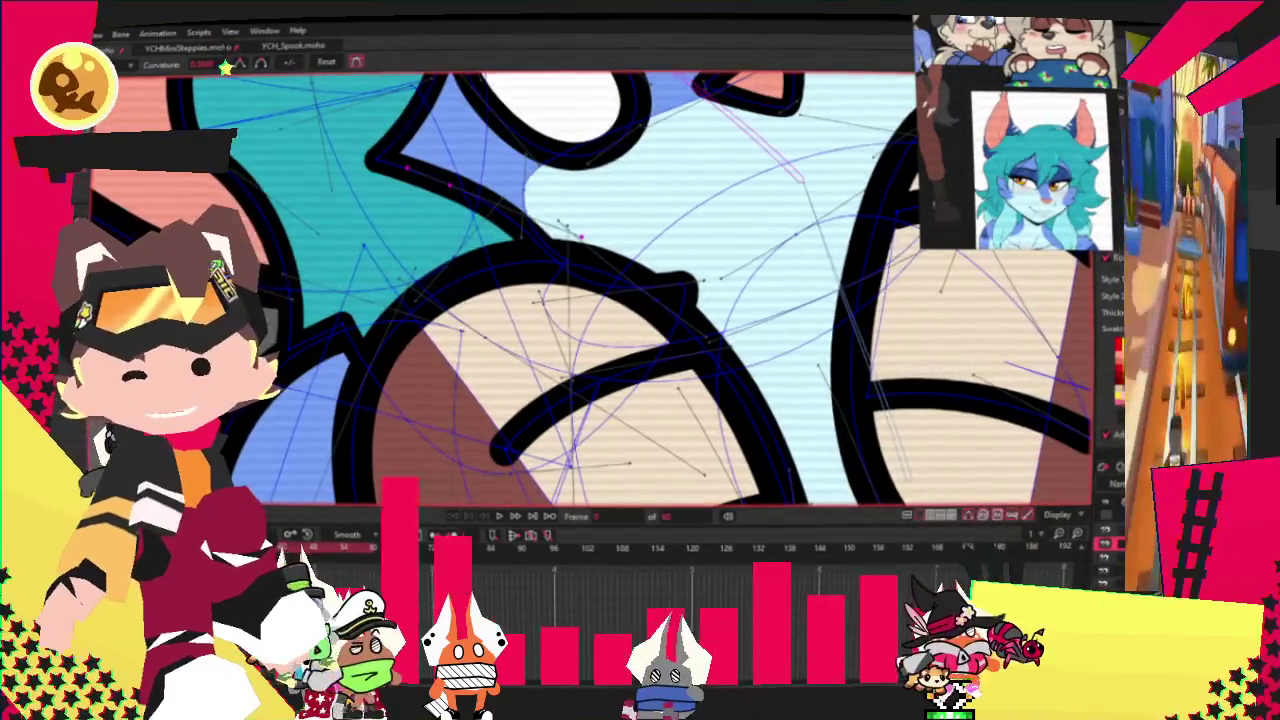
pyautogui.scroll(2, 528, 282)
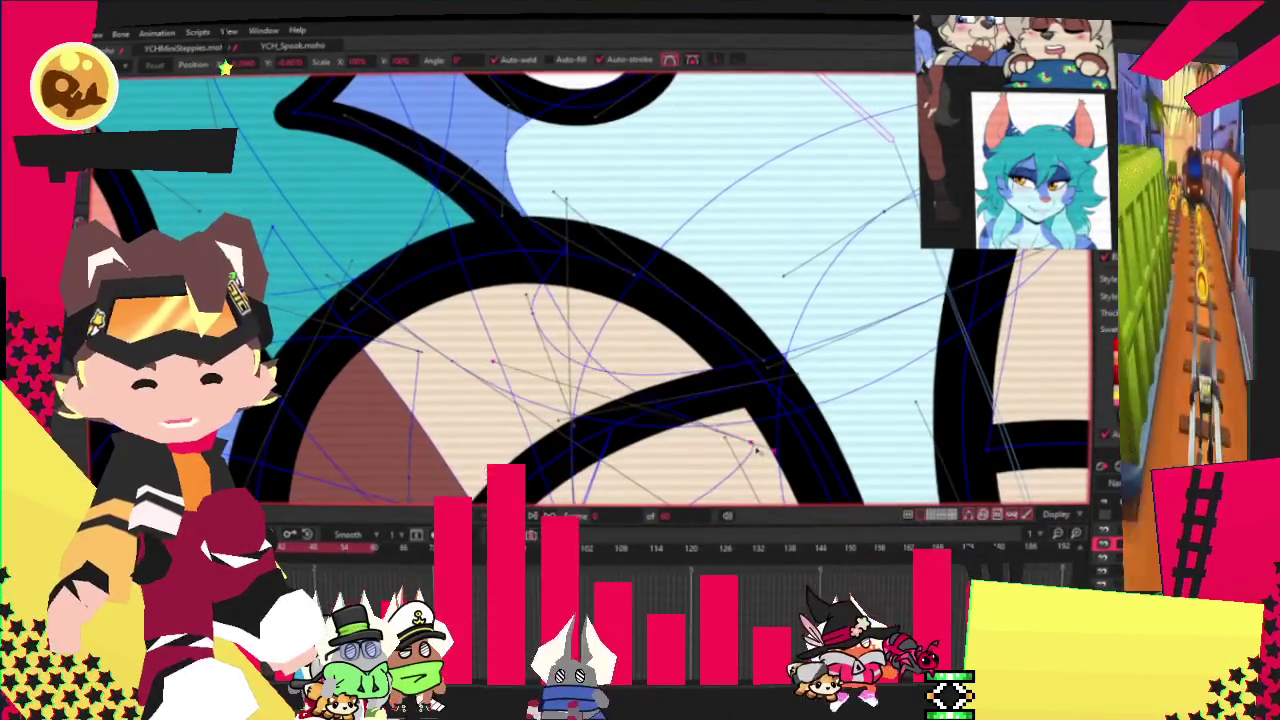
pyautogui.scroll(-2, 468, 334)
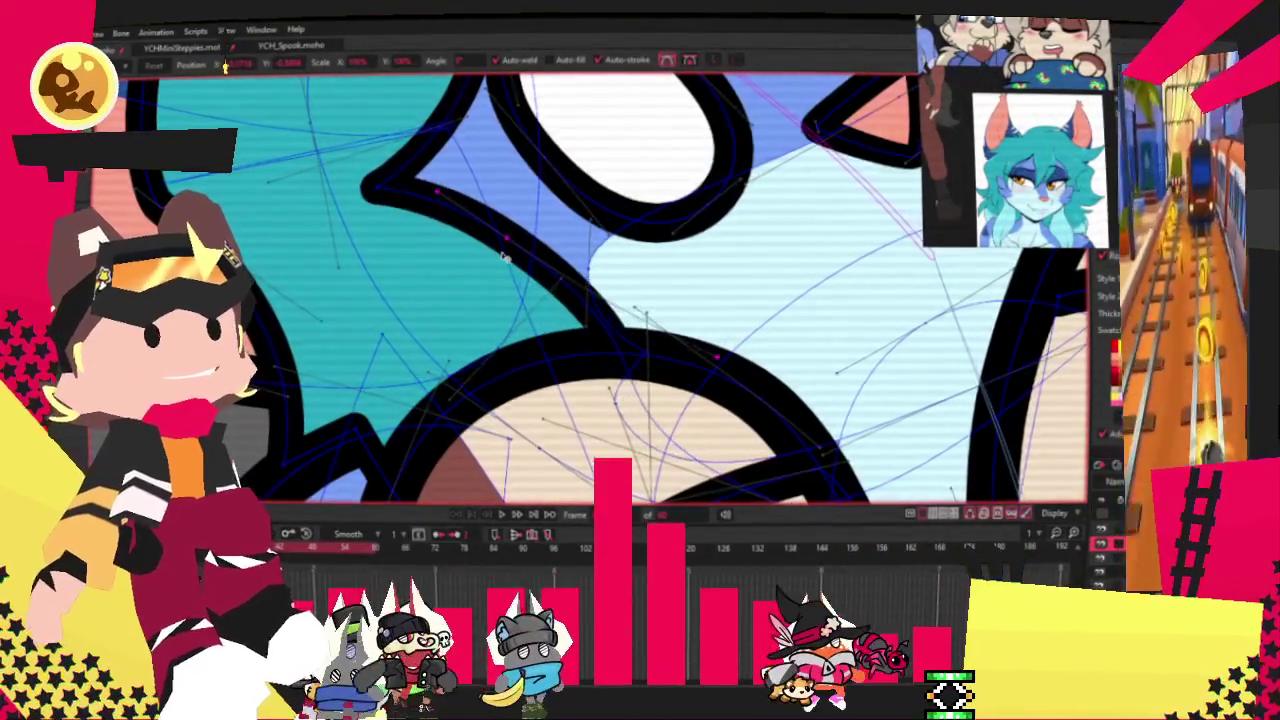
pyautogui.scroll(-3, 367, 193)
pyautogui.scroll(-3, 480, 248)
pyautogui.scroll(3, 480, 250)
pyautogui.scroll(-4, 480, 250)
pyautogui.scroll(2, 500, 300)
pyautogui.scroll(2, 526, 345)
pyautogui.scroll(-4, 526, 345)
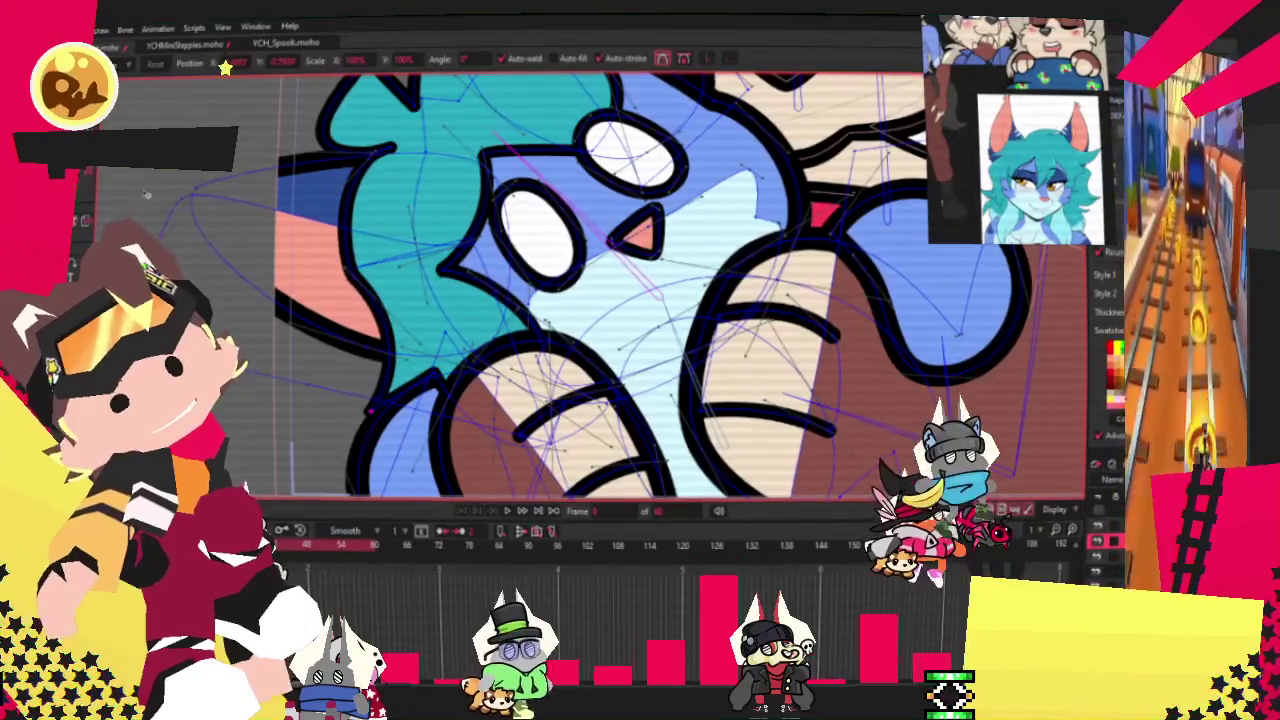
pyautogui.press('c')
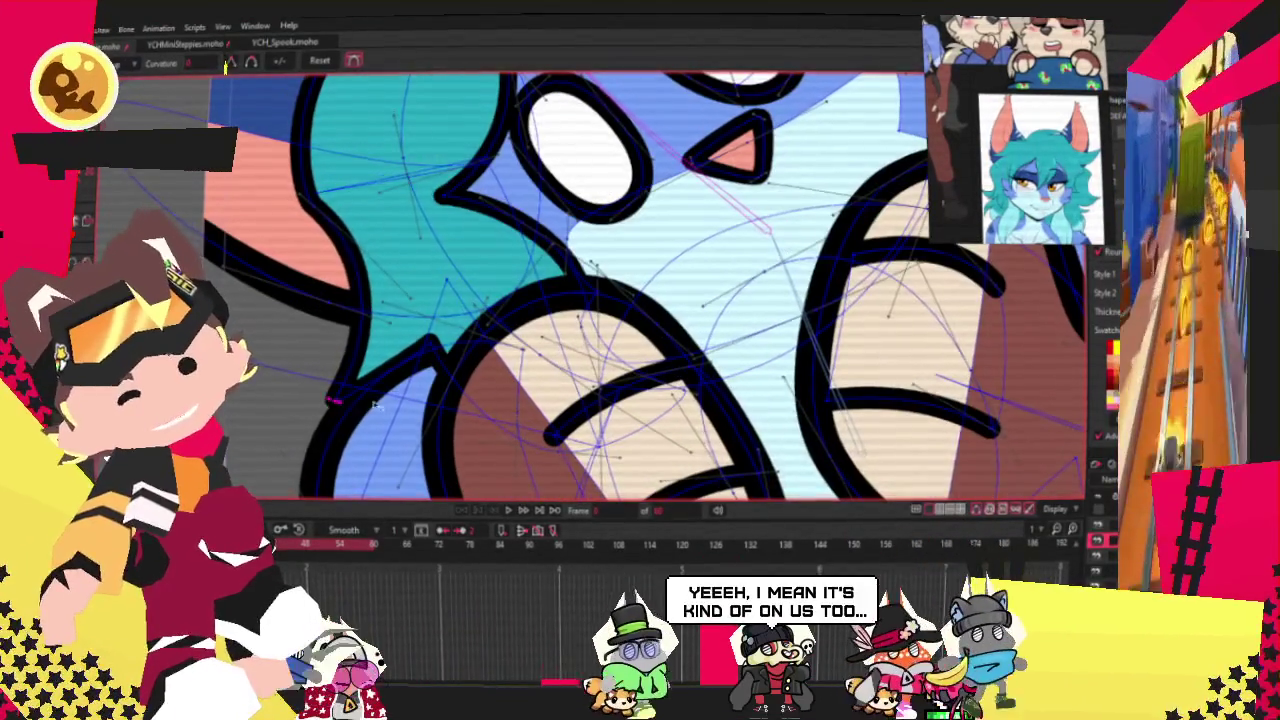
pyautogui.scroll(-2, 474, 386)
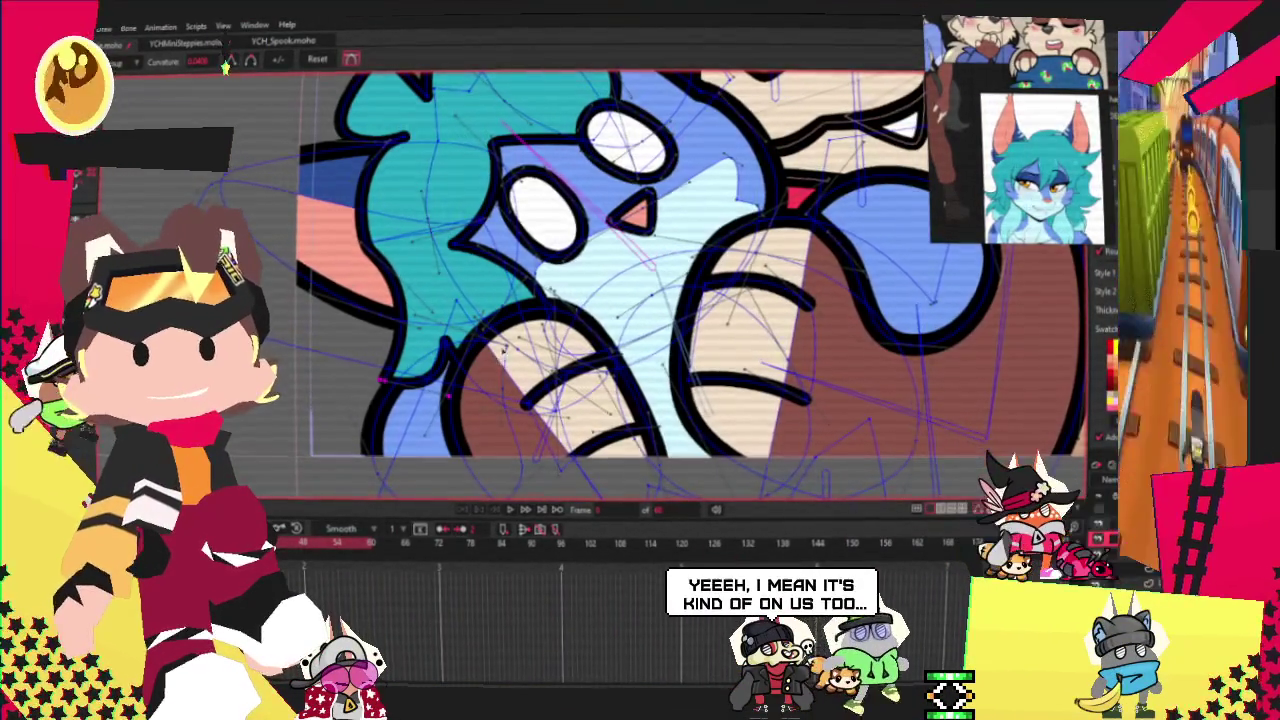
pyautogui.scroll(-2, 550, 233)
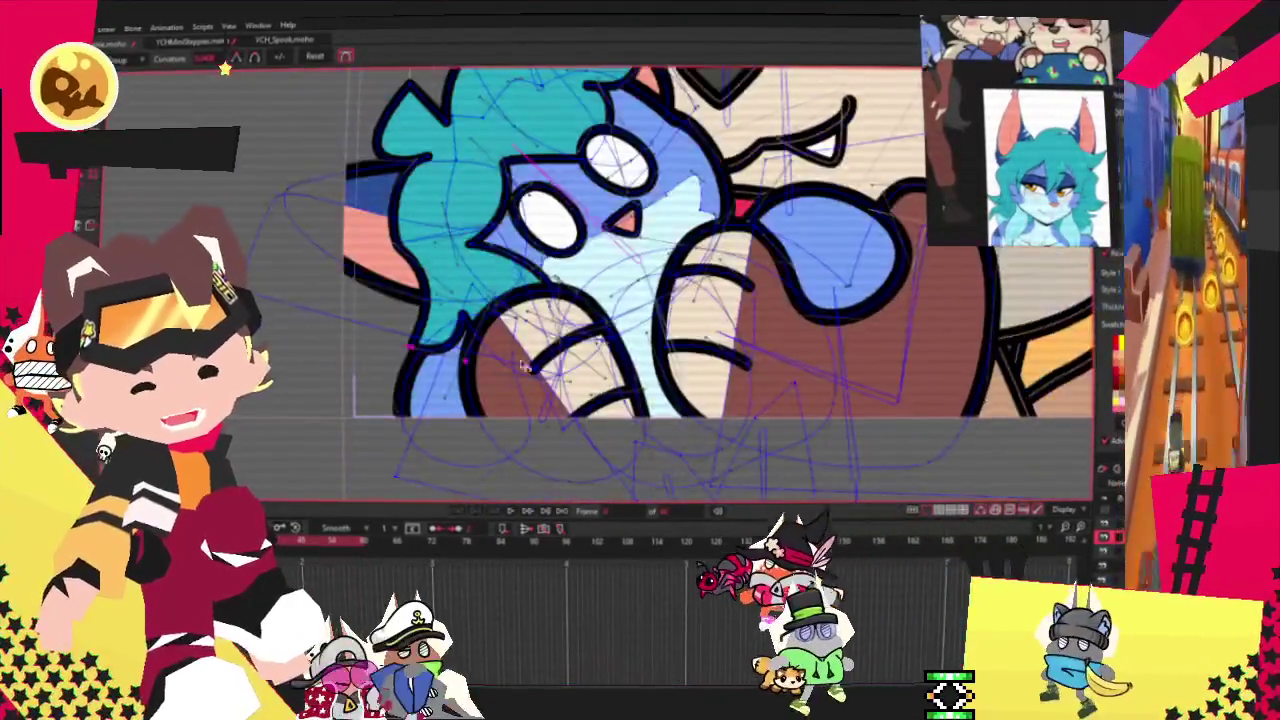
pyautogui.click(480, 512)
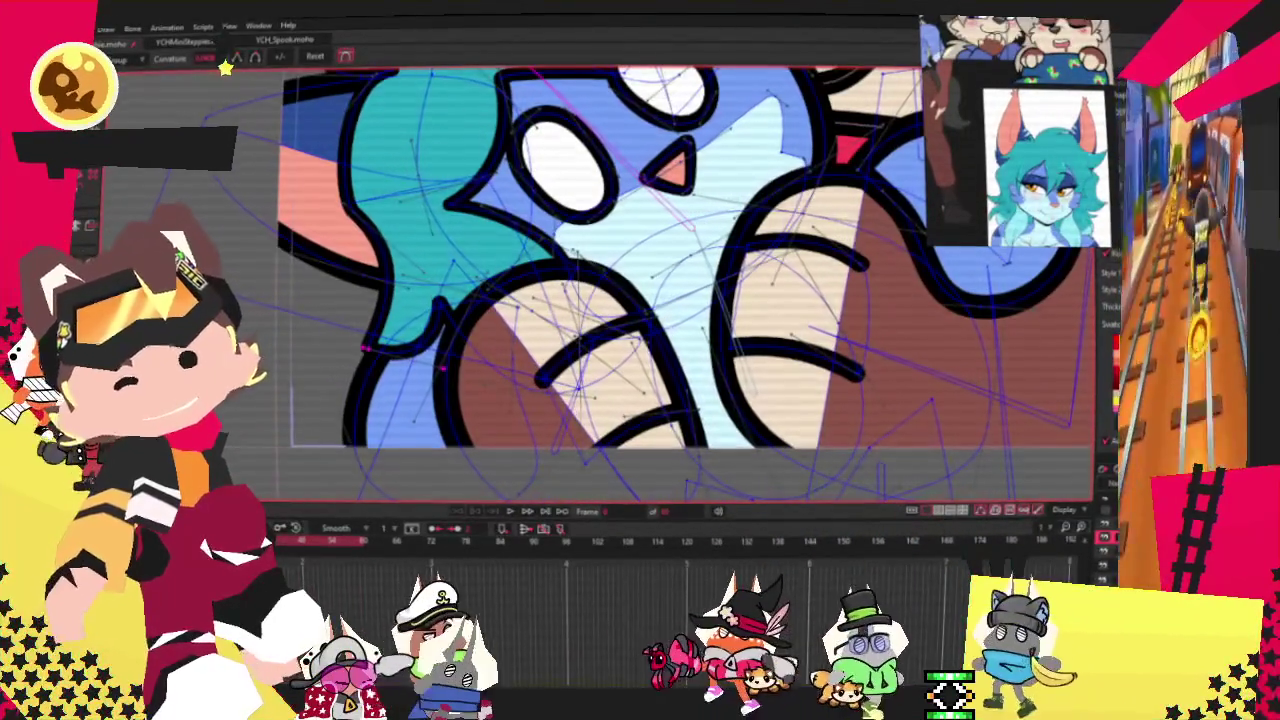
pyautogui.scroll(3, 440, 367)
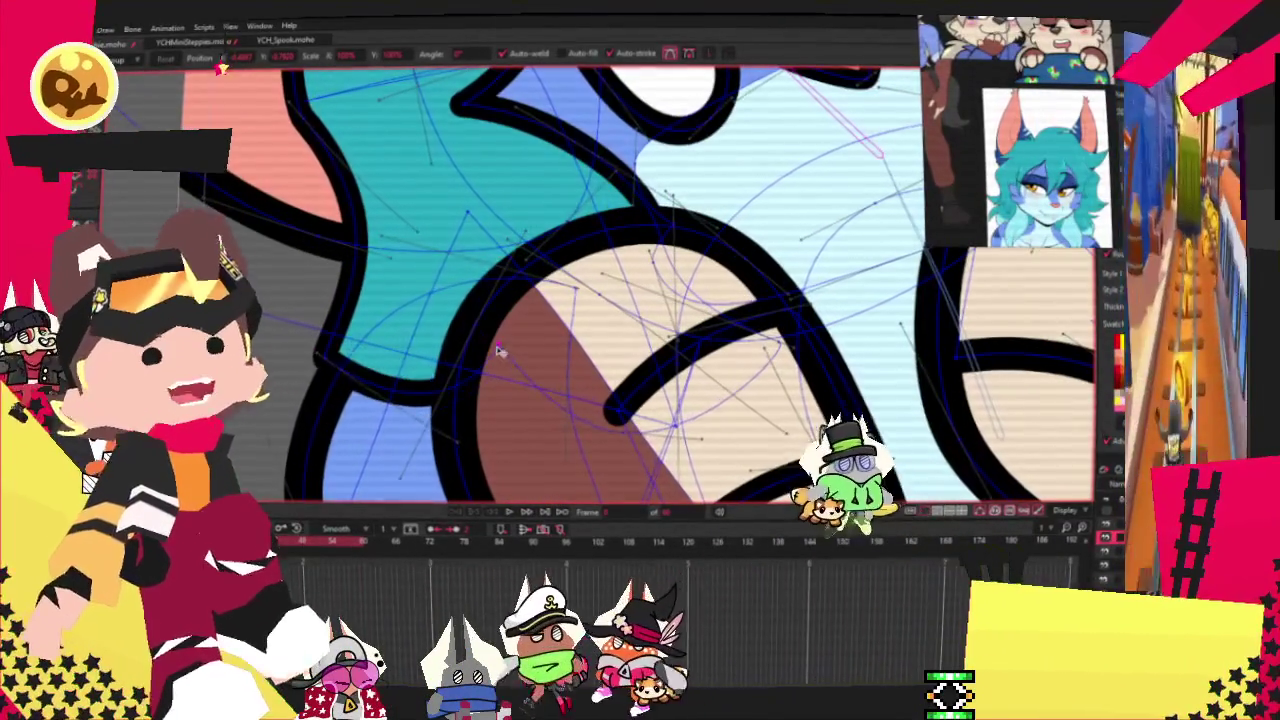
pyautogui.scroll(-2, 450, 320)
pyautogui.scroll(-2, 400, 290)
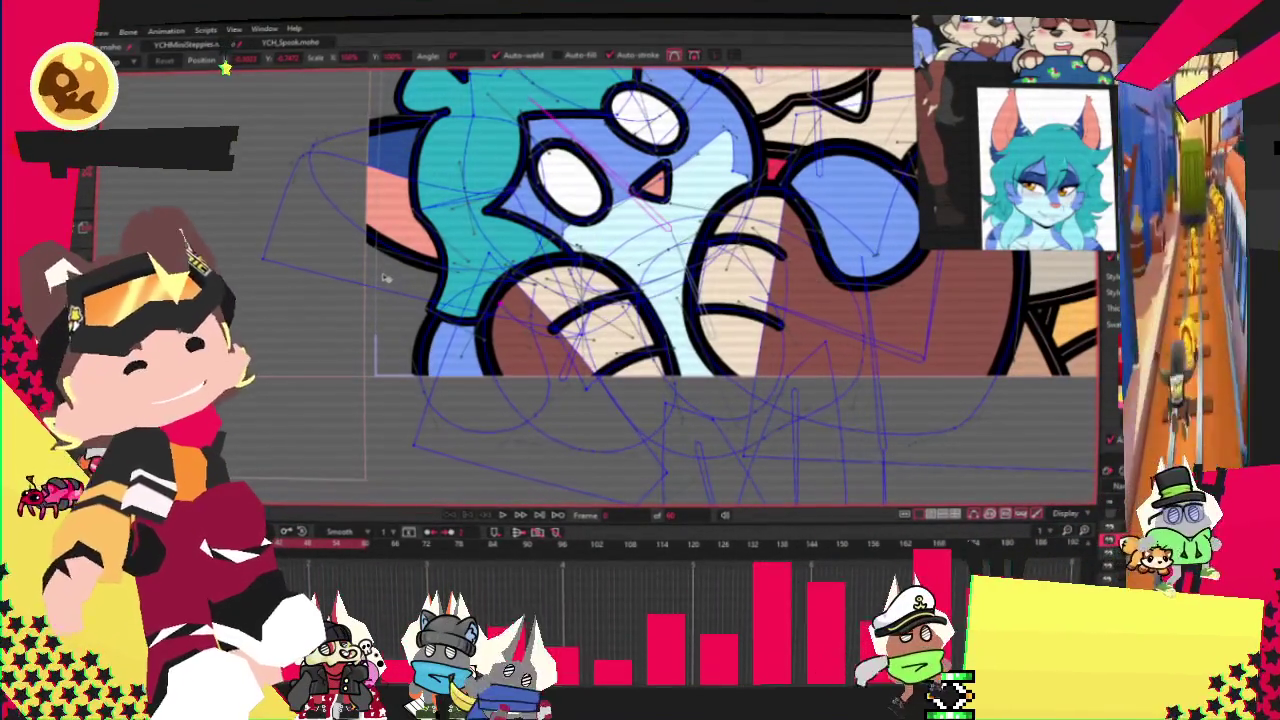
pyautogui.scroll(-3, 402, 377)
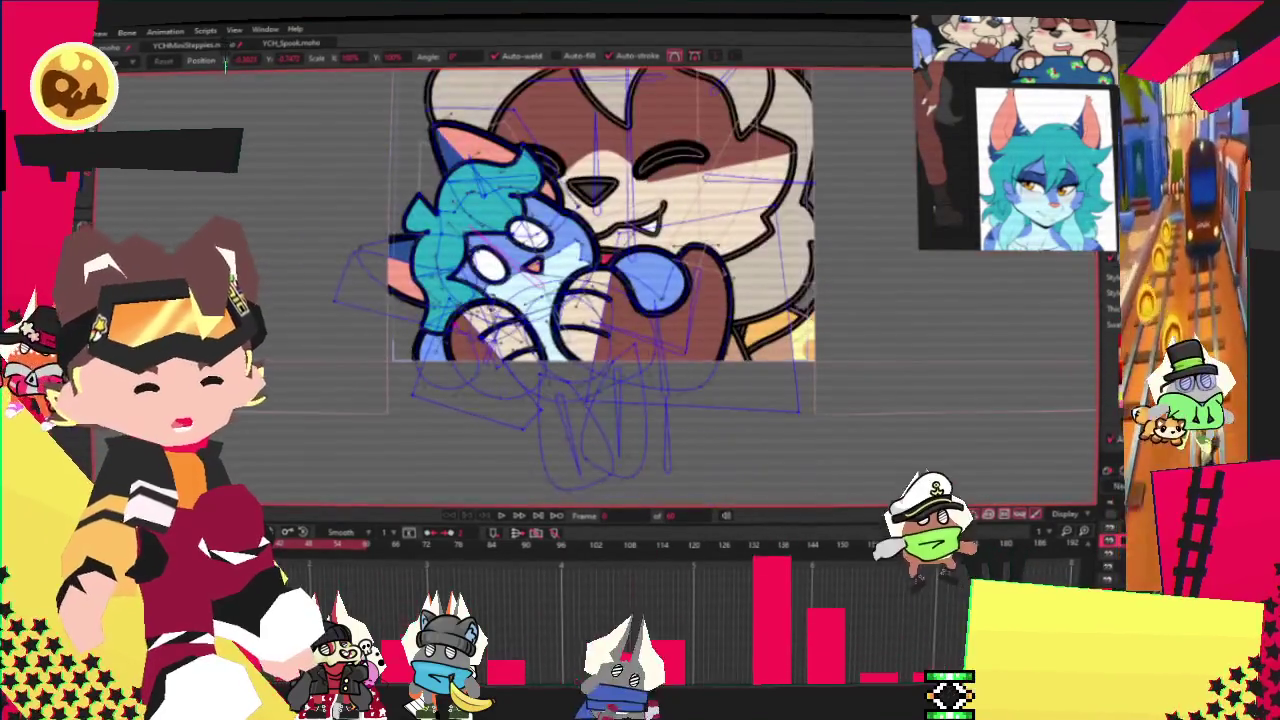
# Step: Step the animation forward one frame and switch to the Select Shape tool
pyautogui.click(500, 515)
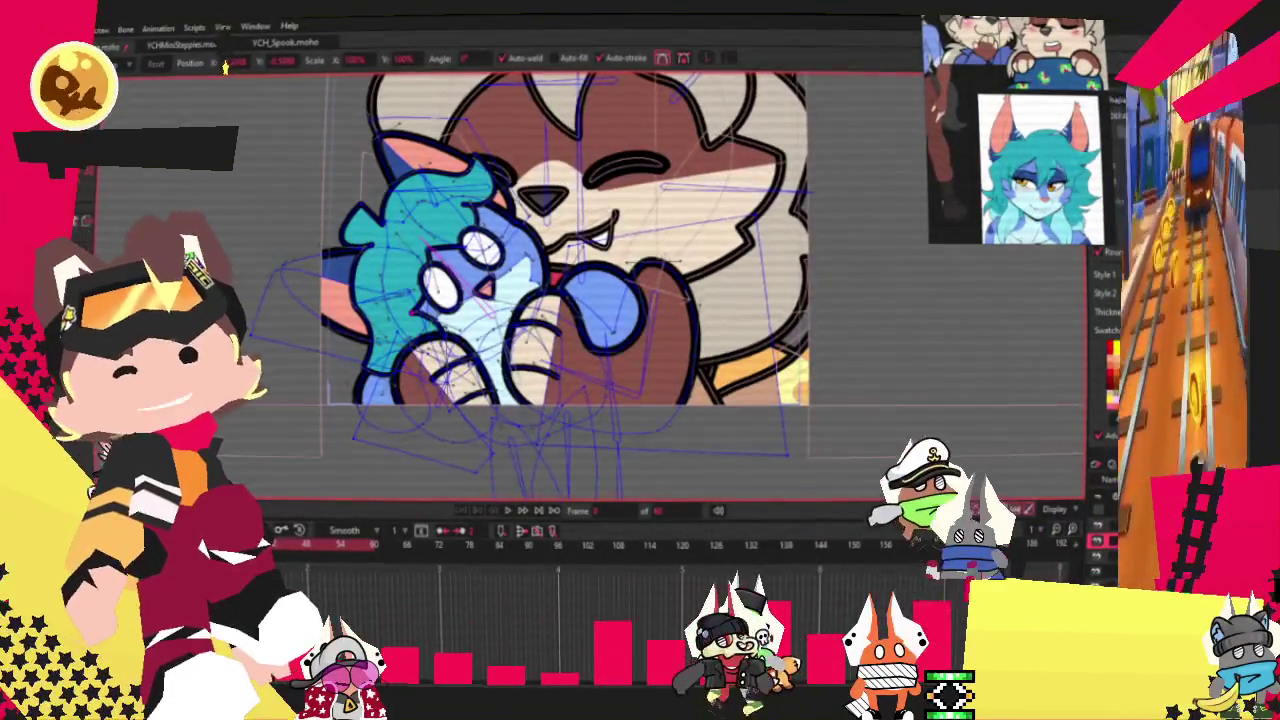
pyautogui.press('g')
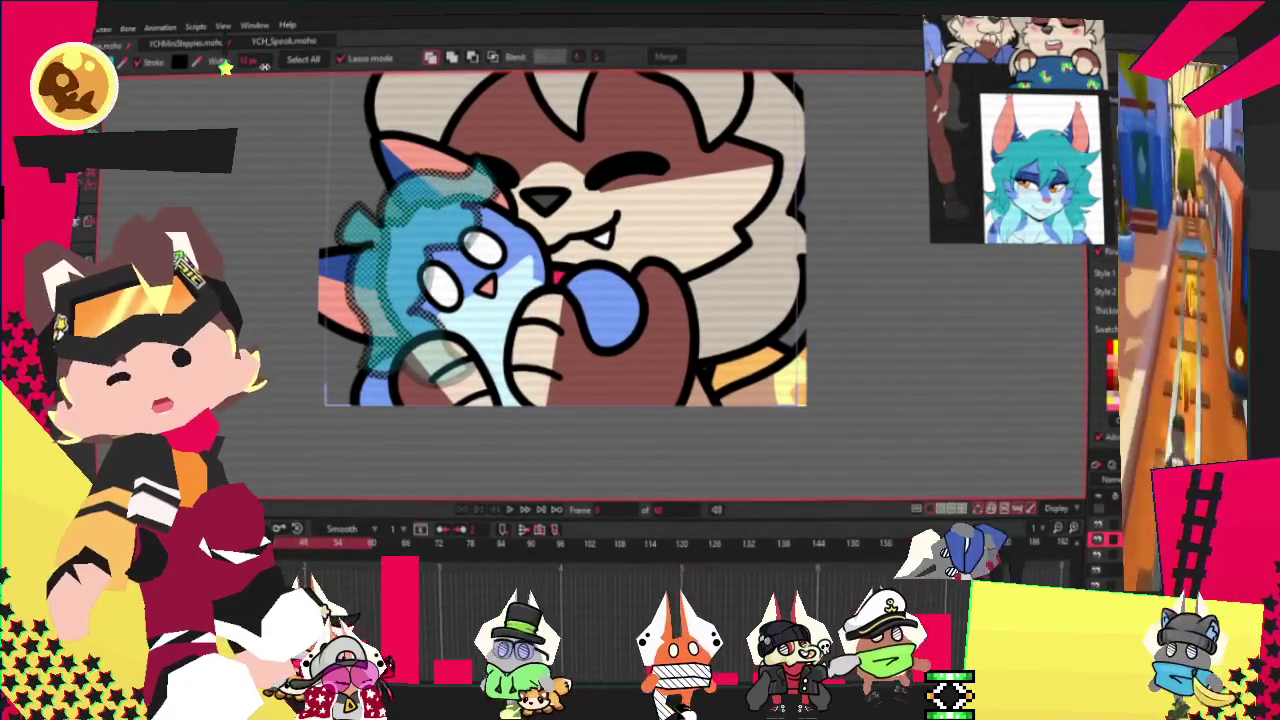
# Step: Deselect the cat's hair and stop the preview on the full hug scene
pyautogui.click(435, 434)
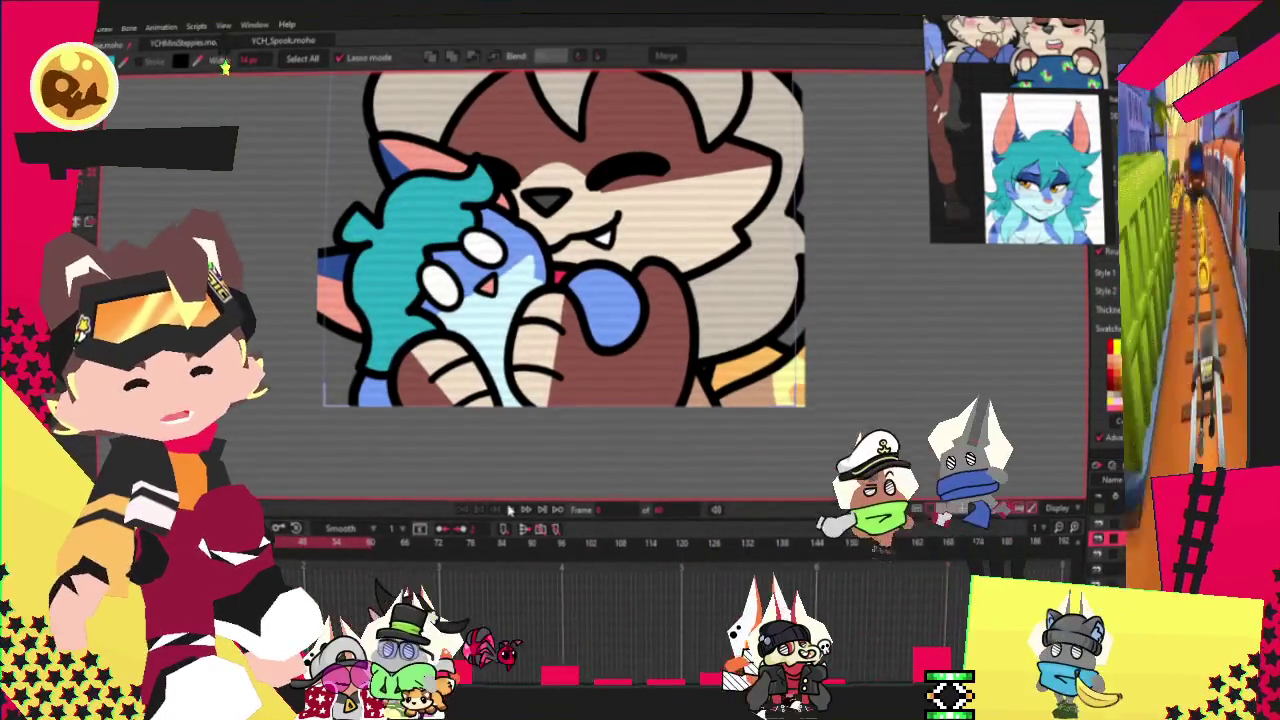
pyautogui.press('q')
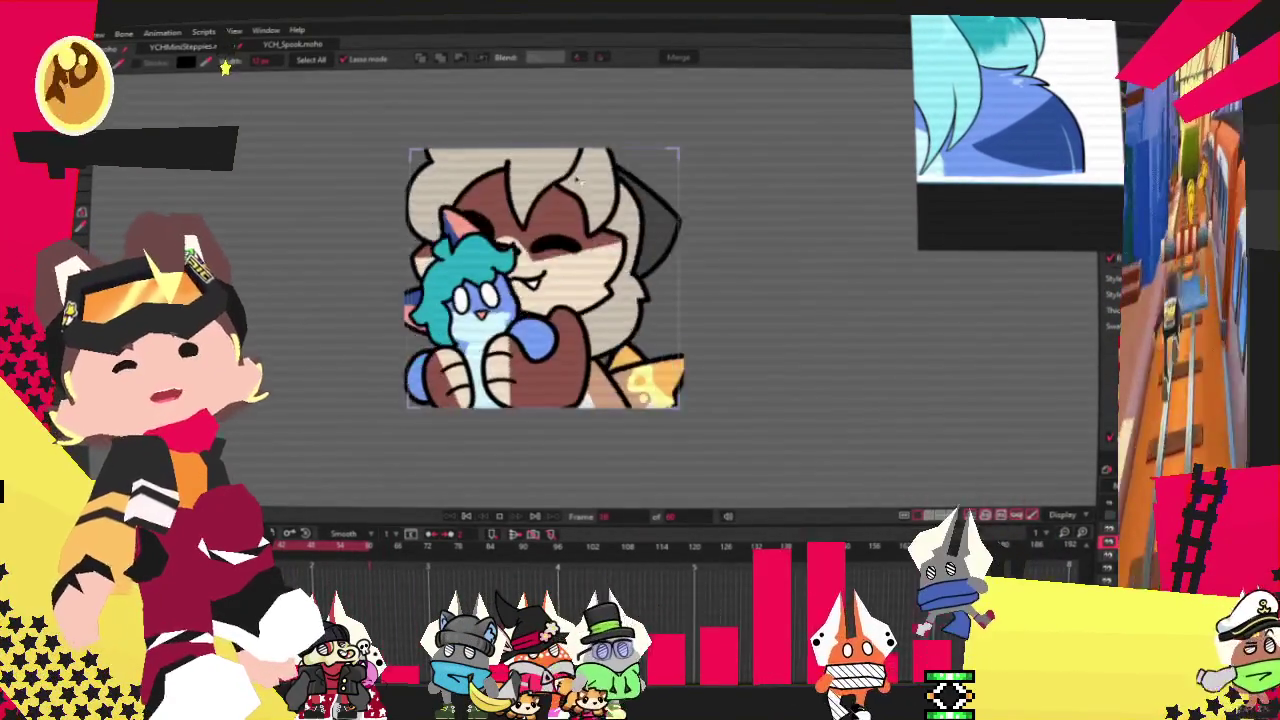
pyautogui.click(498, 516)
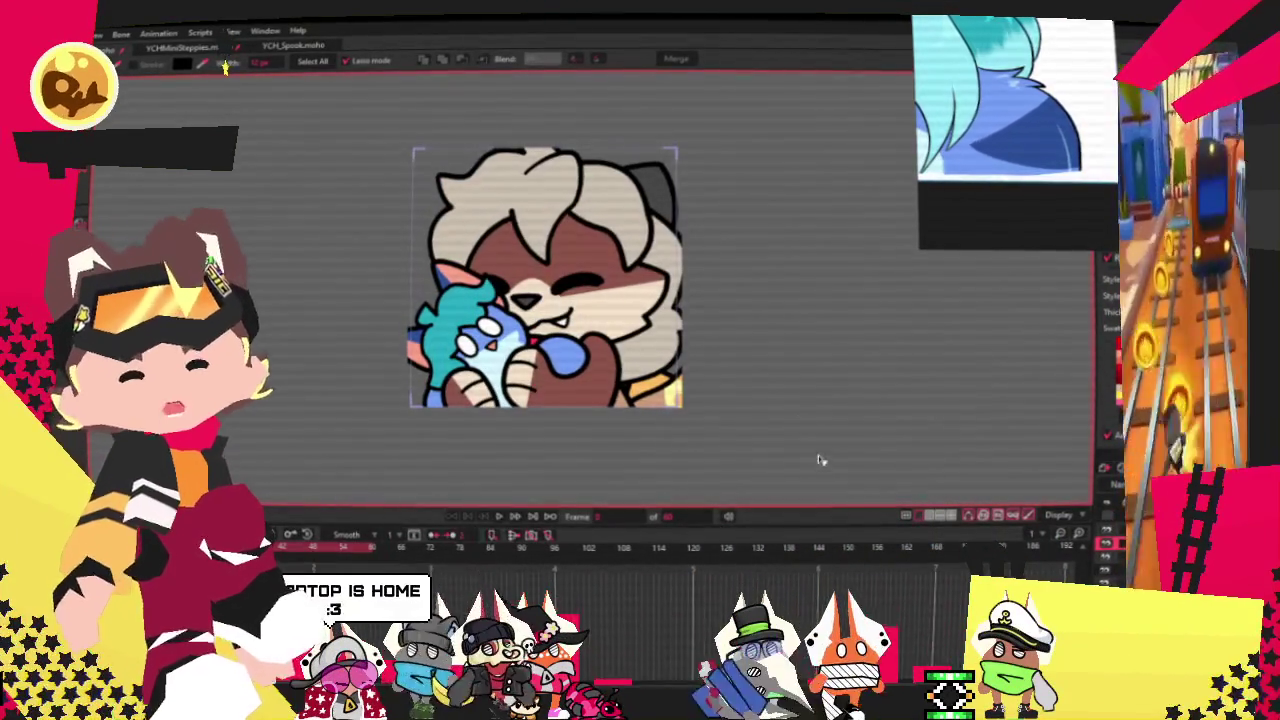
pyautogui.scroll(-3, 1015, 148)
pyautogui.scroll(-3, 1015, 148)
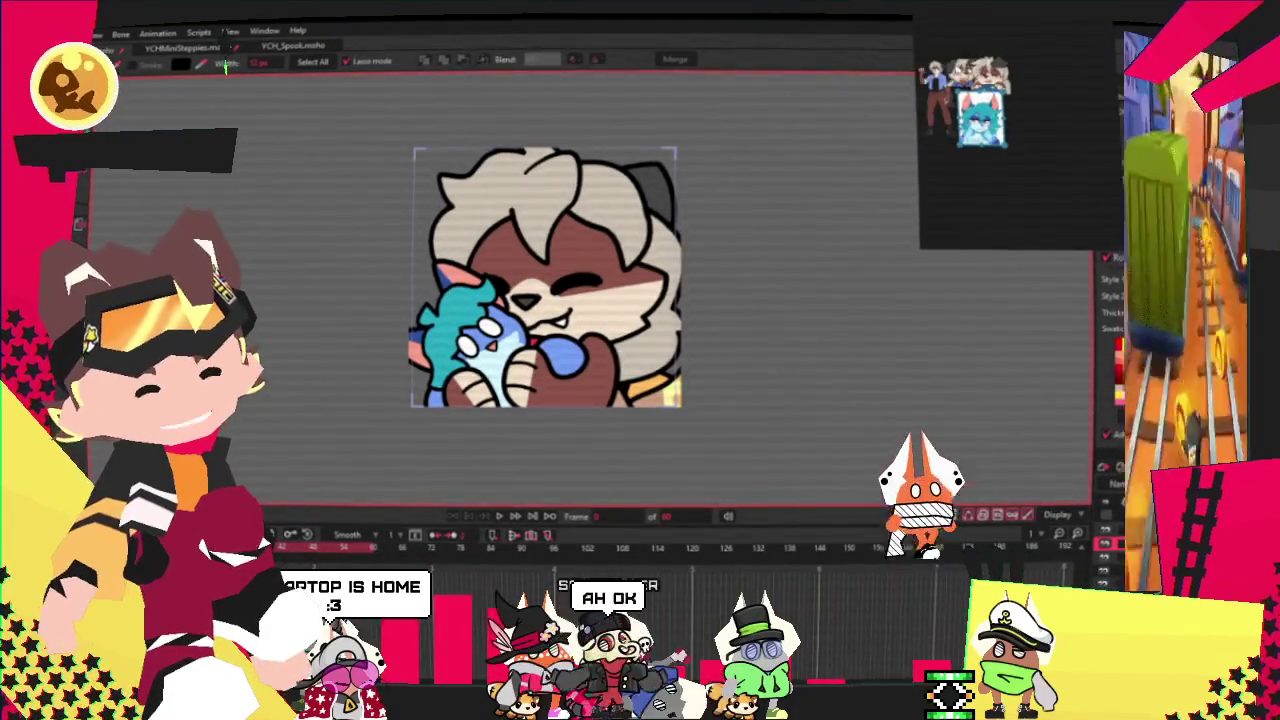
pyautogui.scroll(2, 1015, 148)
pyautogui.scroll(3, 1015, 148)
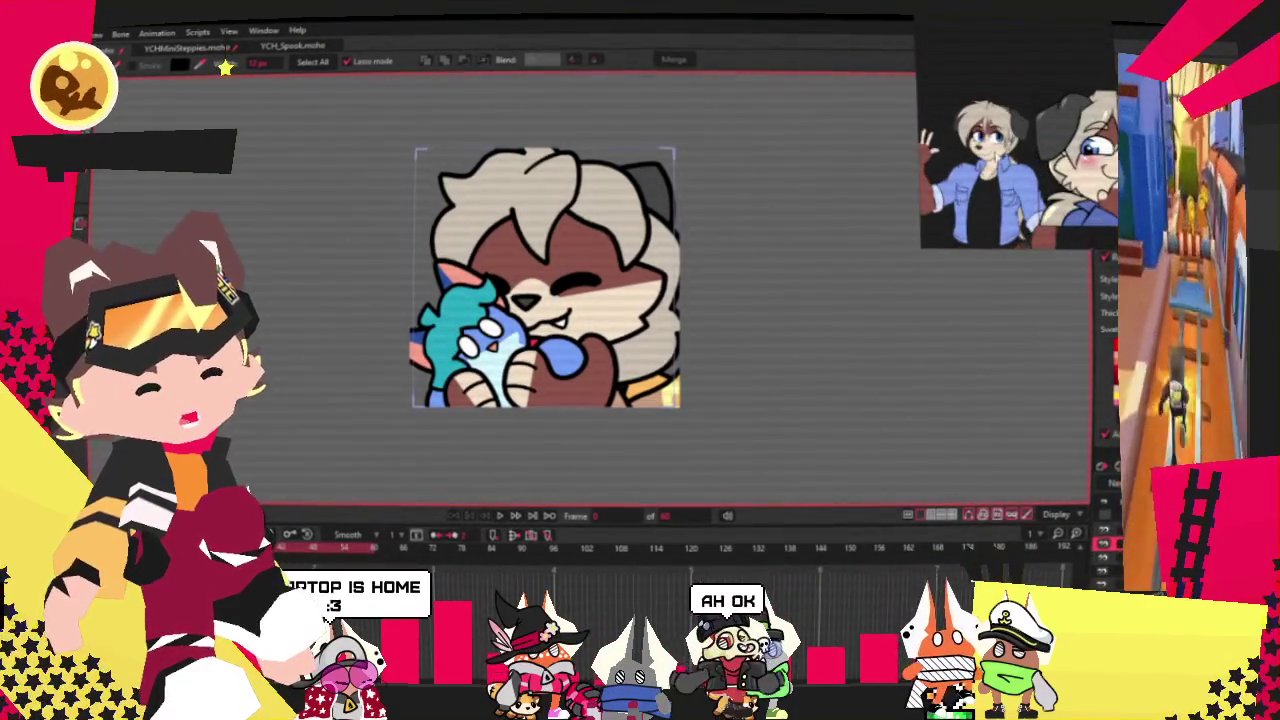
pyautogui.scroll(3, 1015, 148)
pyautogui.scroll(3, 540, 413)
pyautogui.scroll(-1, 540, 413)
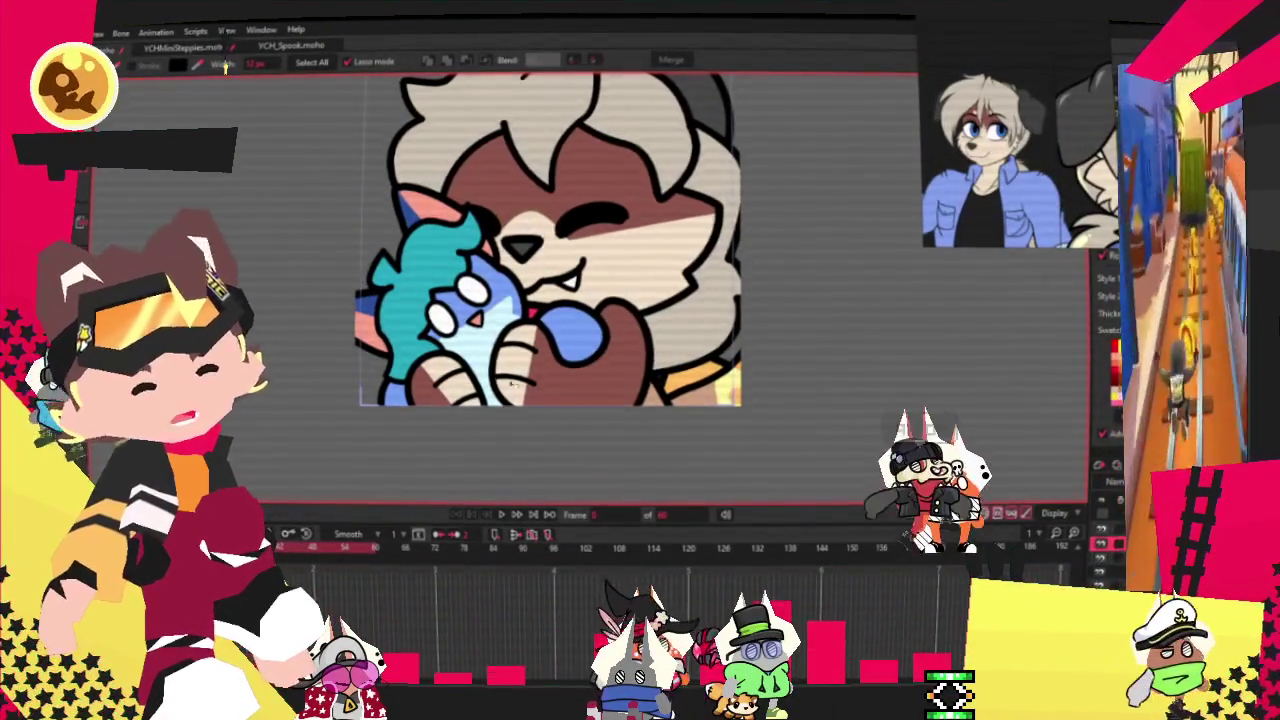
pyautogui.scroll(2, 617, 393)
pyautogui.press('t')
pyautogui.moveTo(600, 272)
pyautogui.mouseDown()
pyautogui.moveTo(686, 343)
pyautogui.moveTo(800, 400)
pyautogui.mouseUp()
pyautogui.scroll(1, 645, 360)
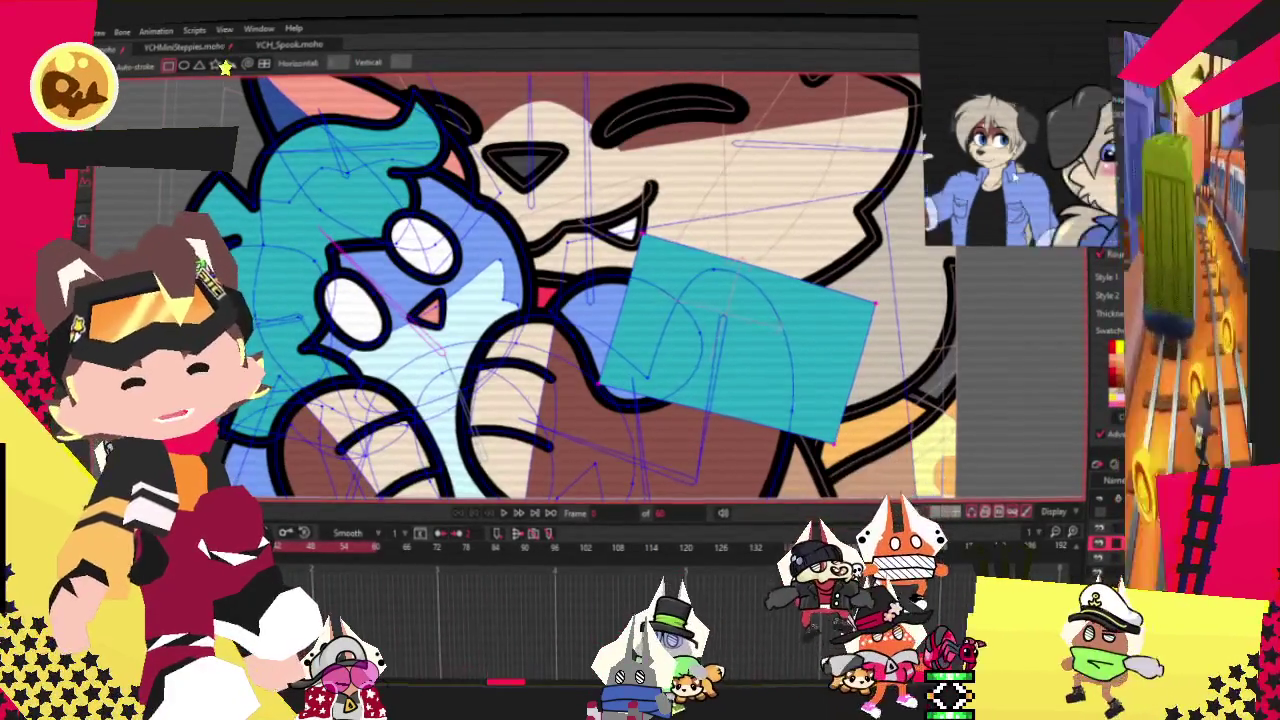
pyautogui.press('g')
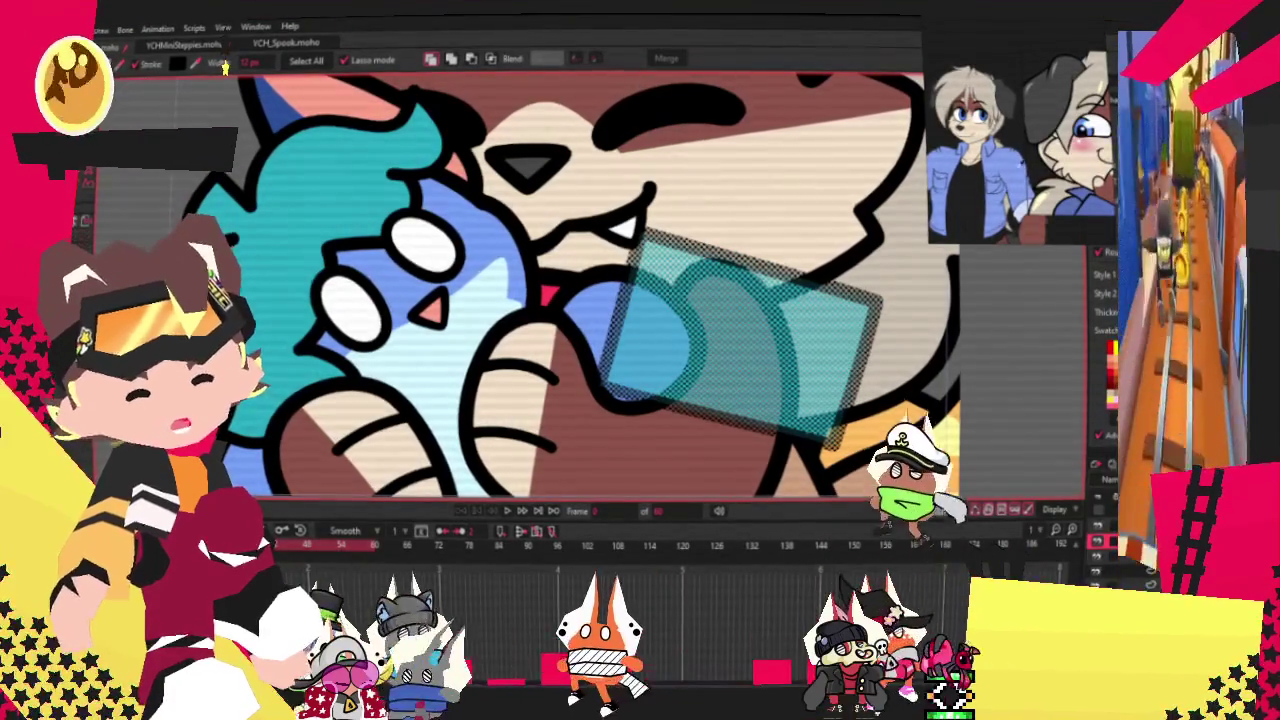
pyautogui.click(492, 58)
pyautogui.scroll(-5, 511, 163)
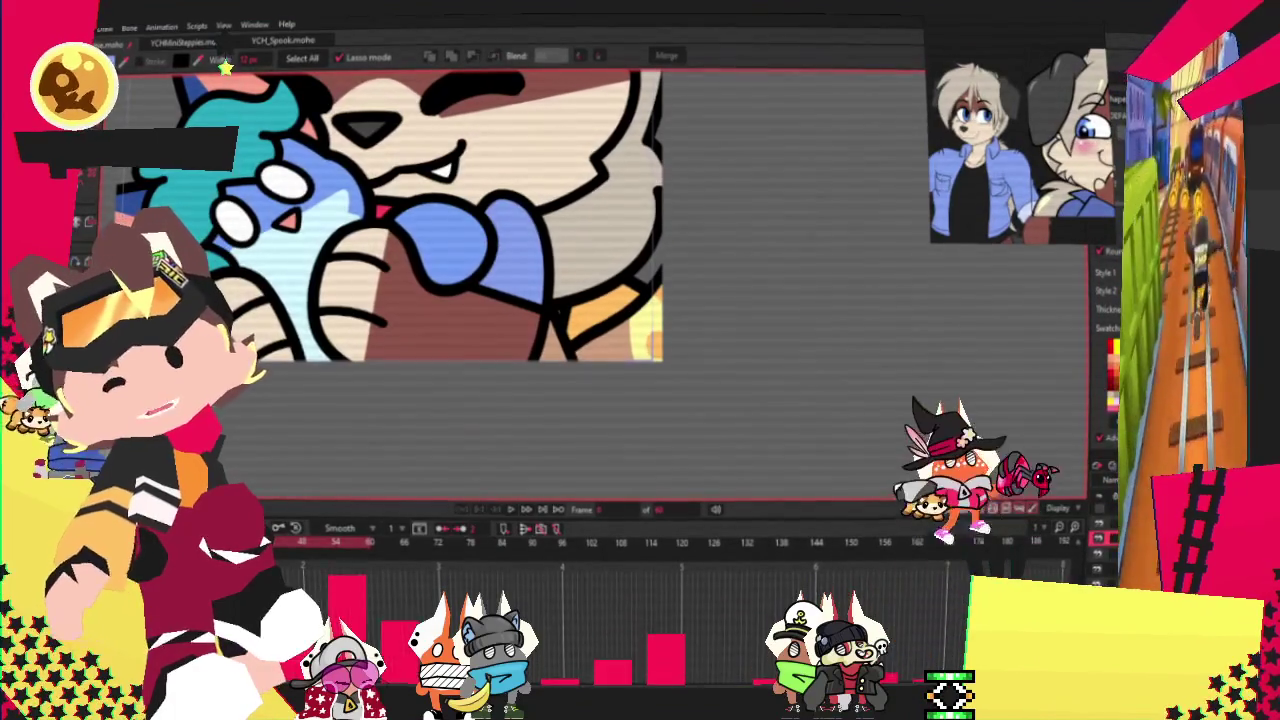
pyautogui.scroll(3, 431, 253)
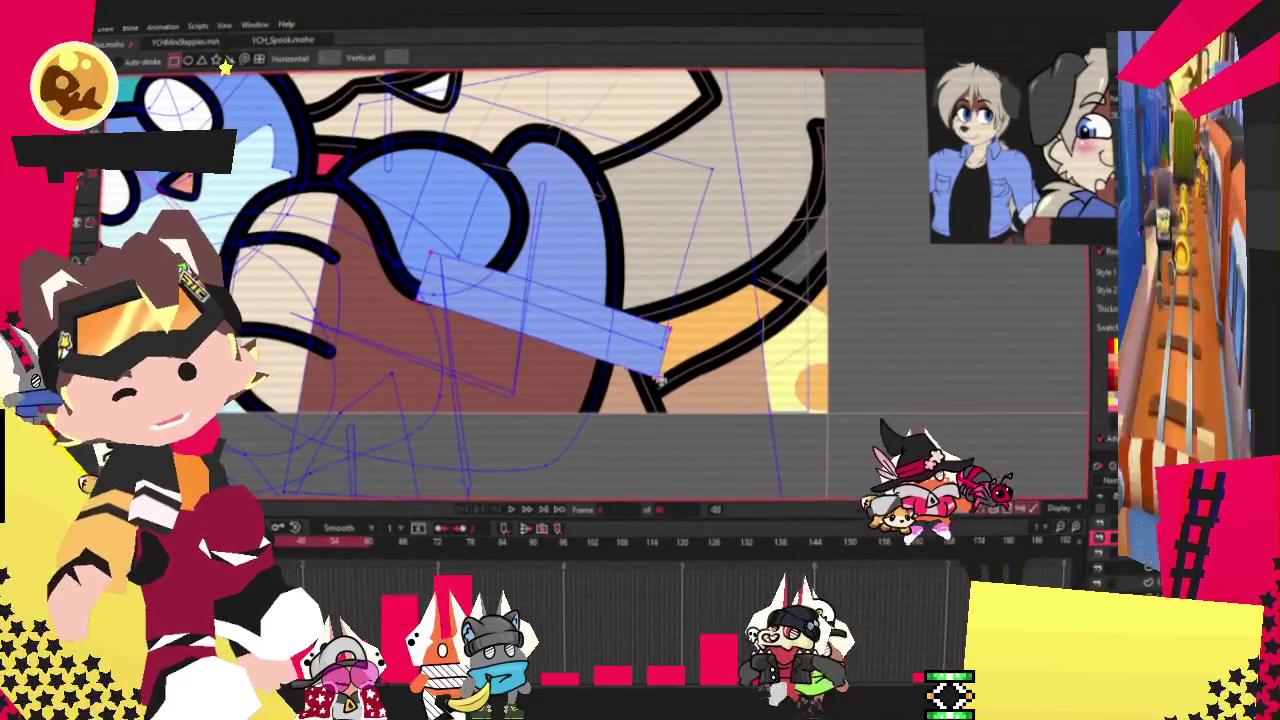
pyautogui.press('g')
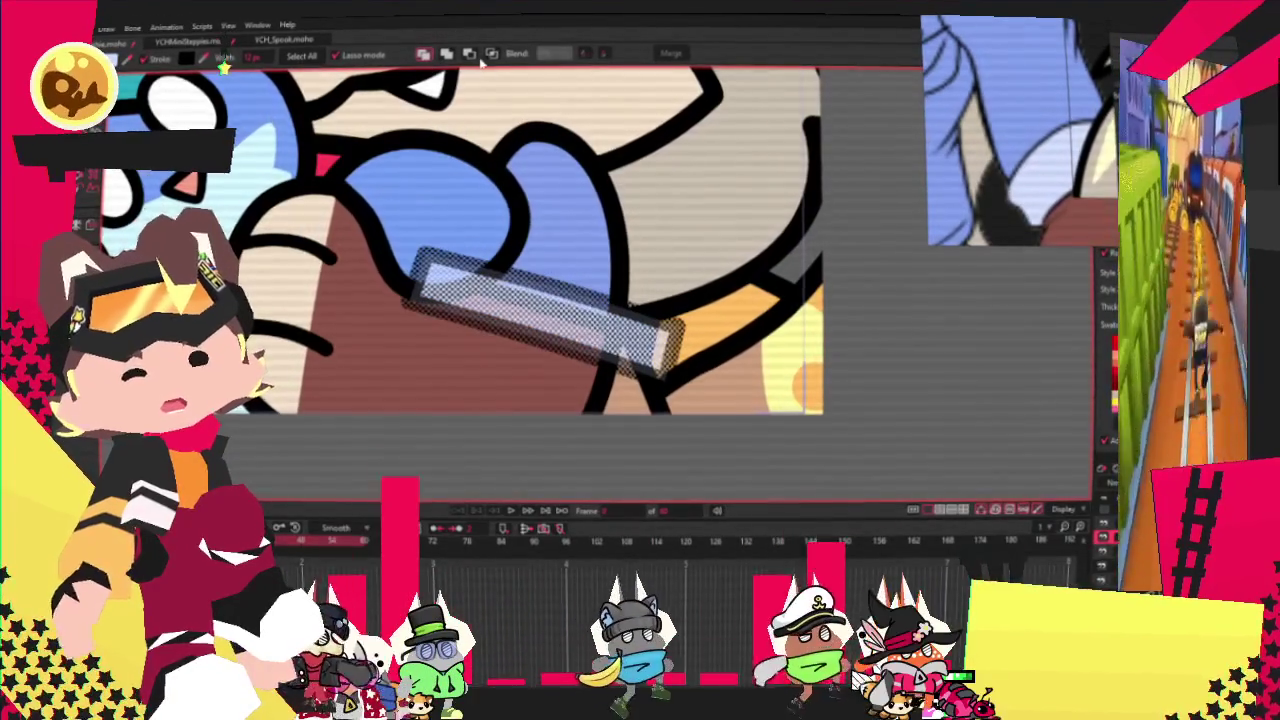
pyautogui.scroll(-3, 903, 371)
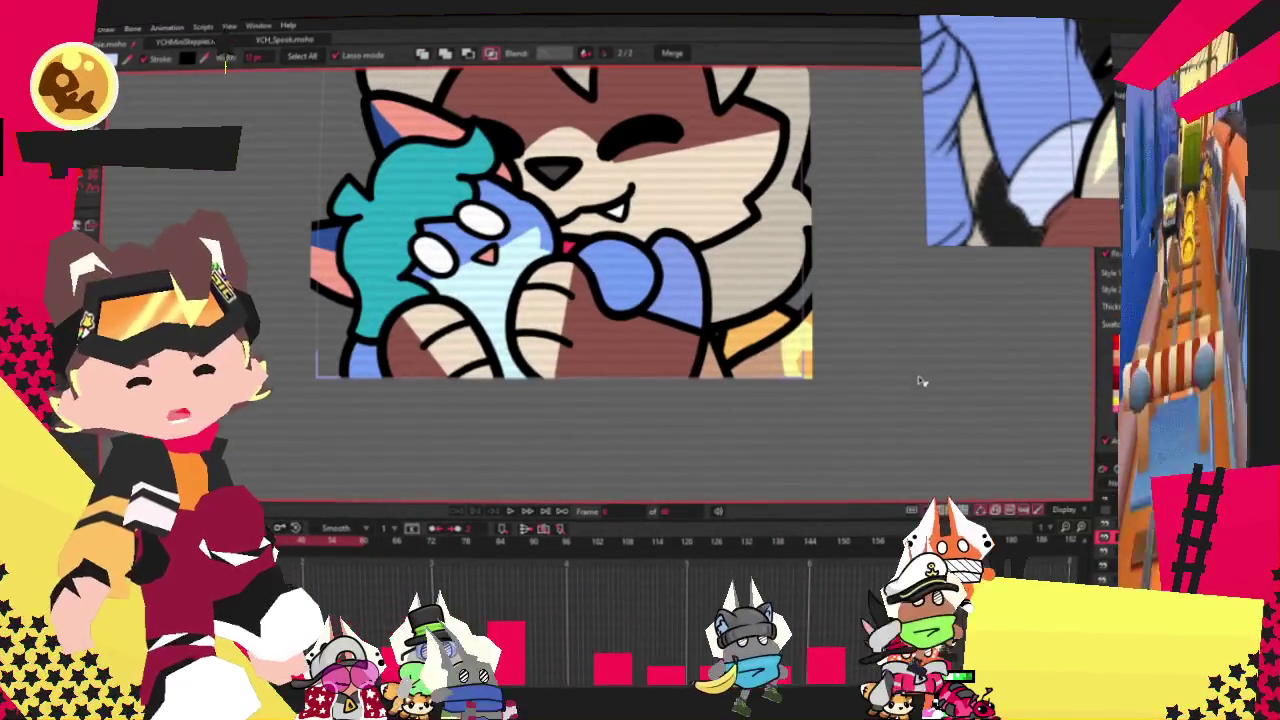
# Step: Show the drawing's points with Transform Points and pick a curve point on the artwork
pyautogui.scroll(3, 625, 310)
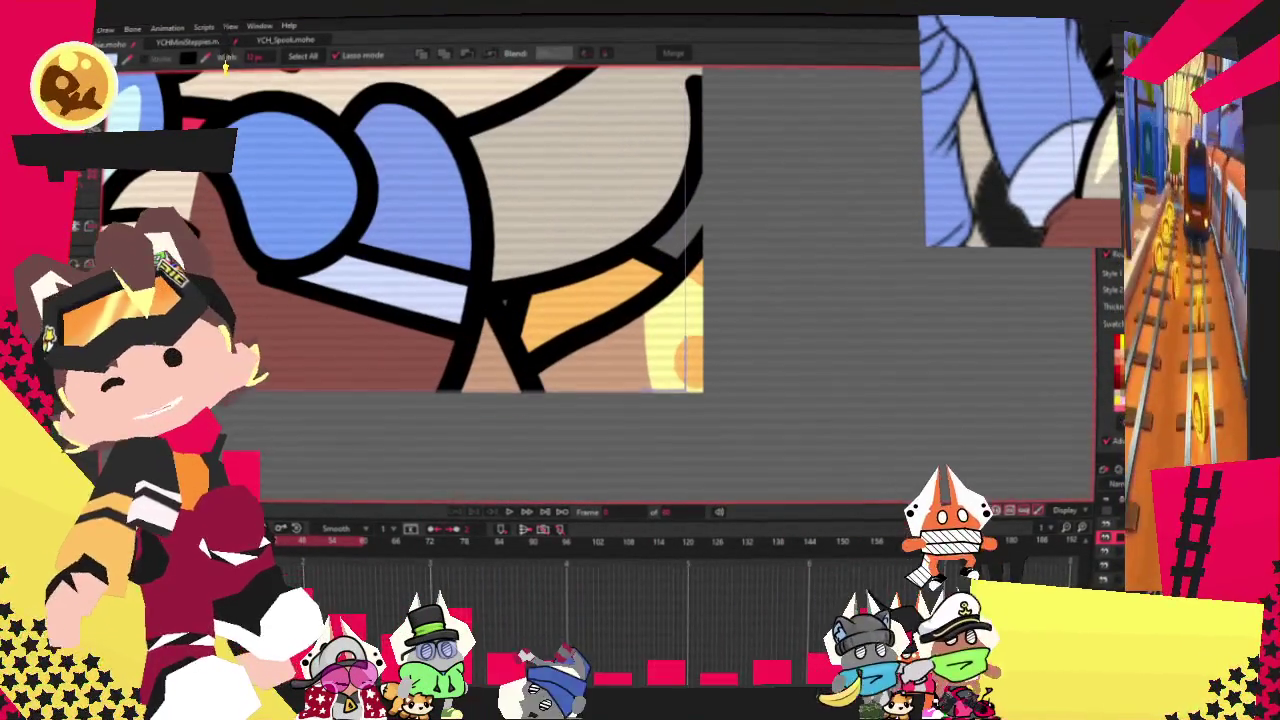
pyautogui.press('t')
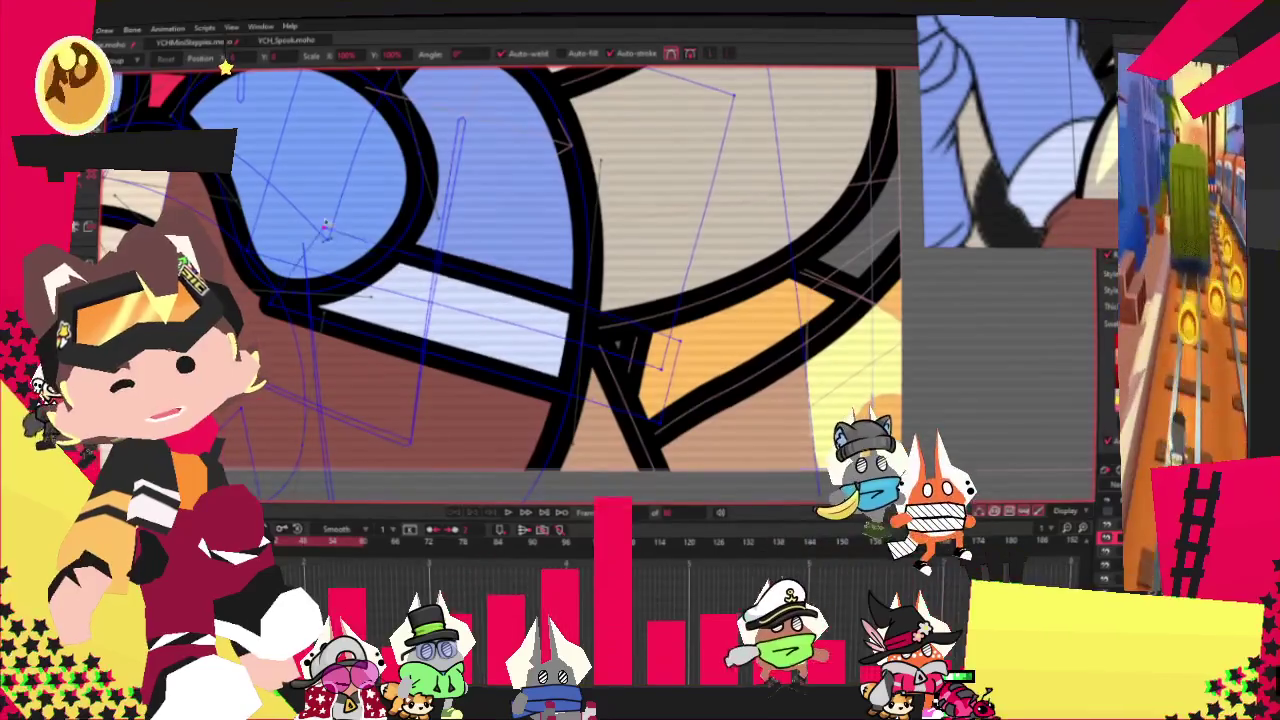
pyautogui.click(304, 287)
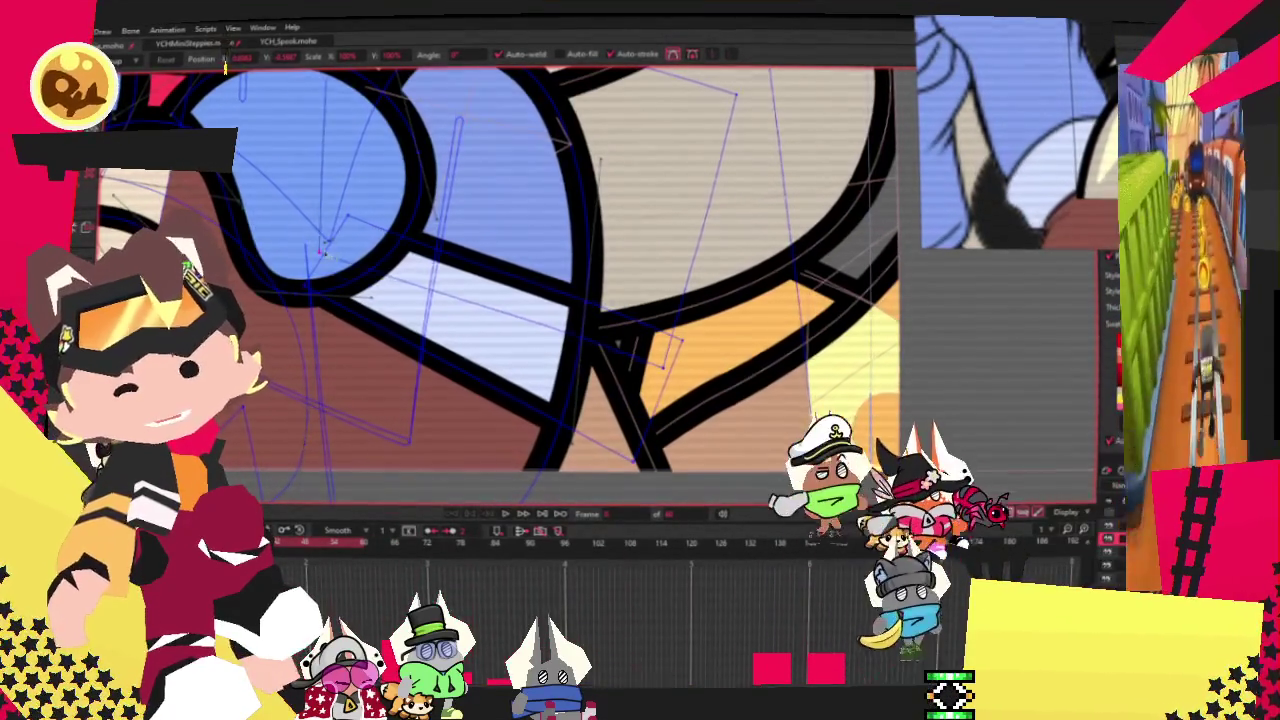
pyautogui.scroll(-2, 355, 235)
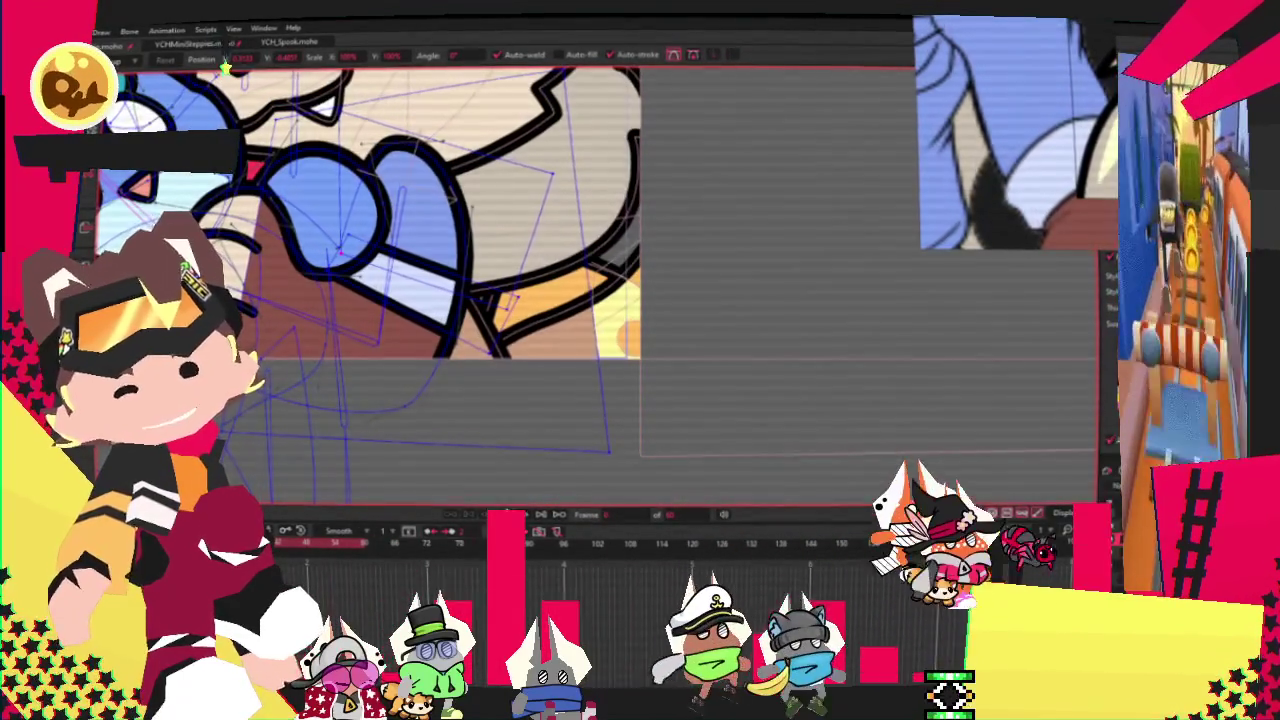
pyautogui.scroll(-2, 355, 235)
pyautogui.scroll(-2, 410, 240)
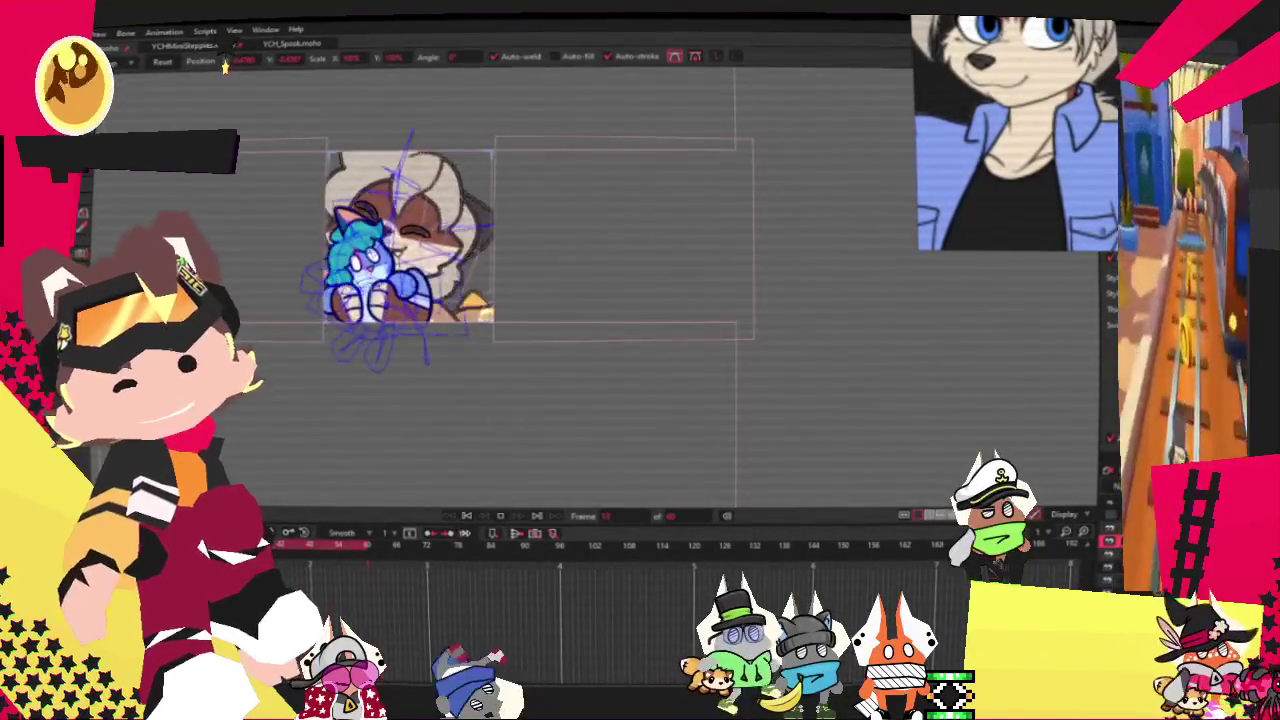
pyautogui.scroll(3, 387, 280)
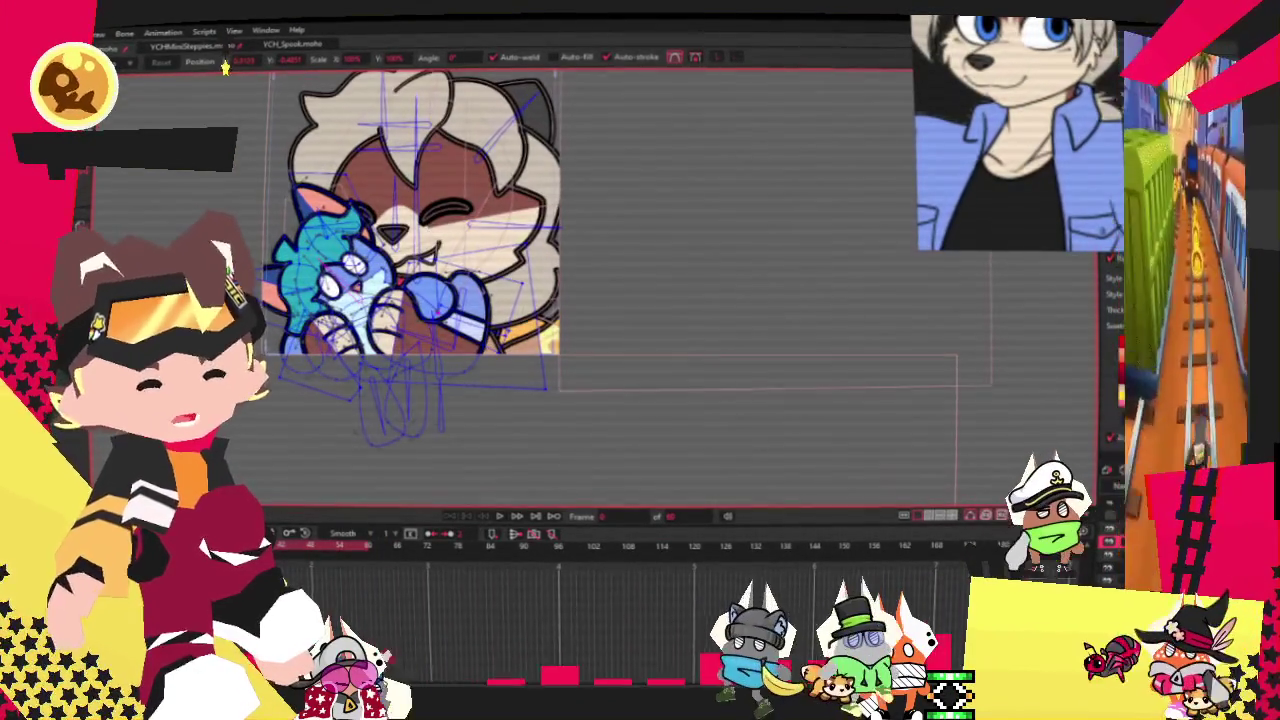
pyautogui.scroll(2, 410, 345)
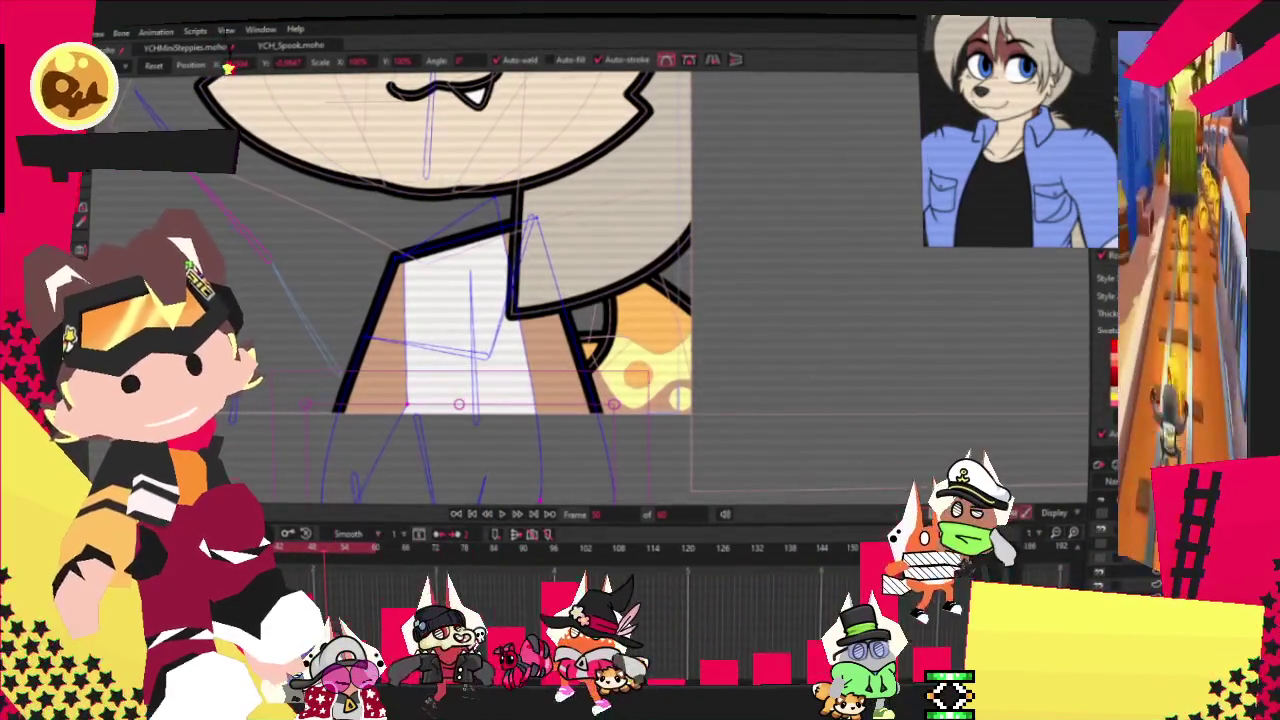
# Step: Recolour the character's selected shirt shape black
pyautogui.press('e')
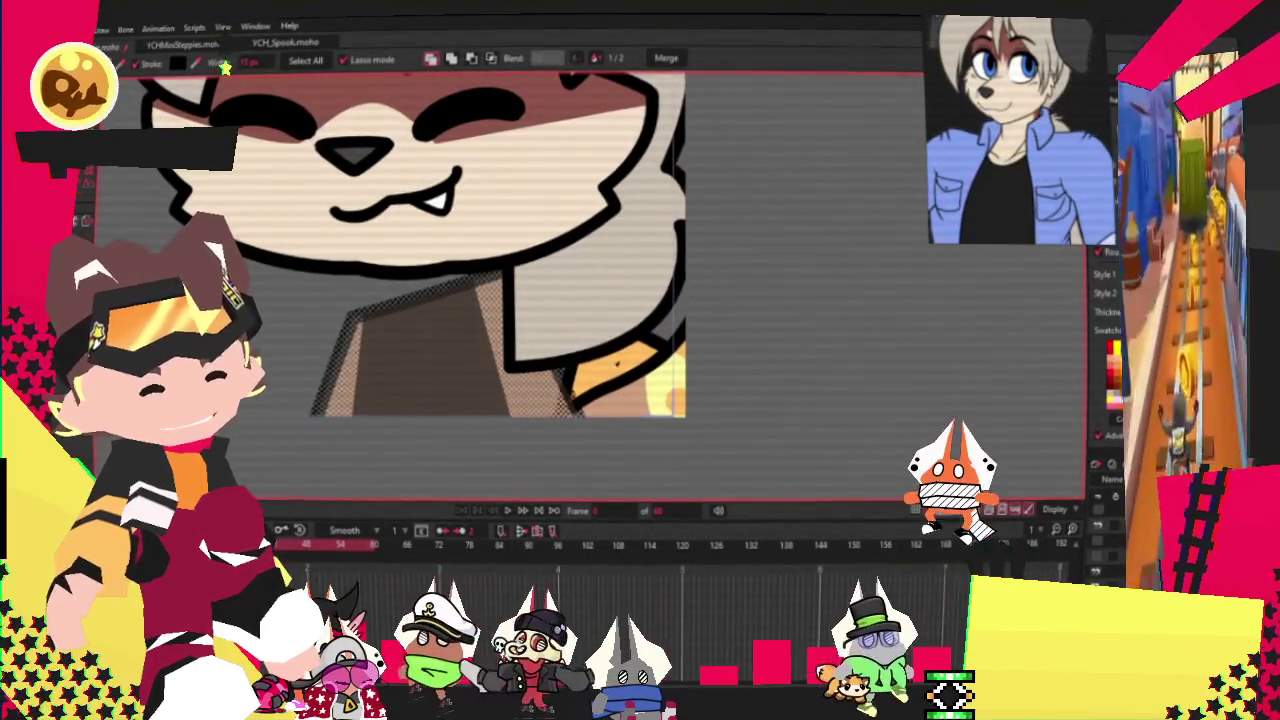
pyautogui.click(628, 338)
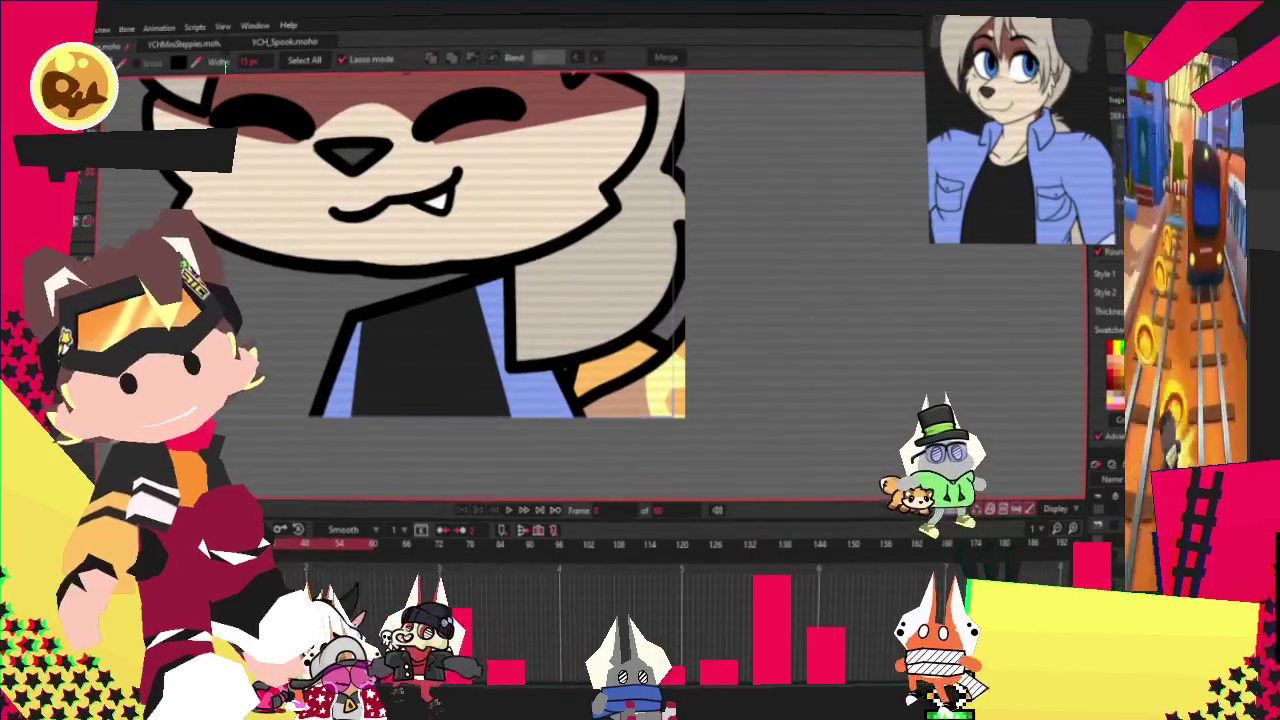
pyautogui.press('r')
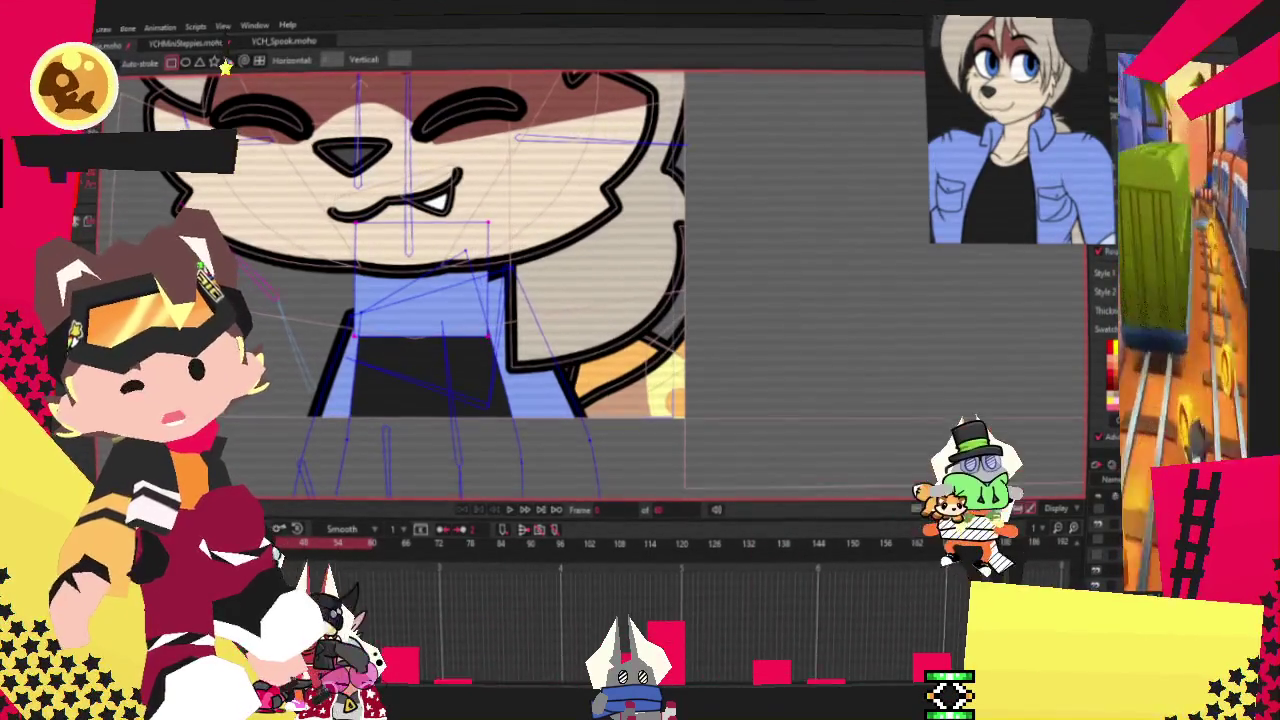
pyautogui.press('q')
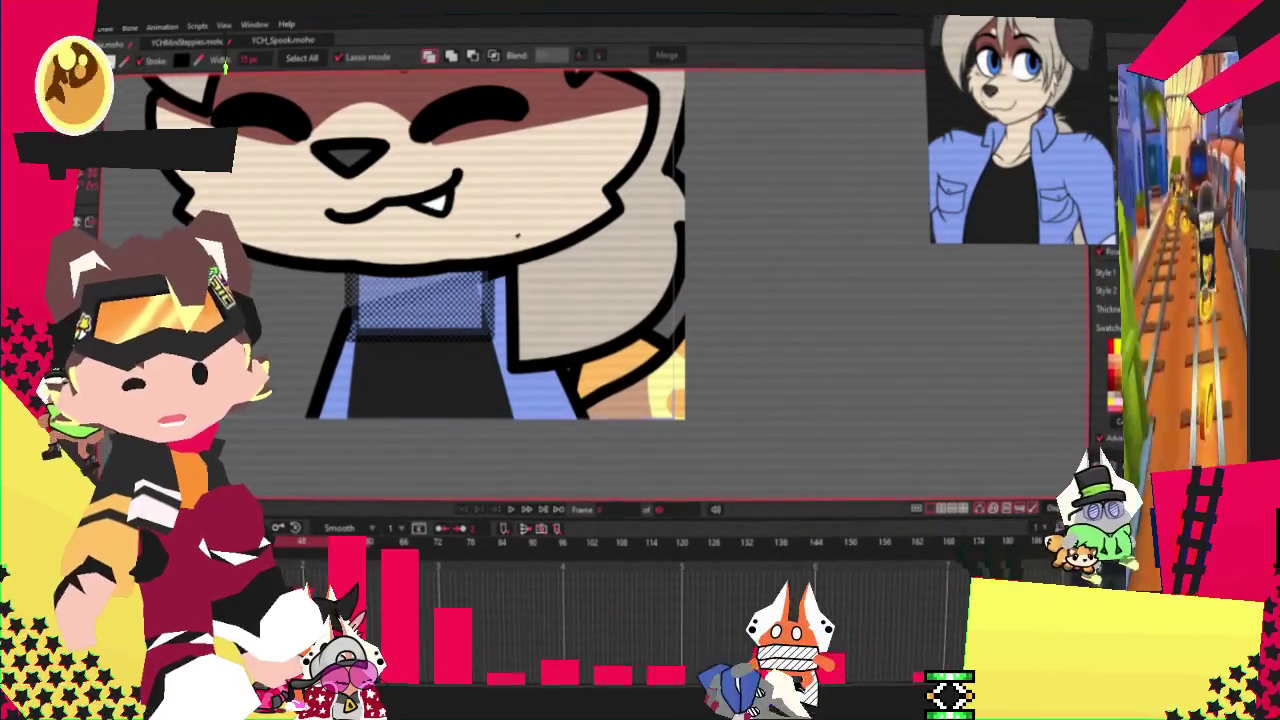
# Step: Add points and curve the blue collar's bottom edge downward
pyautogui.press('a')
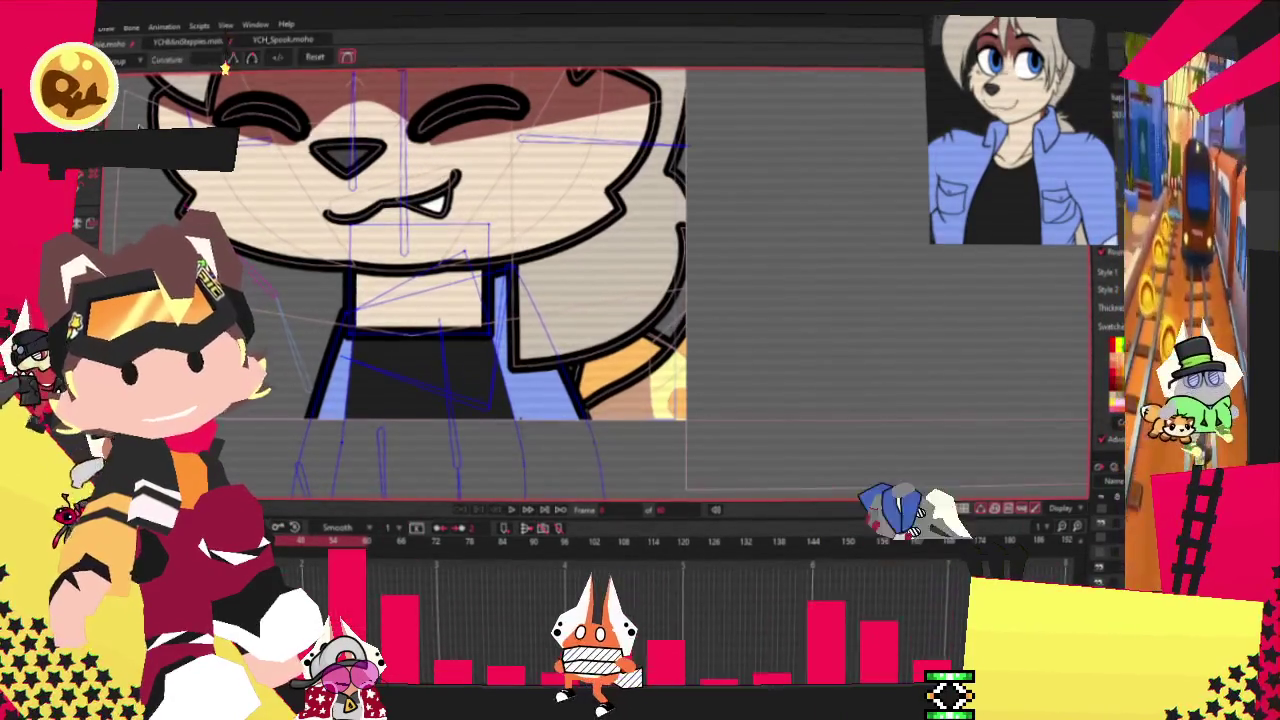
pyautogui.scroll(3, 529, 390)
pyautogui.moveTo(612, 424)
pyautogui.mouseDown()
pyautogui.moveTo(453, 472)
pyautogui.moveTo(525, 405)
pyautogui.mouseUp()
pyautogui.press('t')
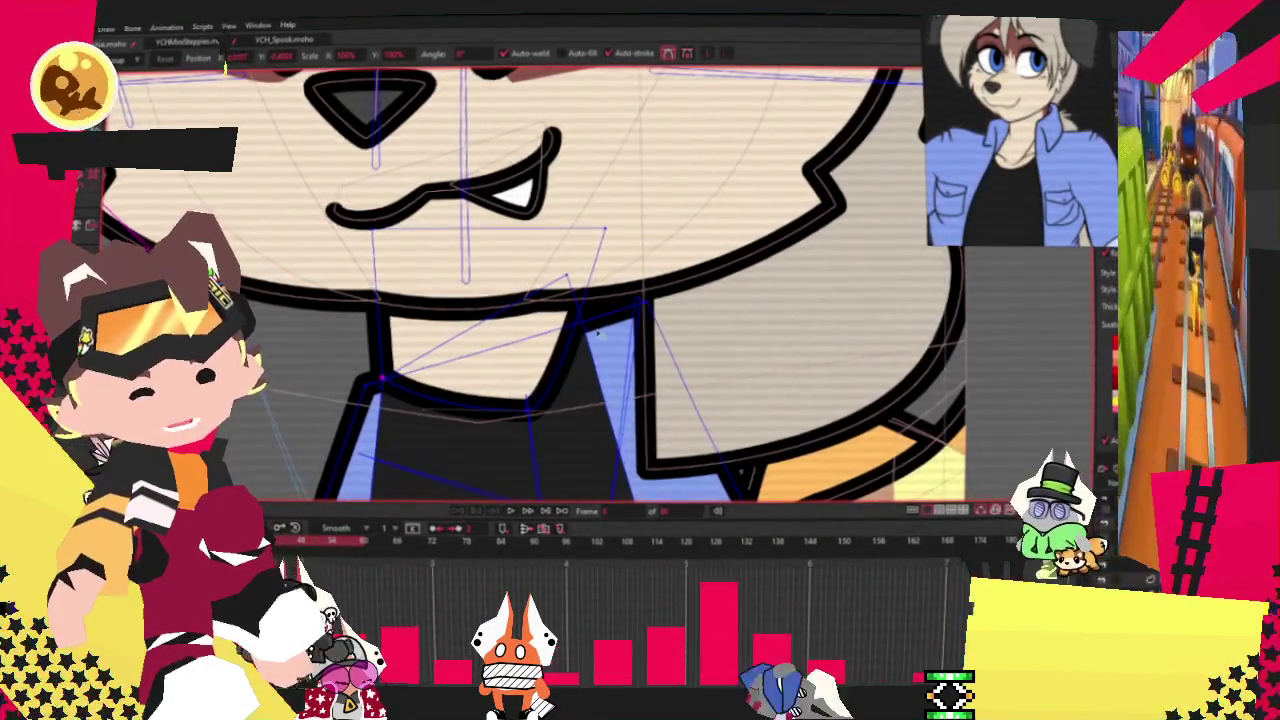
pyautogui.press('a')
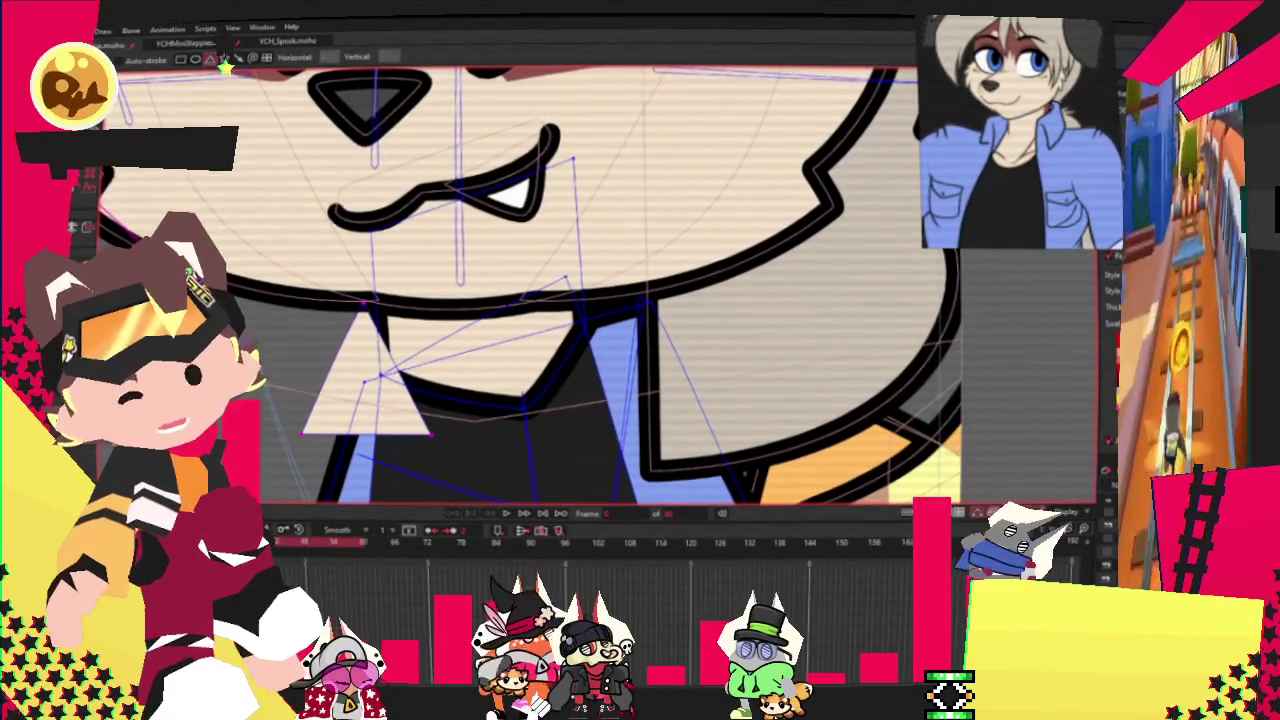
# Step: Adjust the curvature of the left and right collar flaps, then play the animation
pyautogui.press('p')
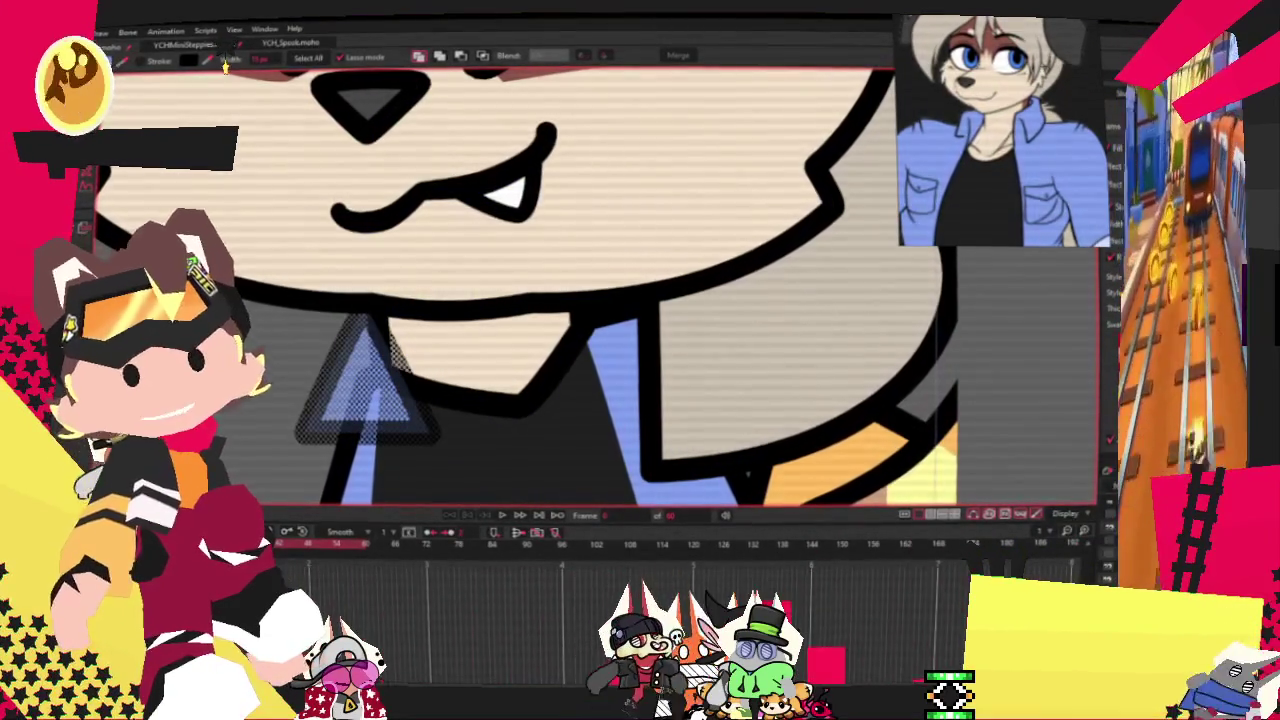
pyautogui.press('c')
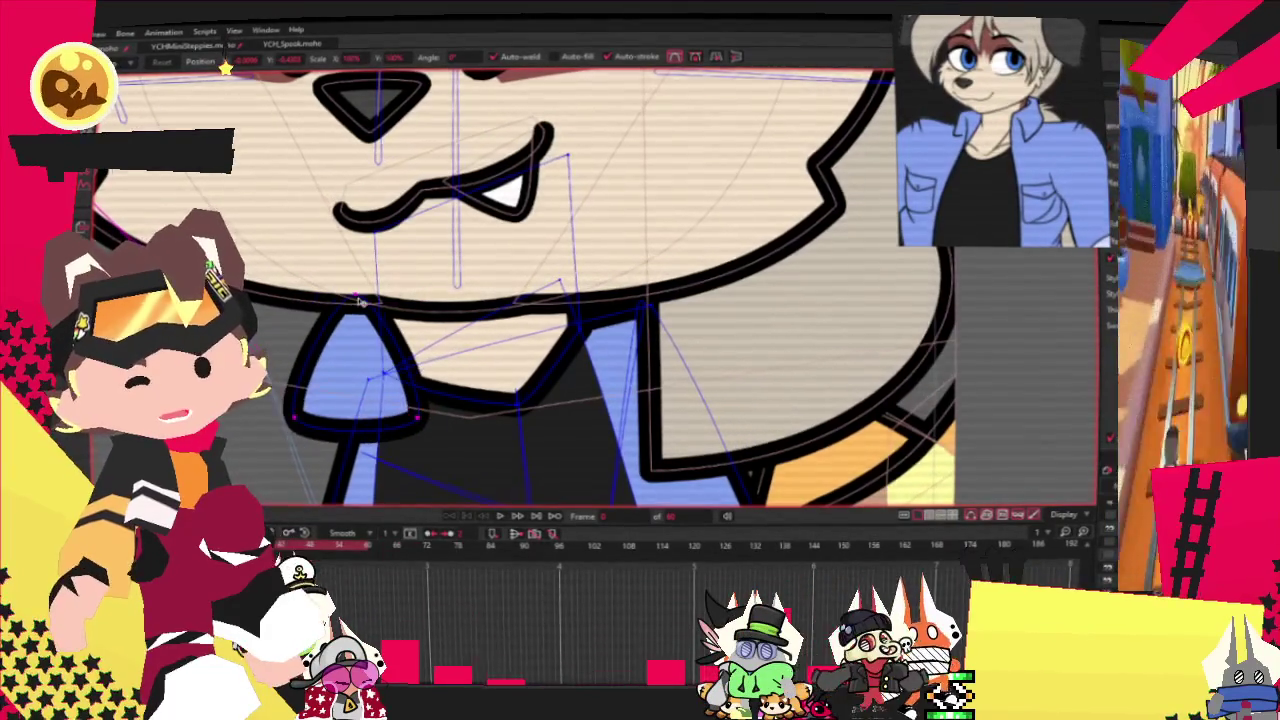
pyautogui.doubleClick(300, 421)
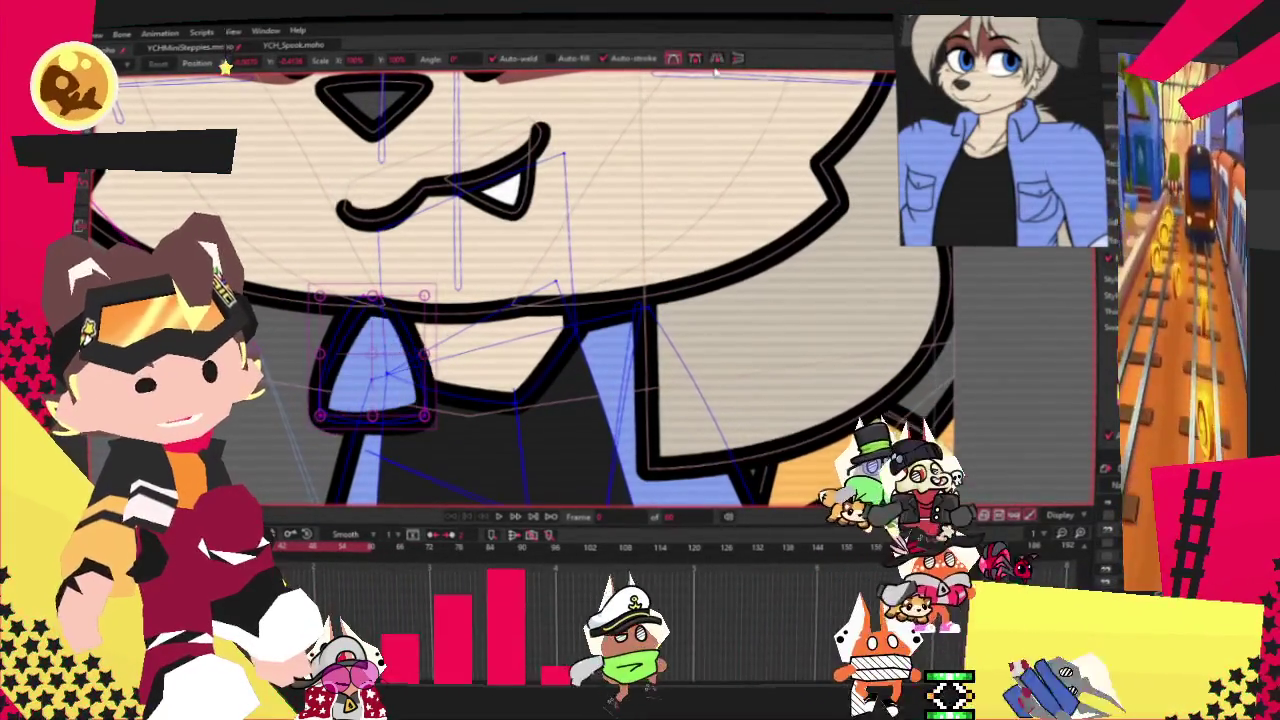
pyautogui.doubleClick(594, 369)
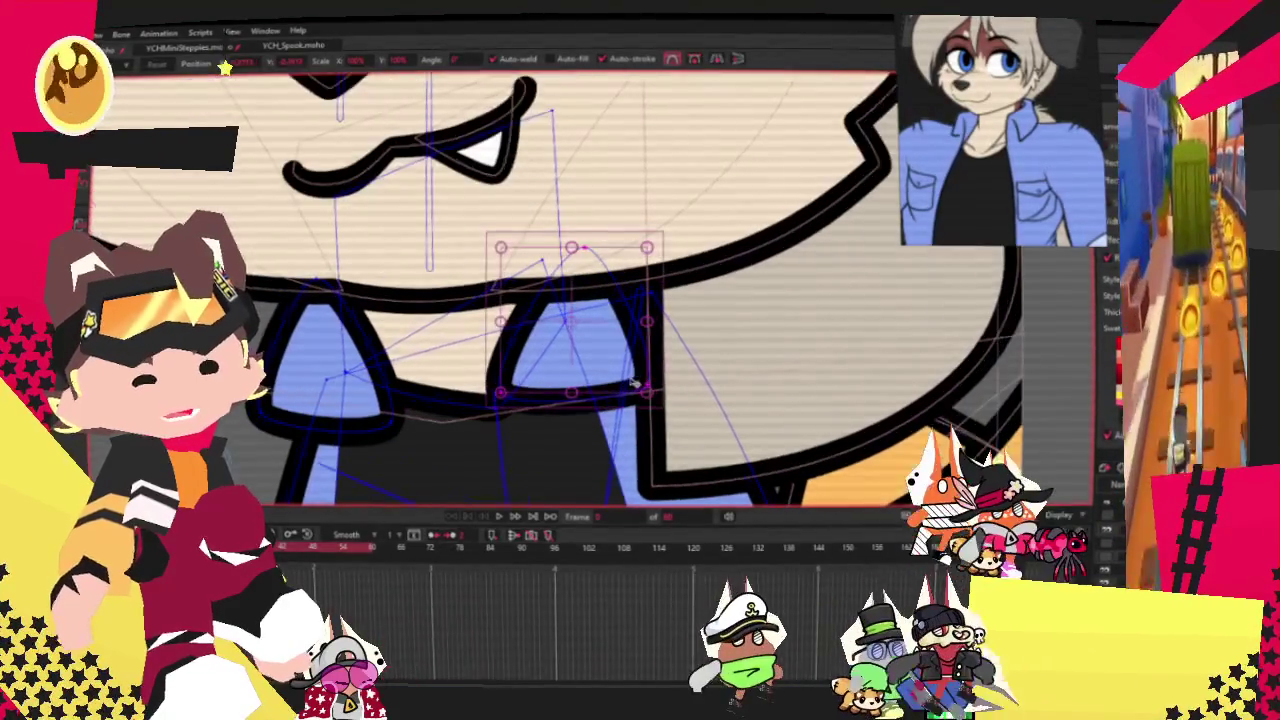
pyautogui.click(730, 313)
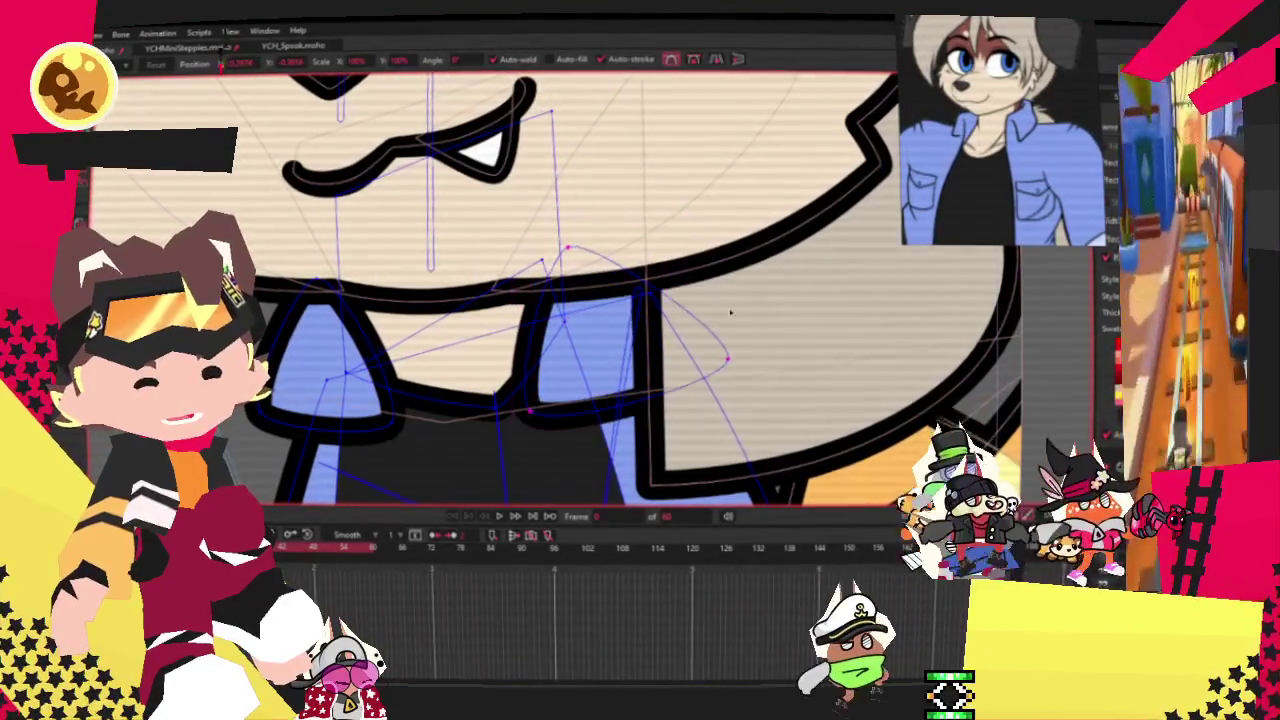
pyautogui.scroll(-3, 607, 370)
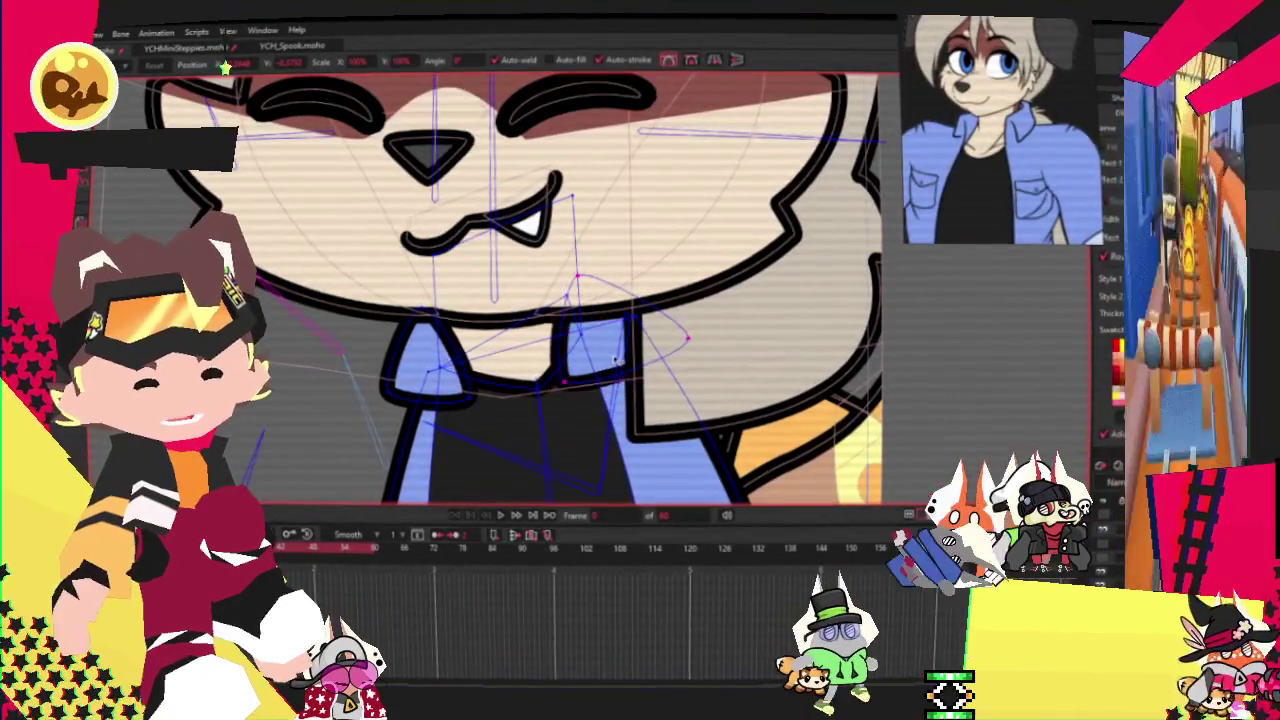
pyautogui.click(501, 515)
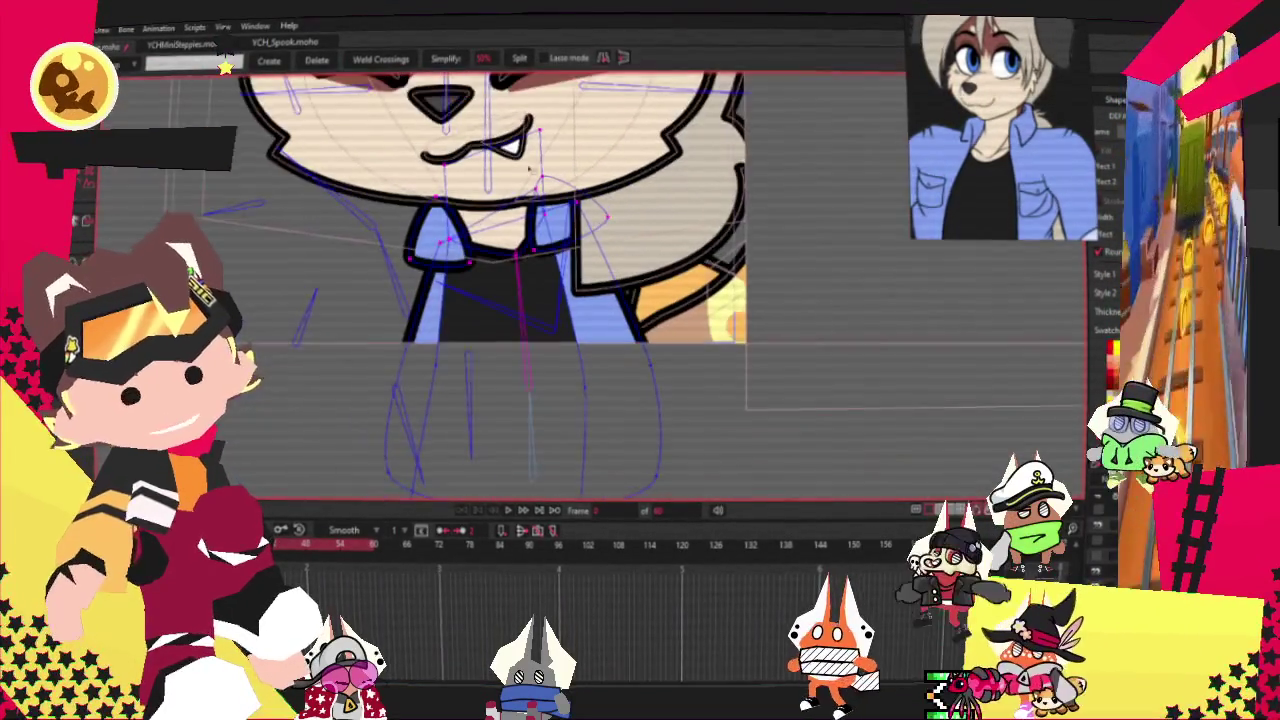
# Step: With Bind Points, select all the blue collar's points to bind them to the body bone
pyautogui.press('i')
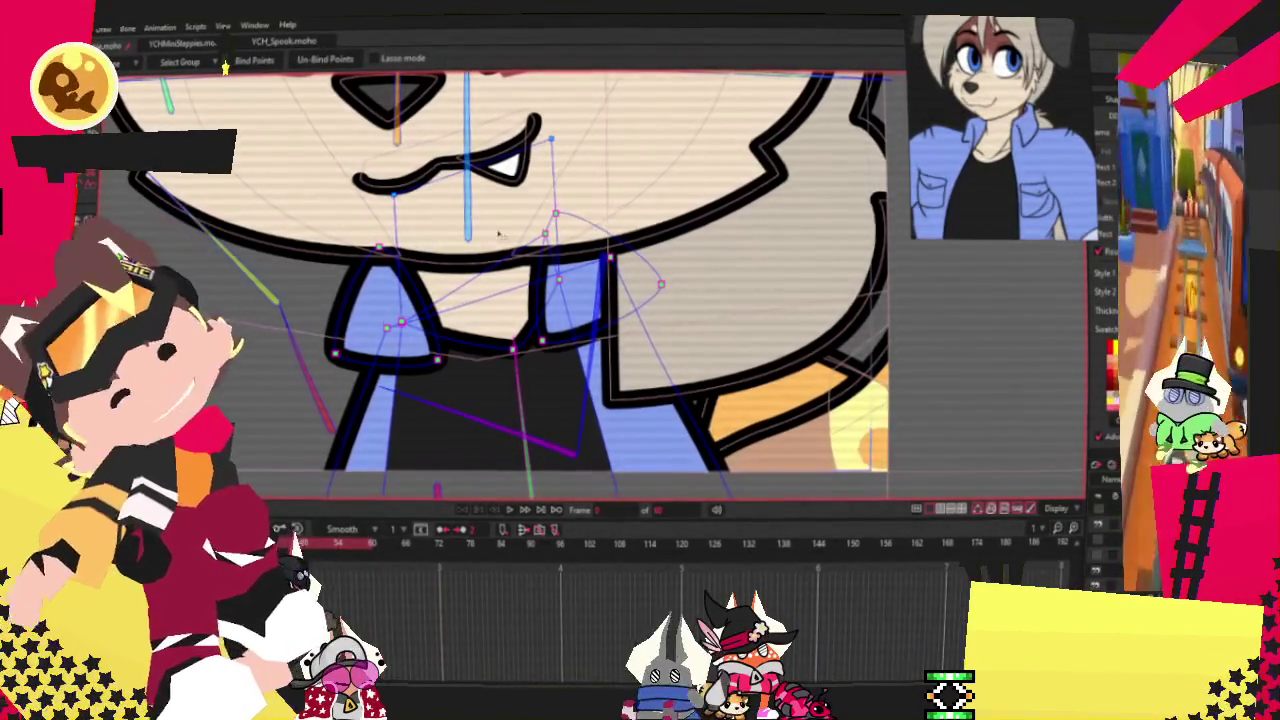
pyautogui.scroll(-2, 498, 234)
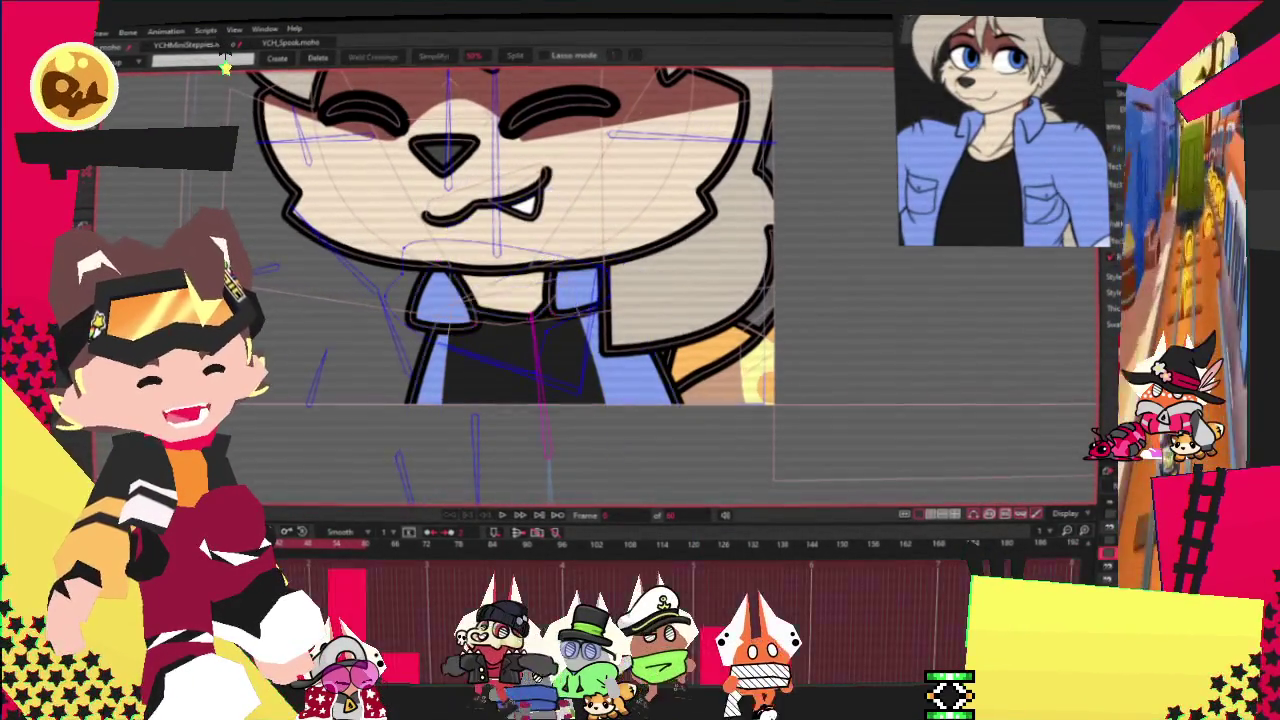
pyautogui.scroll(2, 637, 252)
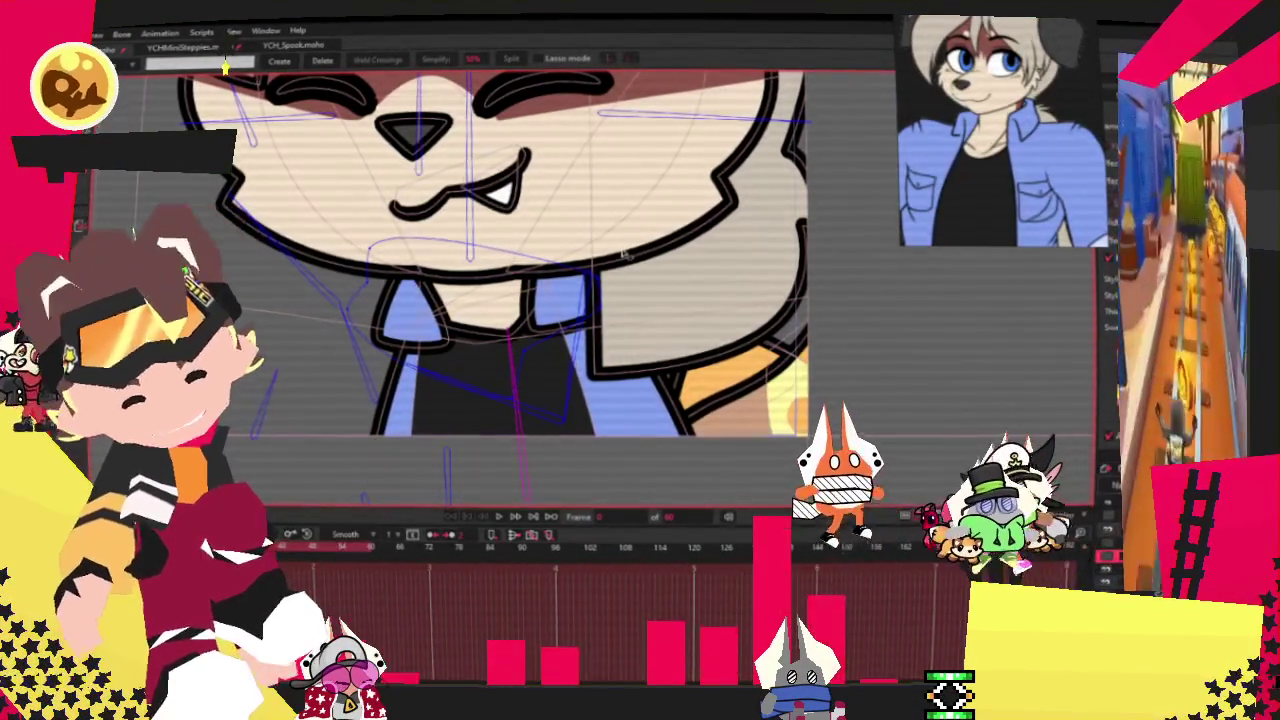
pyautogui.hotkey('ctrl', 'a')
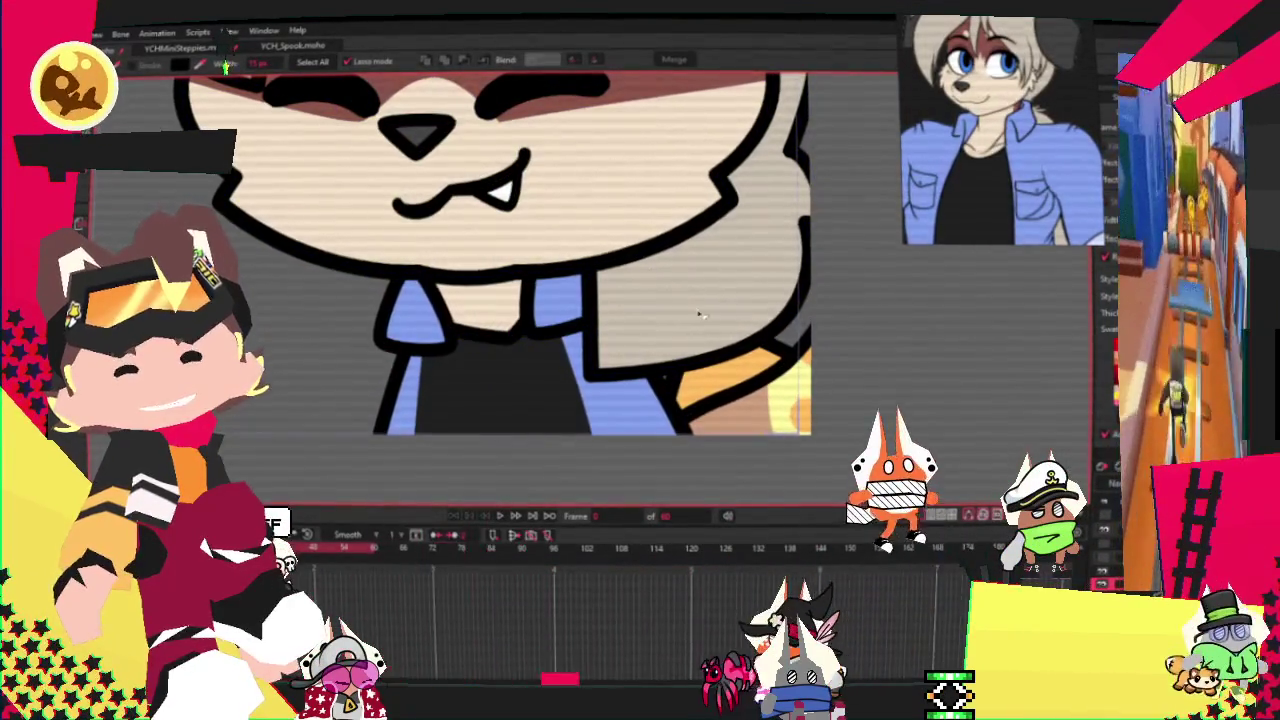
# Step: Undo the last change, hide the grey hatched overlay layer, and show points and bones
pyautogui.scroll(-5, 654, 283)
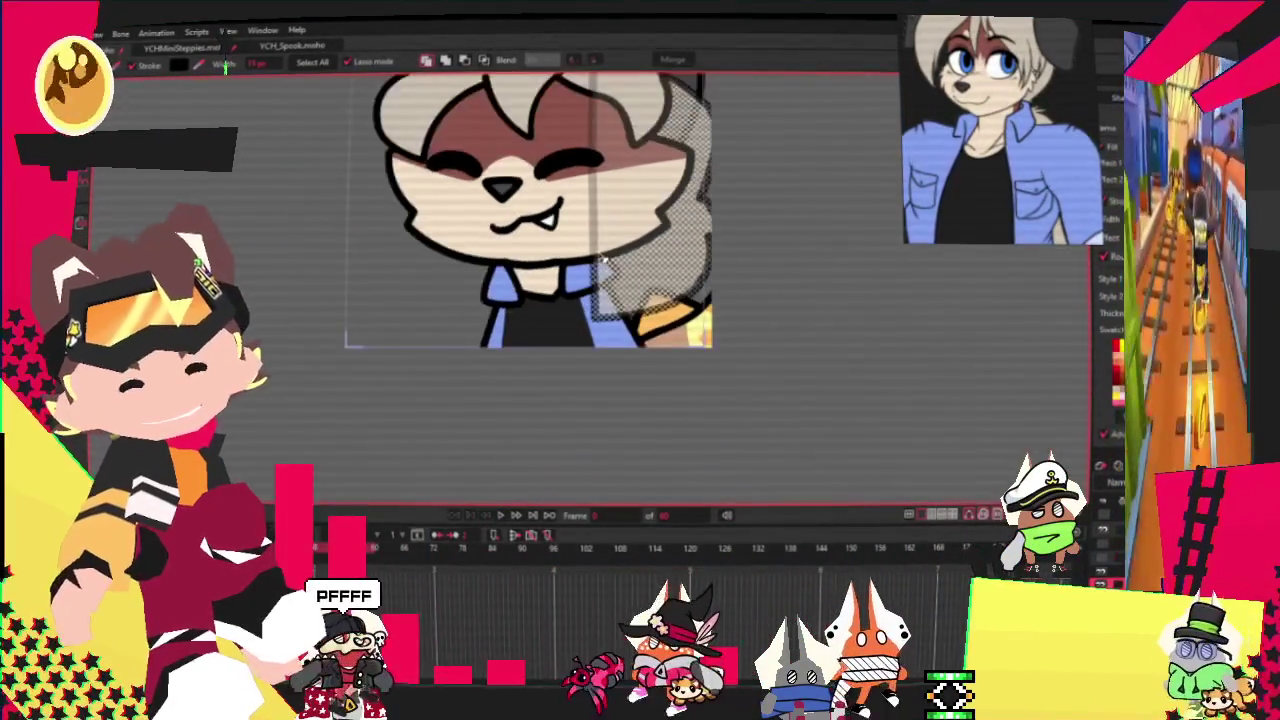
pyautogui.scroll(2, 602, 260)
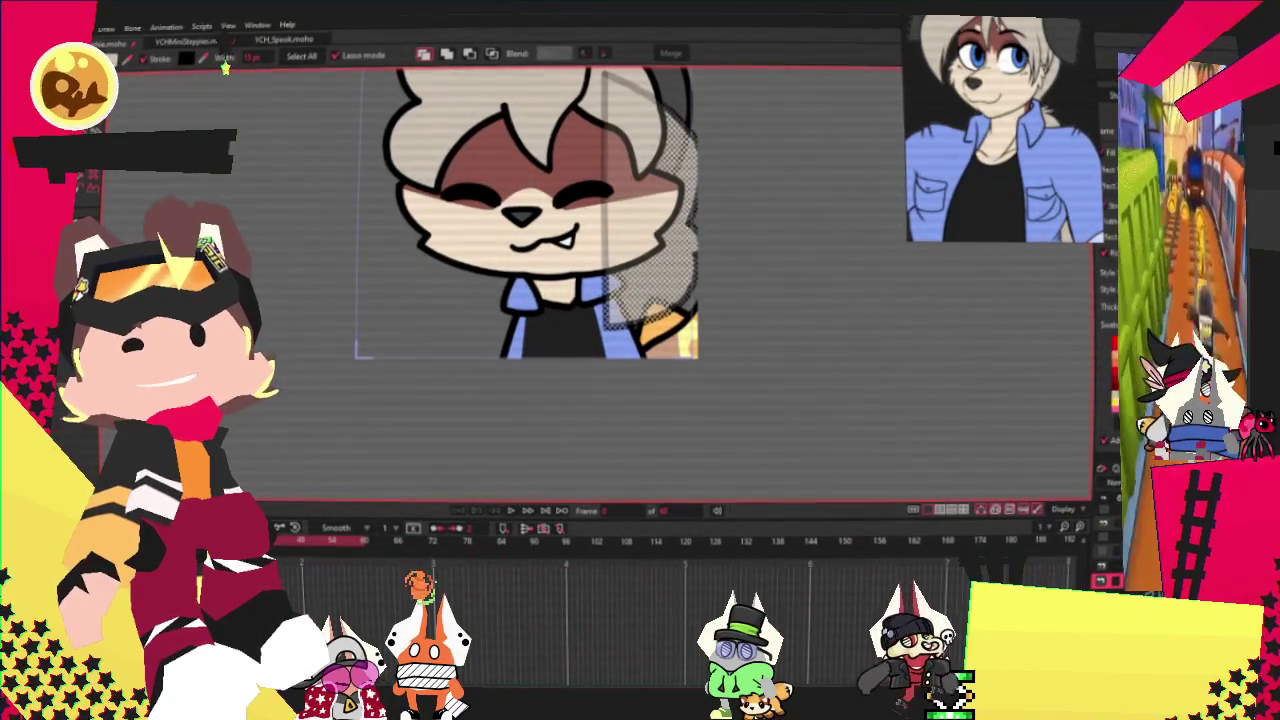
pyautogui.hotkey('ctrl', 'z')
pyautogui.scroll(3, 633, 313)
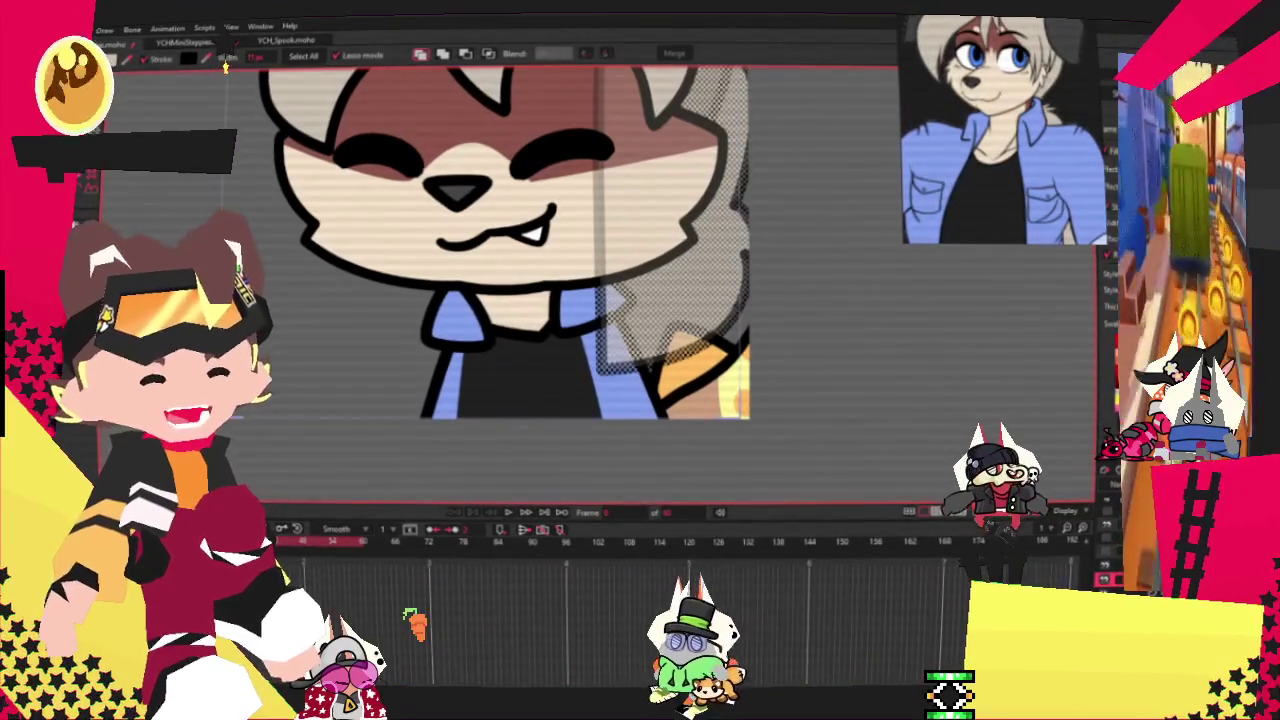
pyautogui.click(820, 387)
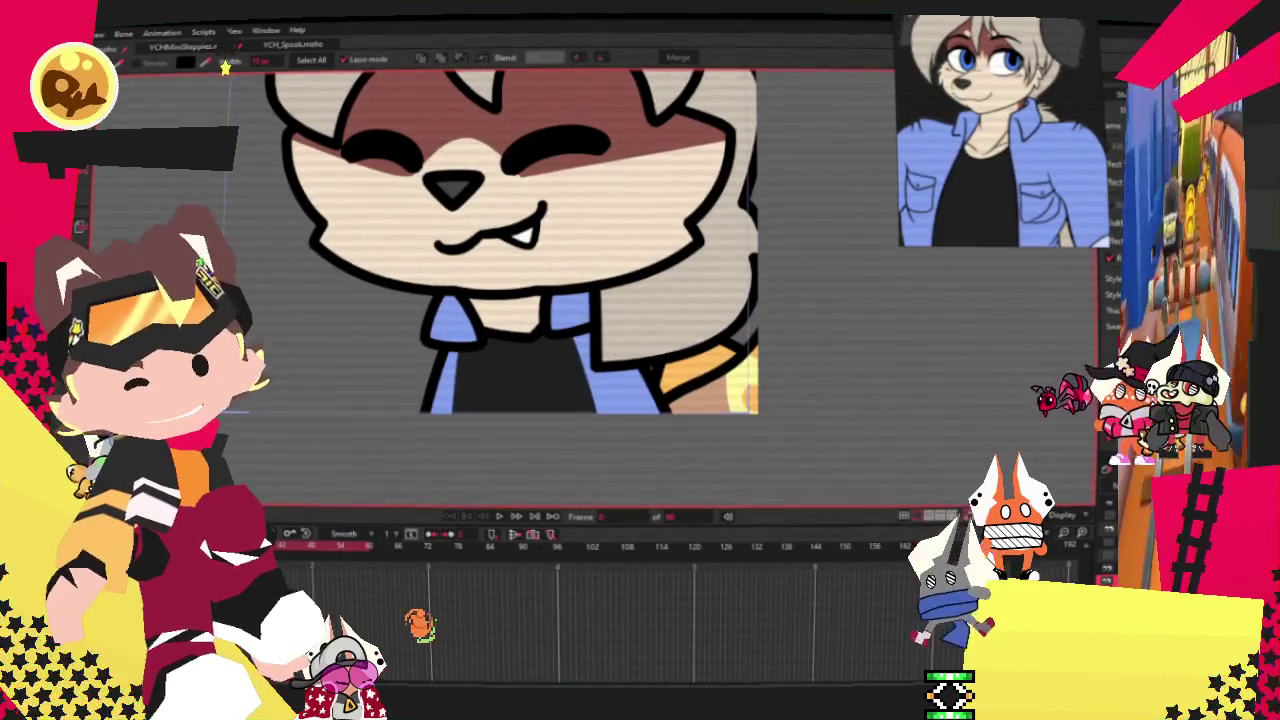
pyautogui.press('i')
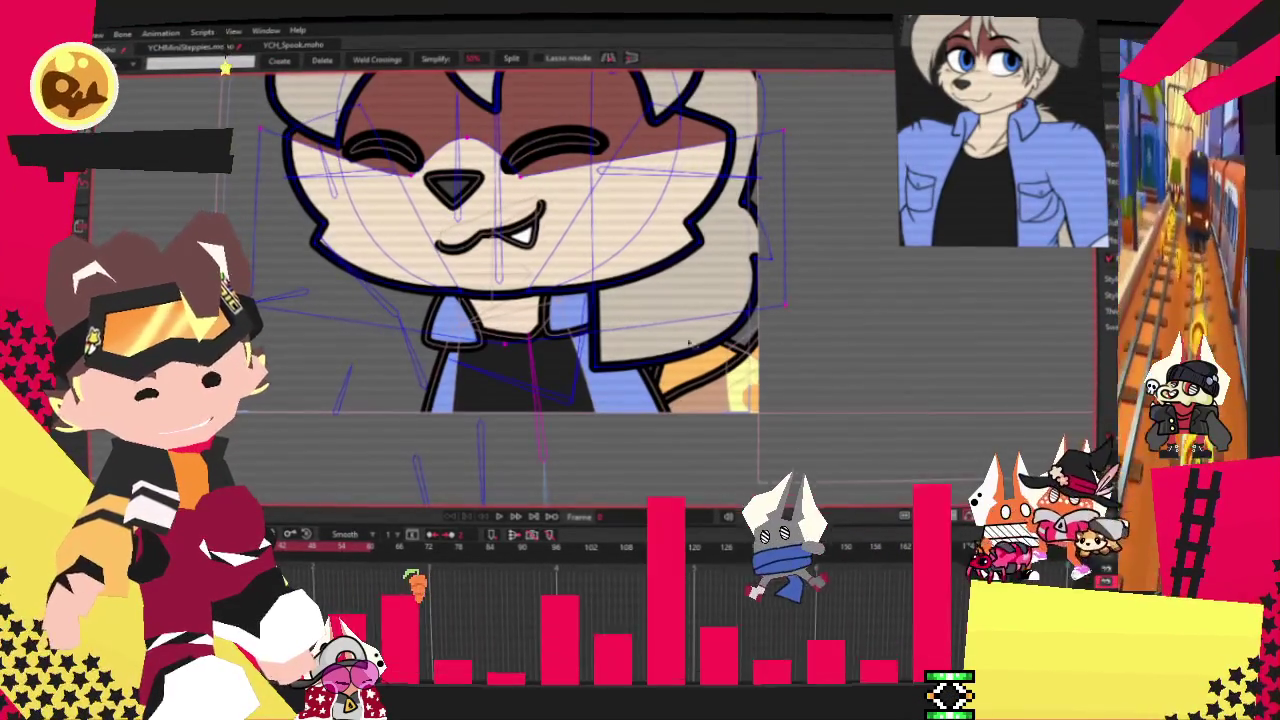
# Step: Pan over the character and touch up a point on the right cheek outline
pyautogui.scroll(-1, 704, 355)
pyautogui.moveTo(705, 356); pyautogui.dragTo(745, 396)
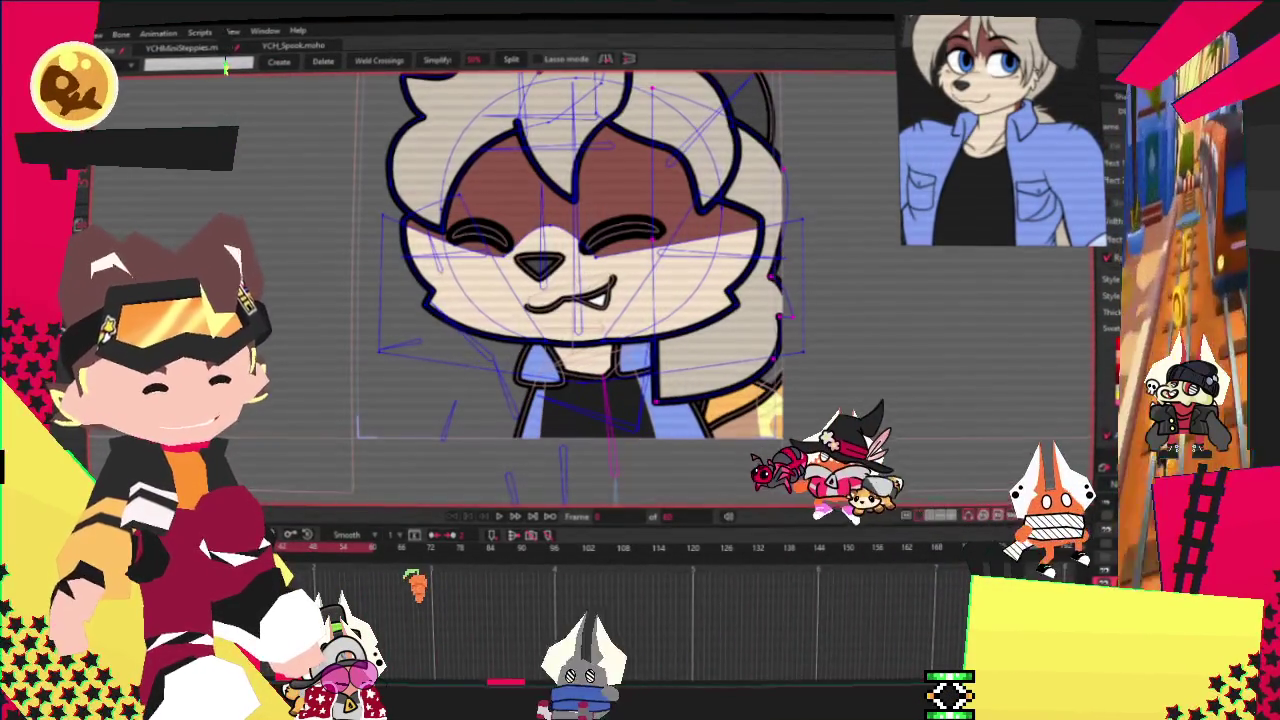
pyautogui.press('t')
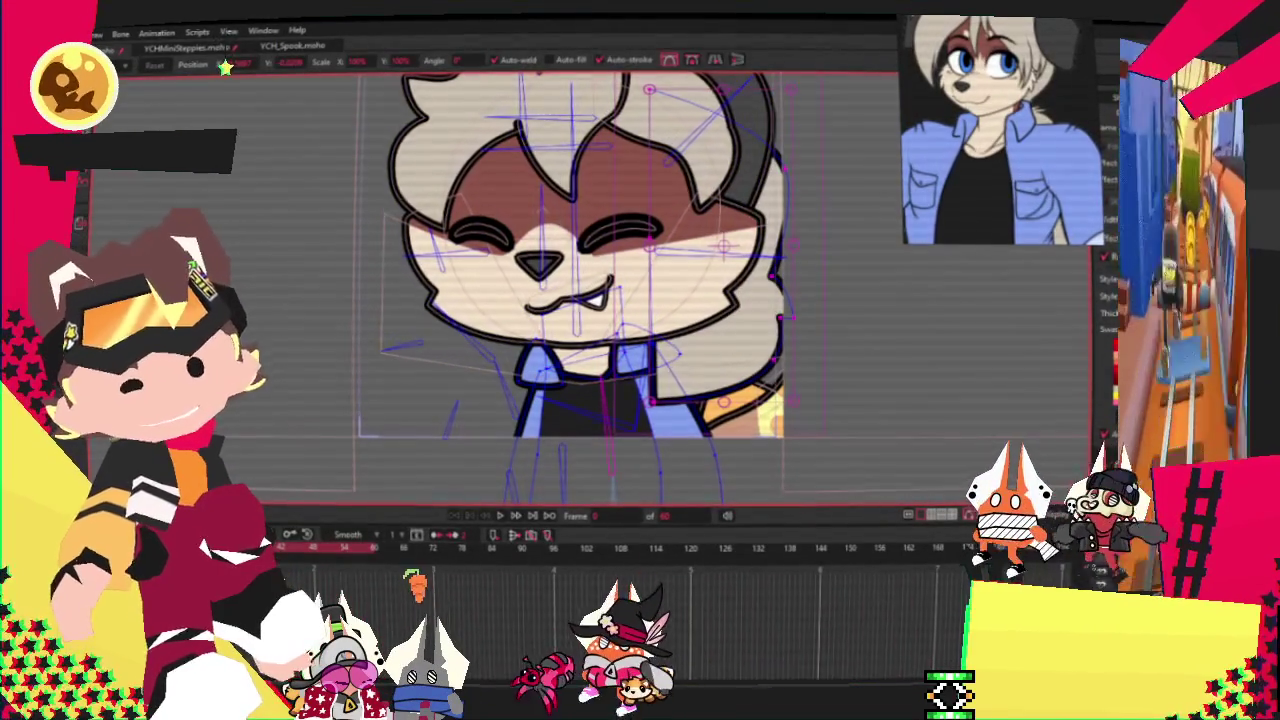
pyautogui.press('q')
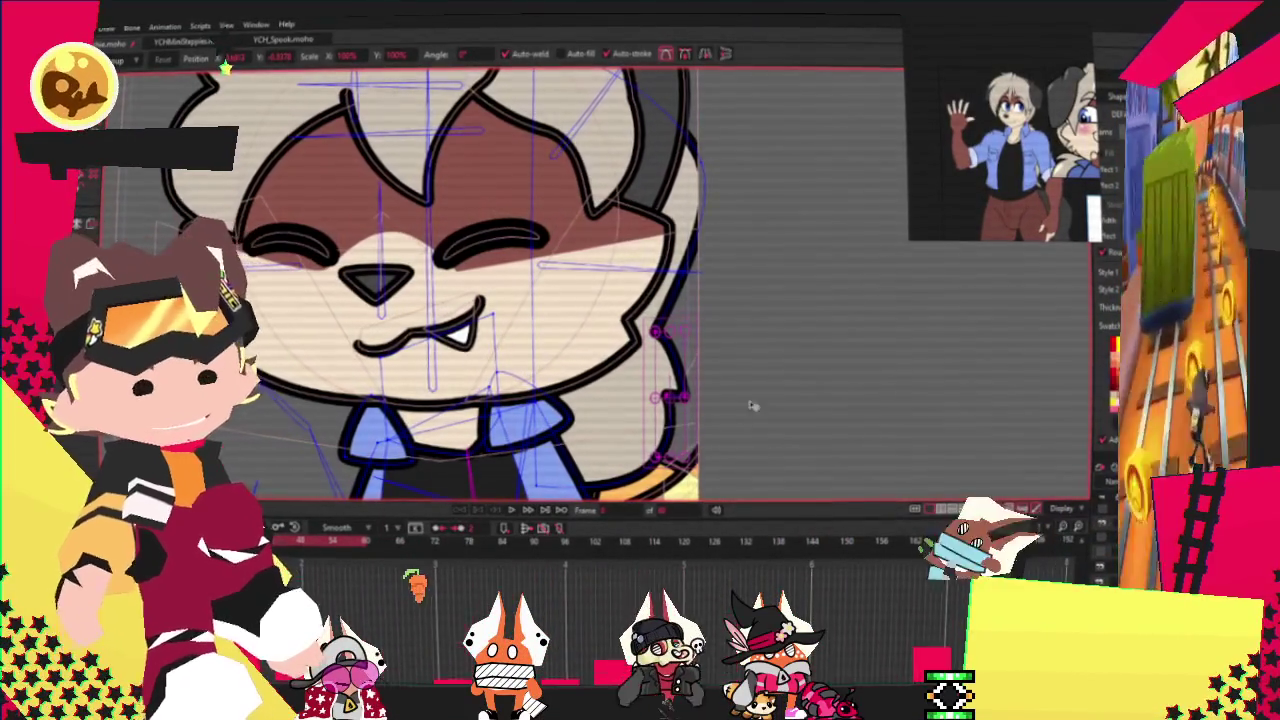
pyautogui.scroll(2, 670, 346)
pyautogui.click(660, 327)
pyautogui.click(706, 349)
# Step: Zoom around the face to bring the orange tail shape behind the body into view
pyautogui.scroll(-3, 668, 302)
pyautogui.scroll(2, 624, 380)
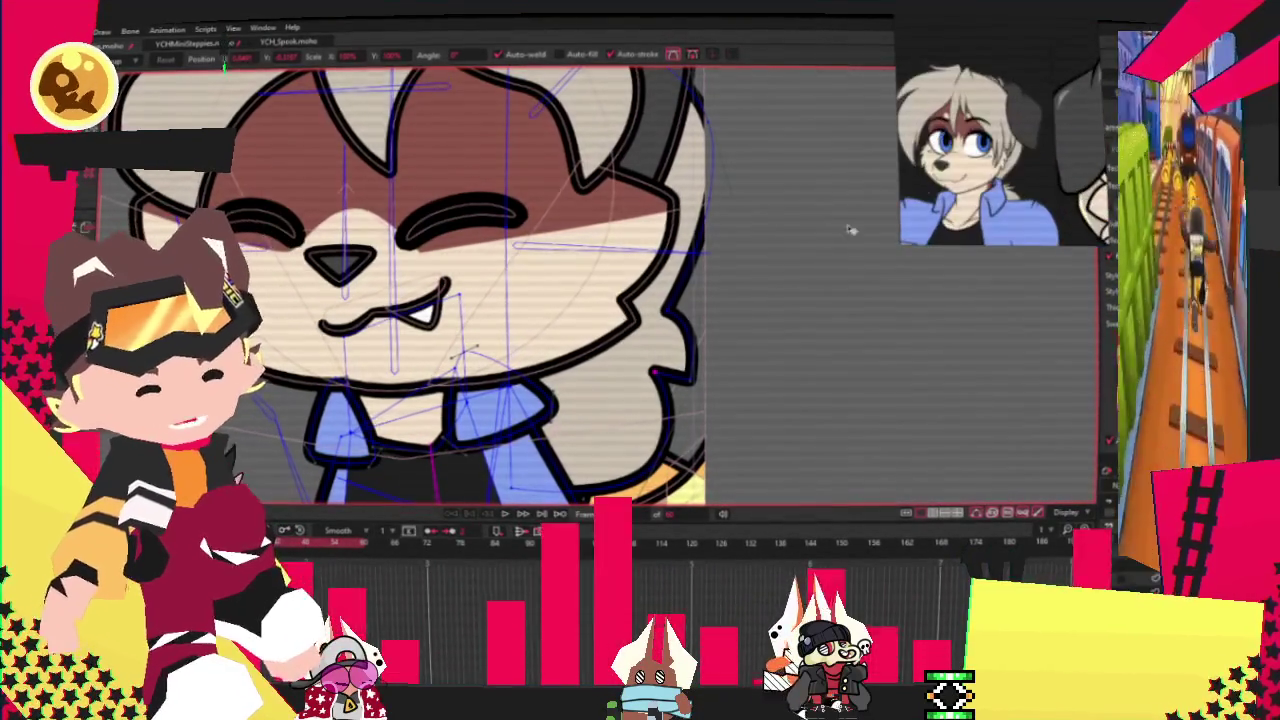
pyautogui.scroll(2, 675, 318)
pyautogui.scroll(-2, 675, 318)
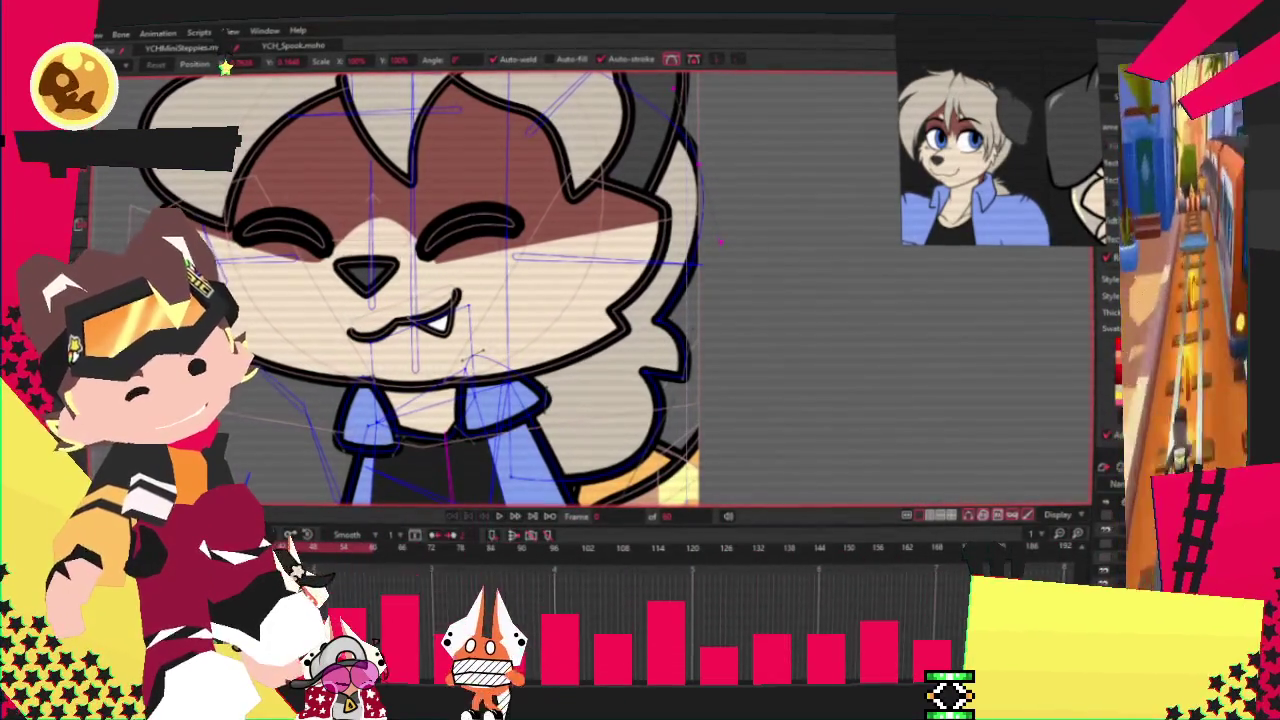
pyautogui.scroll(-4, 826, 244)
pyautogui.scroll(3, 587, 419)
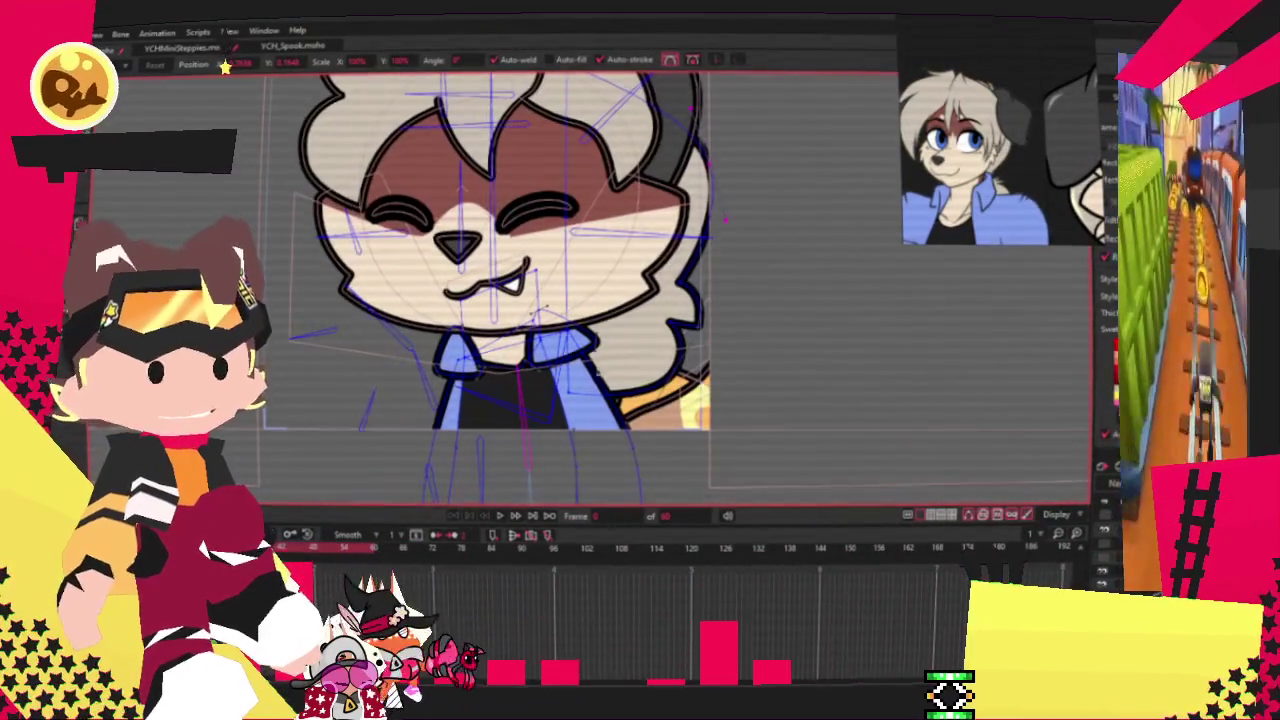
pyautogui.scroll(1, 760, 183)
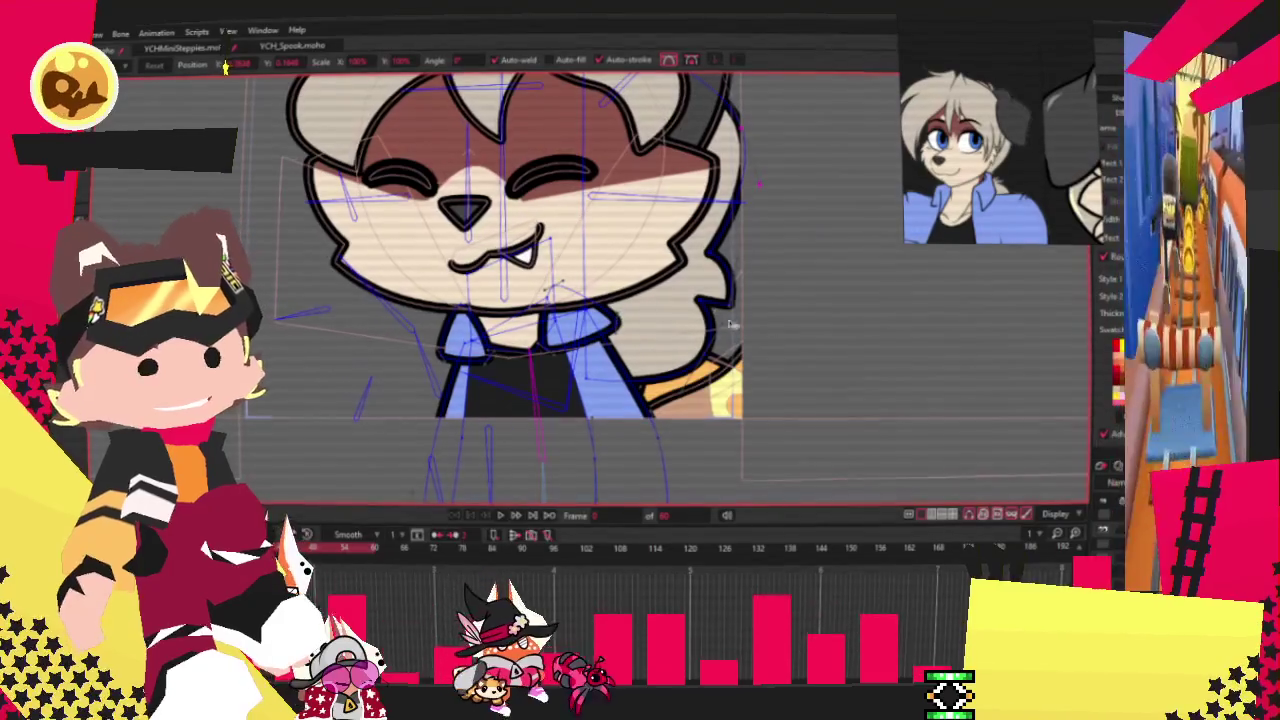
pyautogui.scroll(-2, 722, 325)
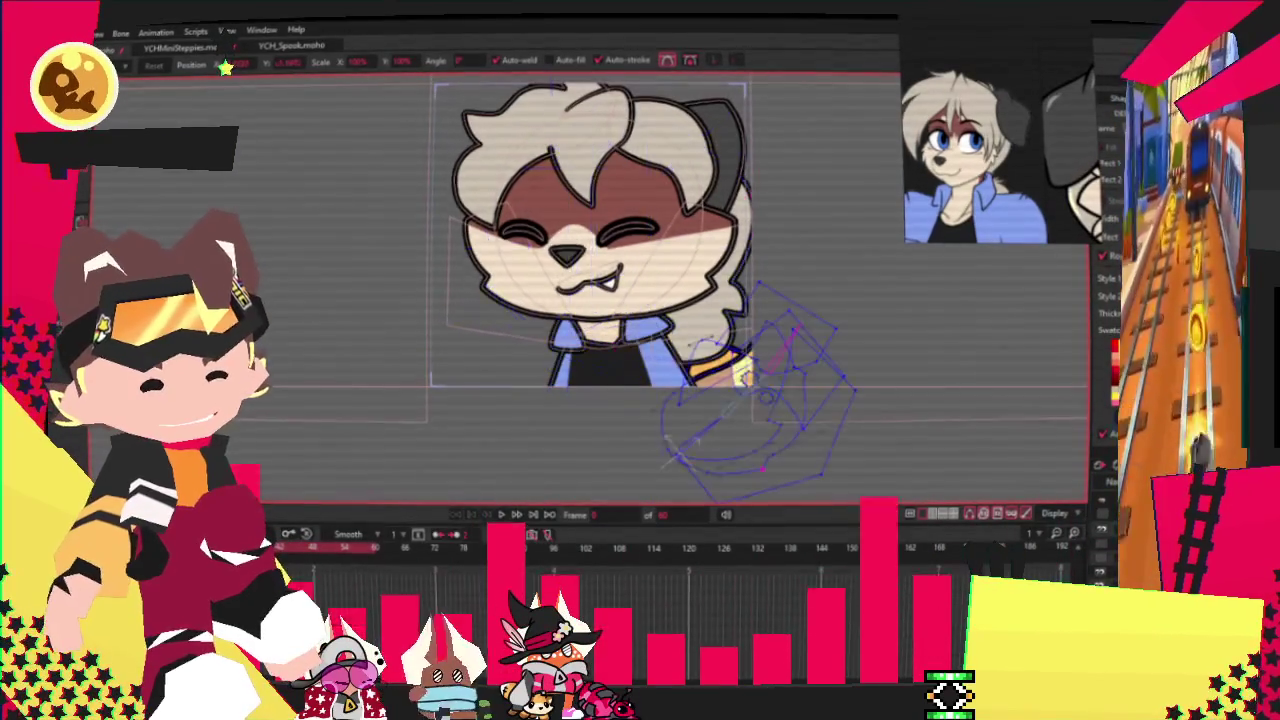
pyautogui.scroll(2, 793, 412)
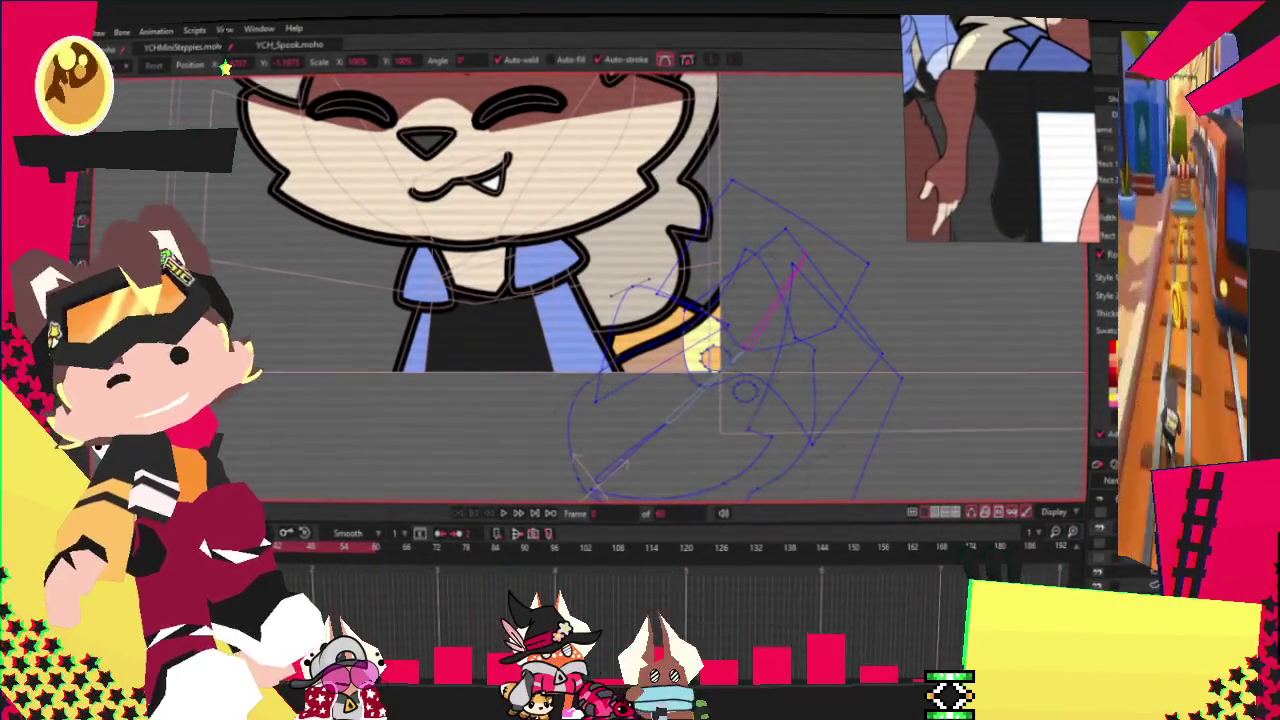
pyautogui.press('g')
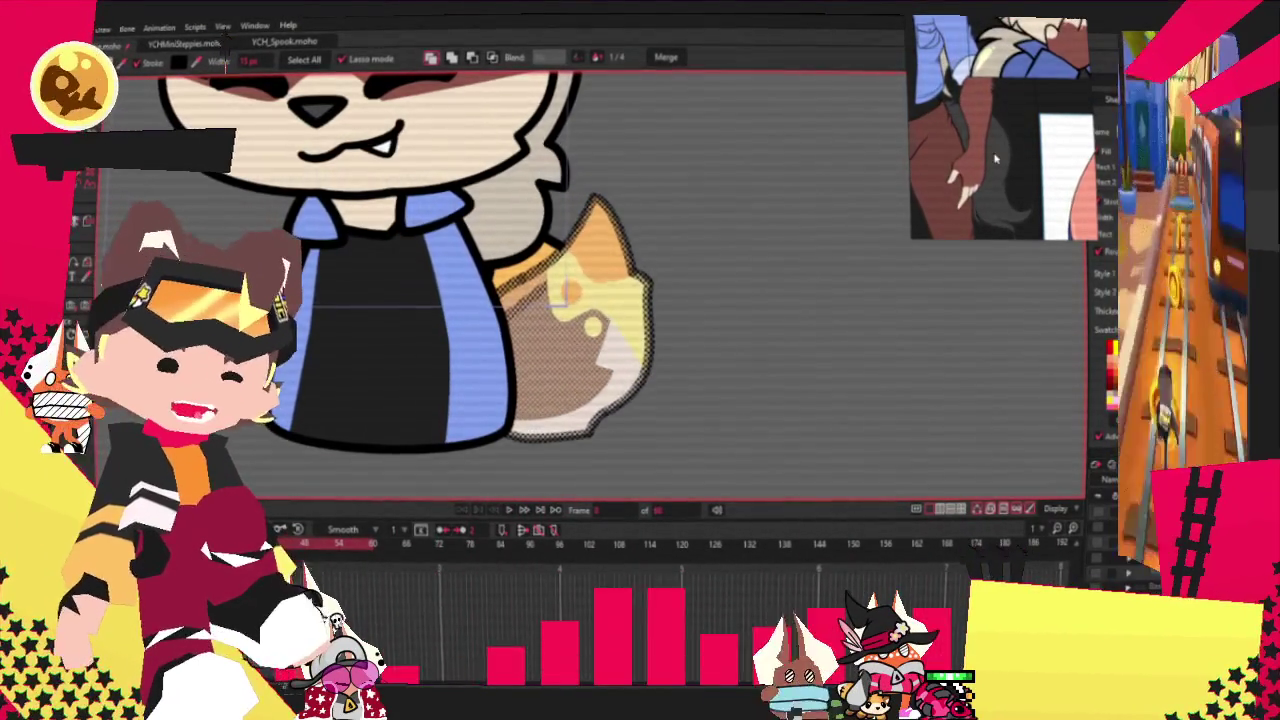
# Step: Delete the tail's orange and white fill shapes, then zoom back out to the character
pyautogui.press('t')
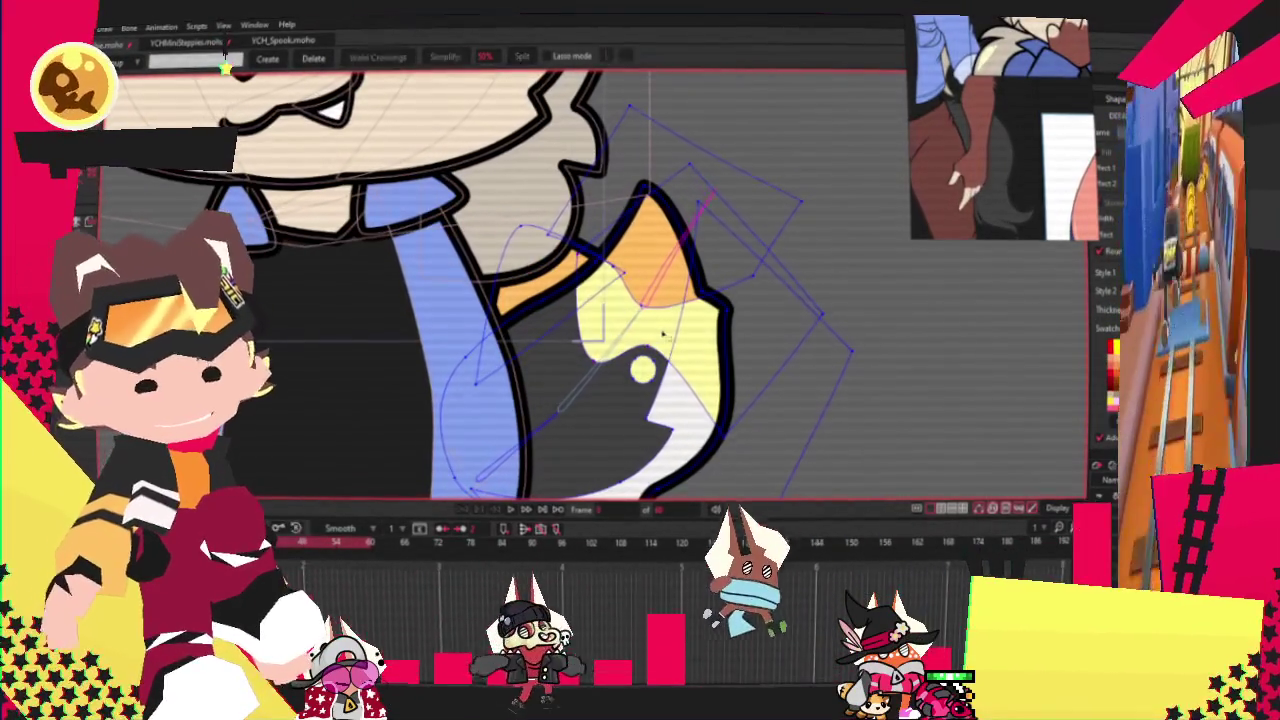
pyautogui.press('Delete')
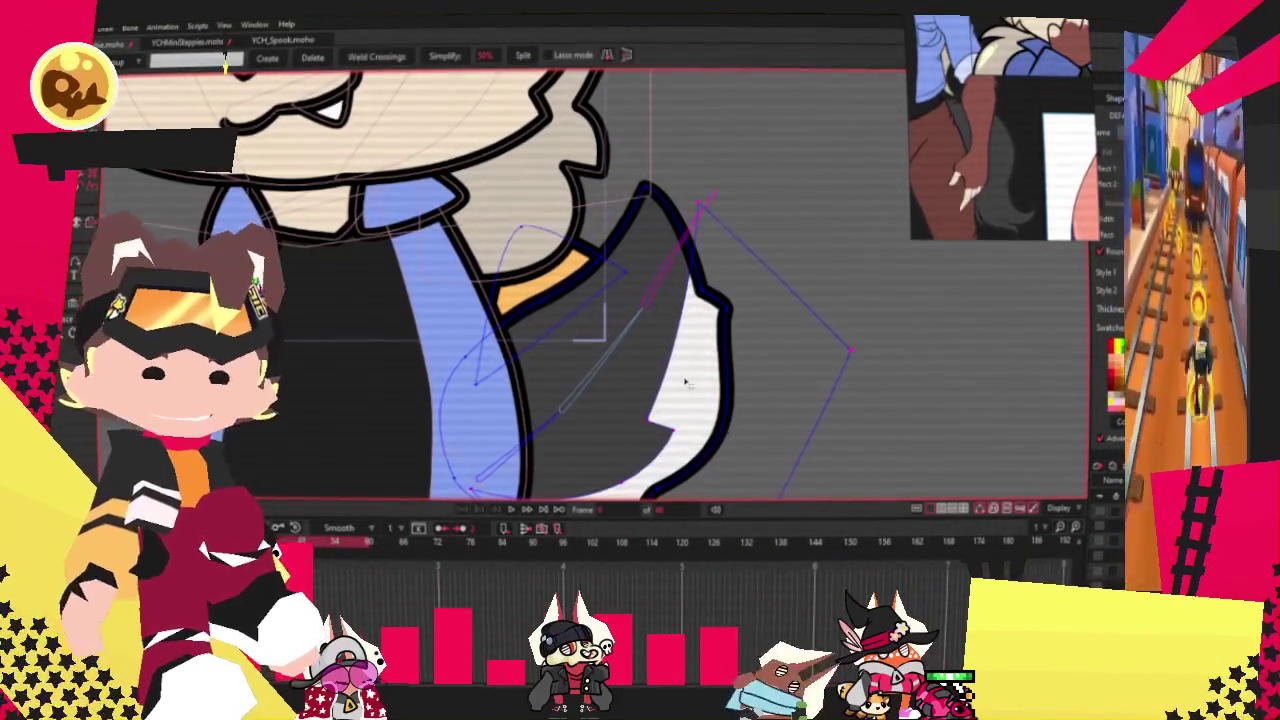
pyautogui.press('Delete')
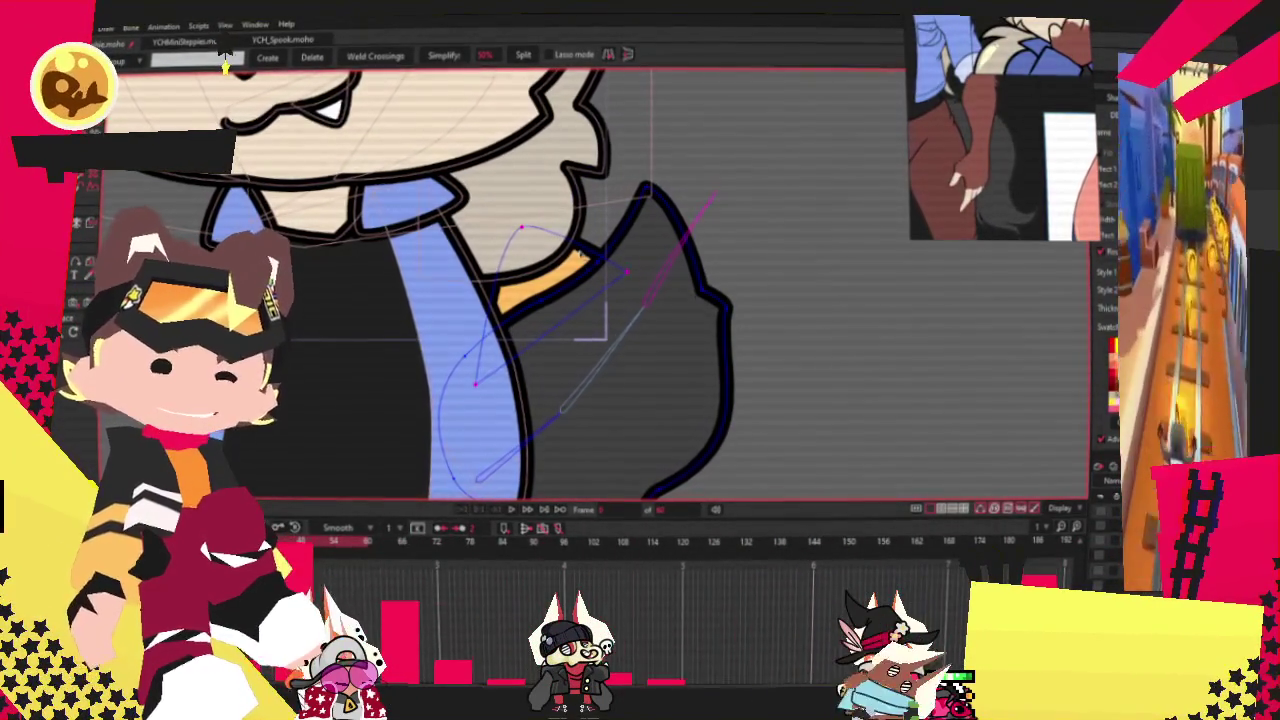
pyautogui.hotkey('ctrl', 'r')
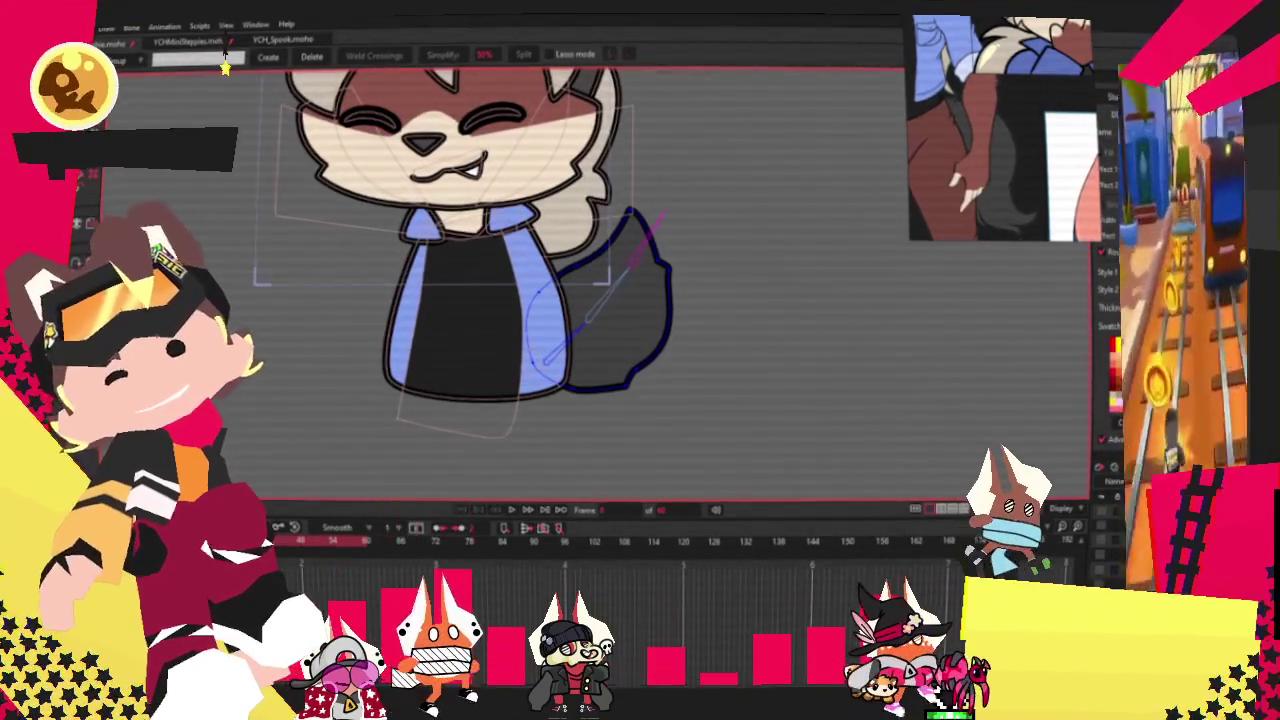
# Step: Select all remaining tail points and move the tail up and left behind the body
pyautogui.press('t')
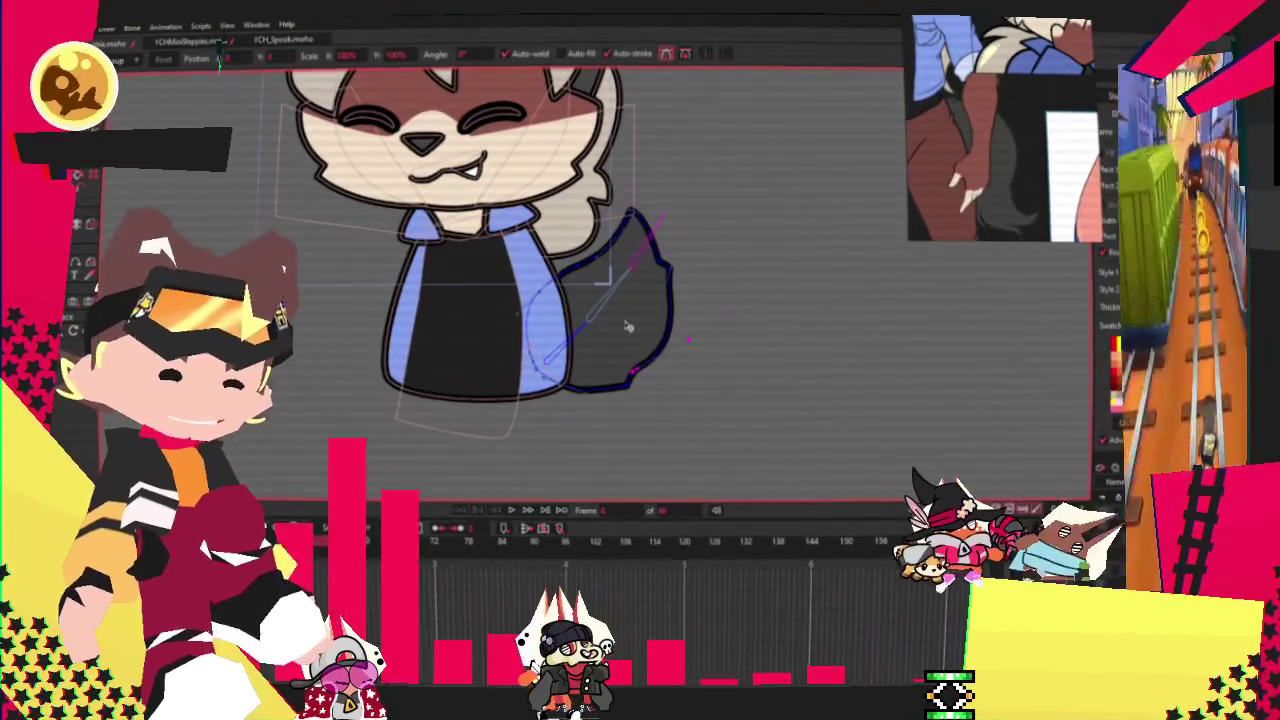
pyautogui.hotkey('ctrl', 'a')
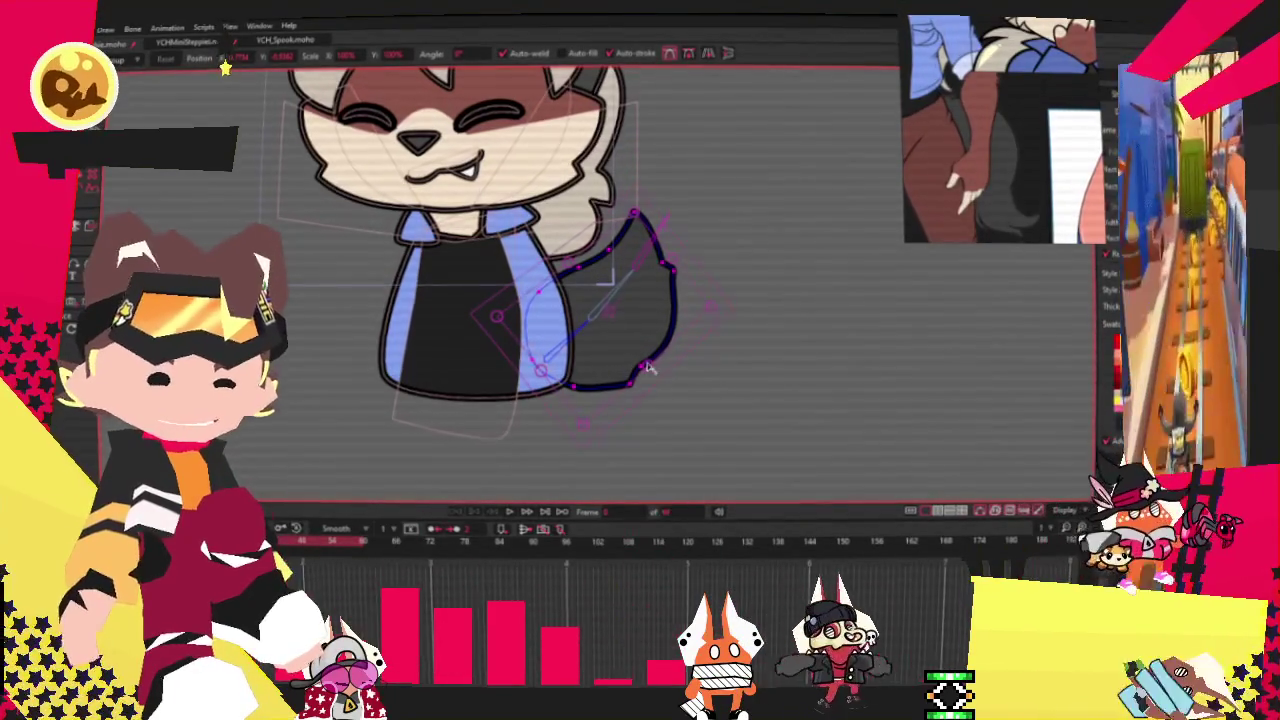
pyautogui.moveTo(648, 368); pyautogui.dragTo(628, 342)
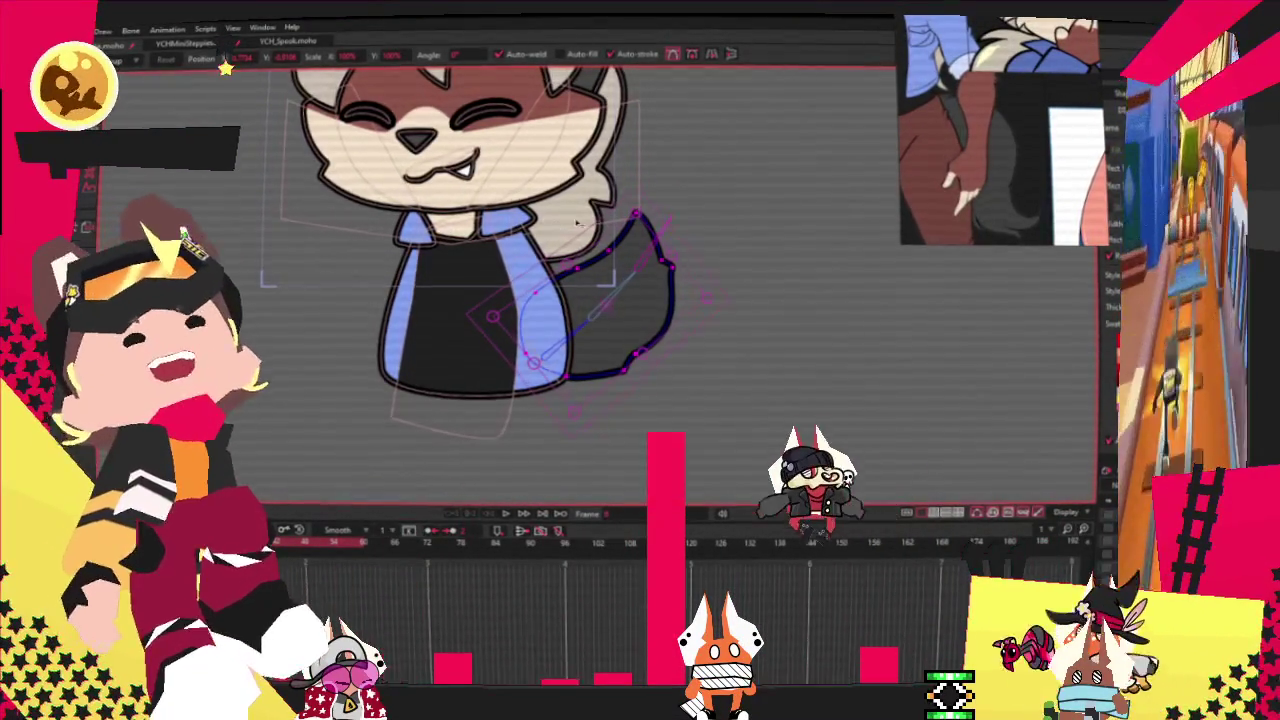
pyautogui.scroll(3, 650, 285)
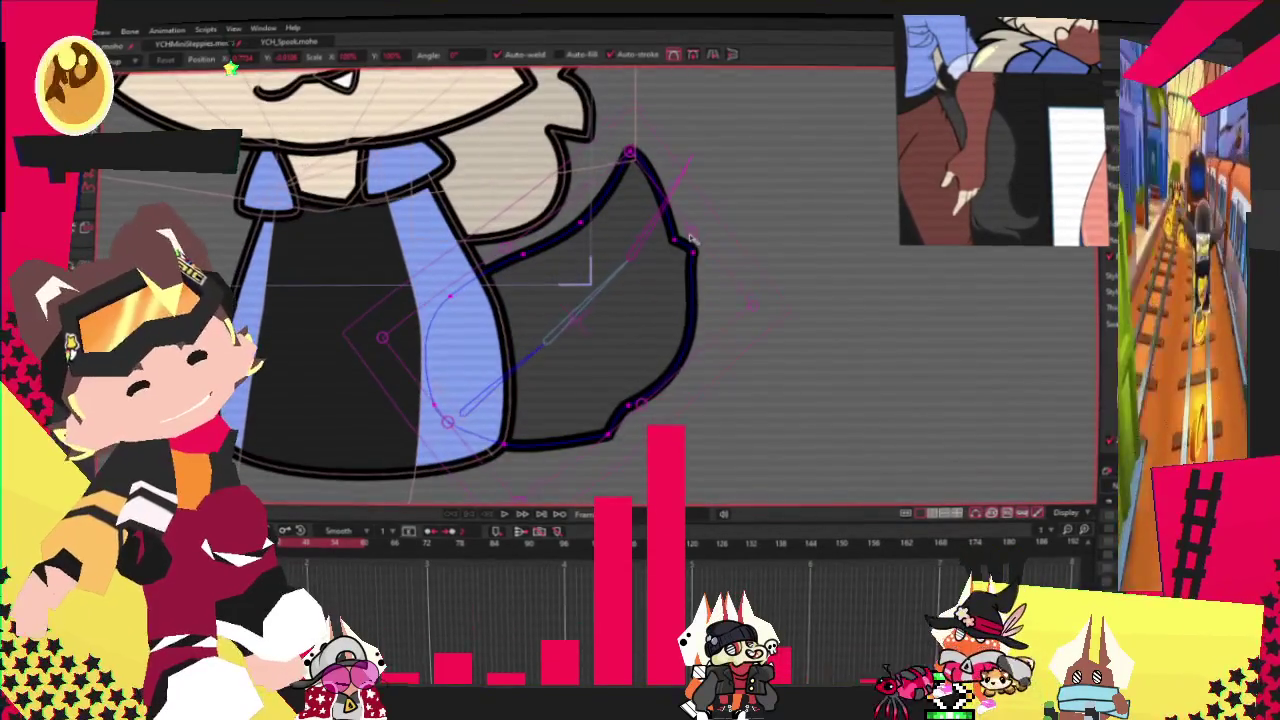
pyautogui.moveTo(690, 238); pyautogui.dragTo(688, 265)
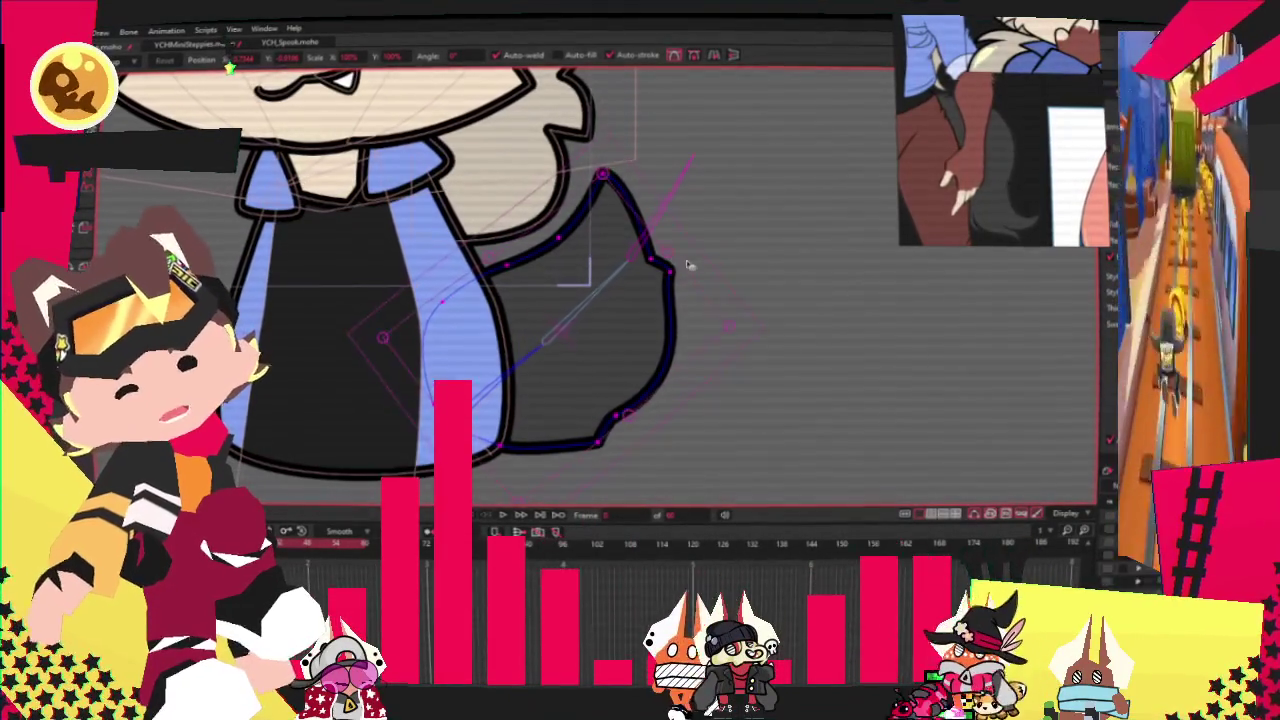
pyautogui.hotkey('ctrl', 'z')
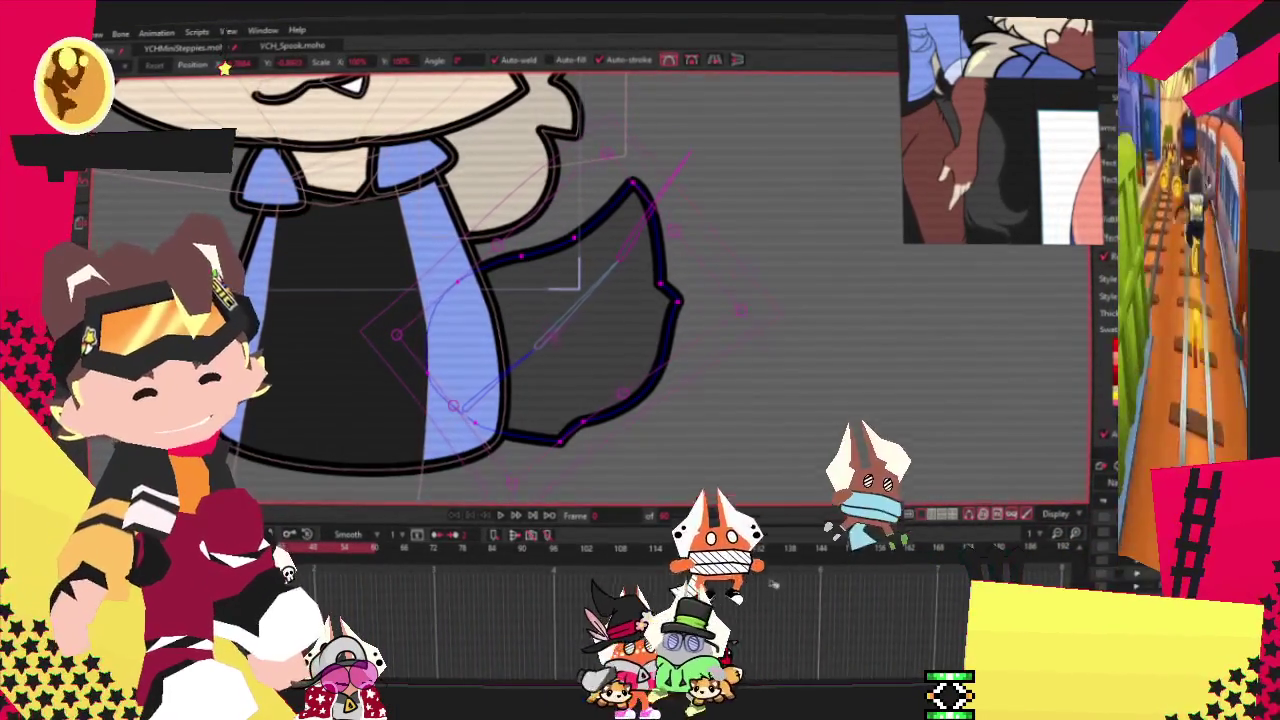
# Step: Zoom out and play the animation to preview the scene with the grey tail
pyautogui.scroll(-5, 517, 486)
pyautogui.click(500, 514)
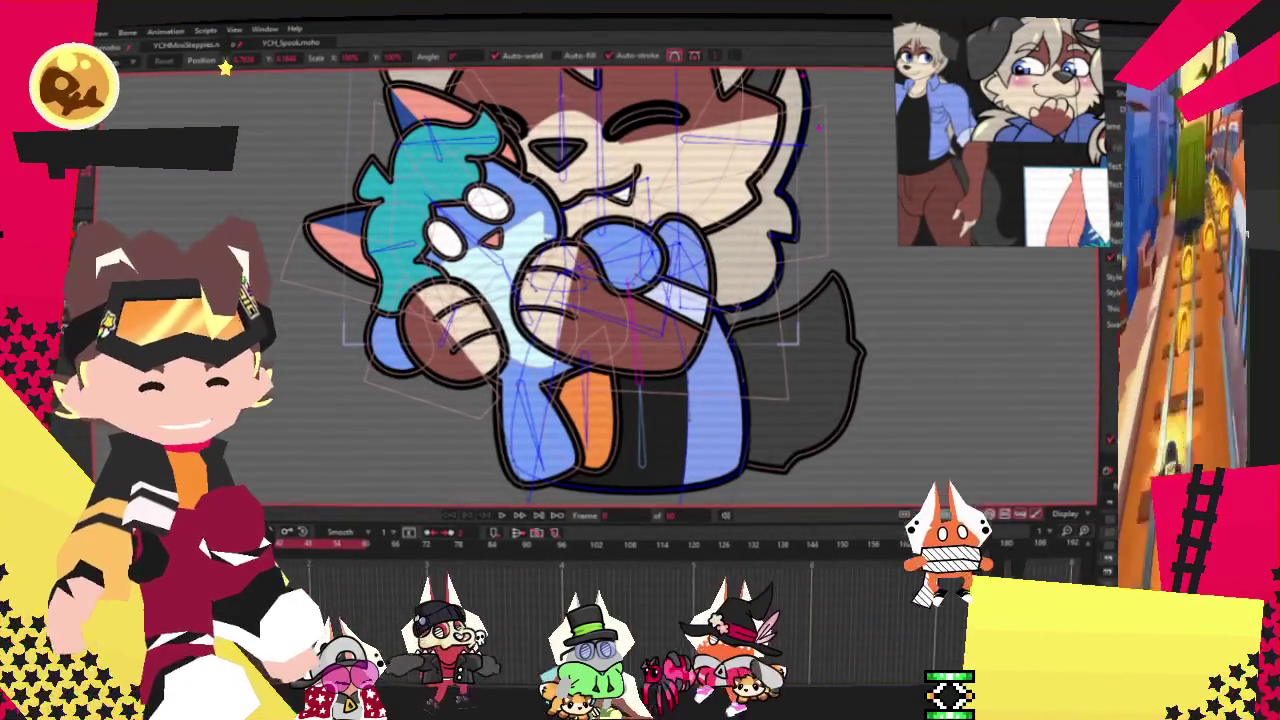
# Step: Select the tail layer and cycle through bone, point and bind tools to check it
pyautogui.click(850, 350)
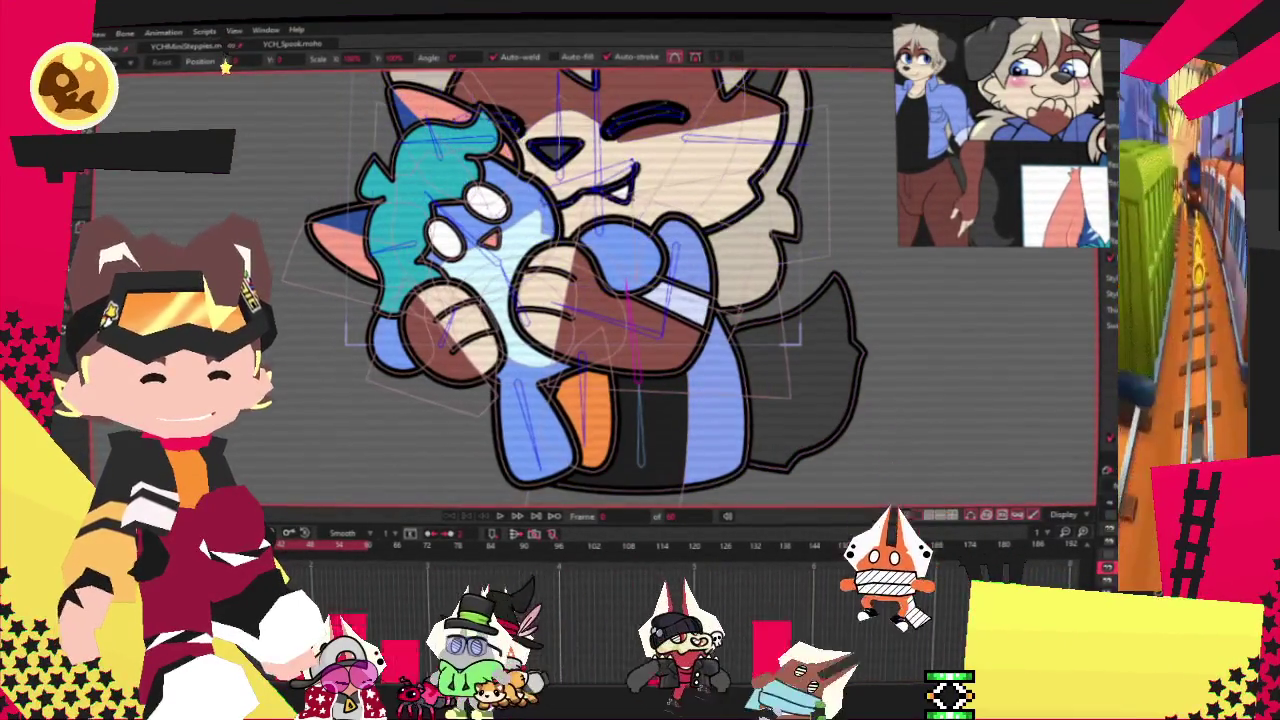
pyautogui.scroll(3, 371, 305)
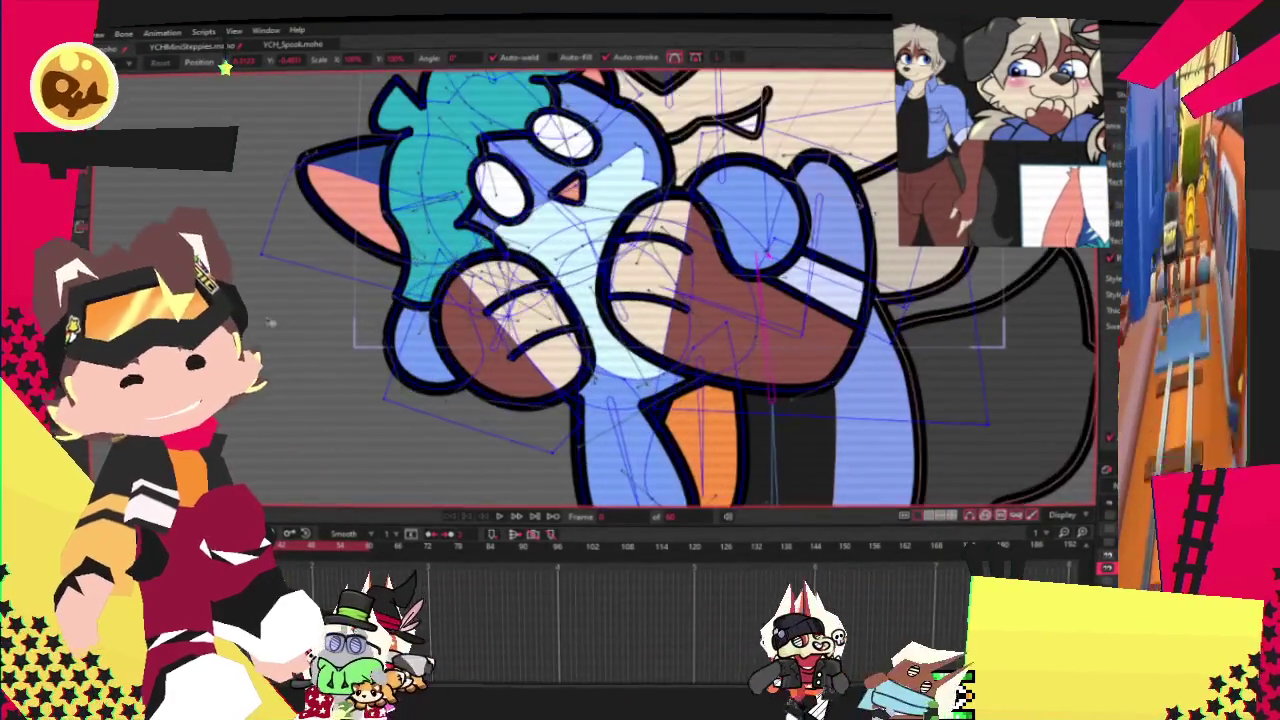
pyautogui.press('z')
pyautogui.scroll(2, 486, 356)
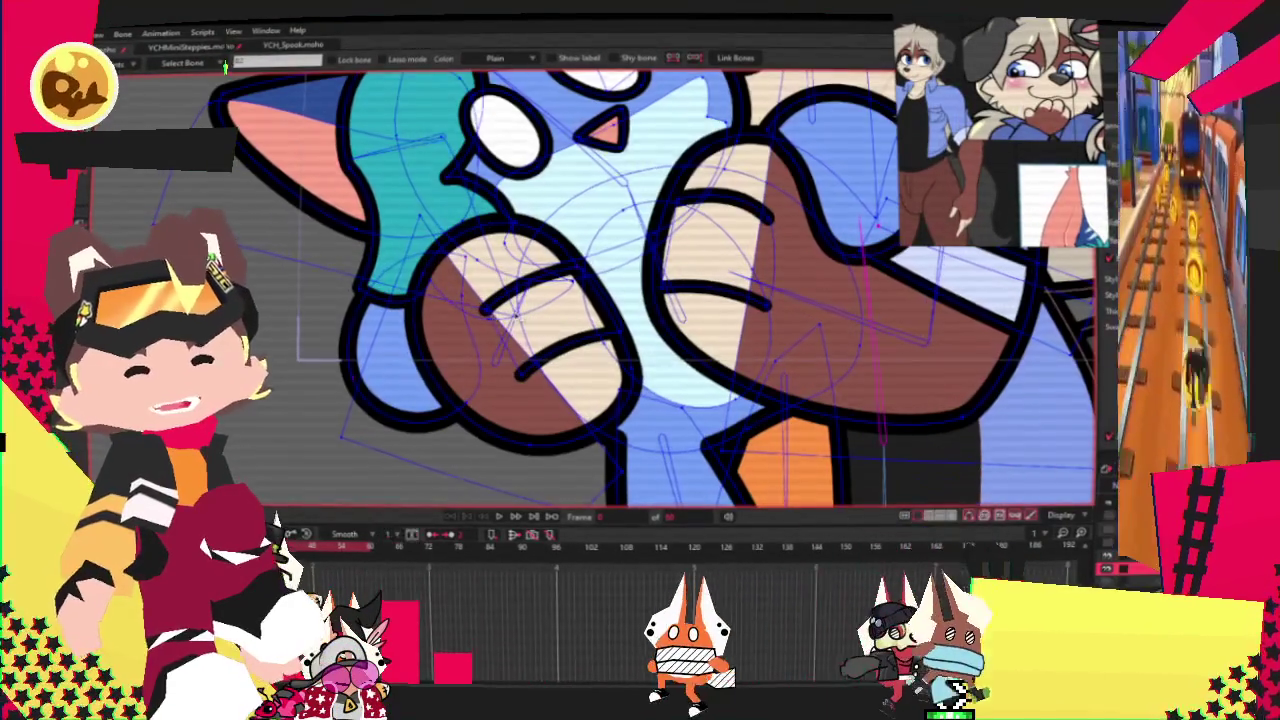
pyautogui.press('g')
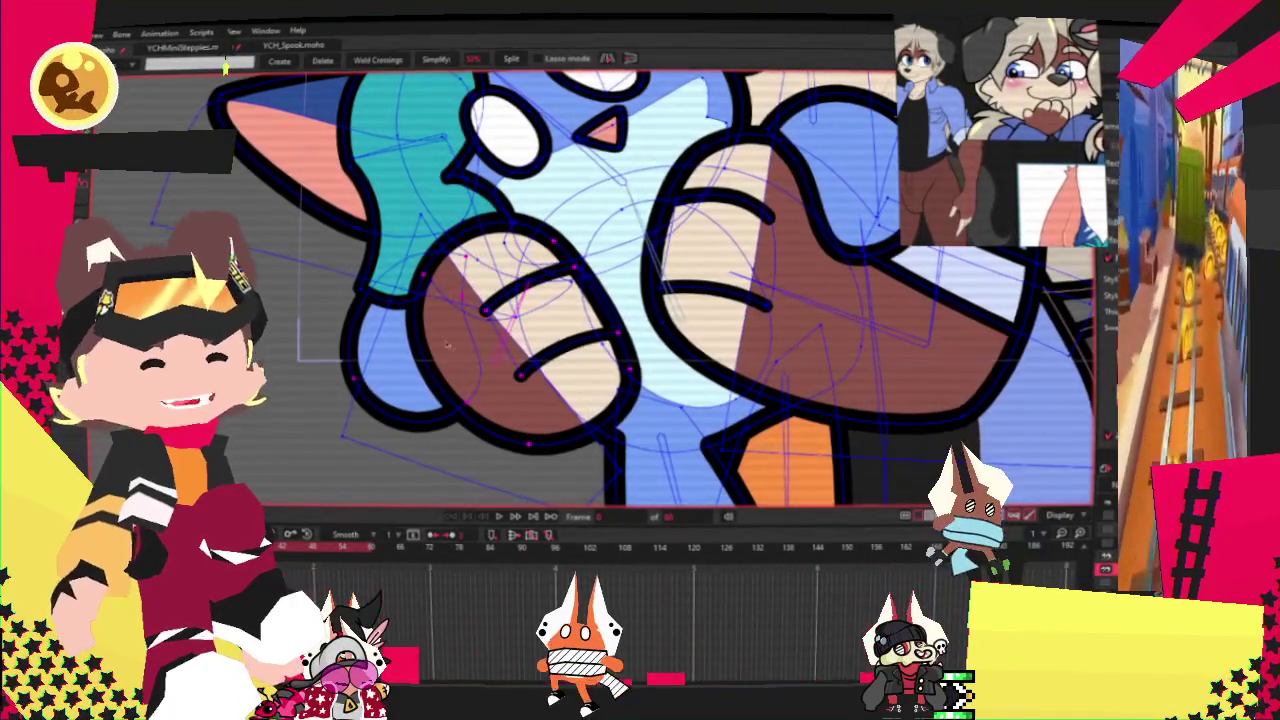
pyautogui.press('i')
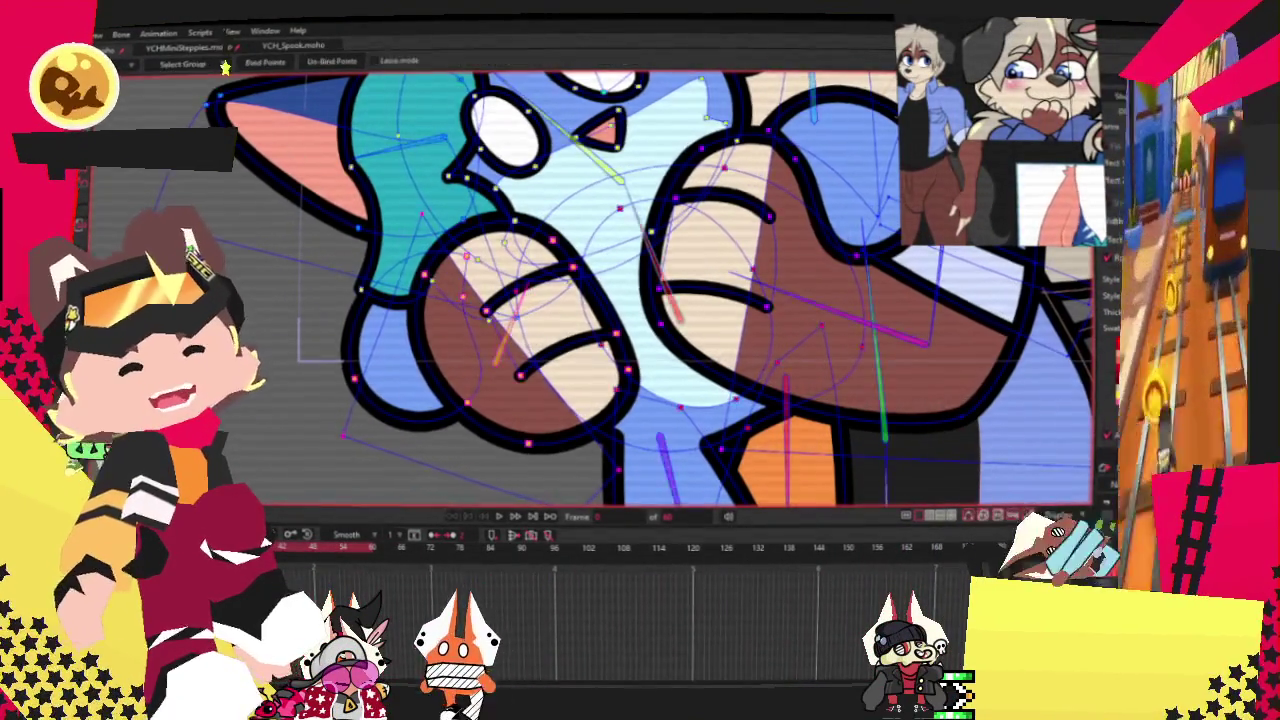
# Step: Zoom out to the whole character and blue cat and start the hug animation playback
pyautogui.scroll(-3, 253, 65)
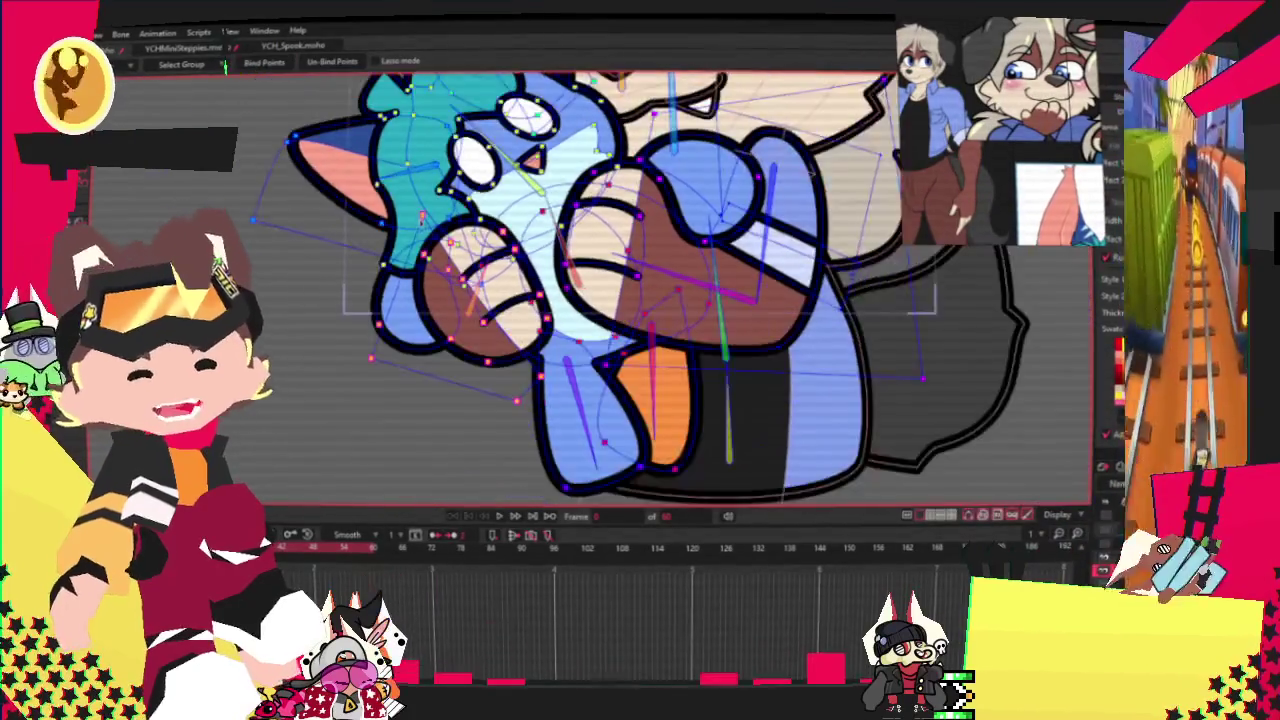
pyautogui.scroll(-2, 224, 66)
pyautogui.scroll(3, 1025, 148)
pyautogui.scroll(3, 1025, 148)
pyautogui.scroll(-3, 1025, 148)
pyautogui.scroll(1, 1025, 148)
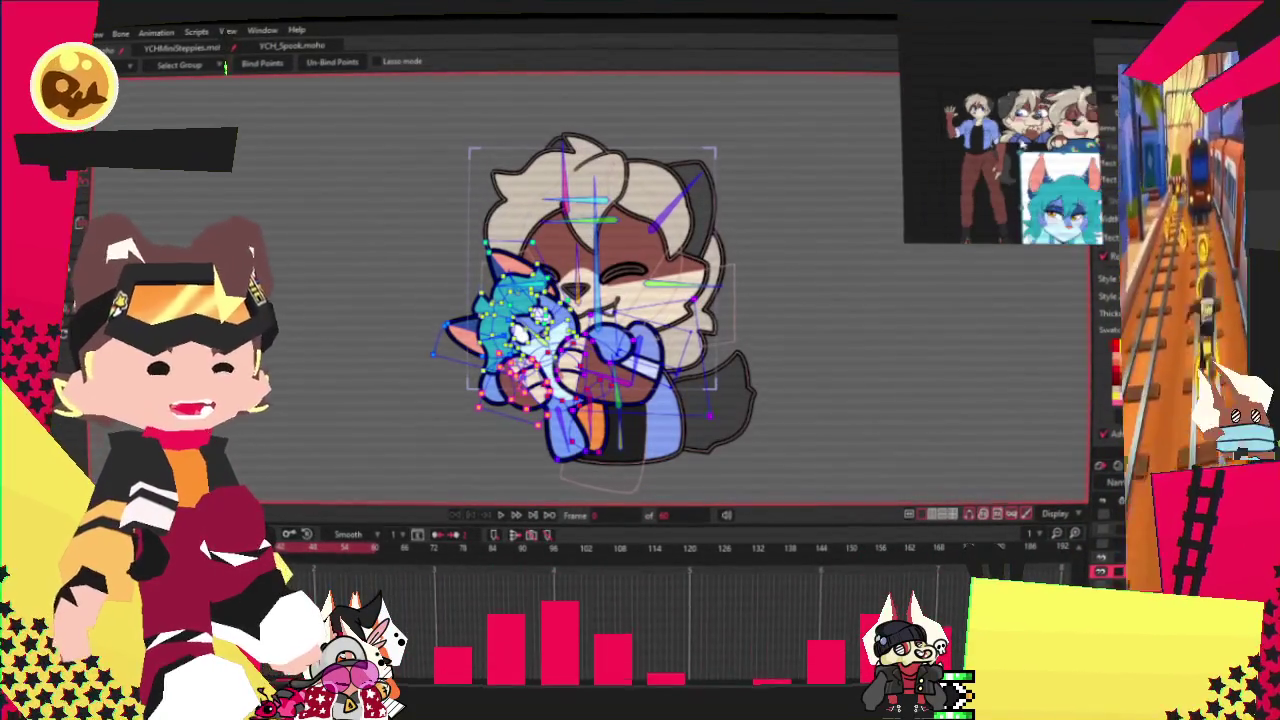
pyautogui.click(502, 515)
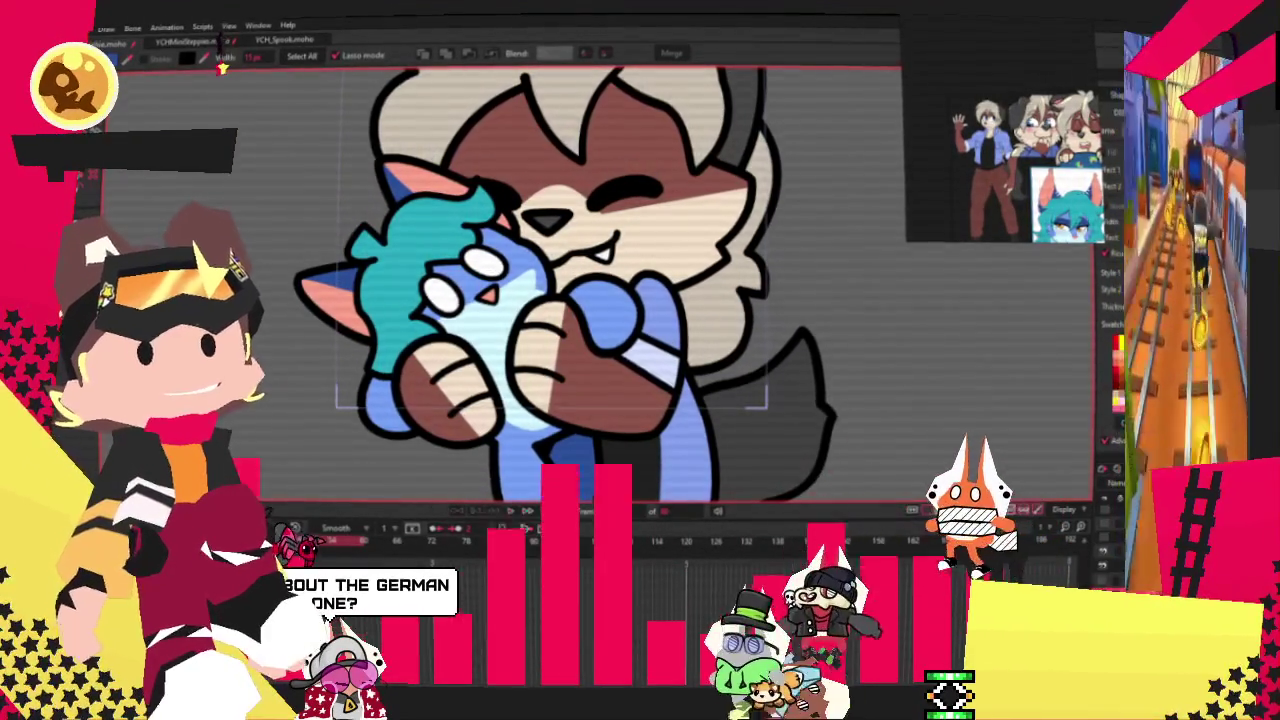
pyautogui.scroll(-5, 830, 315)
pyautogui.scroll(2, 830, 315)
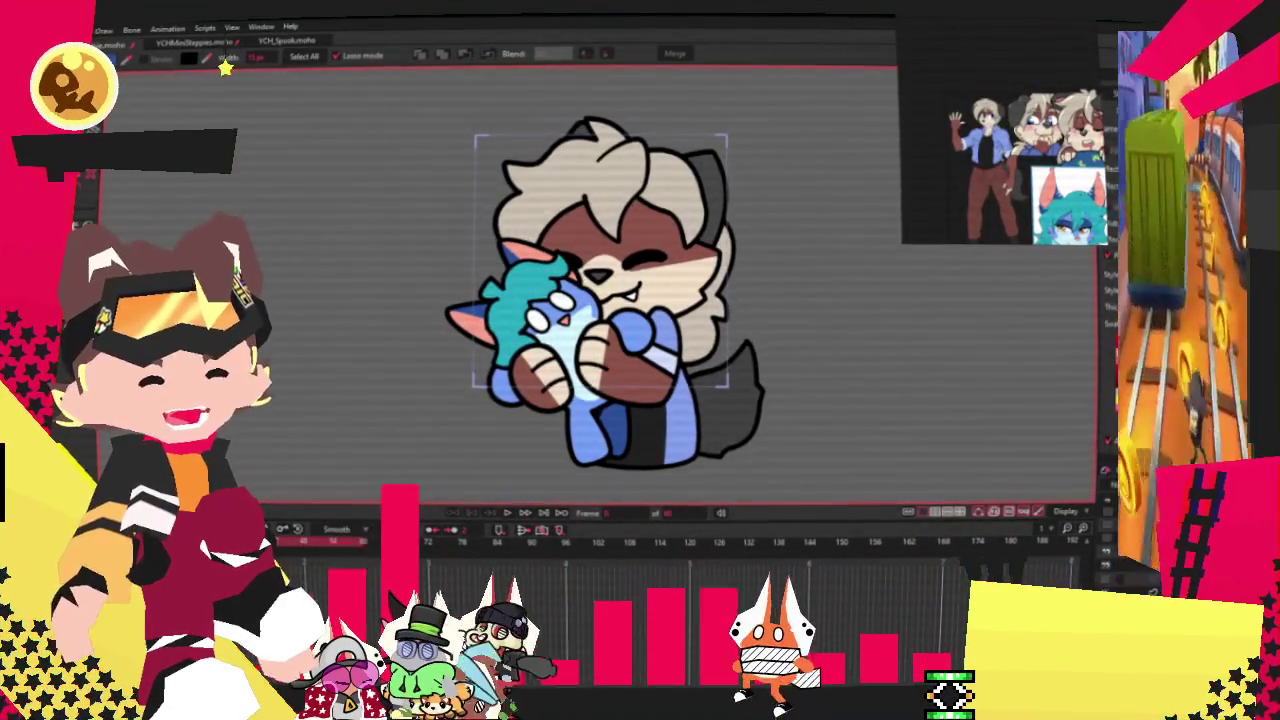
pyautogui.scroll(-2, 707, 274)
pyautogui.scroll(3, 712, 272)
pyautogui.scroll(1, 712, 272)
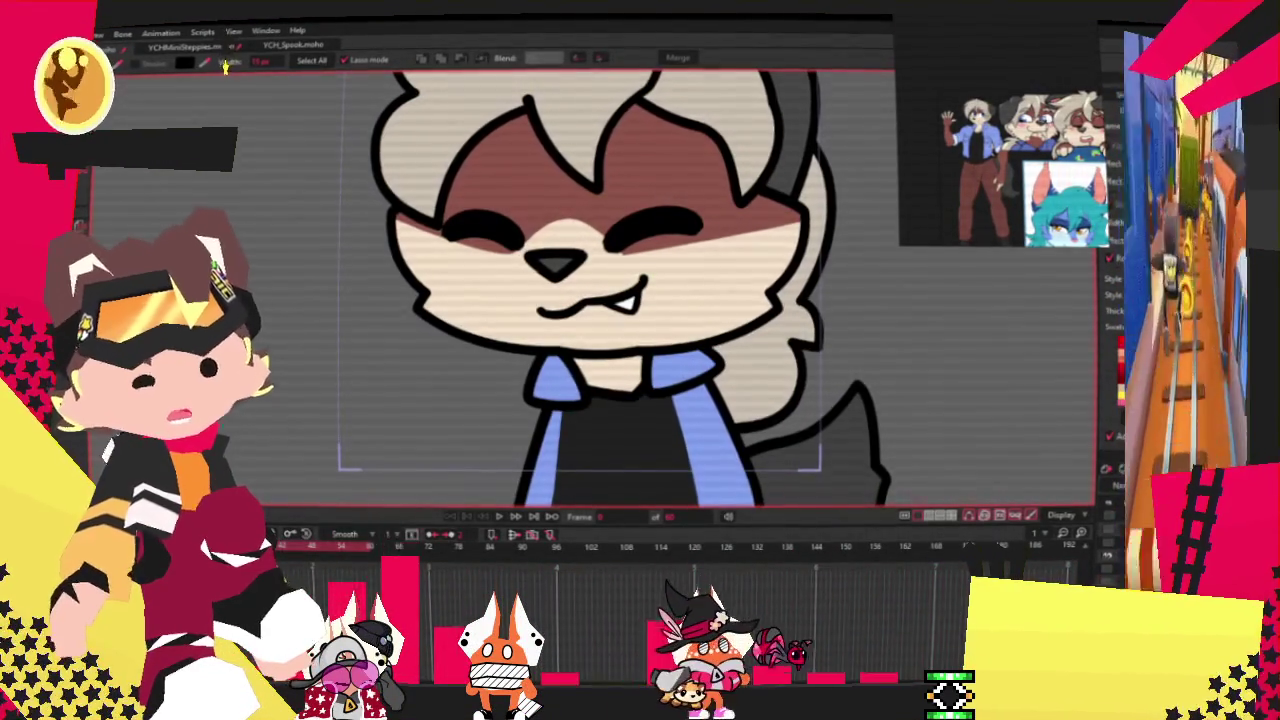
# Step: Shift the scarf's bottom-centre point left and pick a point on its left flap
pyautogui.press('t')
pyautogui.scroll(1, 612, 340)
pyautogui.scroll(2, 612, 340)
pyautogui.scroll(3, 612, 340)
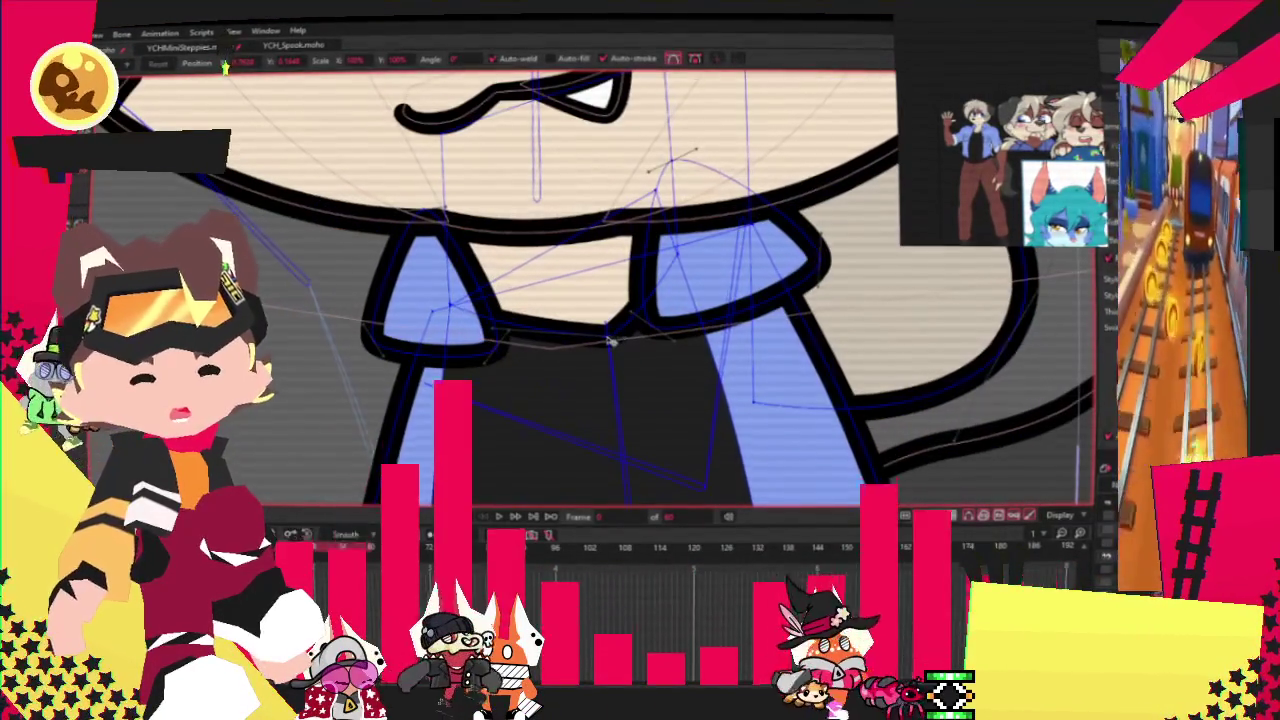
pyautogui.moveTo(612, 340); pyautogui.dragTo(545, 337)
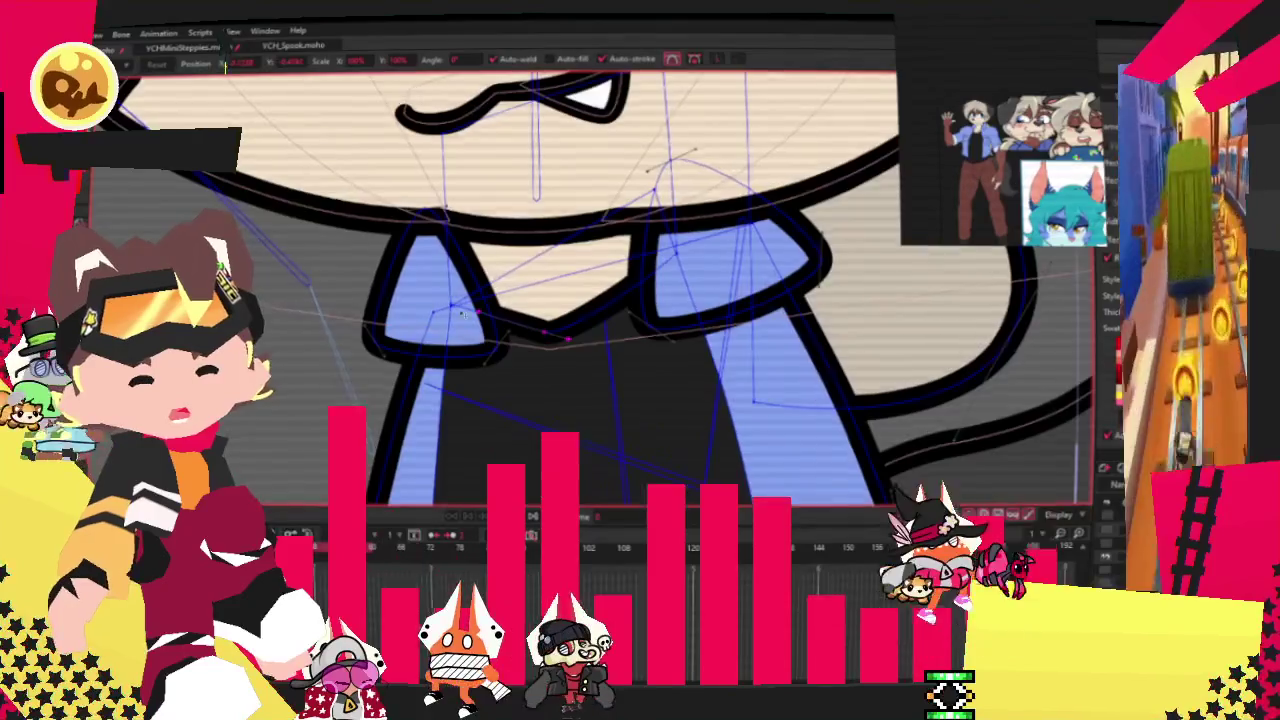
pyautogui.scroll(3, 458, 312)
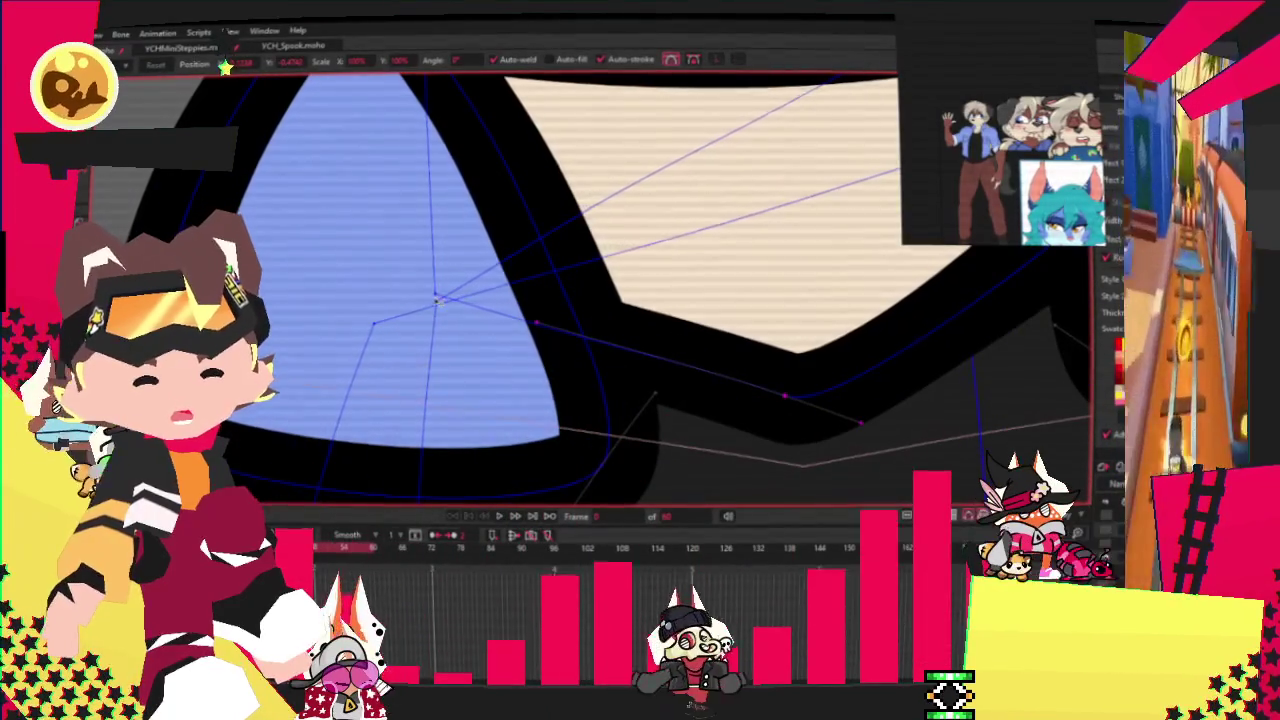
pyautogui.click(440, 232)
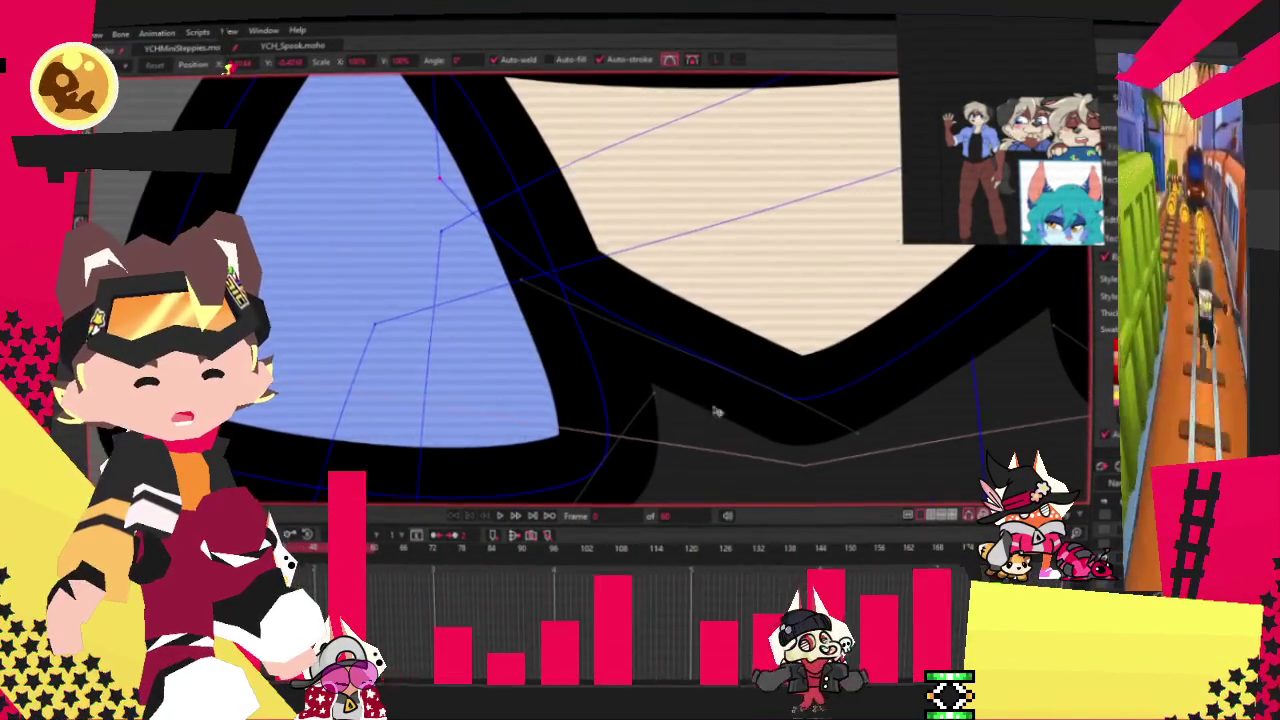
# Step: Zoom back out and play the animation to check the reshaped scarf
pyautogui.scroll(-3, 702, 402)
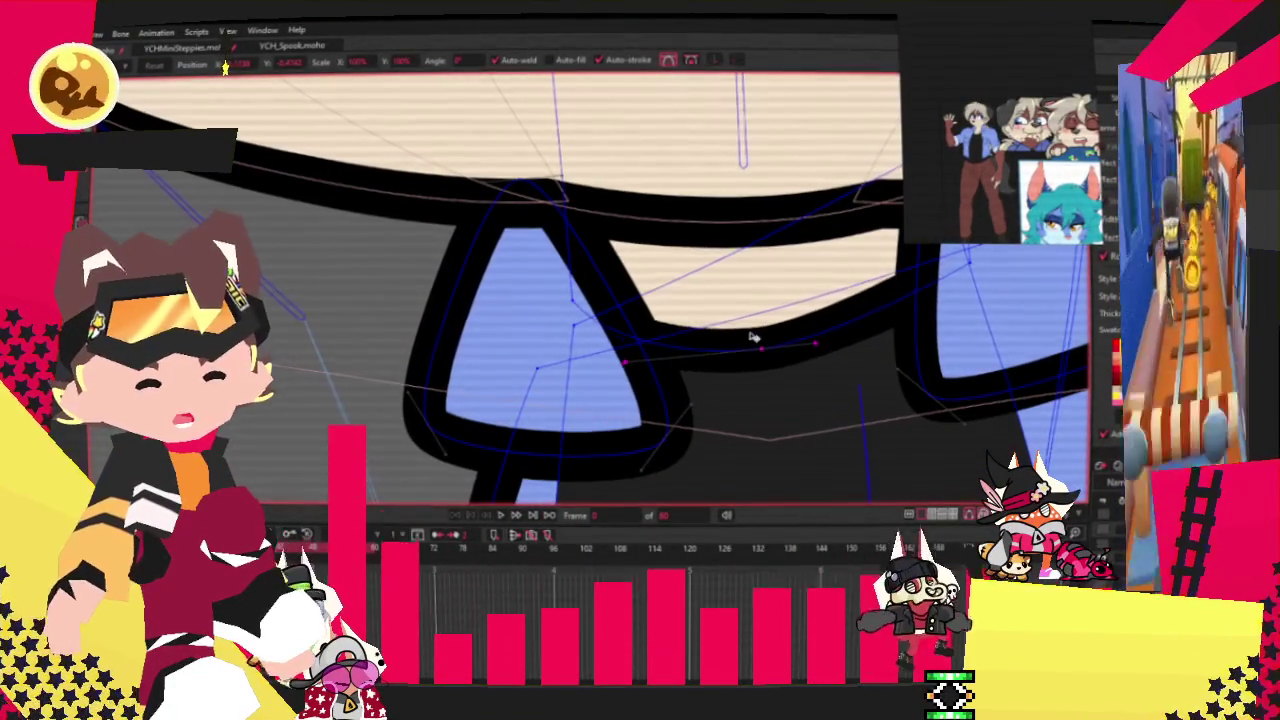
pyautogui.scroll(-2, 563, 298)
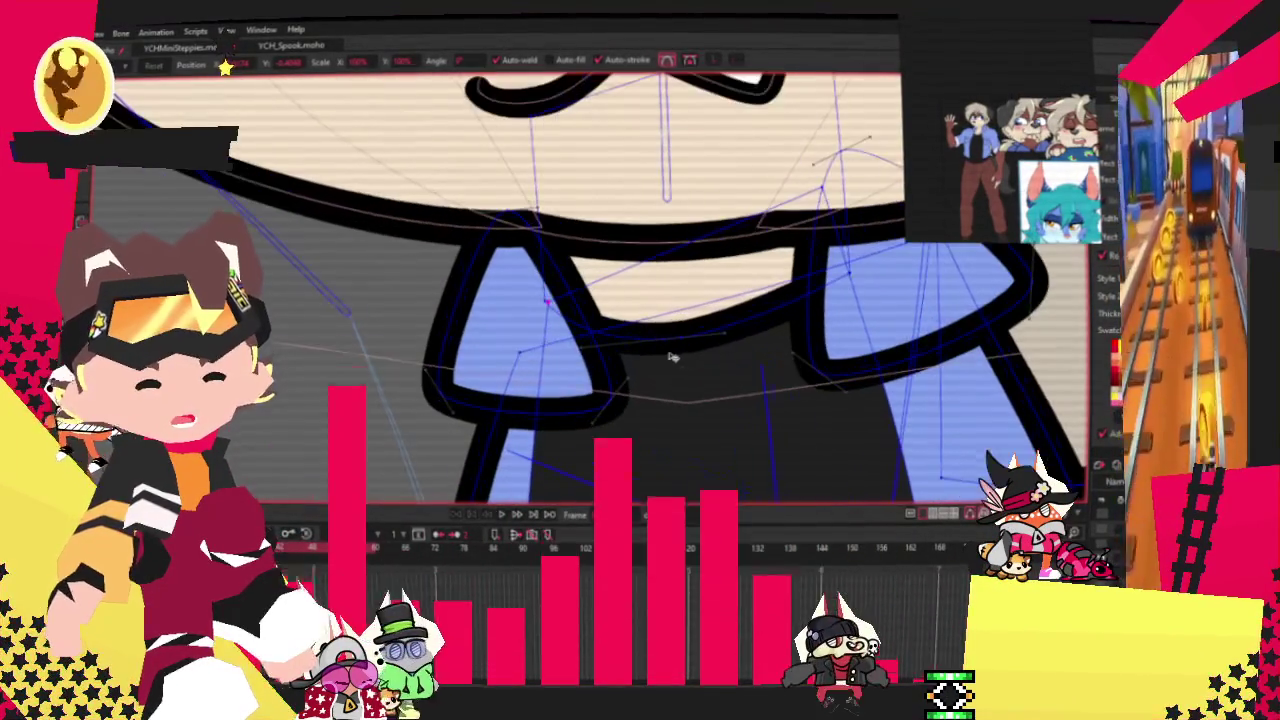
pyautogui.scroll(3, 555, 365)
pyautogui.scroll(-3, 540, 318)
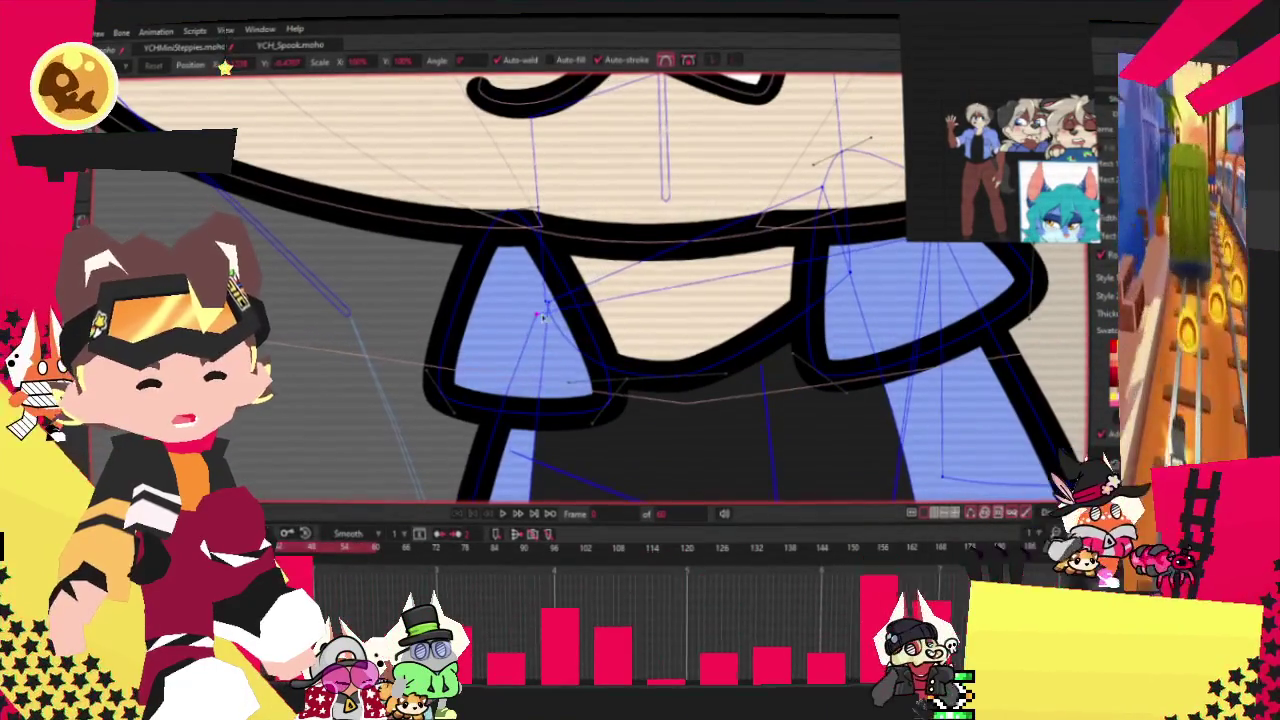
pyautogui.scroll(-2, 542, 298)
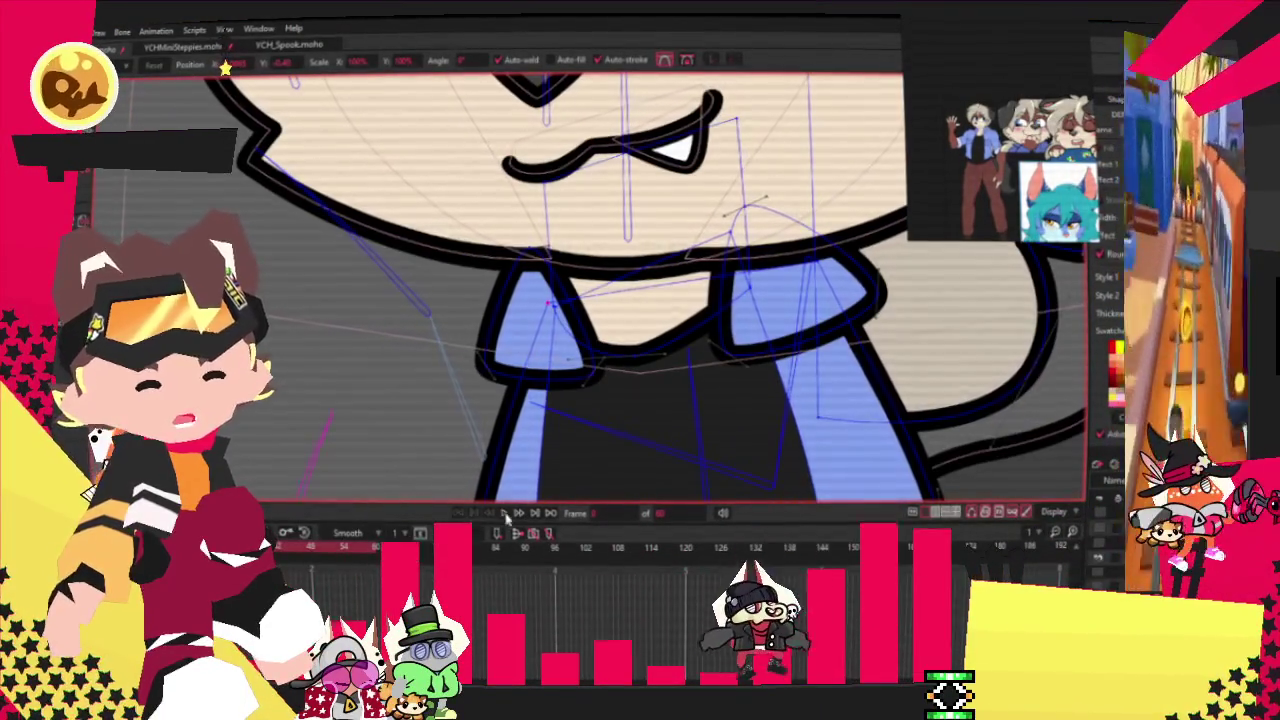
pyautogui.scroll(-4, 567, 292)
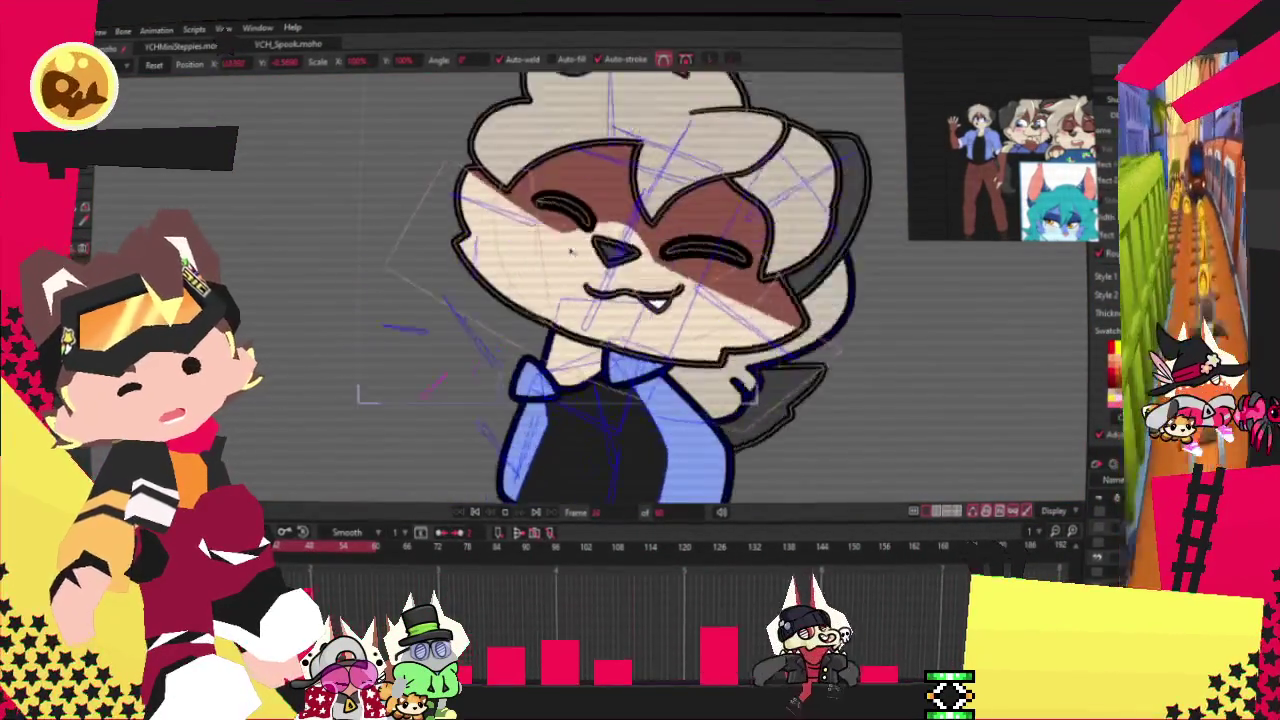
pyautogui.press('space')
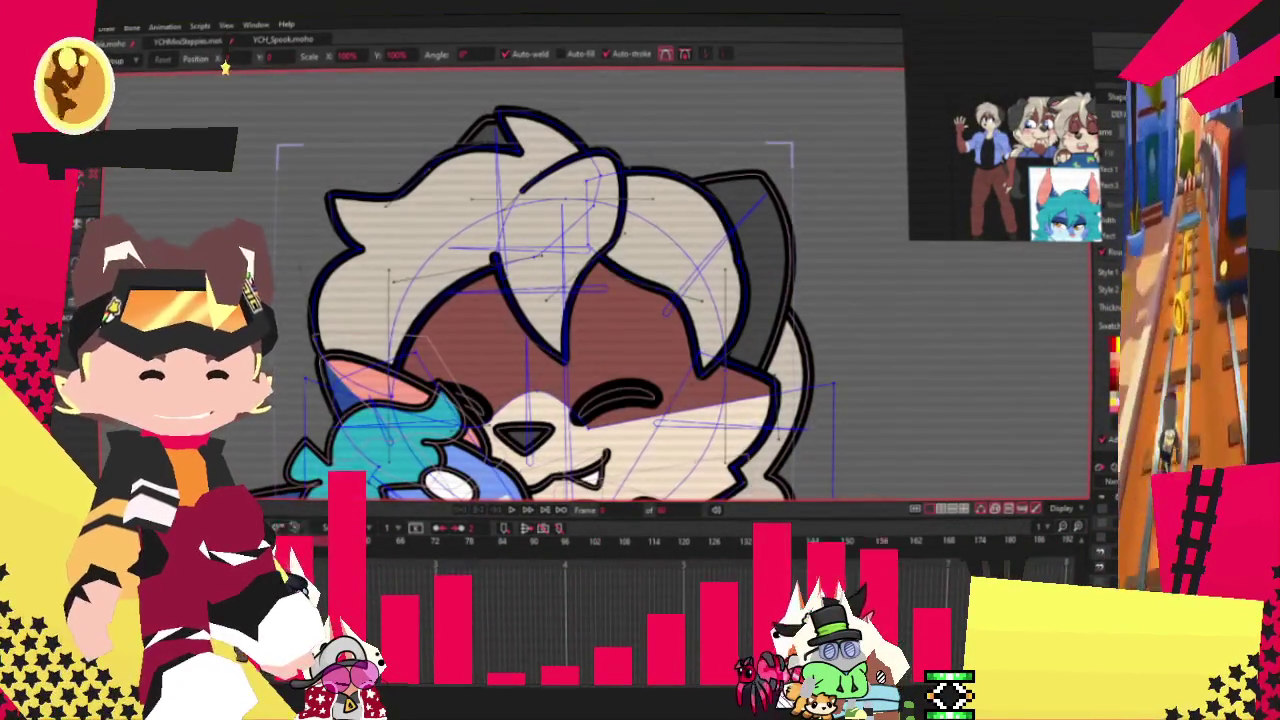
# Step: Stop playback, draw a triangle over the head's right side and smooth it into a rounded ear
pyautogui.press('space')
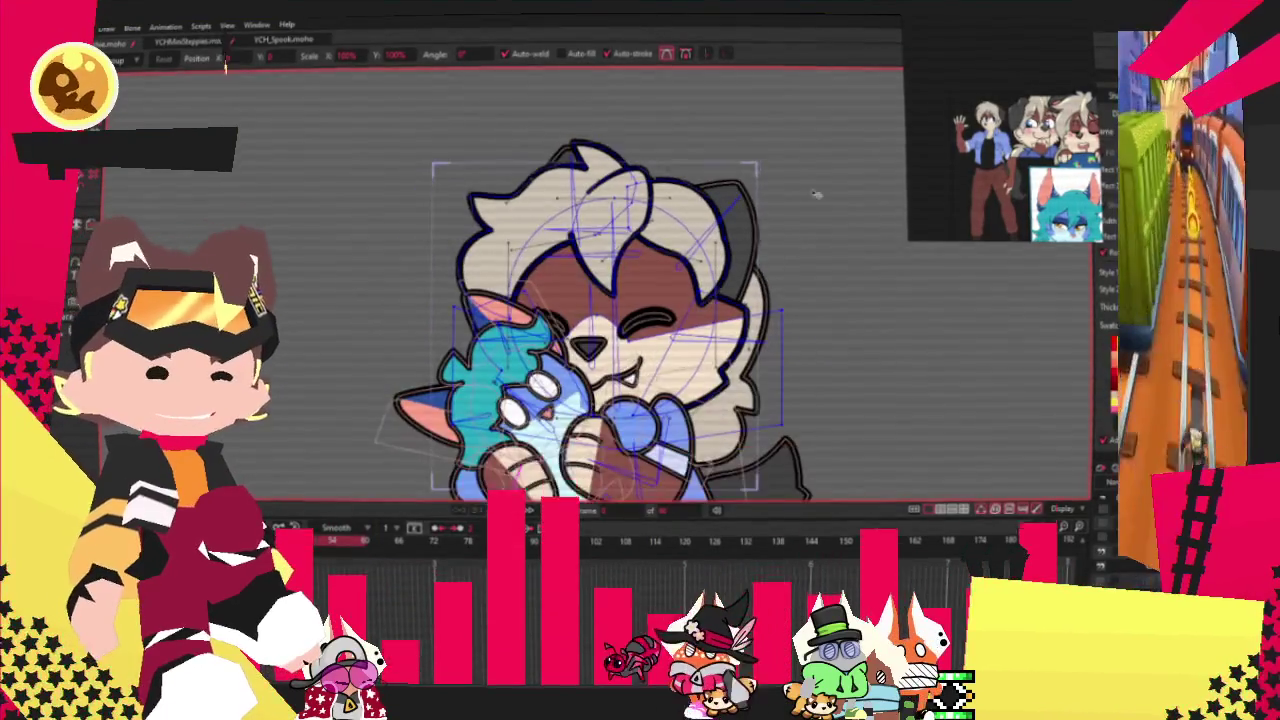
pyautogui.scroll(2, 780, 235)
pyautogui.scroll(2, 780, 235)
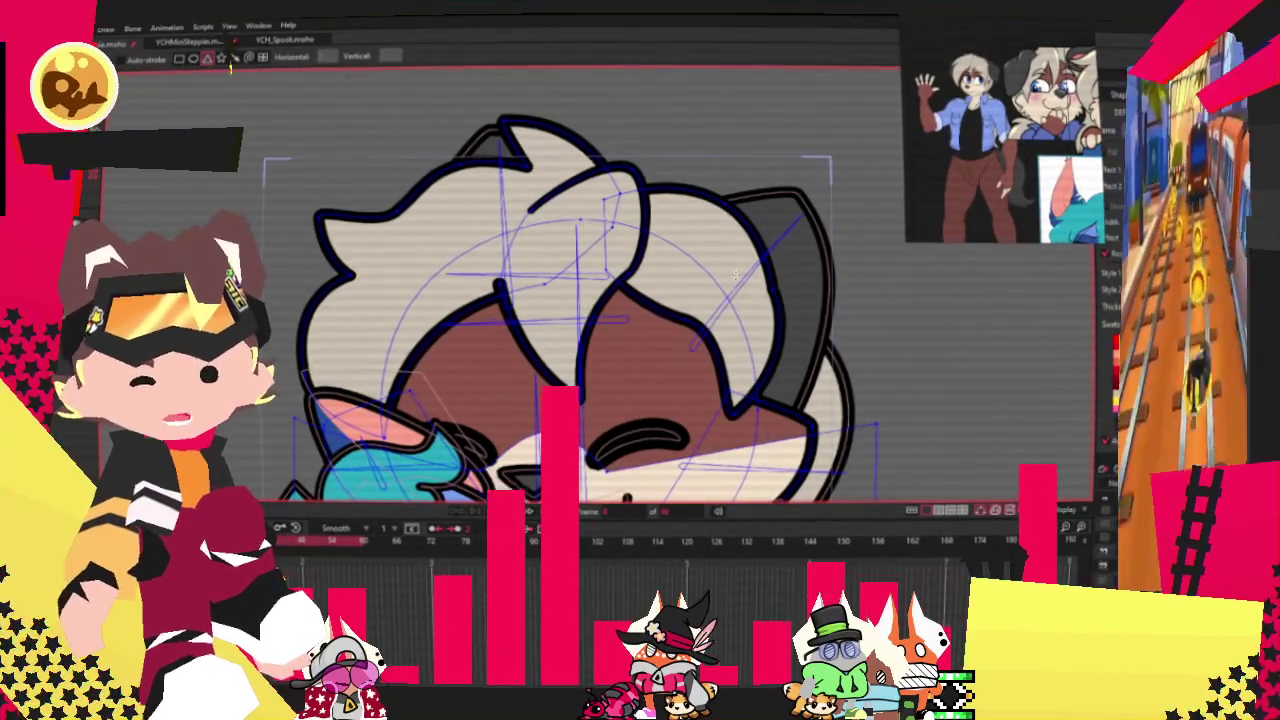
pyautogui.moveTo(801, 367); pyautogui.dragTo(883, 396)
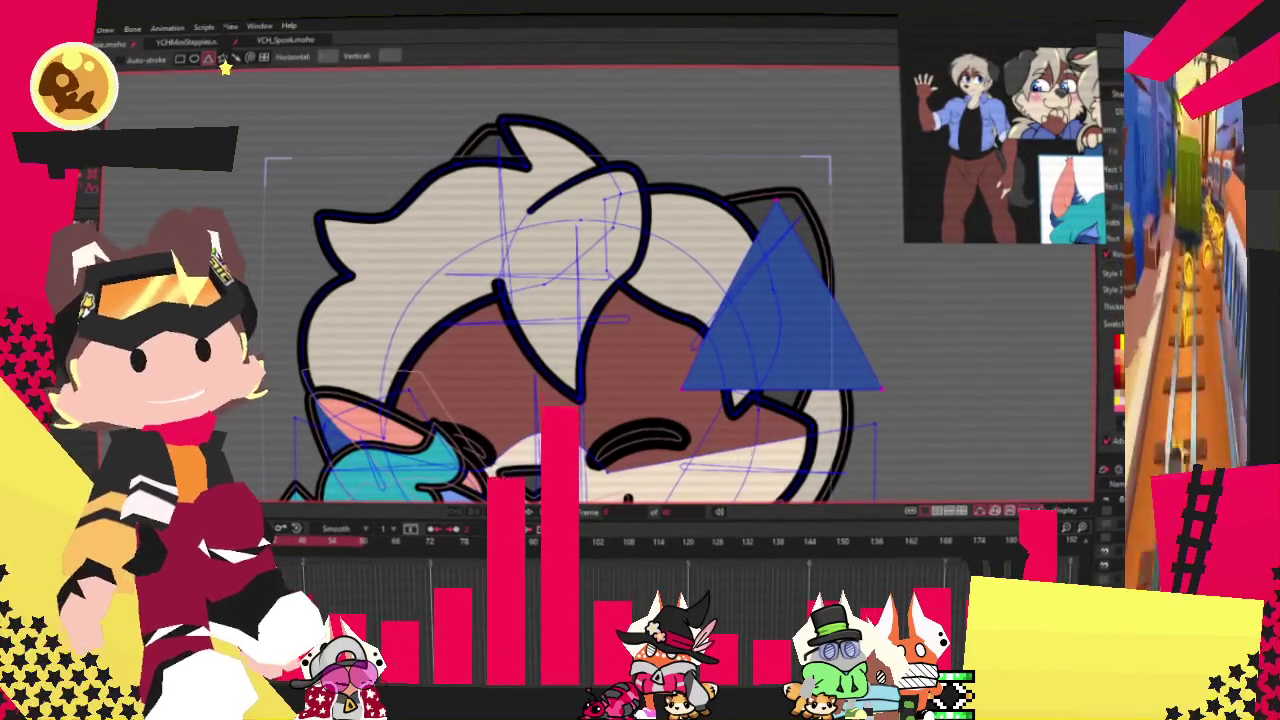
pyautogui.hotkey('ctrl', 'm')
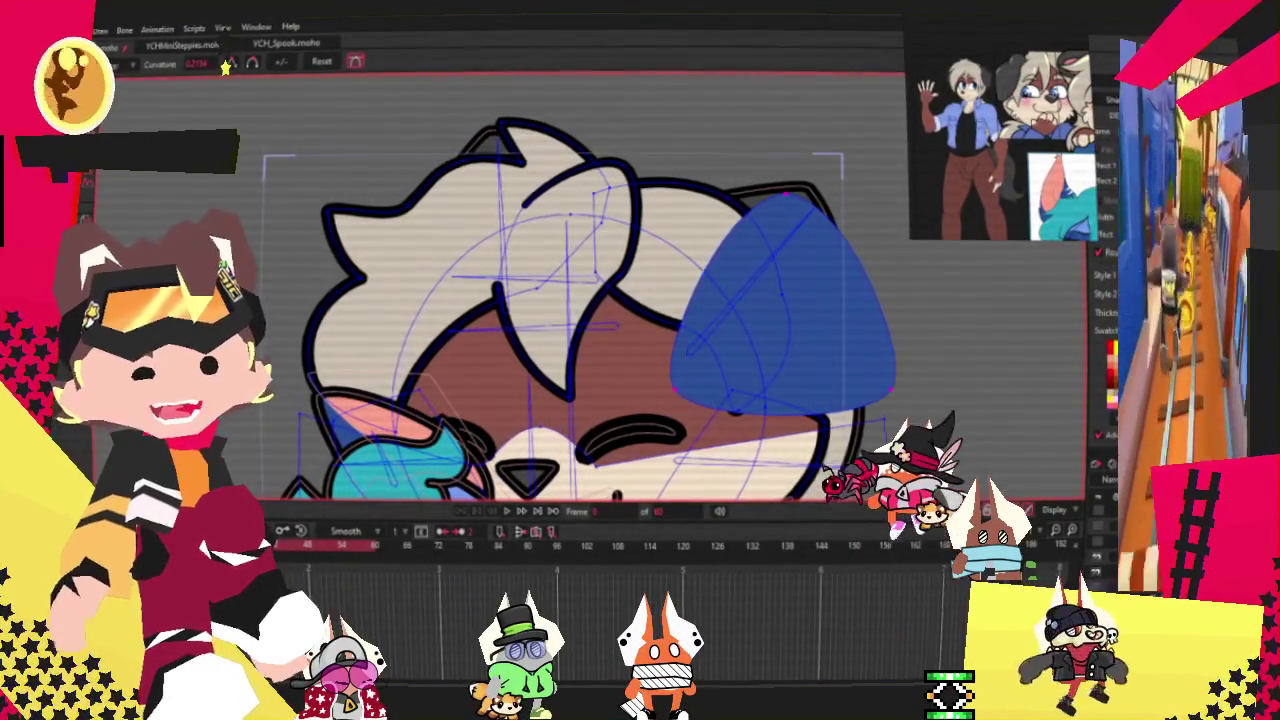
# Step: Select the new ear shape and fill it with the dark grey swatch
pyautogui.press('q')
pyautogui.click(777, 366)
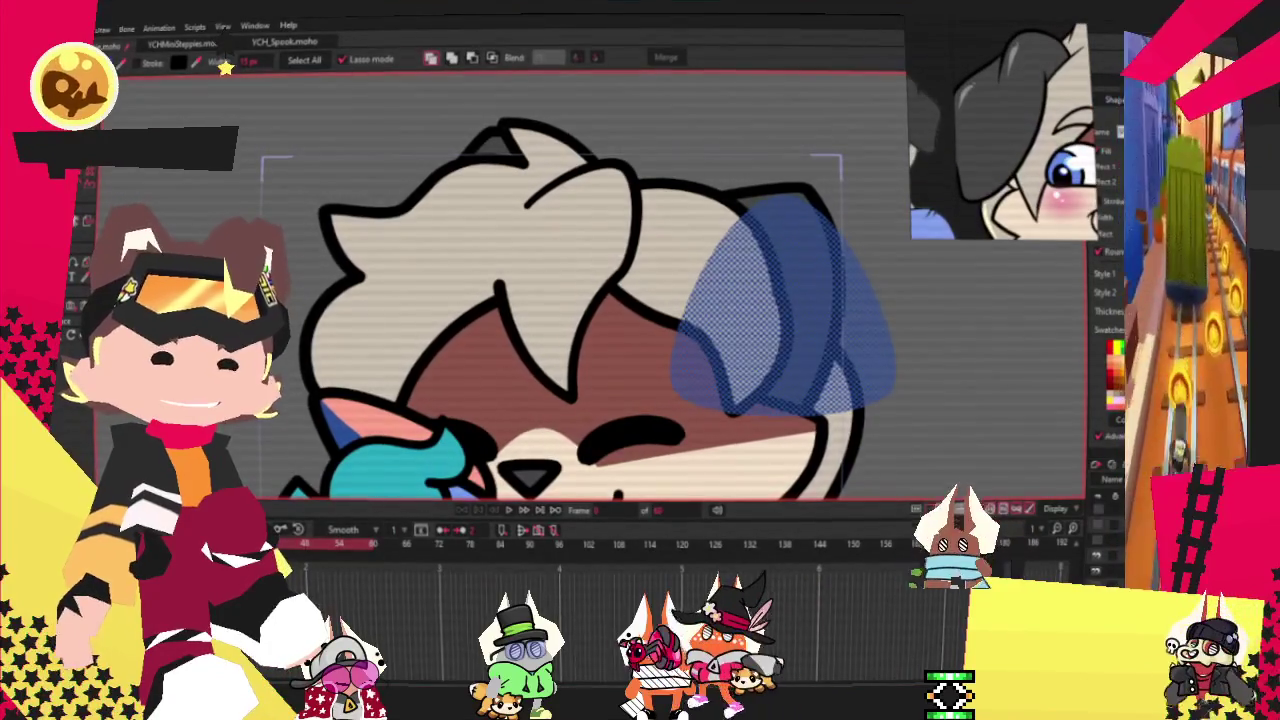
pyautogui.click(760, 332)
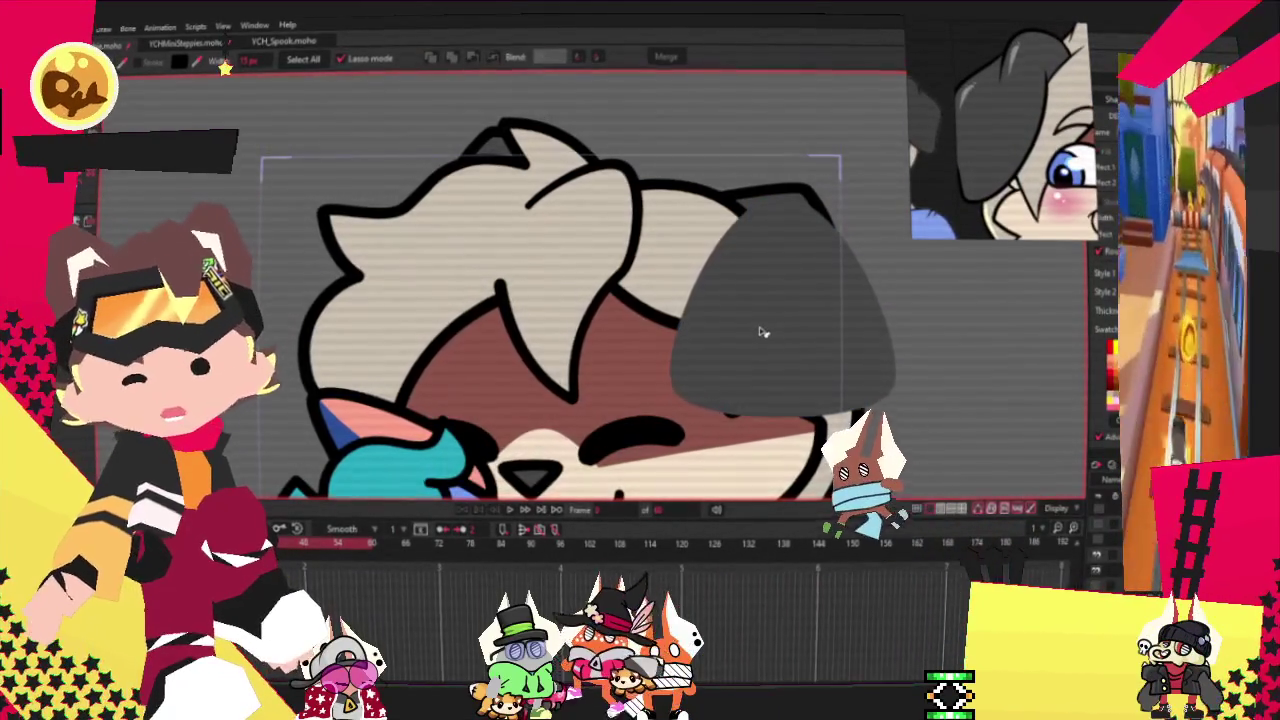
pyautogui.click(760, 332)
pyautogui.press('t')
pyautogui.scroll(-2, 700, 330)
pyautogui.scroll(4, 675, 323)
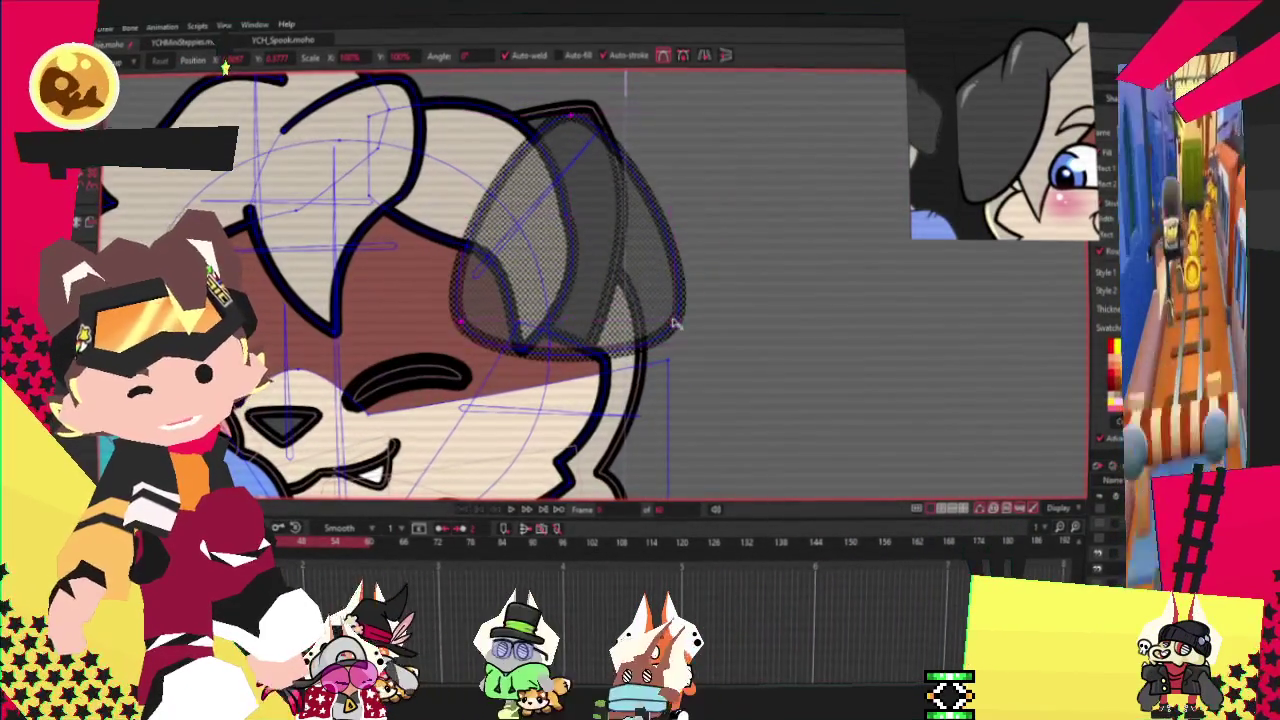
# Step: Drag the ear's top-right point, lower-left edge and upper-right curve to reshape it
pyautogui.click(675, 323)
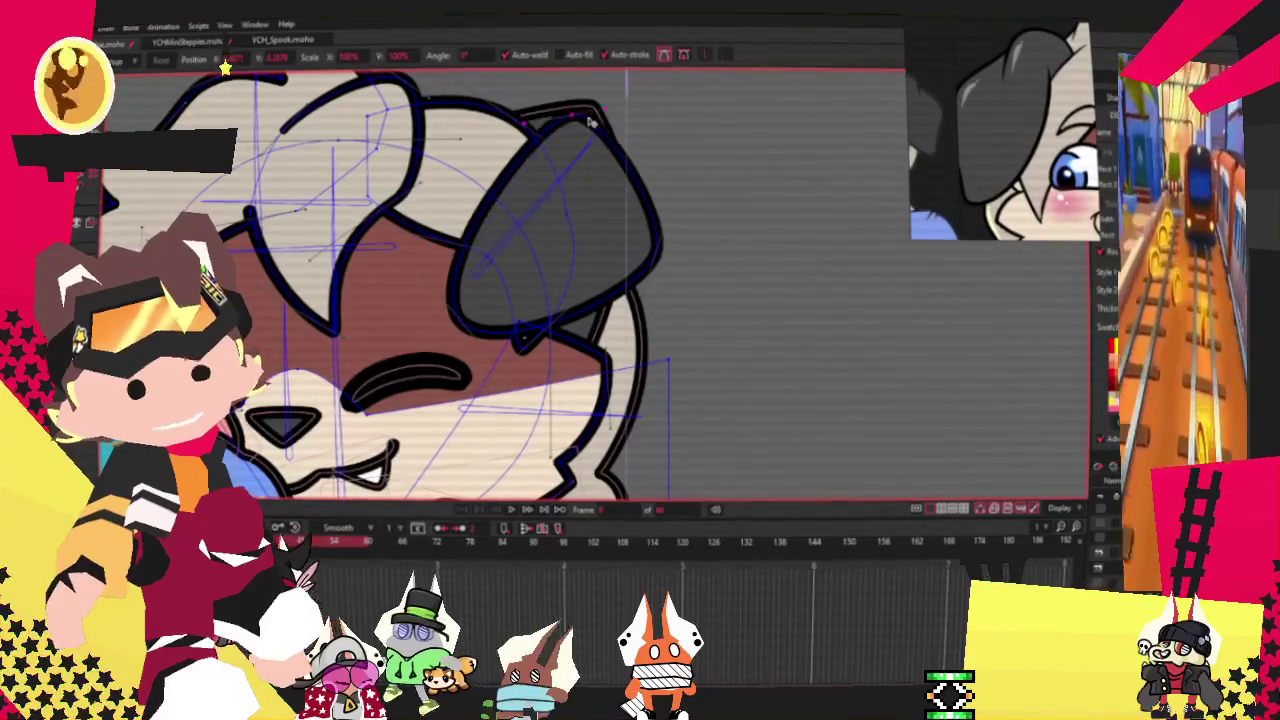
pyautogui.moveTo(590, 120); pyautogui.dragTo(655, 220)
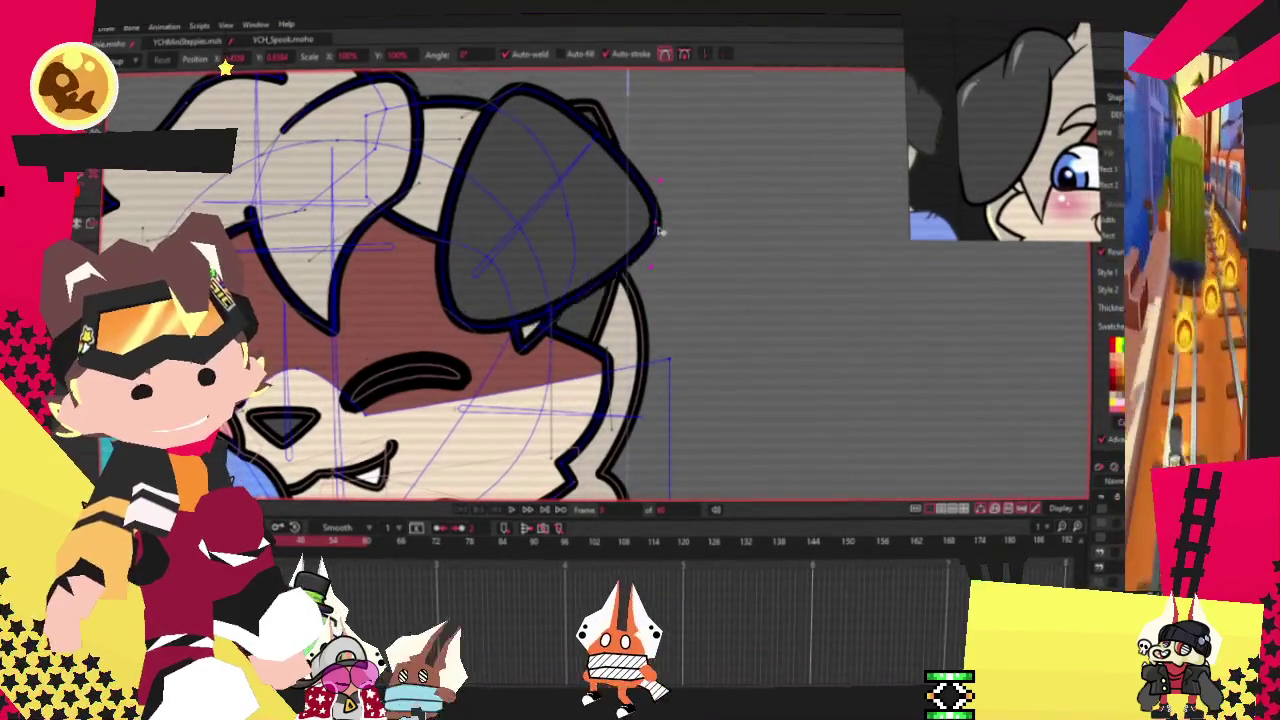
pyautogui.moveTo(462, 308); pyautogui.dragTo(482, 302)
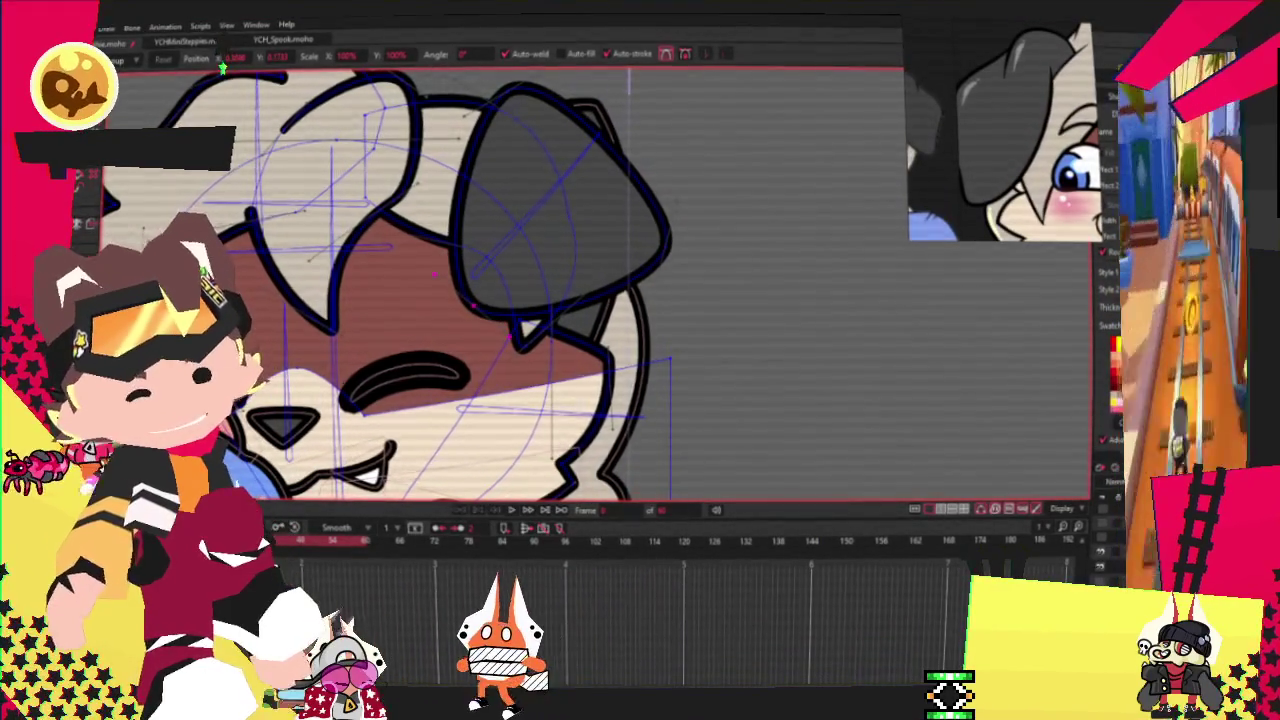
pyautogui.hotkey('ctrl', 'd')
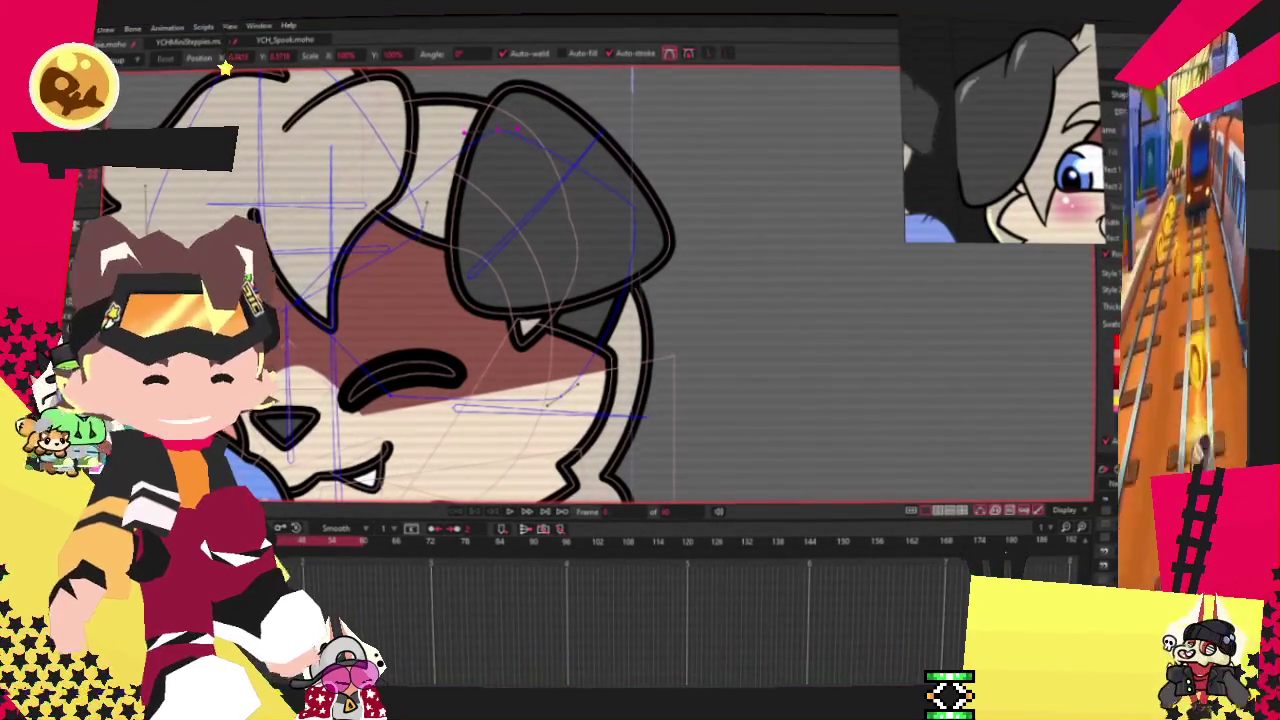
pyautogui.scroll(-3, 820, 402)
pyautogui.scroll(3, 820, 402)
pyautogui.moveTo(666, 263)
pyautogui.mouseDown()
pyautogui.moveTo(635, 250)
pyautogui.moveTo(616, 267)
pyautogui.mouseUp()
# Step: Move the ear tip up-left, widen its lower-left side, then select all points and nudge the ear
pyautogui.click(121, 110)
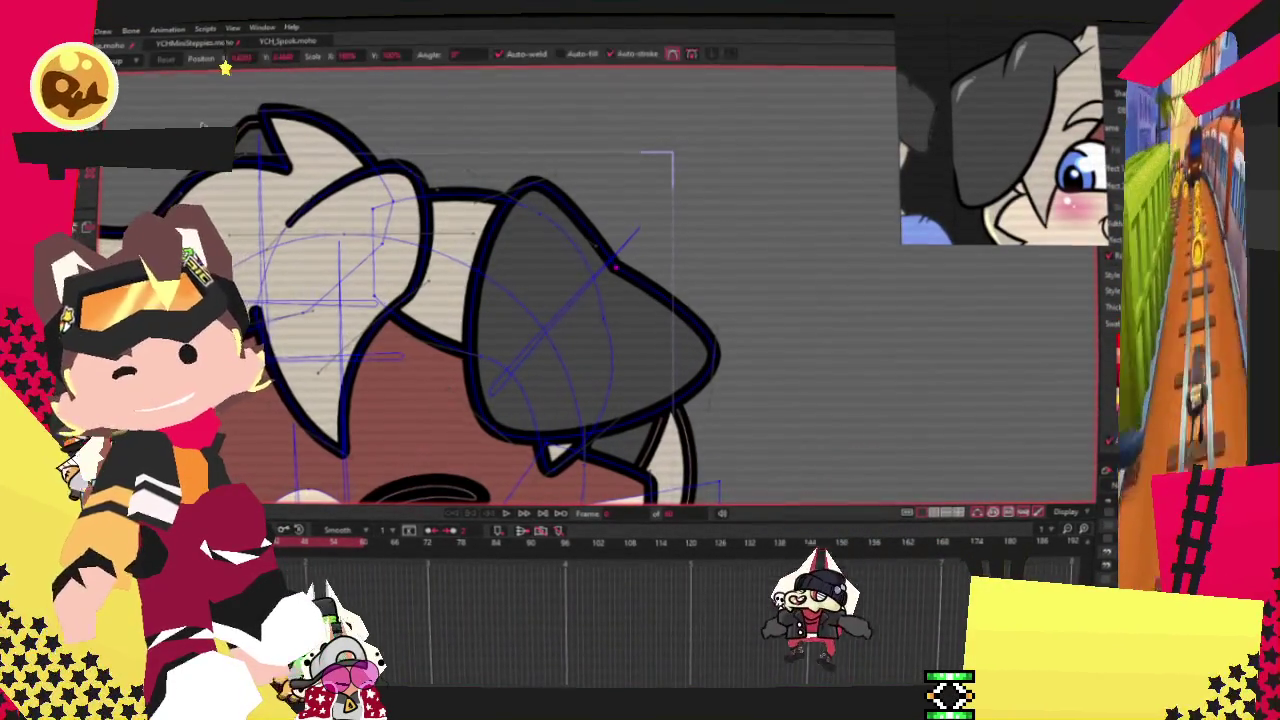
pyautogui.moveTo(724, 365); pyautogui.dragTo(705, 323)
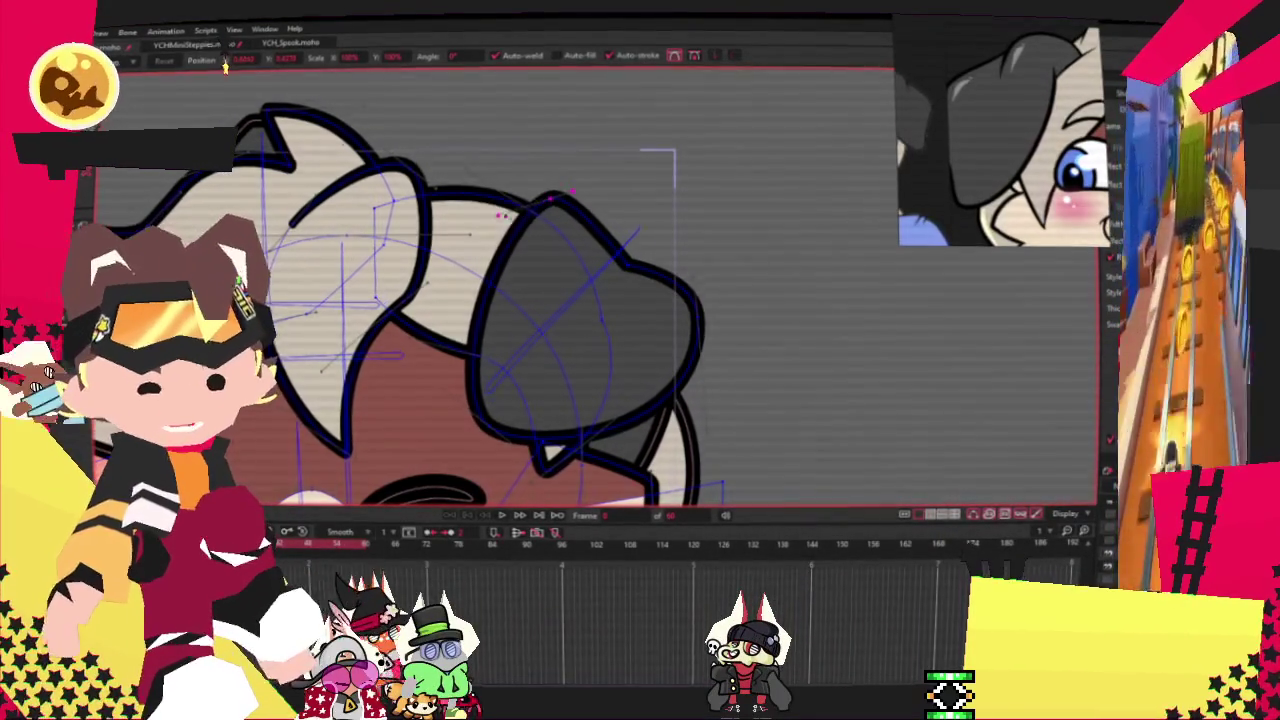
pyautogui.moveTo(490, 437); pyautogui.dragTo(442, 435)
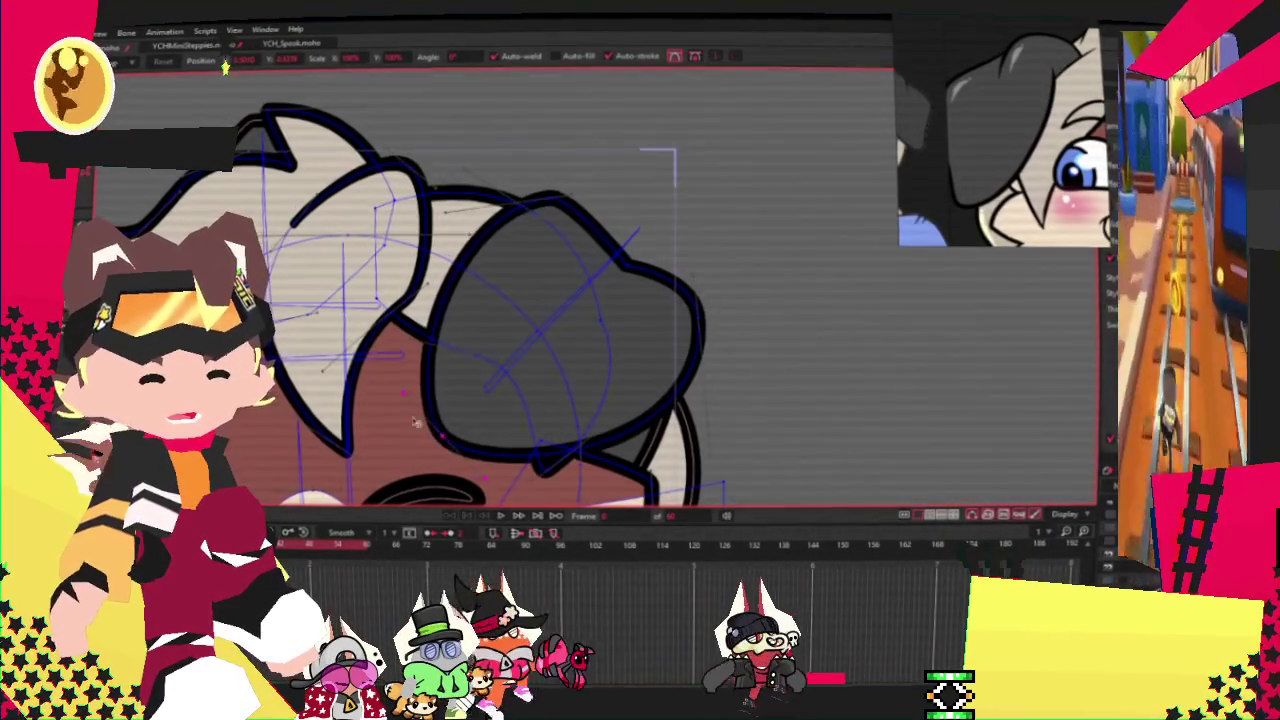
pyautogui.scroll(-5, 470, 328)
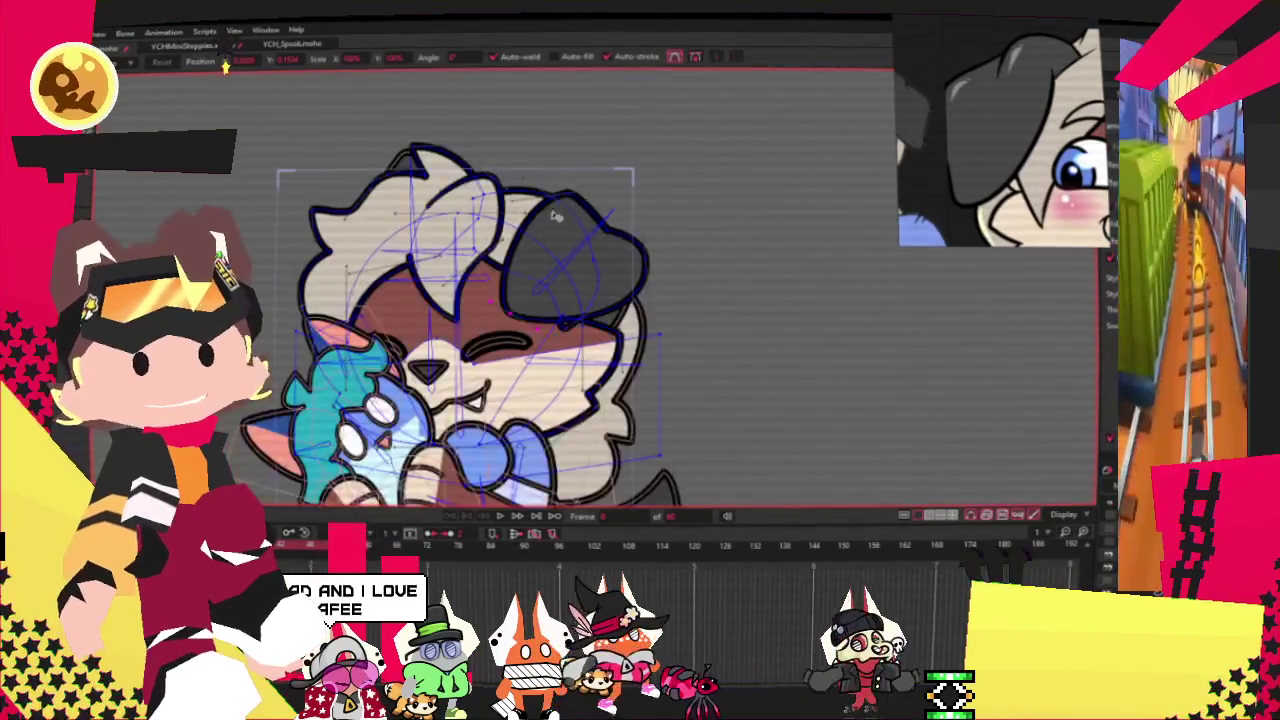
pyautogui.scroll(5, 470, 328)
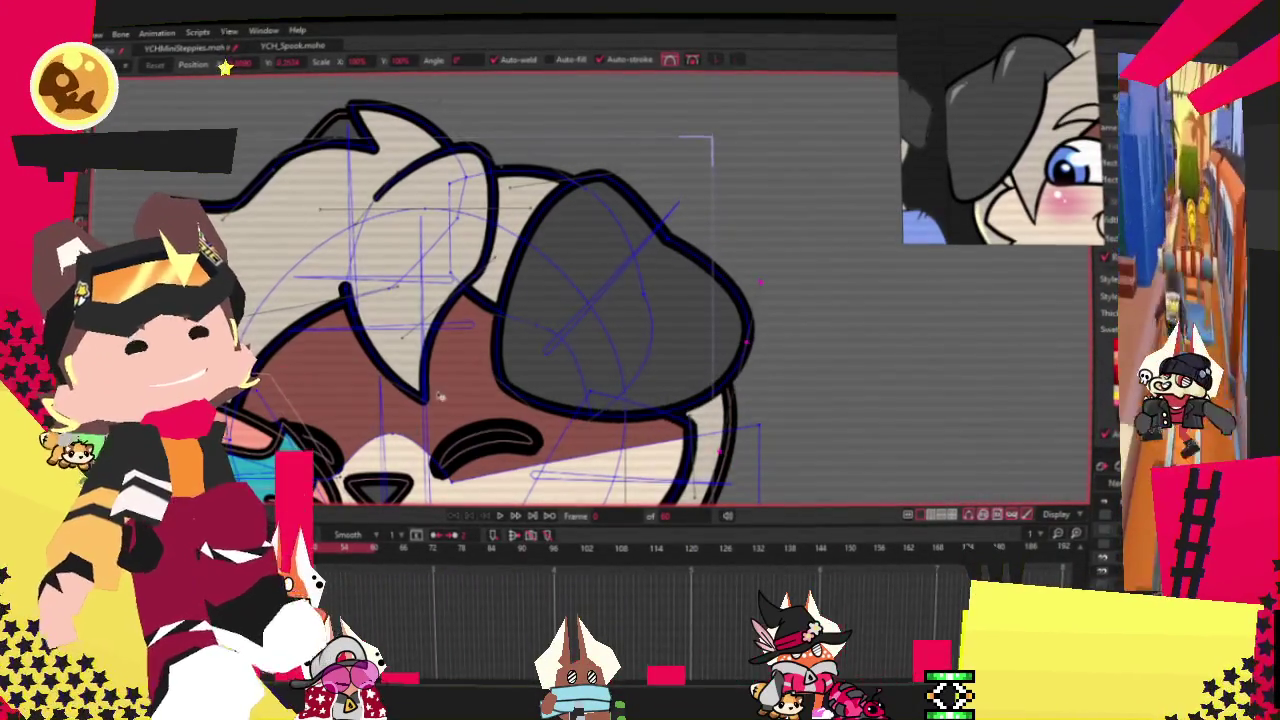
pyautogui.moveTo(760, 285)
pyautogui.mouseDown()
pyautogui.moveTo(657, 307)
pyautogui.moveTo(657, 289)
pyautogui.mouseUp()
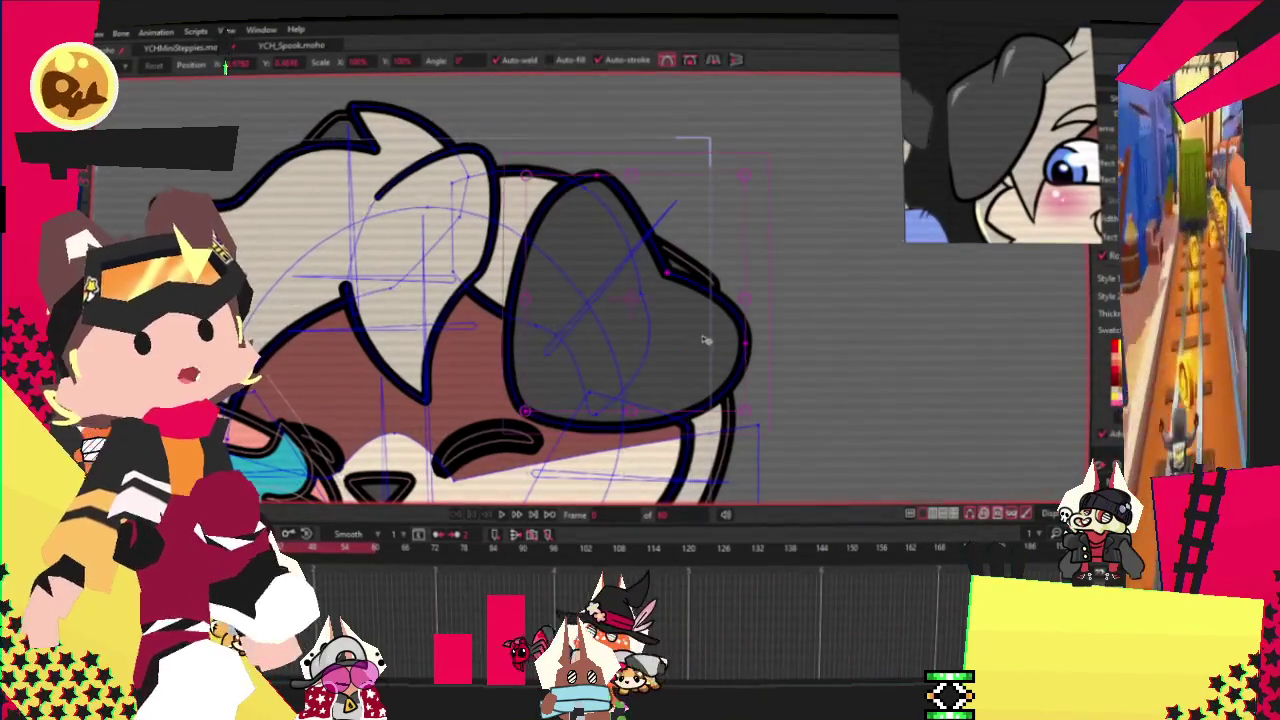
pyautogui.doubleClick(700, 343)
pyautogui.moveTo(760, 272); pyautogui.dragTo(760, 263)
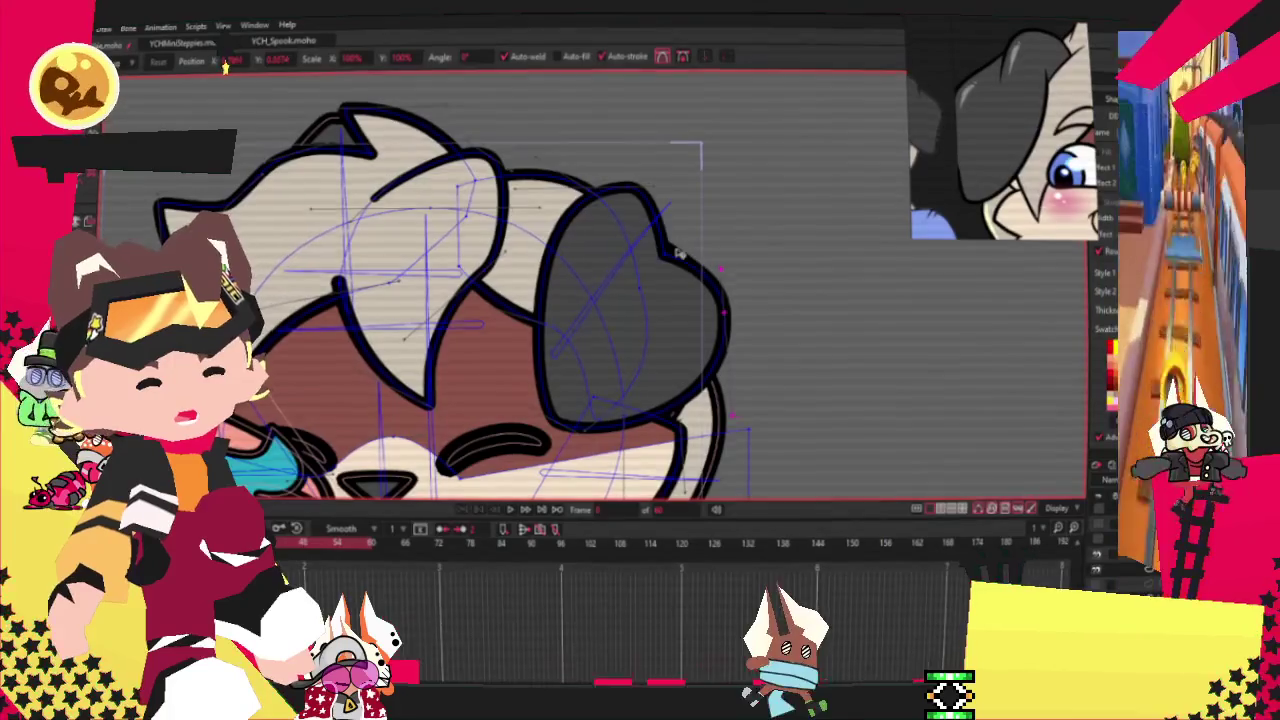
pyautogui.scroll(-3, 622, 246)
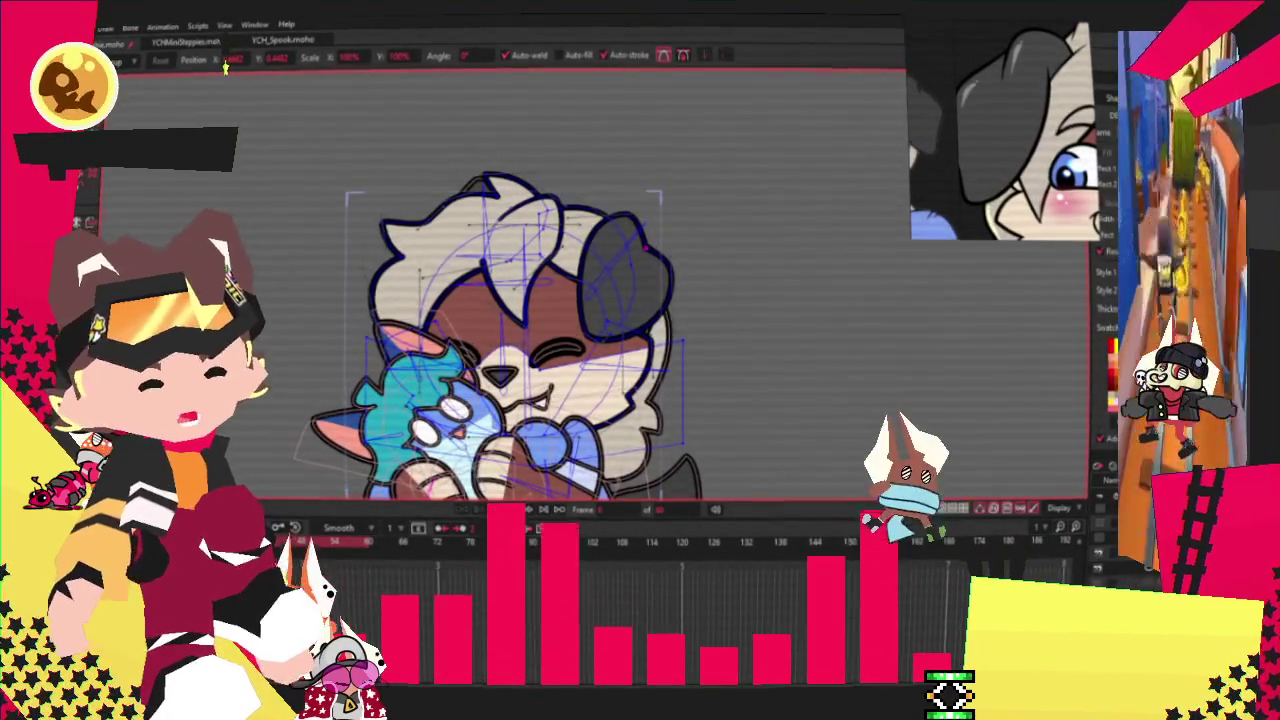
pyautogui.scroll(3, 632, 259)
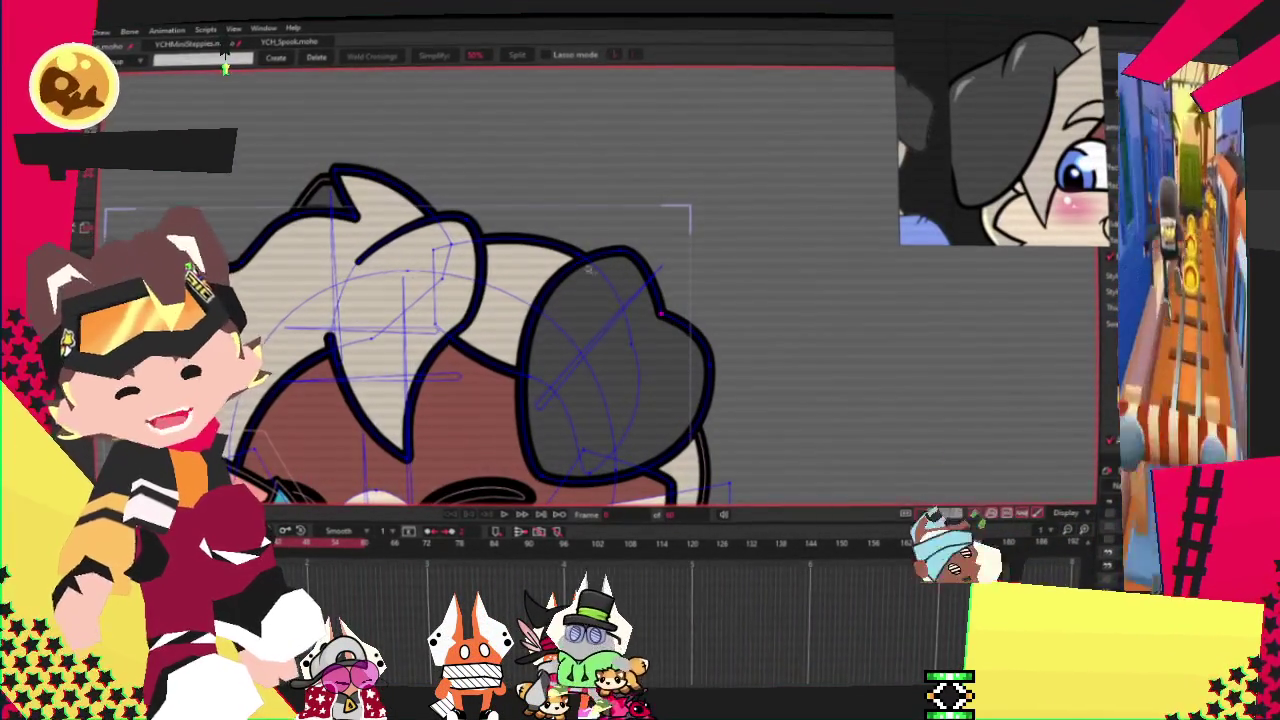
# Step: Rotate the grey ear upright and move it right and down on the head
pyautogui.press('t')
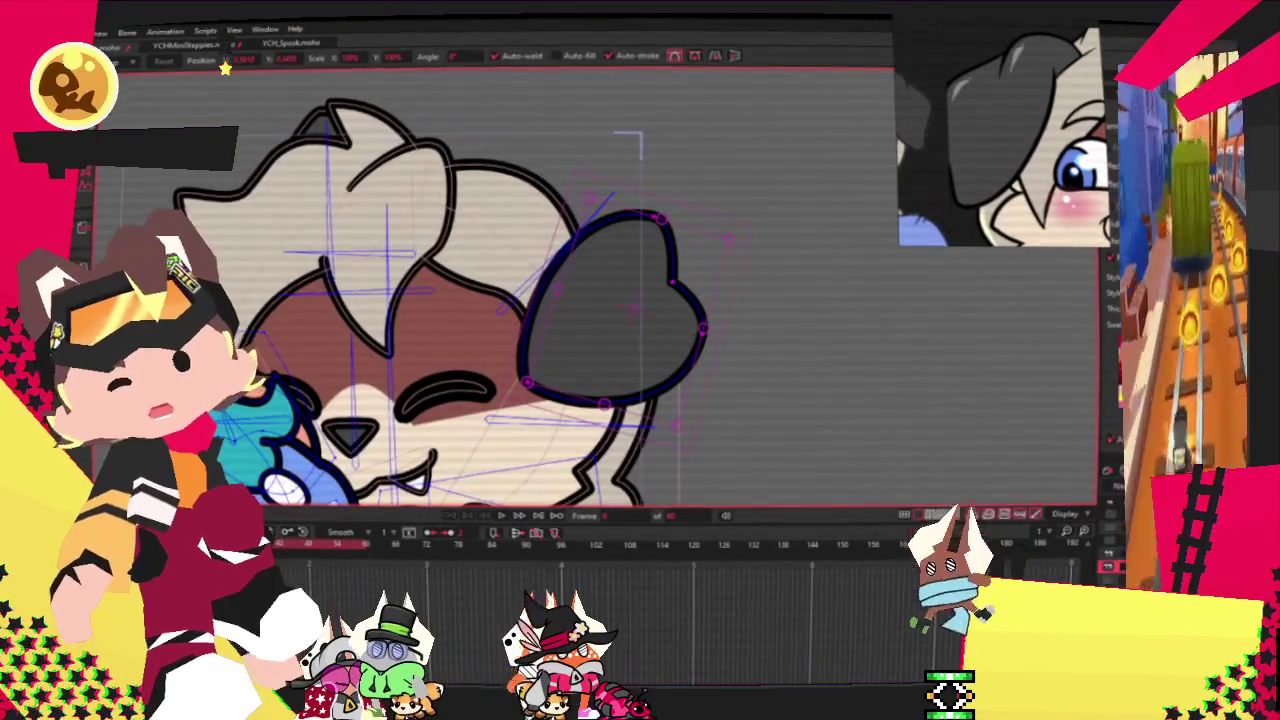
pyautogui.moveTo(690, 378)
pyautogui.mouseDown()
pyautogui.moveTo(727, 296)
pyautogui.moveTo(727, 362)
pyautogui.moveTo(594, 343)
pyautogui.mouseUp()
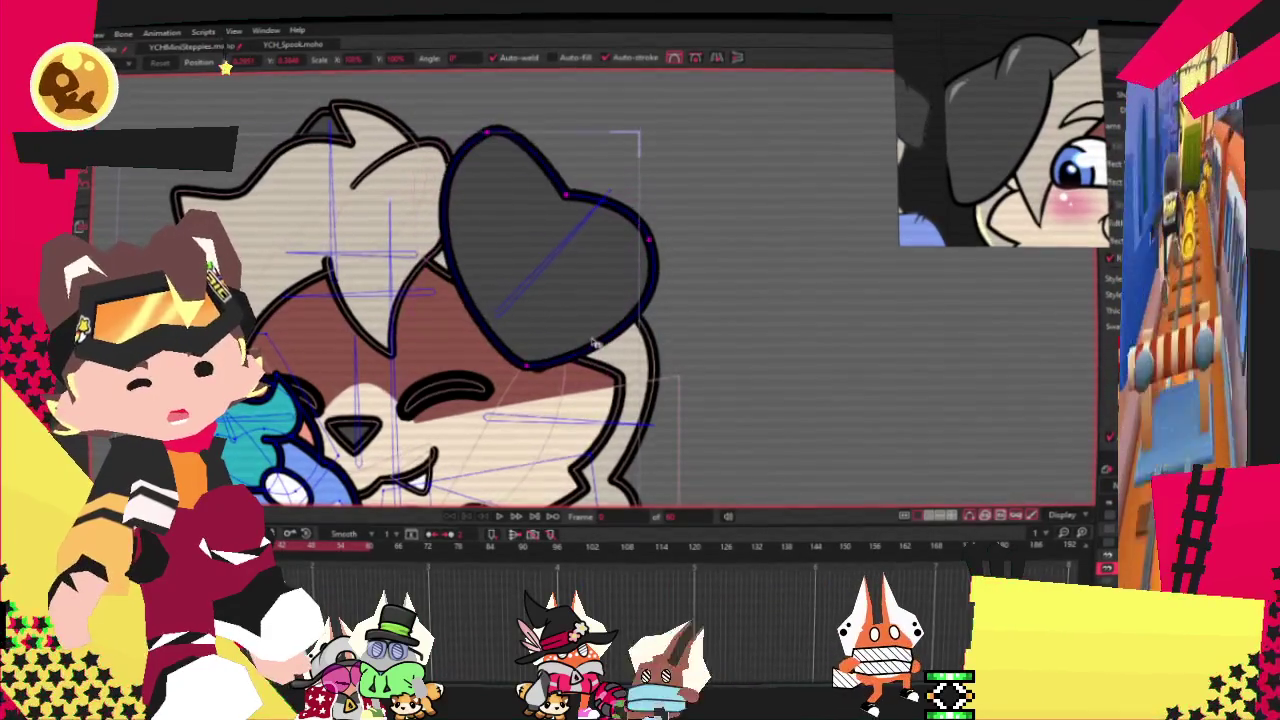
pyautogui.moveTo(548, 313); pyautogui.dragTo(575, 325)
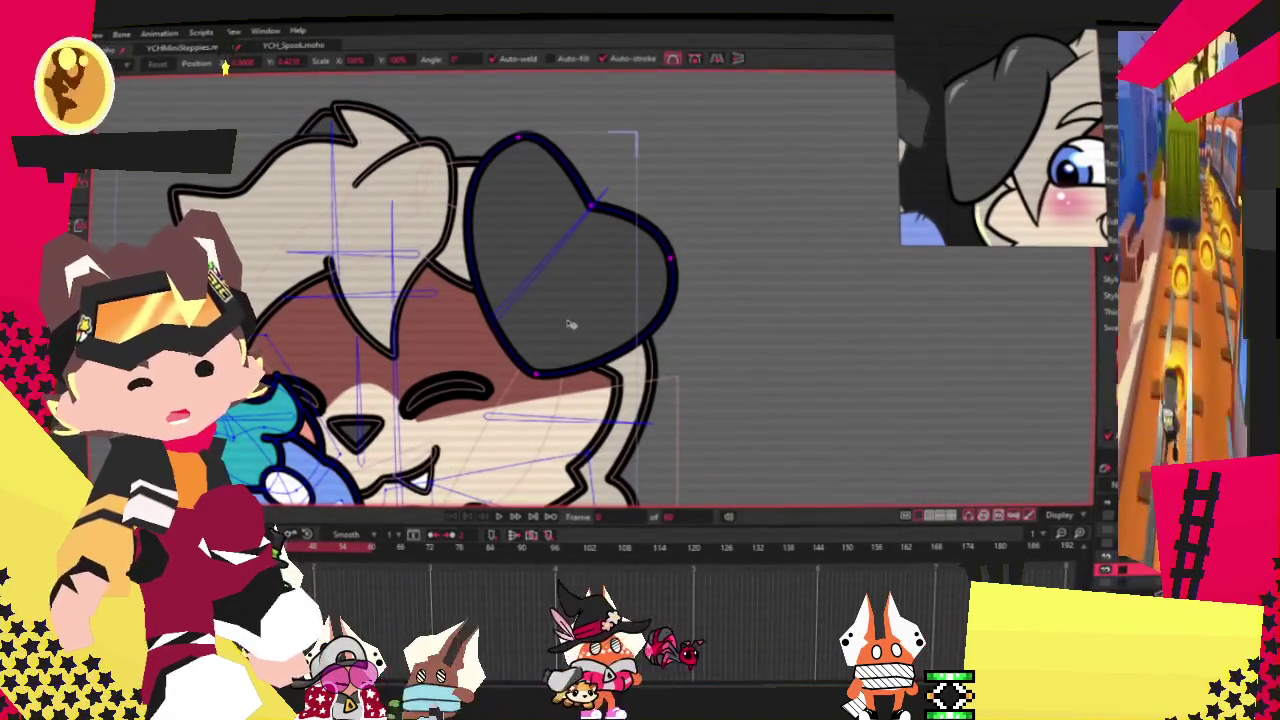
# Step: Switch between Select Bone and Bind Points to check the ear's bone binding
pyautogui.press('t')
pyautogui.press('b')
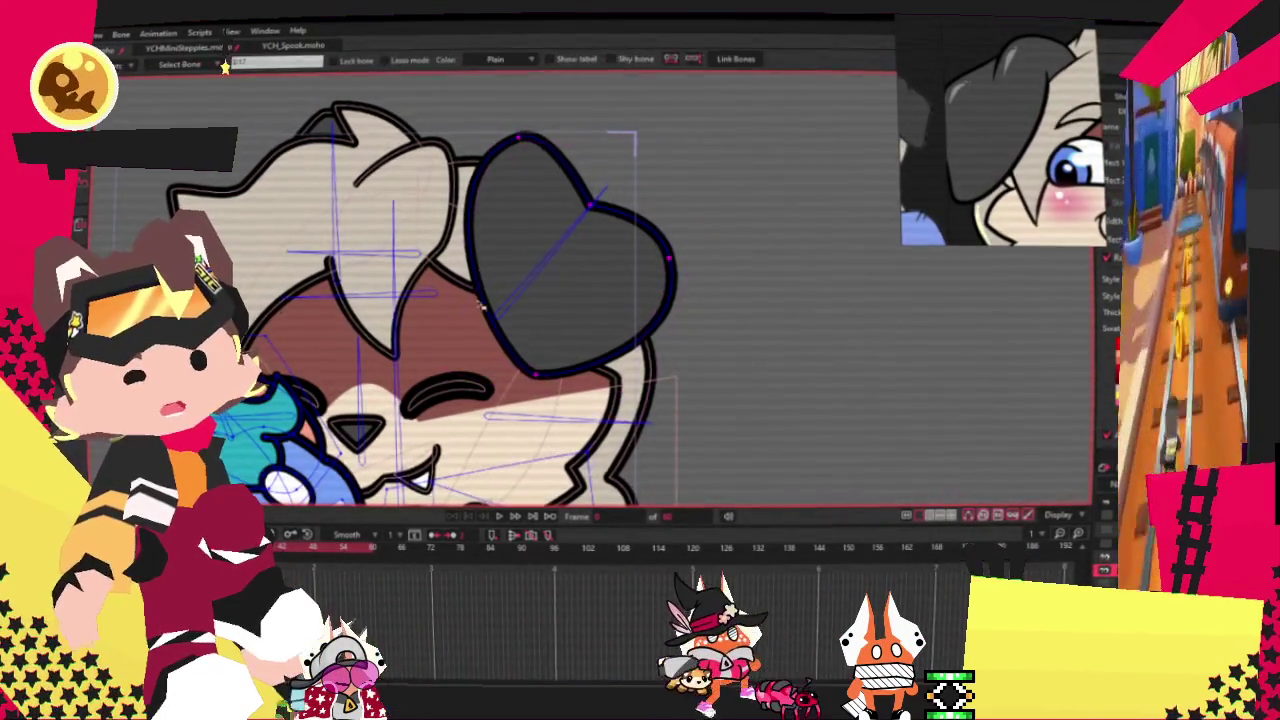
pyautogui.press('g')
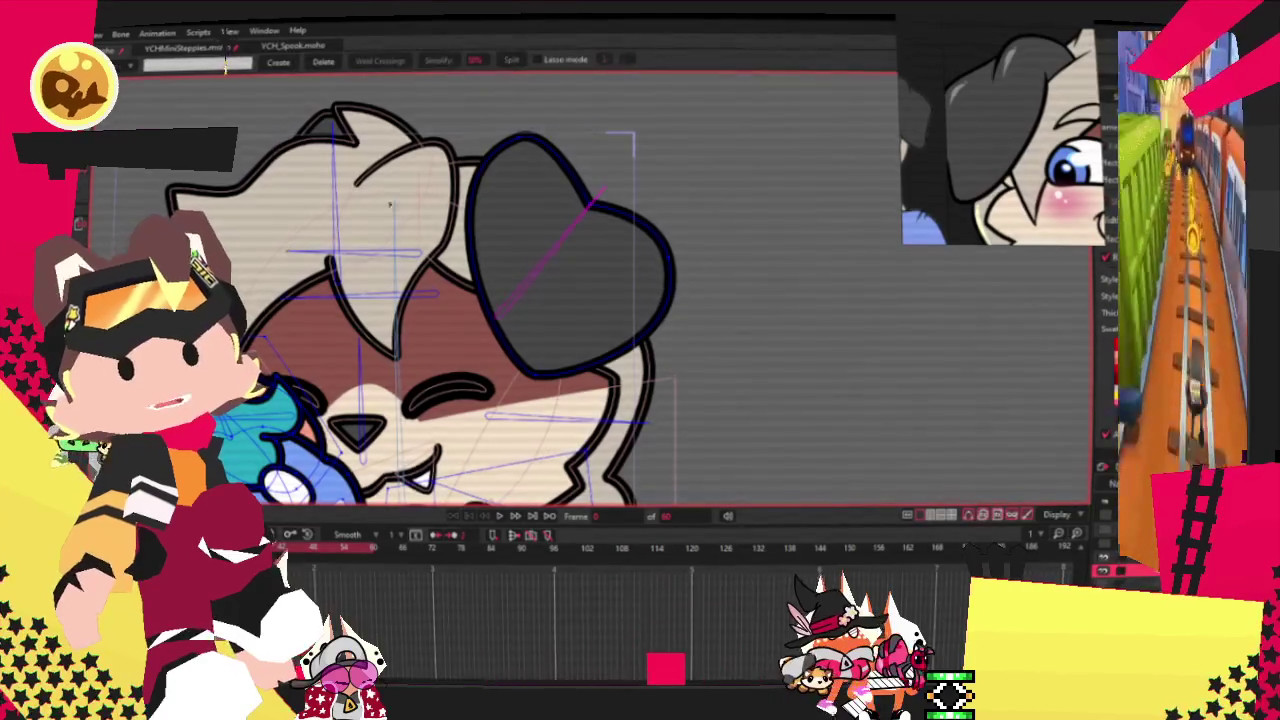
pyautogui.press('i')
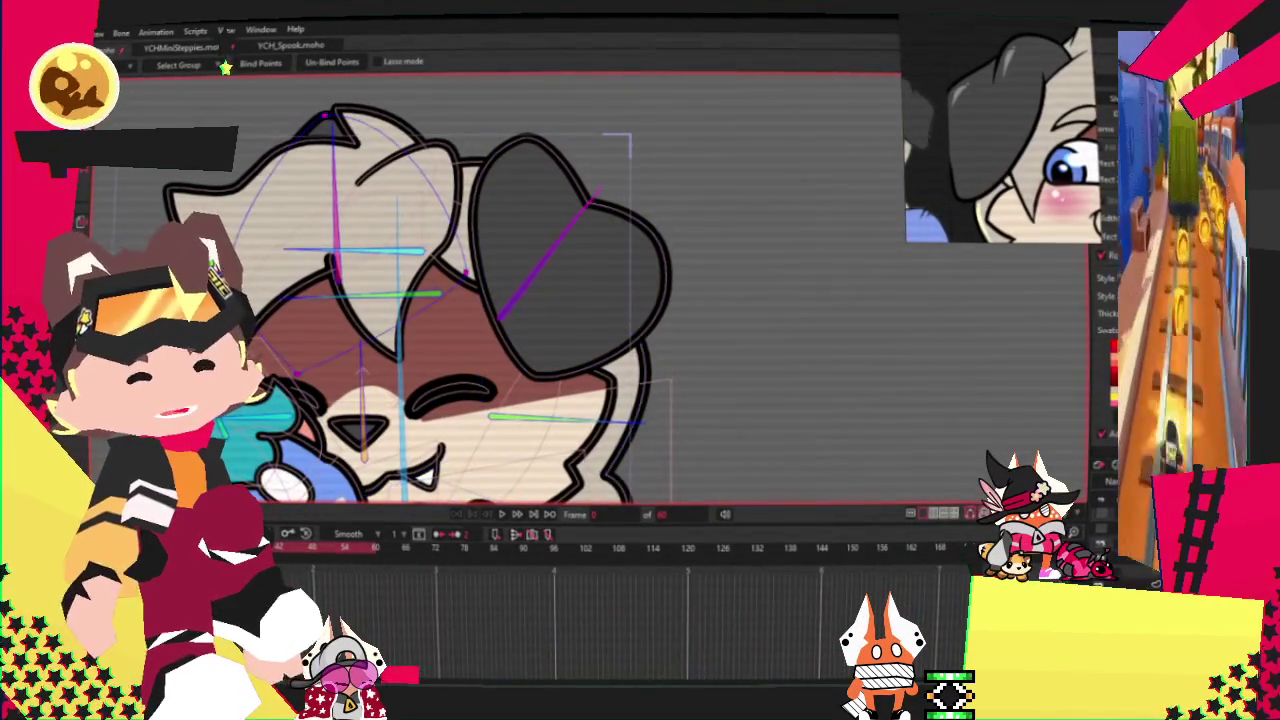
pyautogui.press('t')
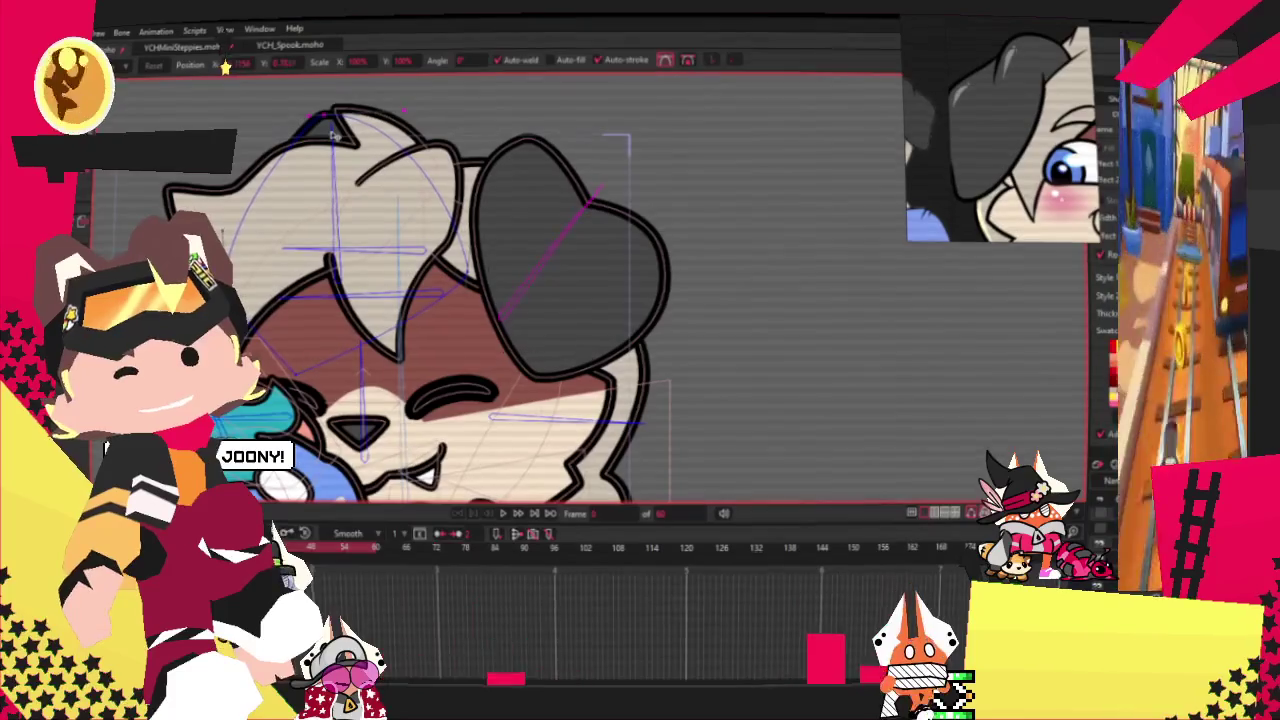
# Step: Select the dark right ear's points, check both ears on the head, and preview the animation
pyautogui.click(545, 302)
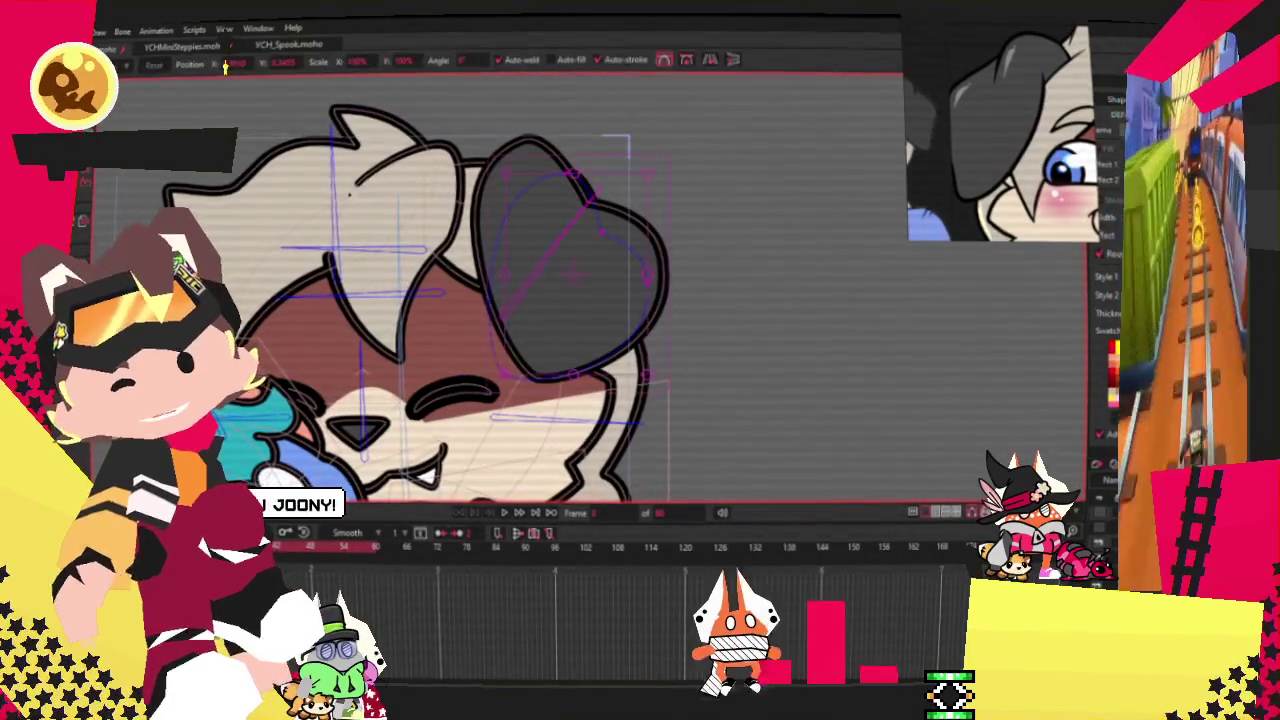
pyautogui.scroll(2, 336, 262)
pyautogui.scroll(2, 336, 262)
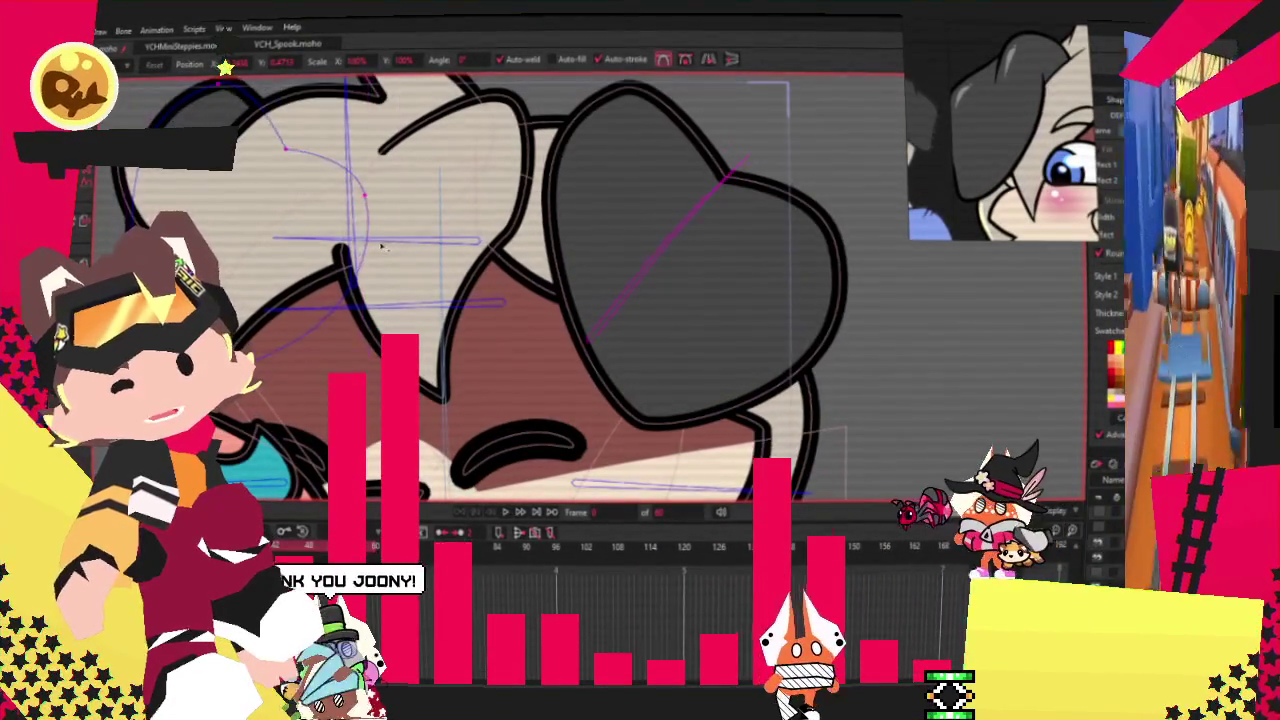
pyautogui.scroll(-1, 330, 190)
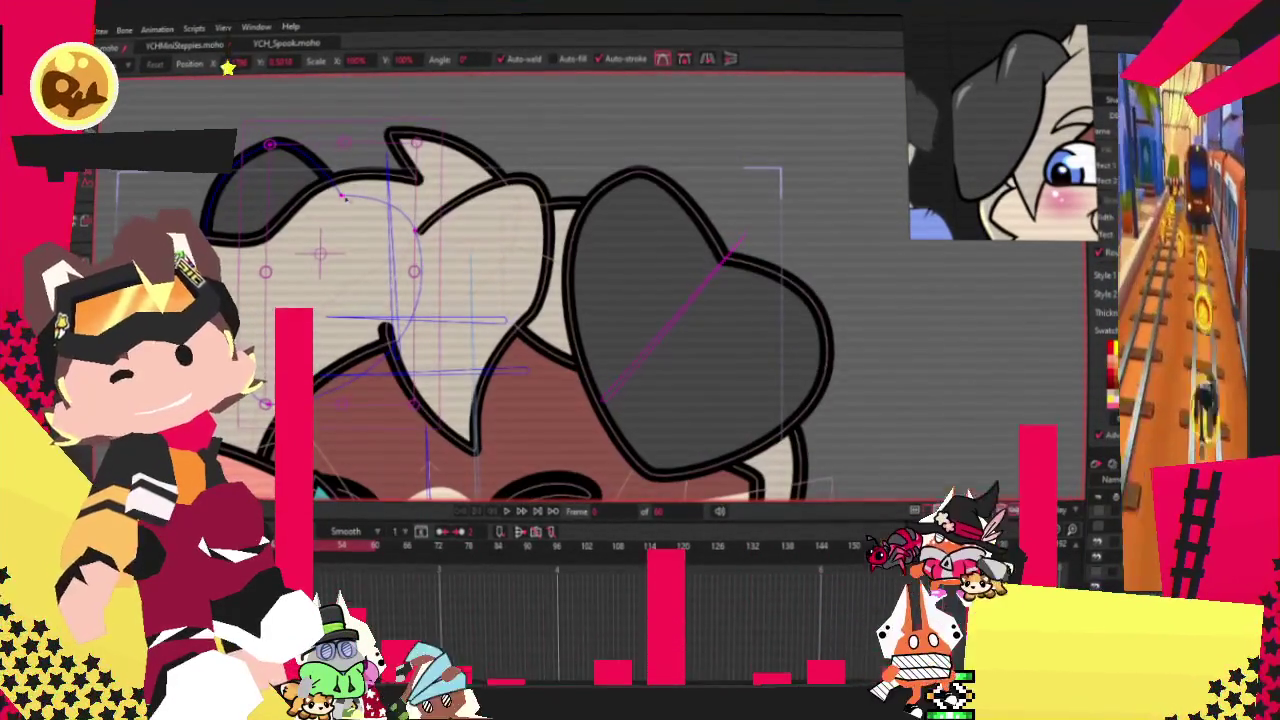
pyautogui.scroll(-2, 306, 268)
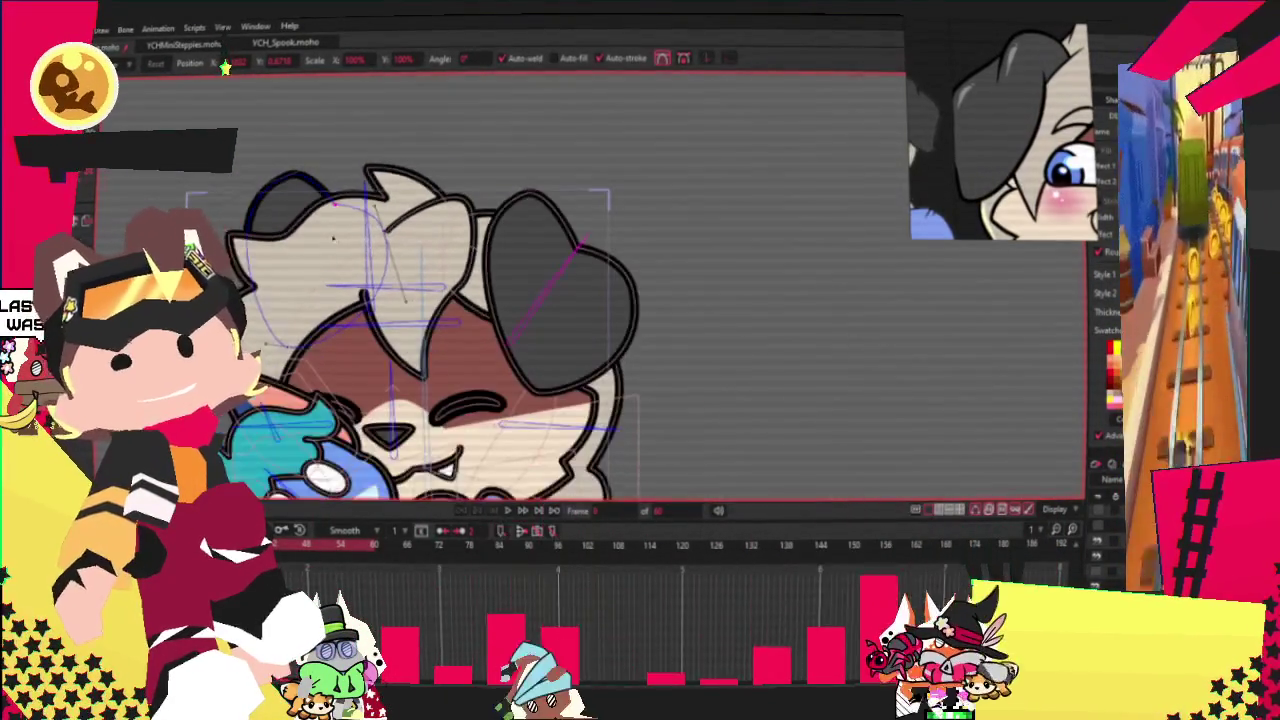
pyautogui.scroll(1, 306, 268)
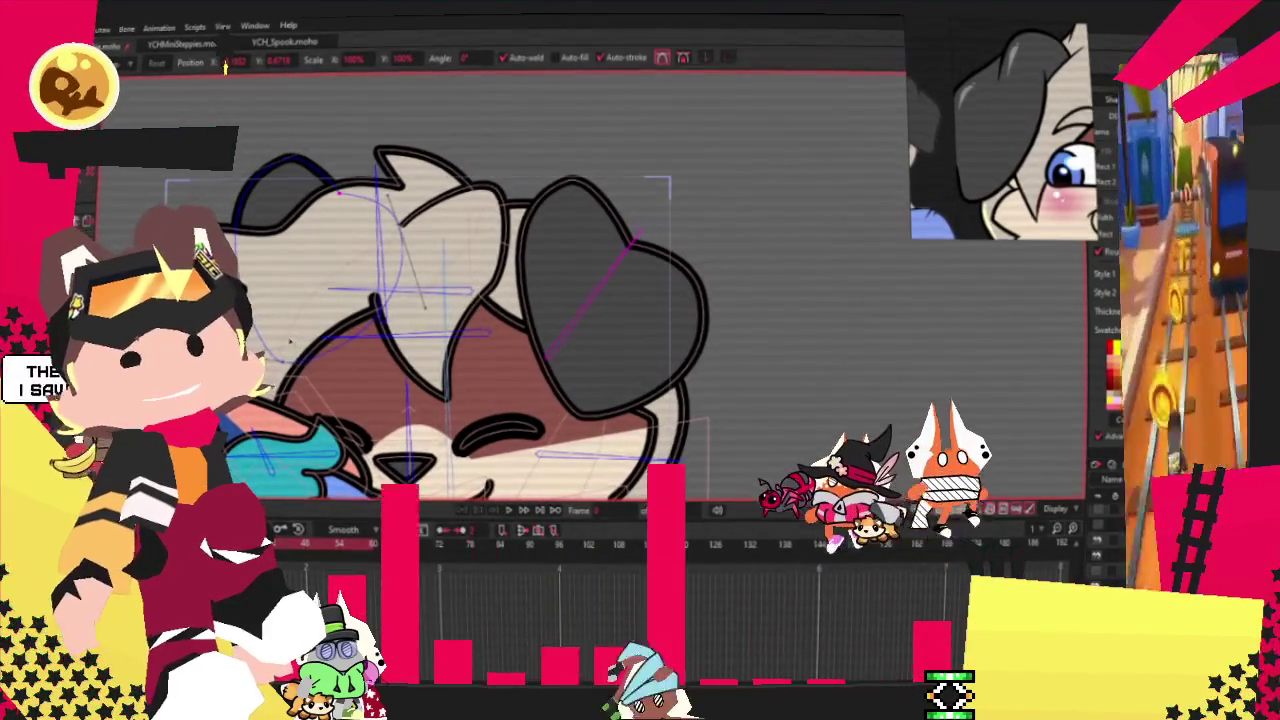
pyautogui.scroll(1, 331, 355)
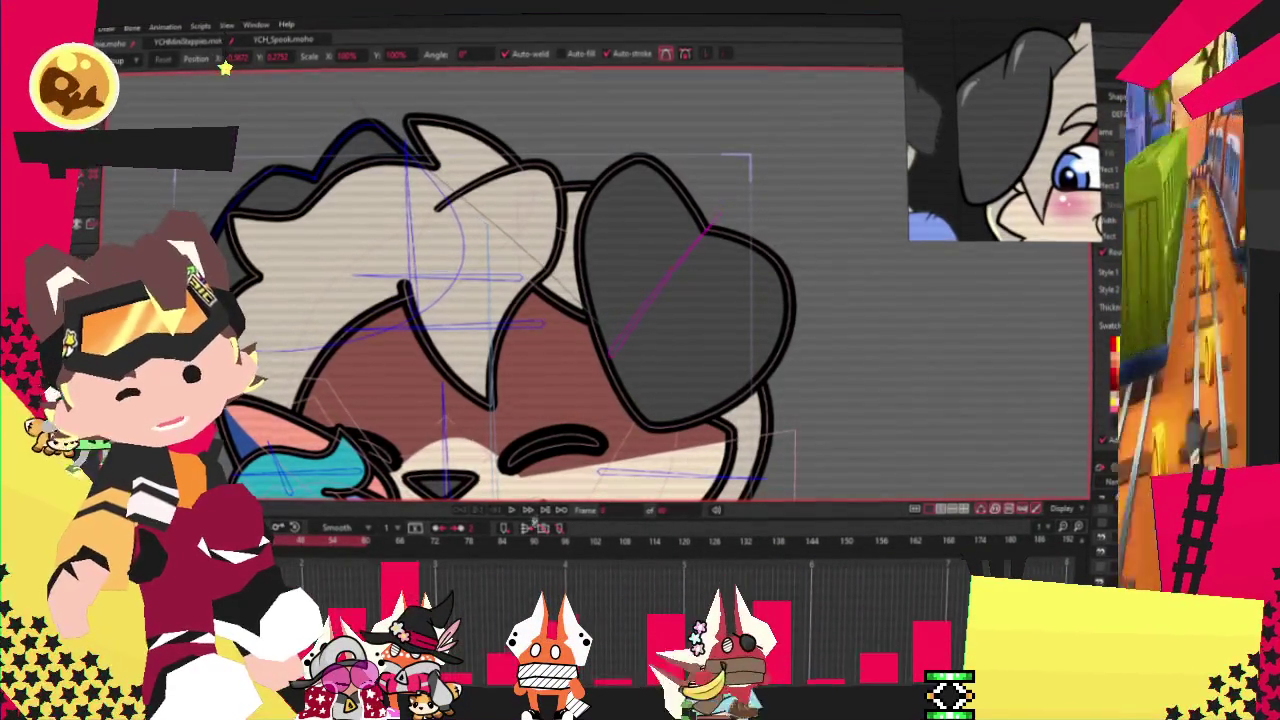
pyautogui.click(511, 511)
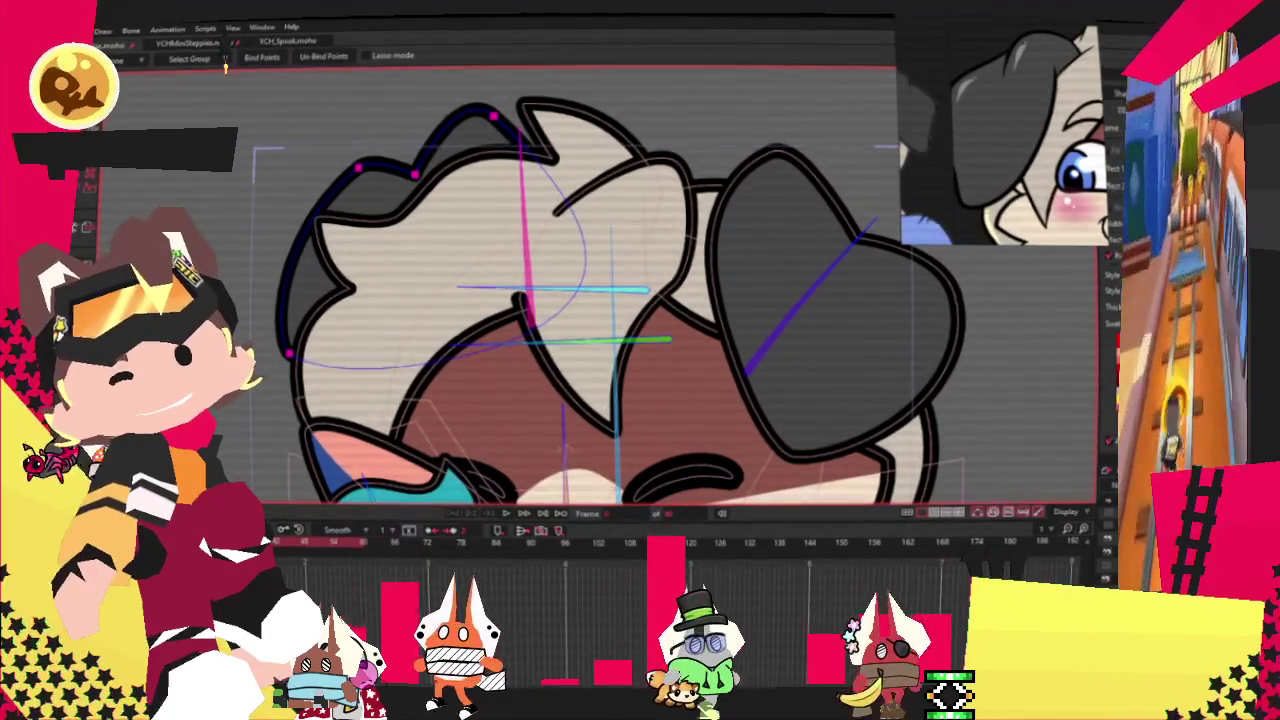
# Step: Shift the selected left-ear points slightly down-left with Transform Points
pyautogui.press('t')
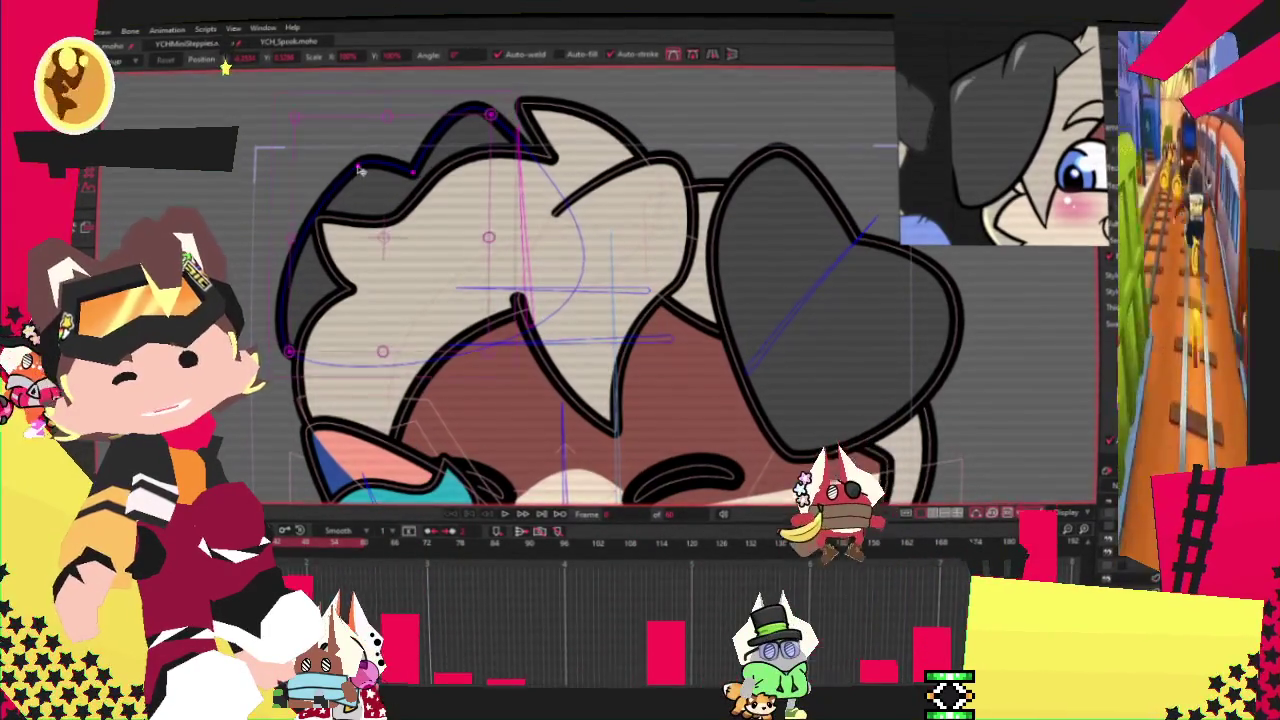
pyautogui.moveTo(360, 173); pyautogui.dragTo(347, 186)
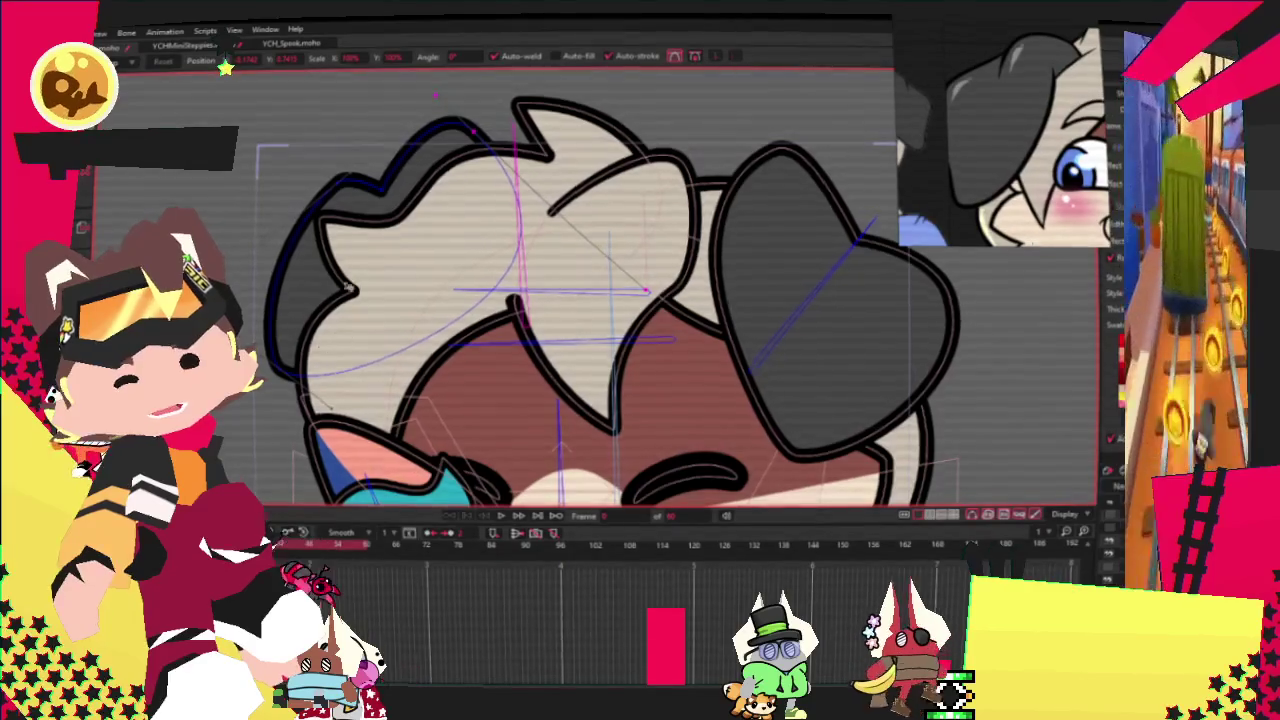
pyautogui.scroll(-3, 600, 300)
pyautogui.scroll(2, 600, 300)
pyautogui.scroll(-2, 500, 300)
pyautogui.scroll(-3, 500, 300)
pyautogui.scroll(2, 500, 300)
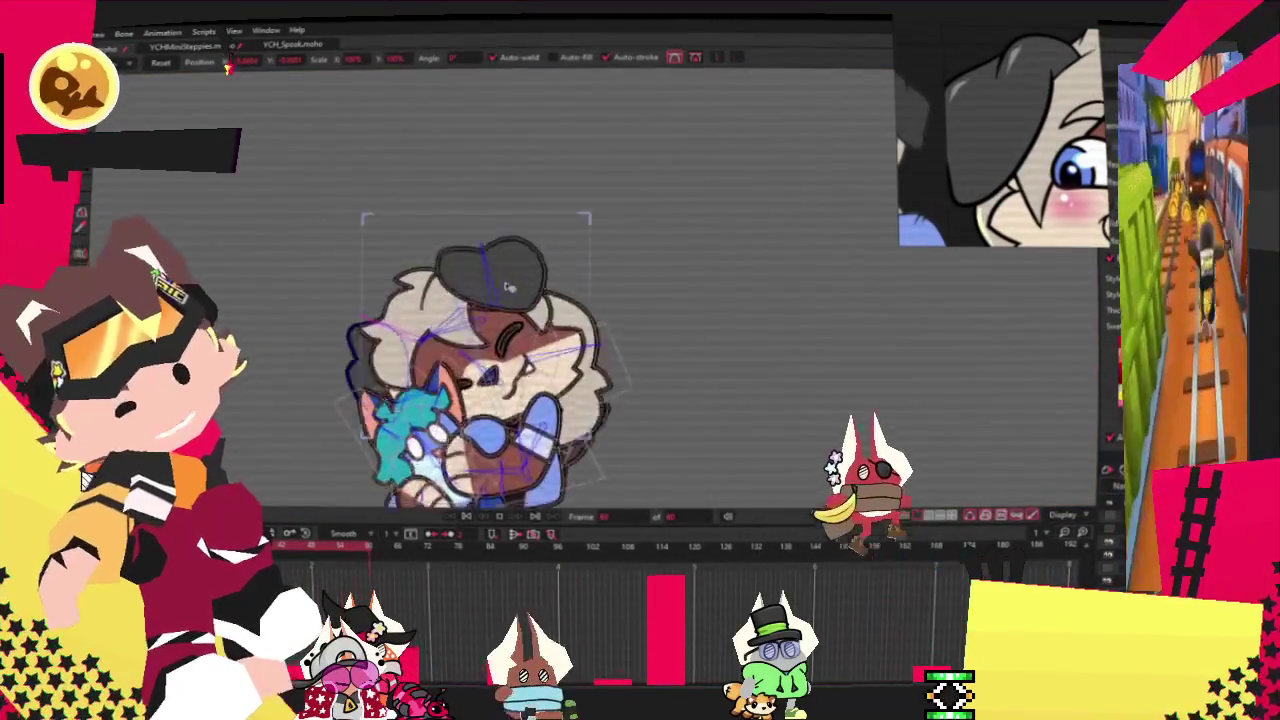
pyautogui.scroll(3, 518, 318)
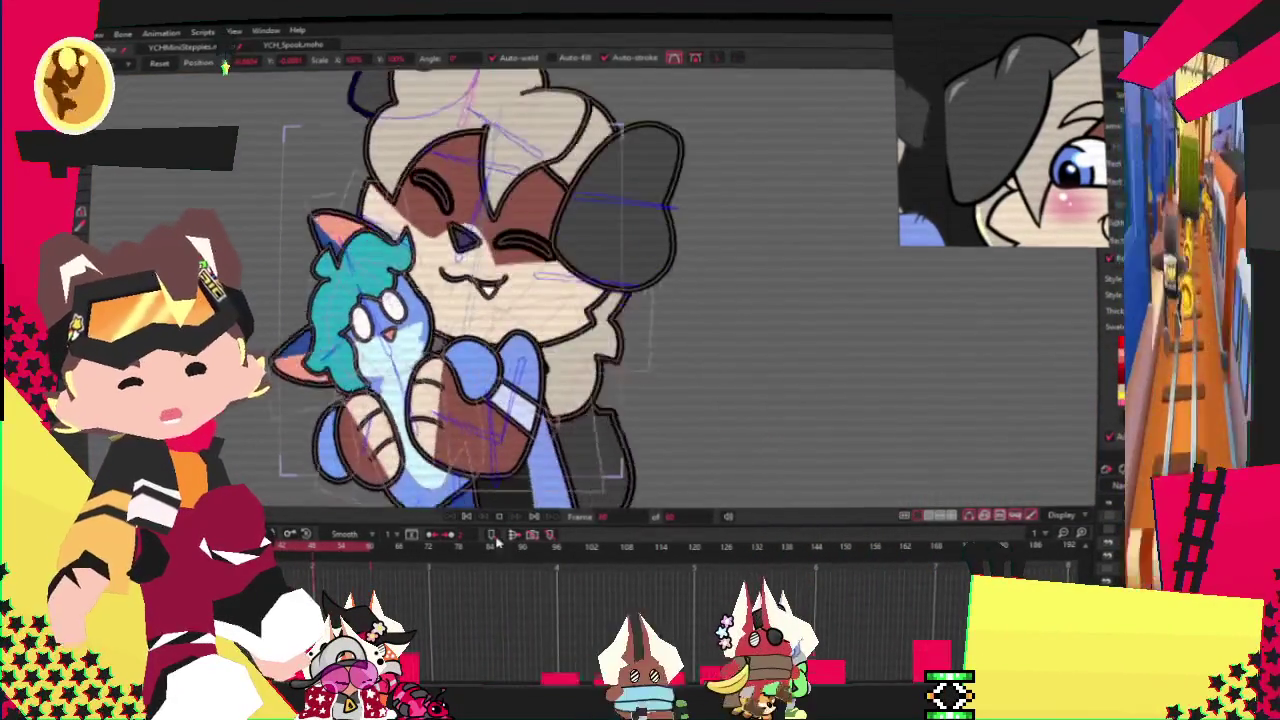
pyautogui.scroll(2, 565, 200)
pyautogui.scroll(2, 565, 200)
pyautogui.scroll(2, 565, 200)
pyautogui.scroll(2, 565, 195)
pyautogui.scroll(-1, 565, 195)
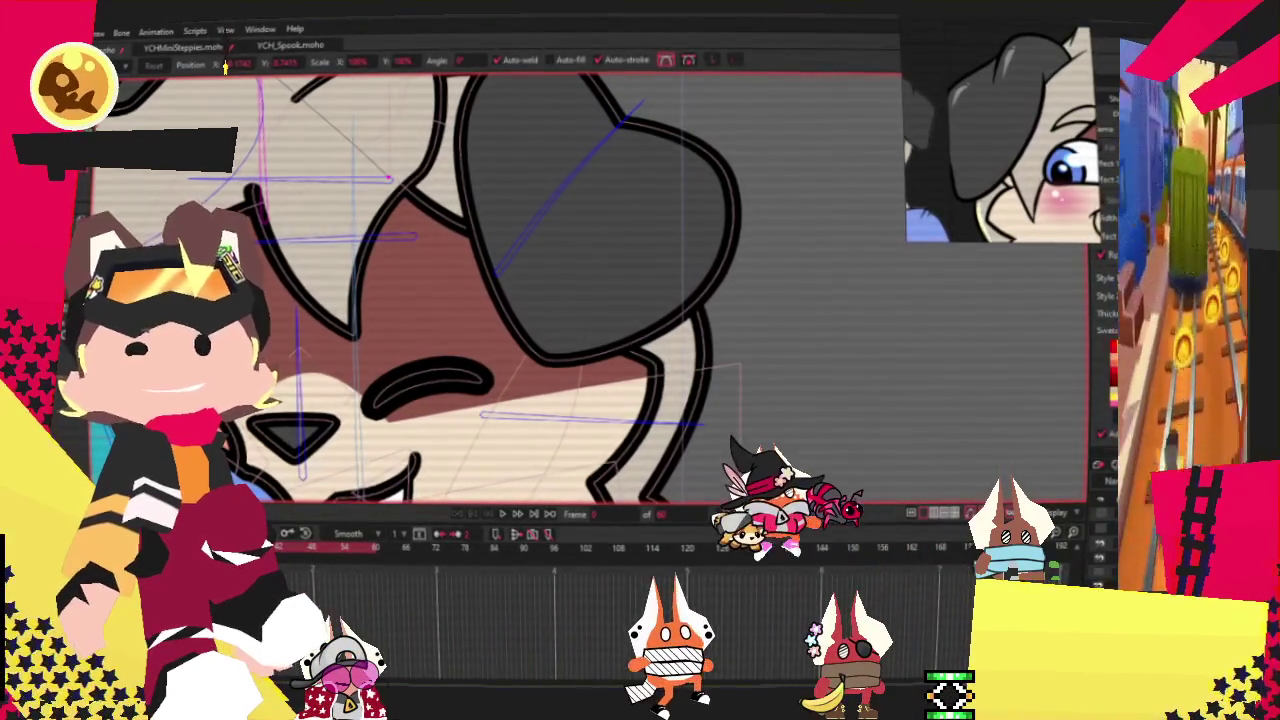
pyautogui.scroll(-3, 915, 362)
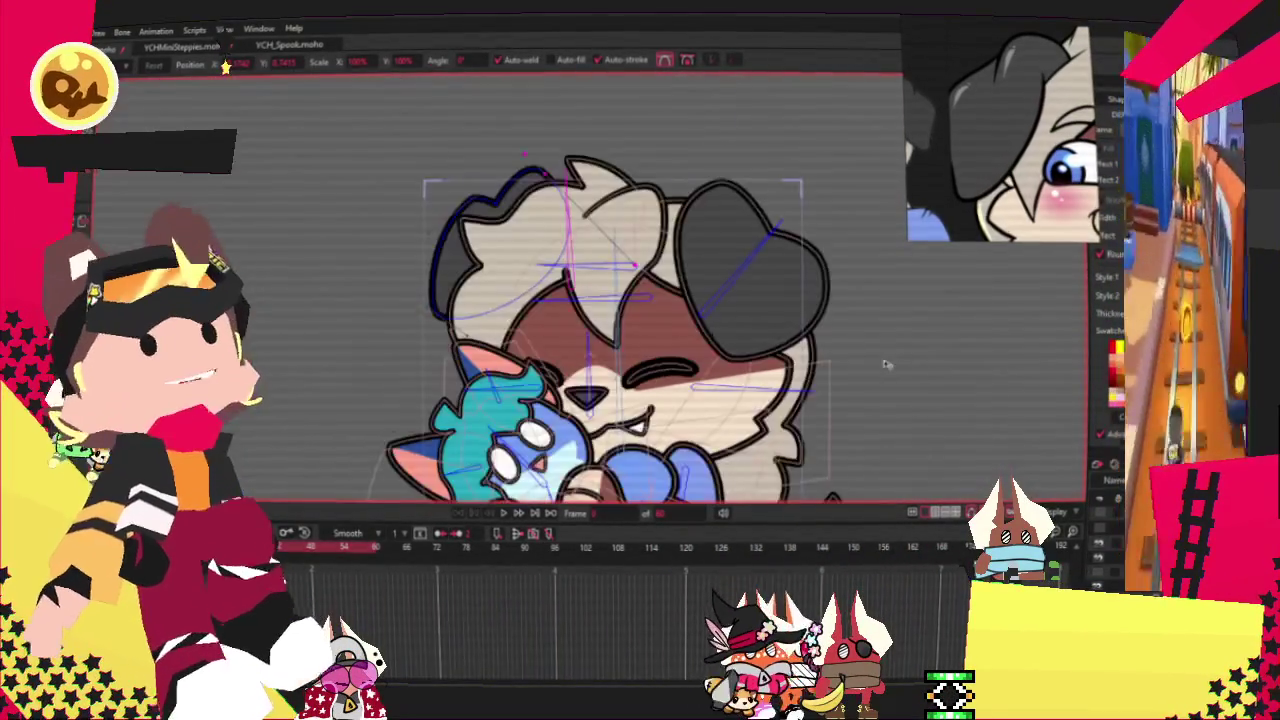
pyautogui.scroll(2, 845, 338)
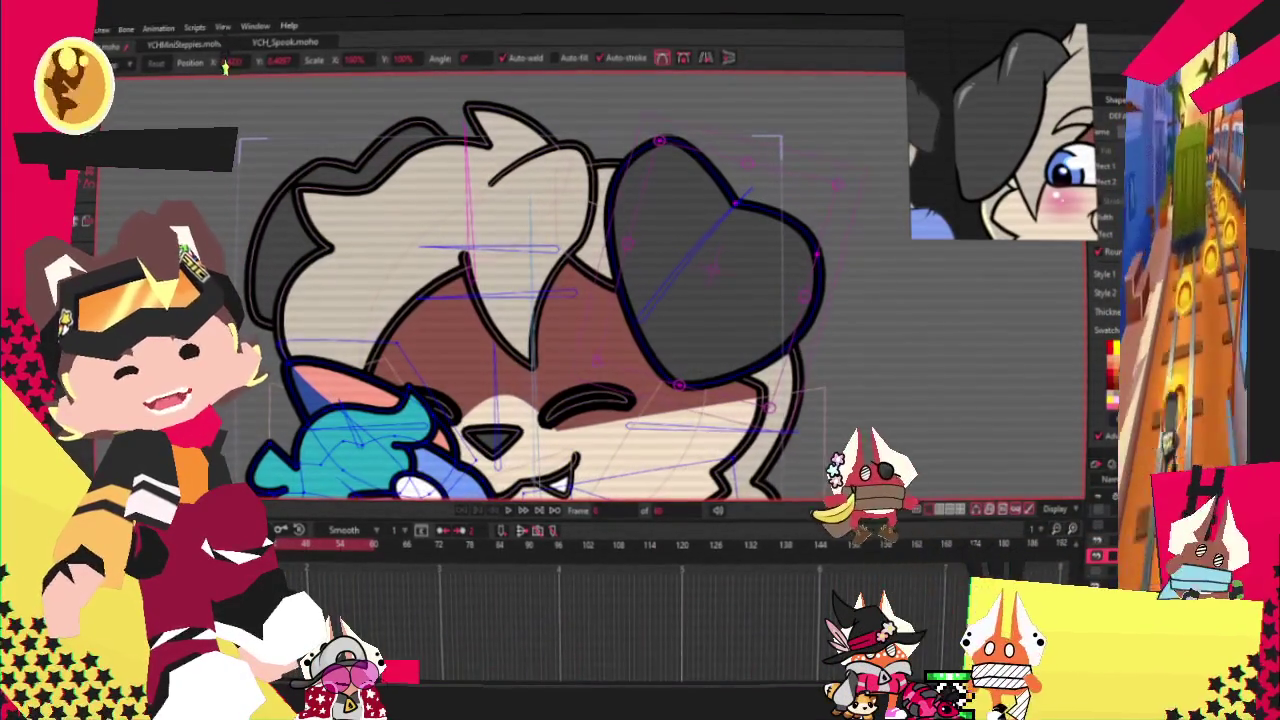
# Step: Select the bone inside the right ear and get ready to bind points to it
pyautogui.press('b')
pyautogui.click(700, 258)
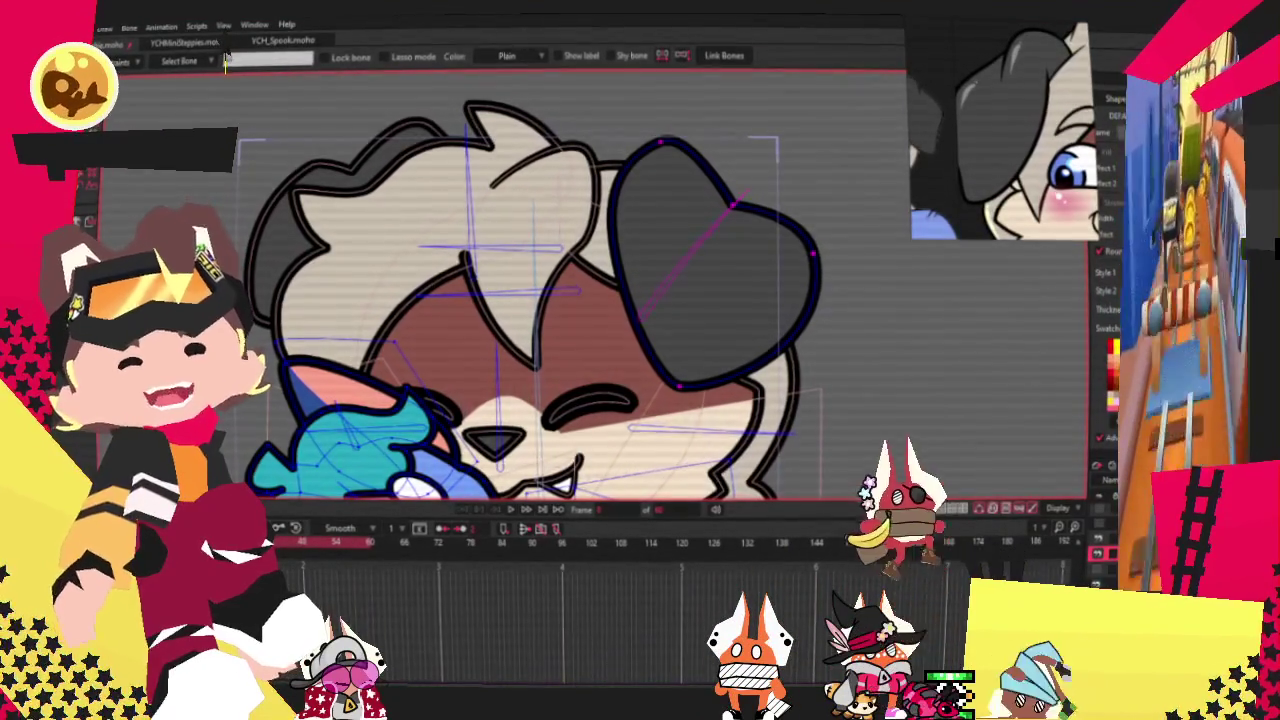
pyautogui.press('i')
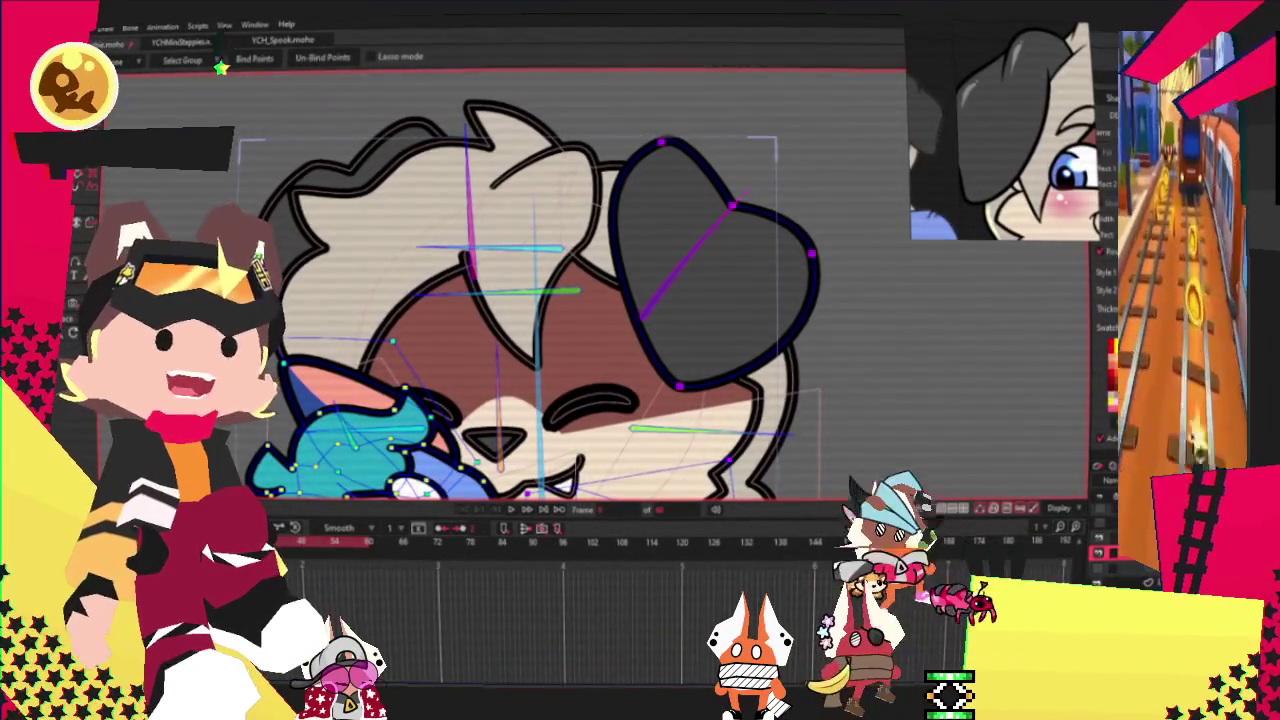
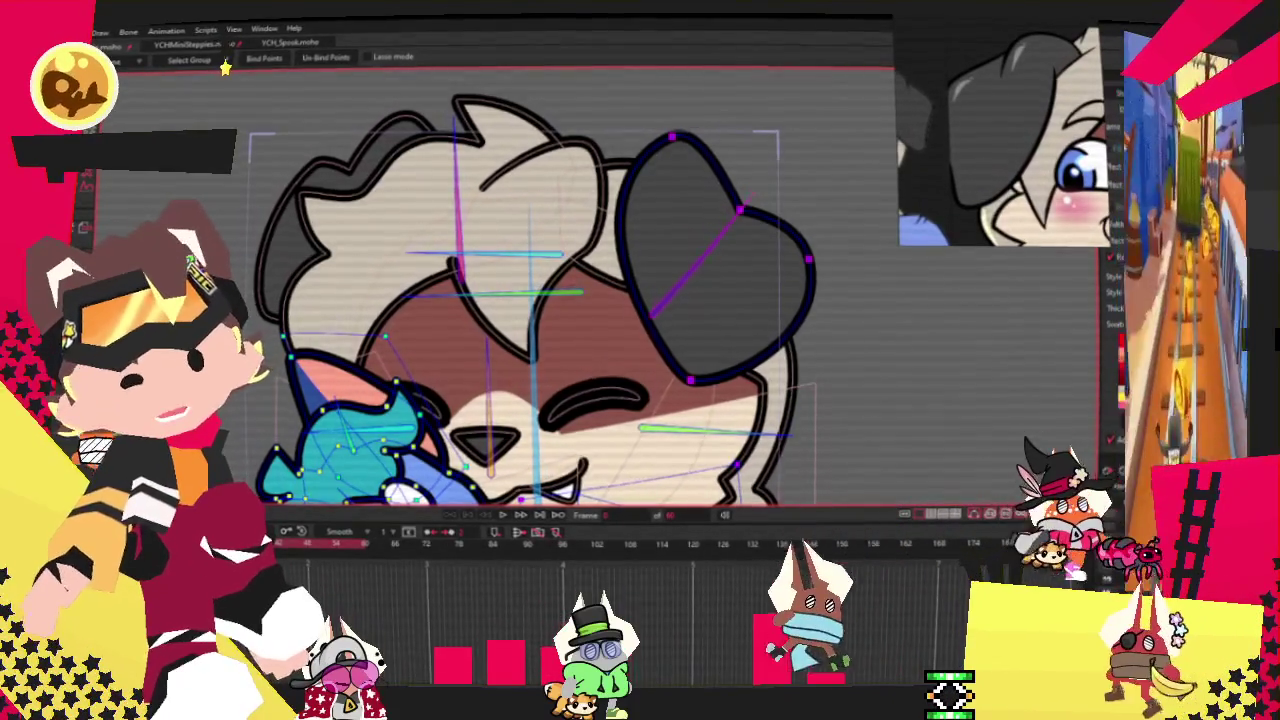
# Step: Drag the dark ear's bottom point lower to lengthen the heart-shaped ear
pyautogui.press('t')
pyautogui.scroll(3, 781, 270)
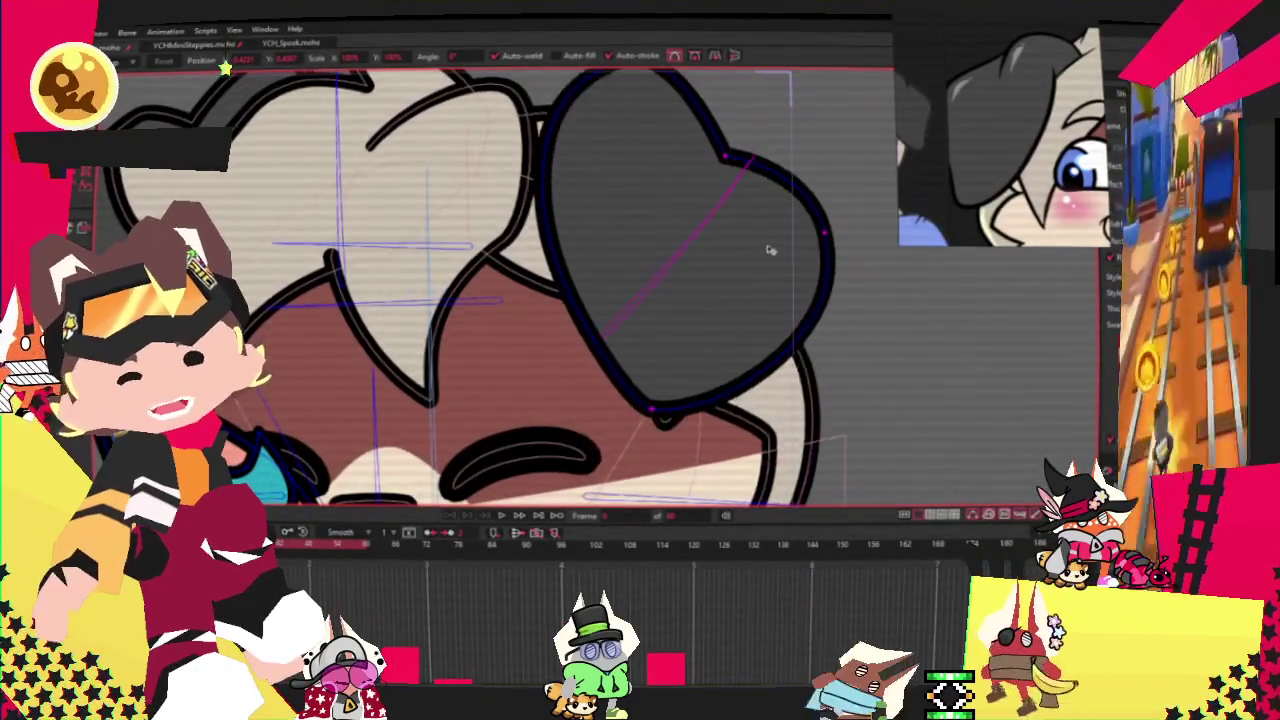
pyautogui.scroll(2, 777, 252)
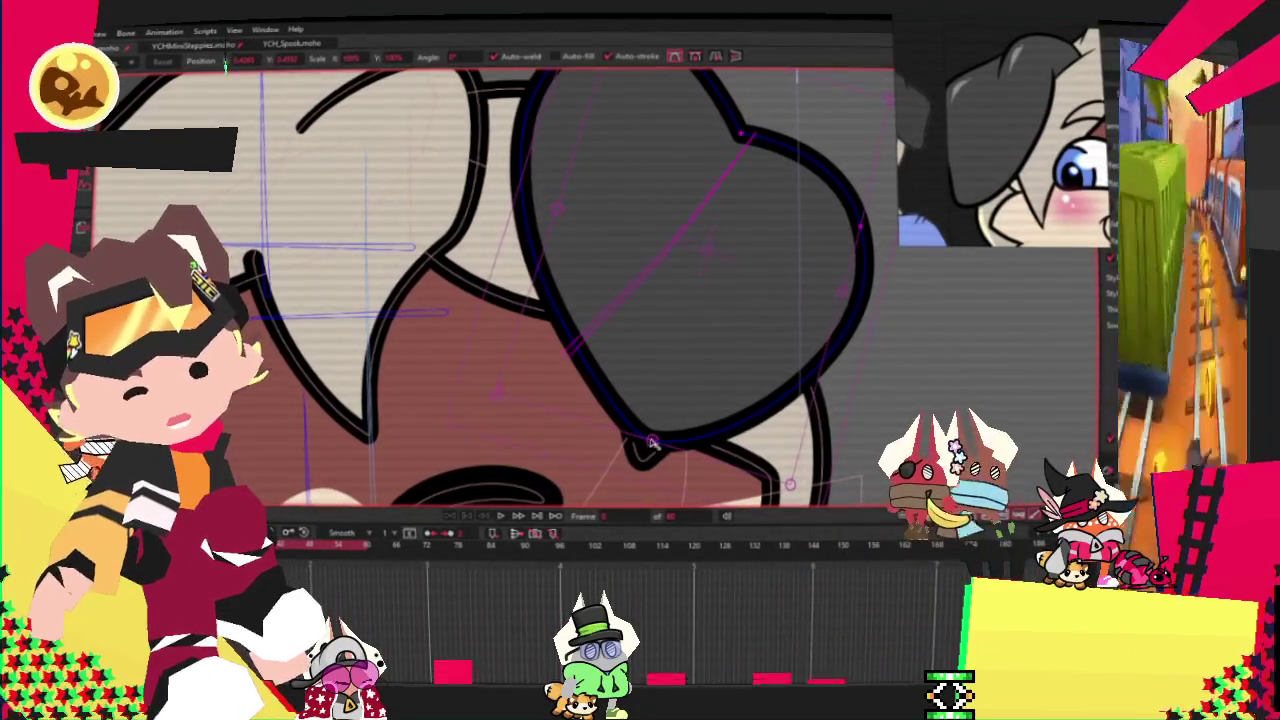
pyautogui.moveTo(663, 453); pyautogui.dragTo(649, 500)
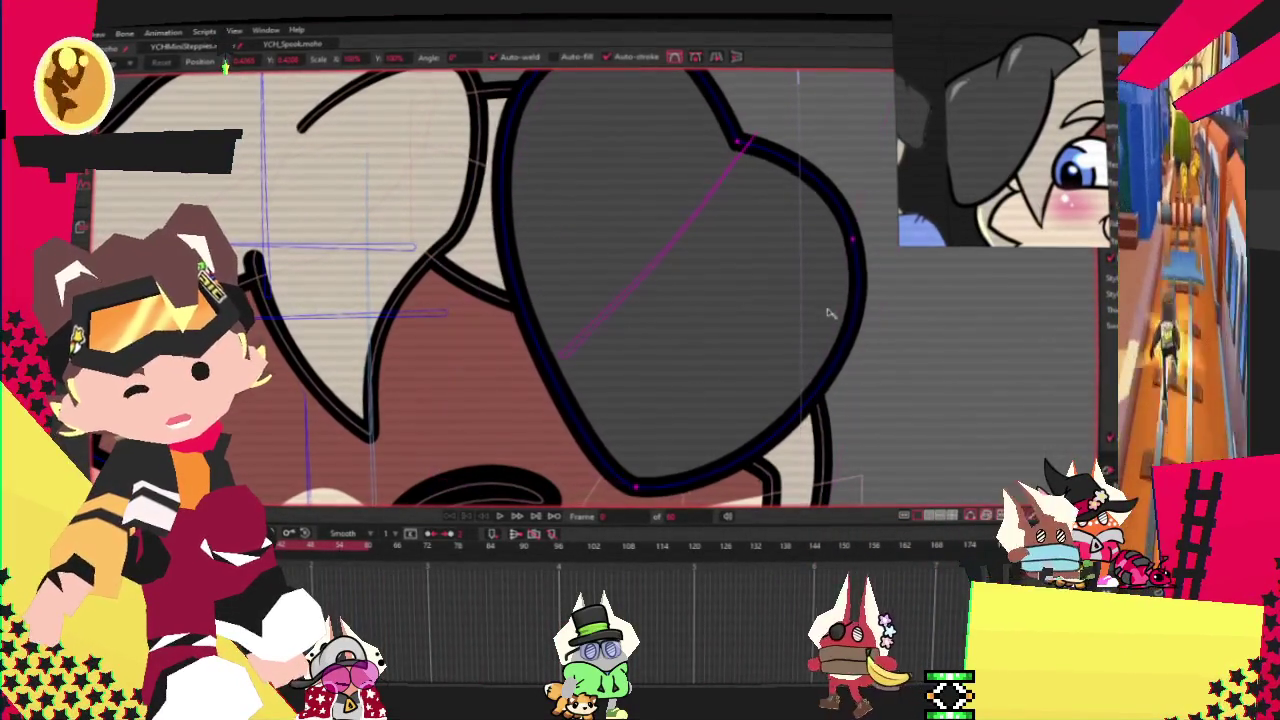
pyautogui.scroll(-3, 708, 300)
pyautogui.scroll(-2, 708, 300)
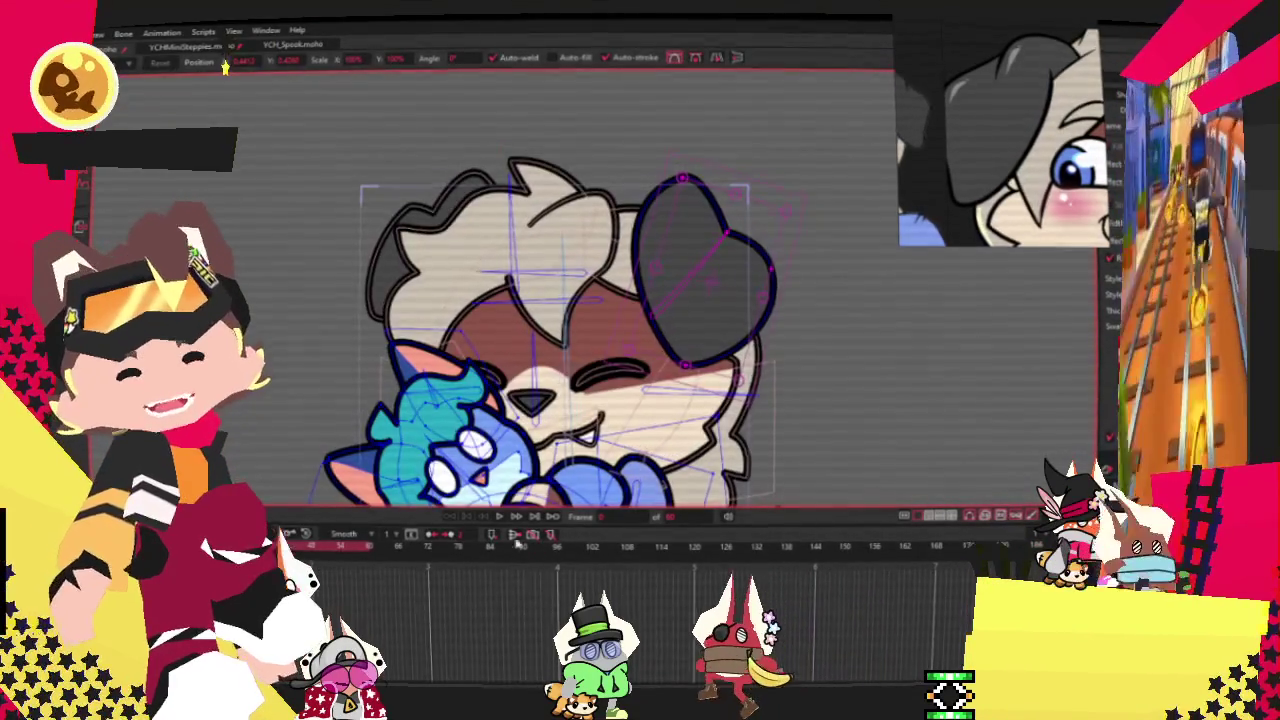
# Step: Play the animation several times to check the lengthened ear swinging with its bone
pyautogui.click(502, 516)
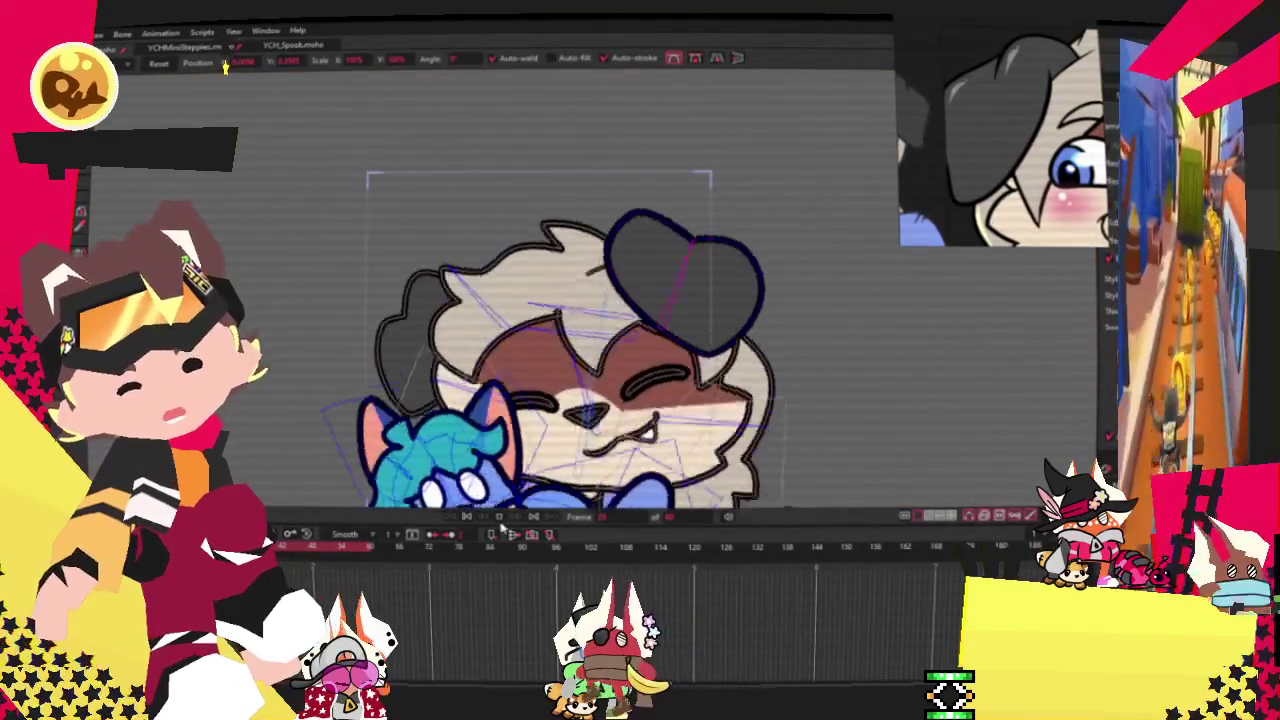
pyautogui.press('i')
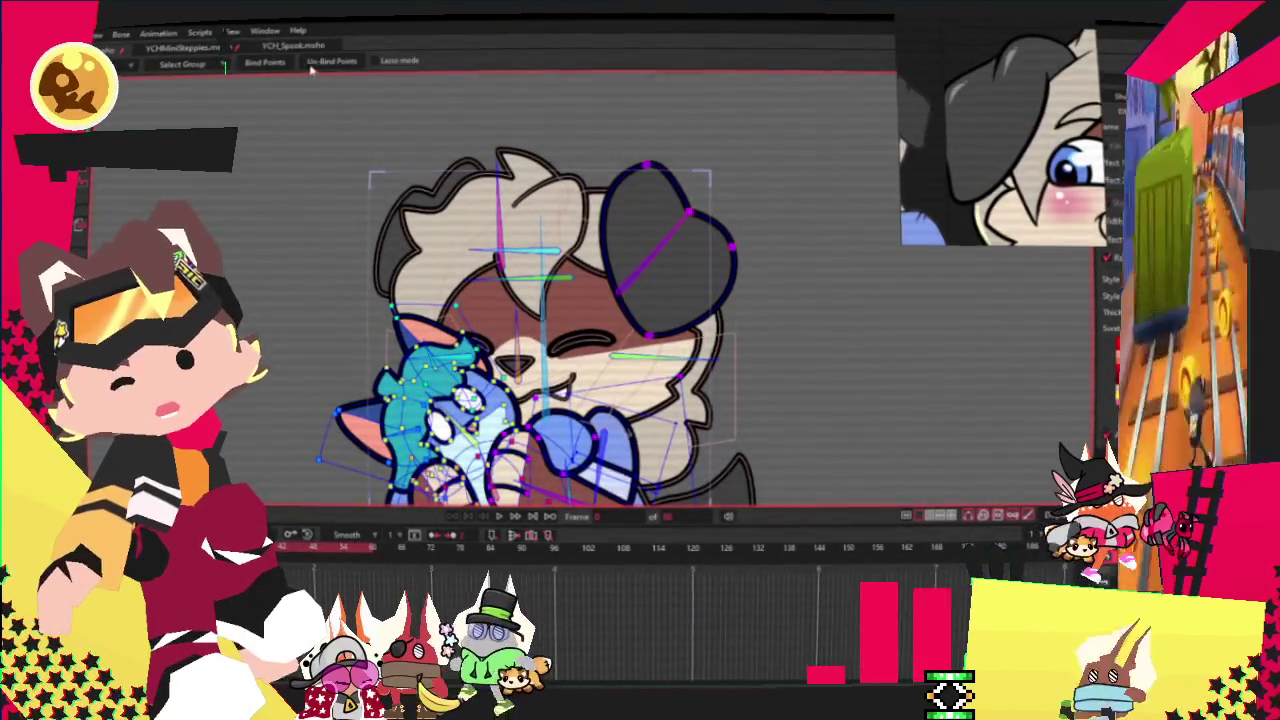
pyautogui.click(500, 516)
pyautogui.press('t')
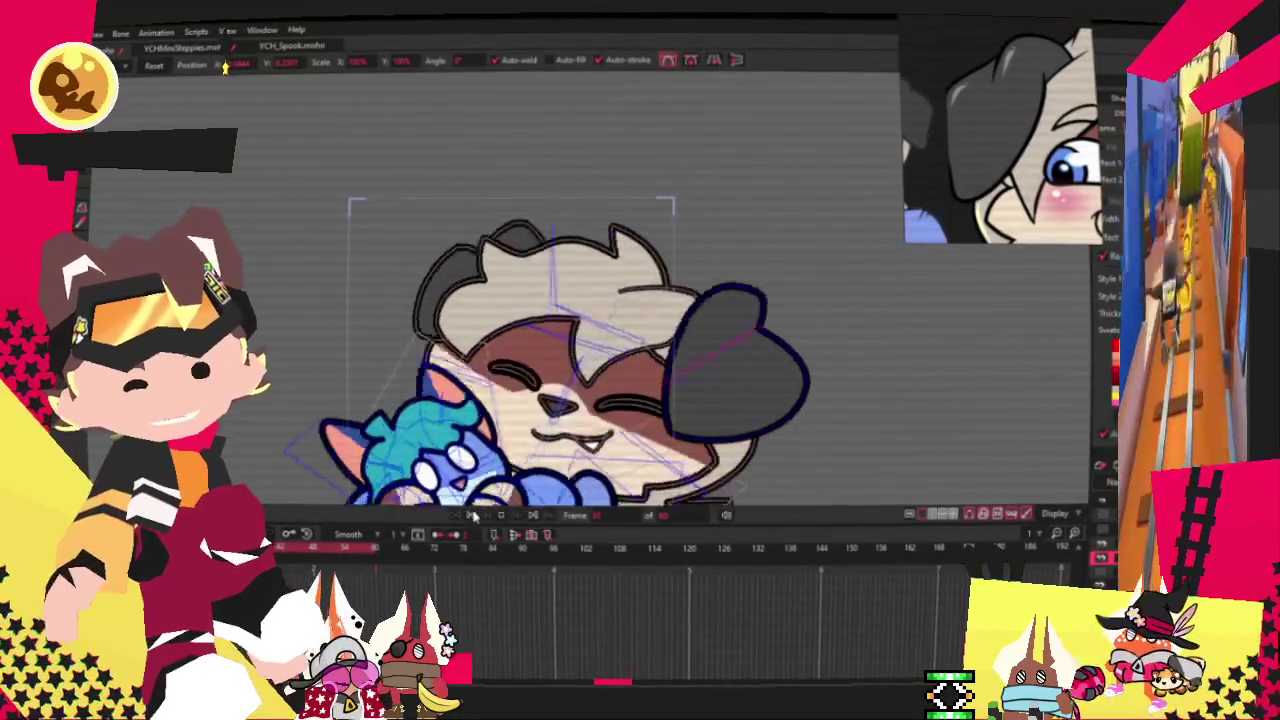
pyautogui.scroll(3, 705, 248)
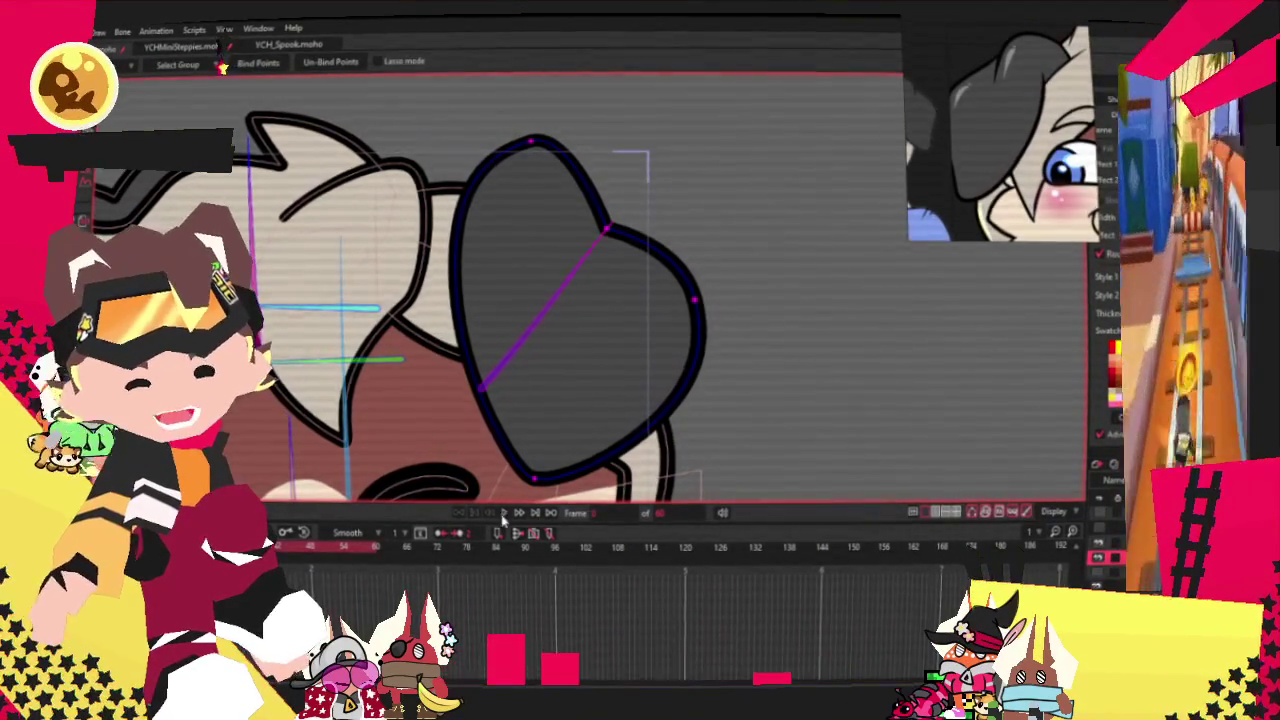
pyautogui.click(502, 514)
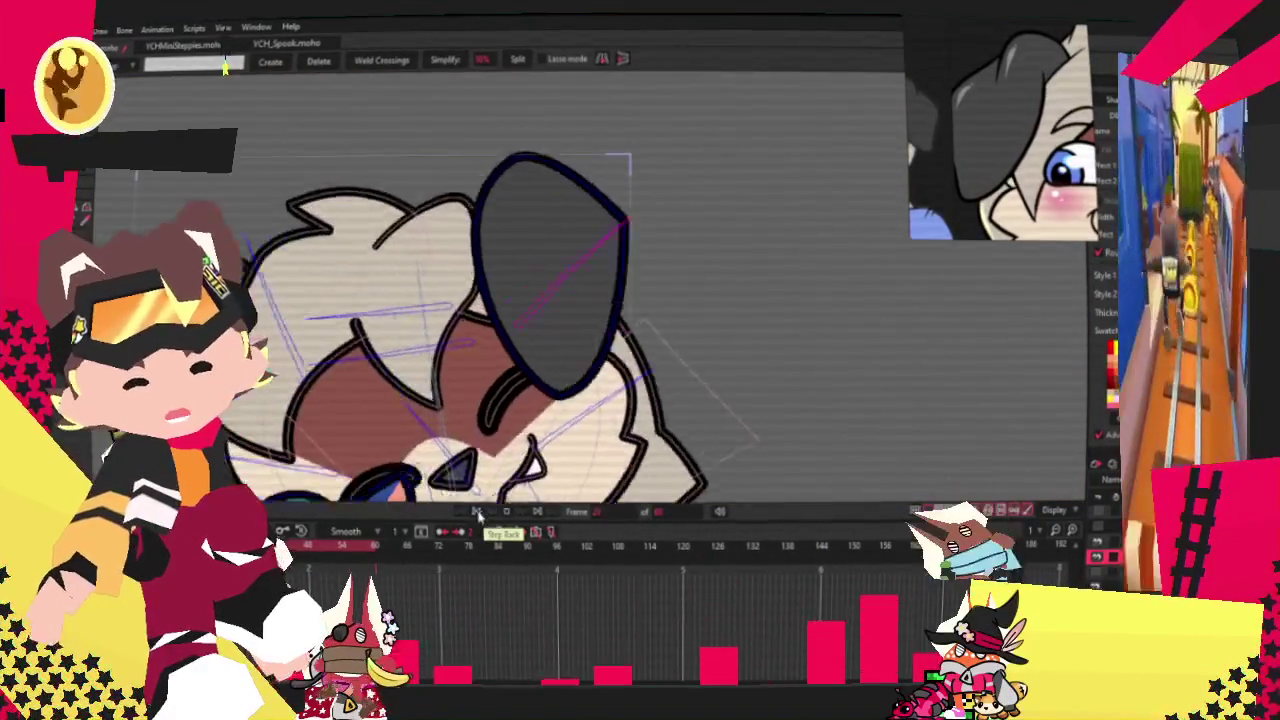
pyautogui.press('z')
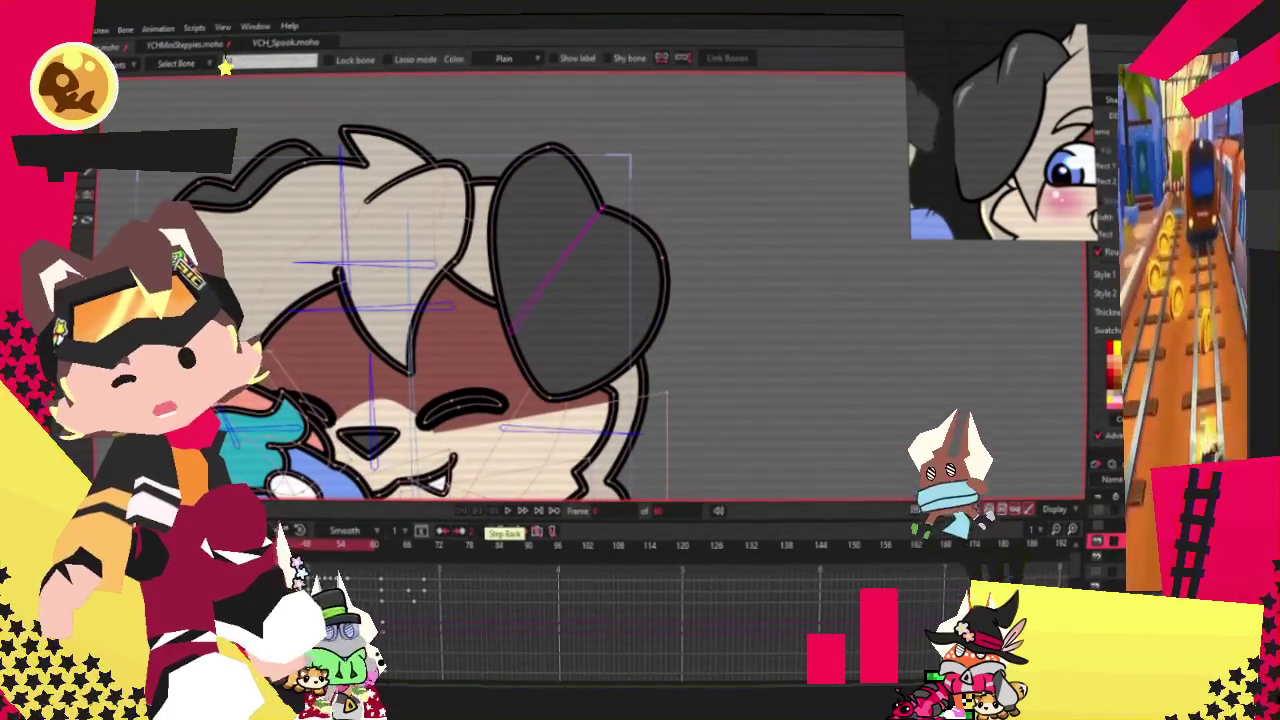
pyautogui.press('s')
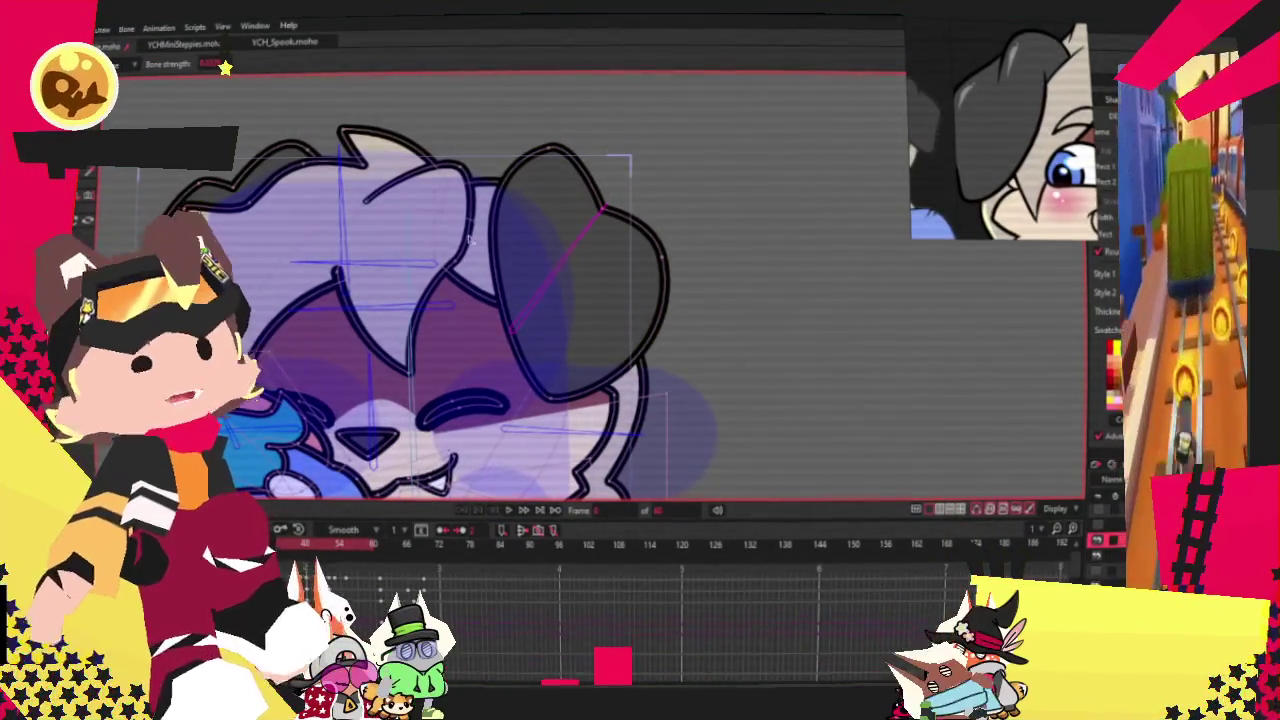
pyautogui.press('z')
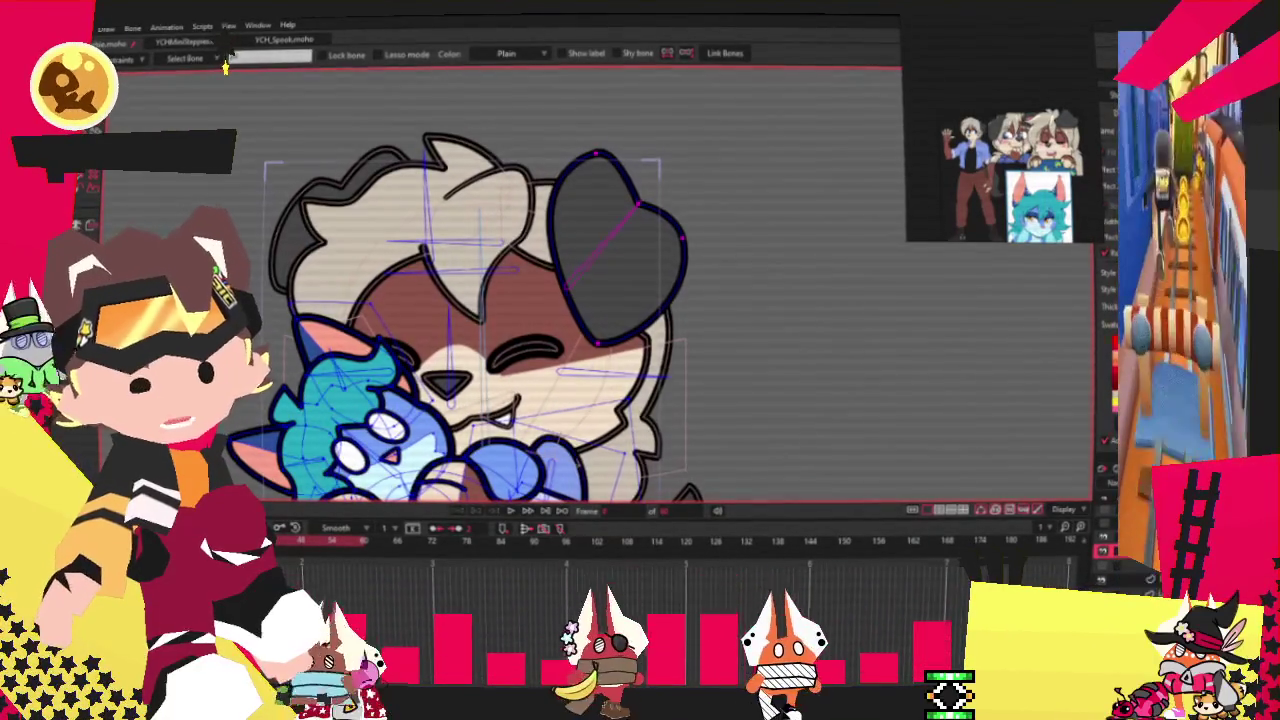
# Step: Move the dark ear up and left, tilt and reshape it, then deselect
pyautogui.scroll(3, 655, 228)
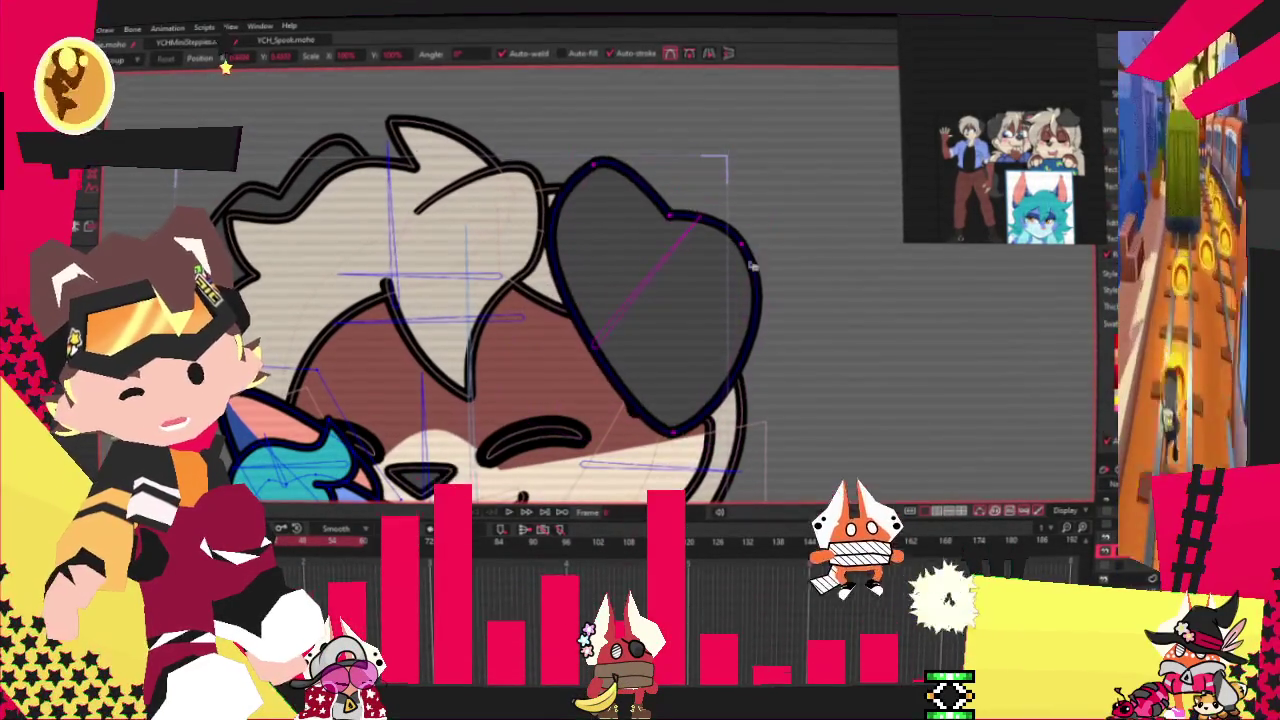
pyautogui.moveTo(757, 302); pyautogui.dragTo(598, 260)
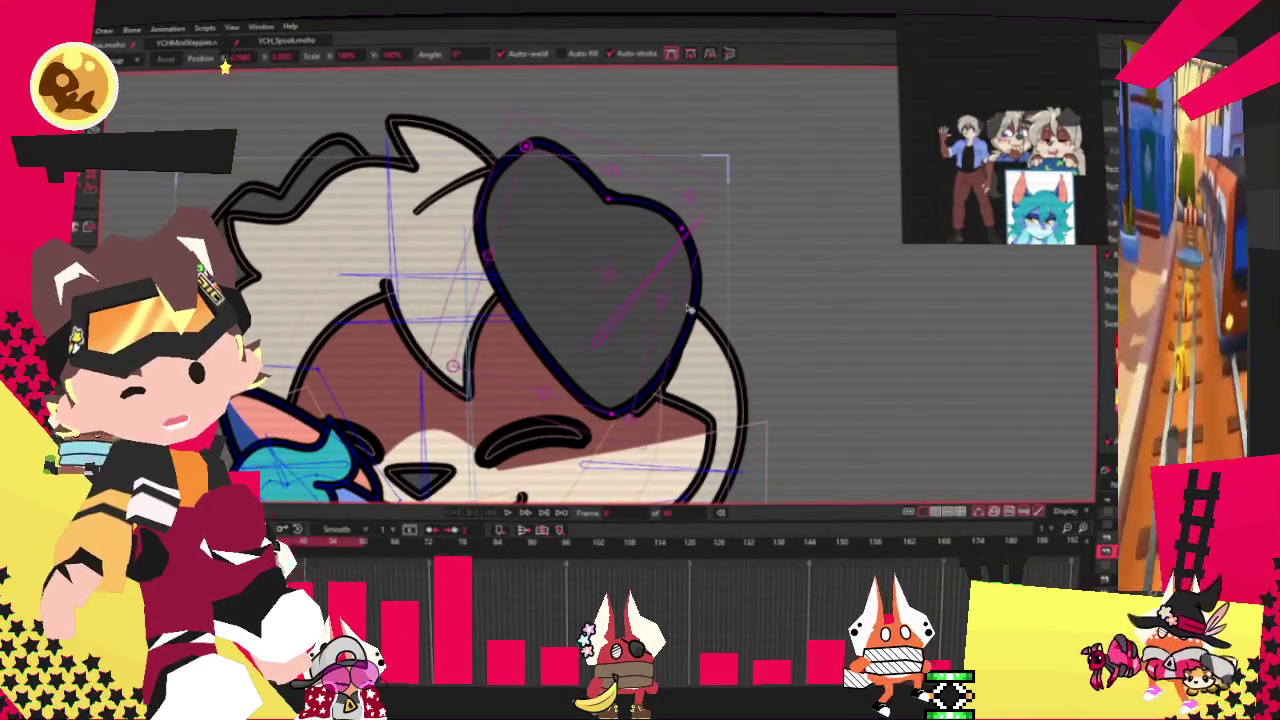
pyautogui.moveTo(686, 313)
pyautogui.mouseDown()
pyautogui.moveTo(632, 308)
pyautogui.moveTo(638, 299)
pyautogui.mouseUp()
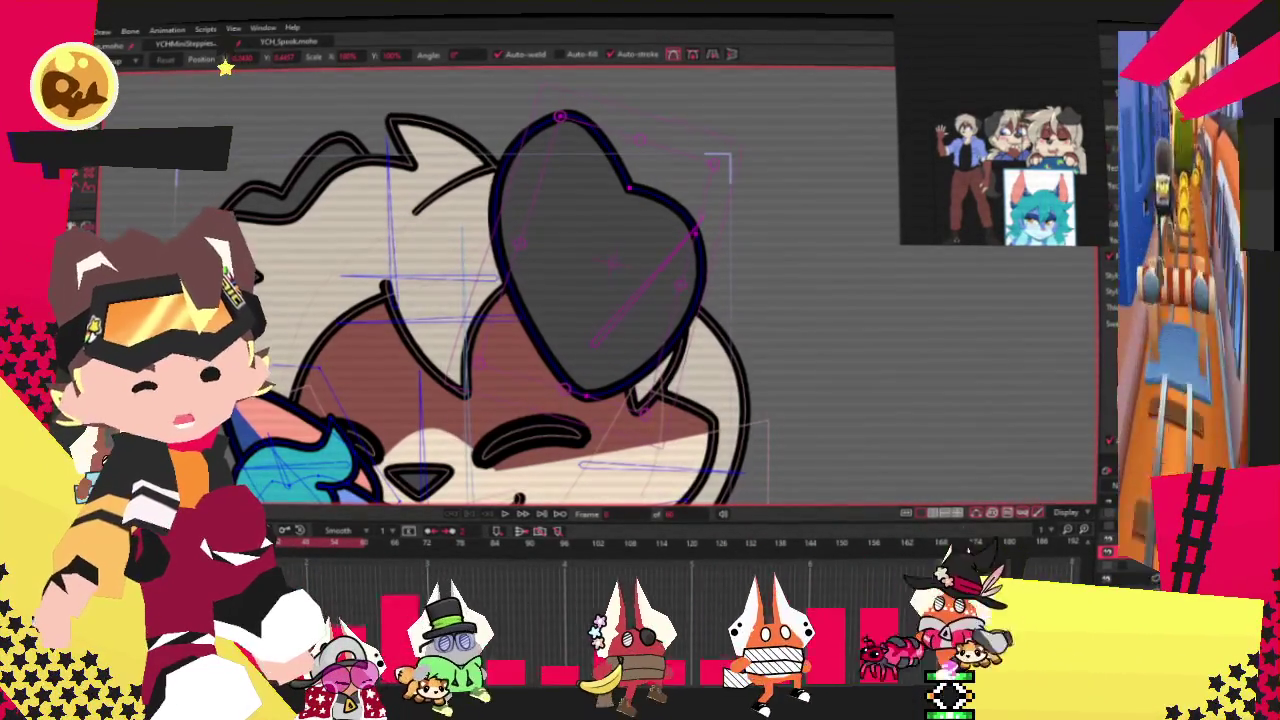
pyautogui.press('Escape')
# Step: Zoom in and out to inspect the repositioned ear within the head artwork
pyautogui.scroll(2, 224, 62)
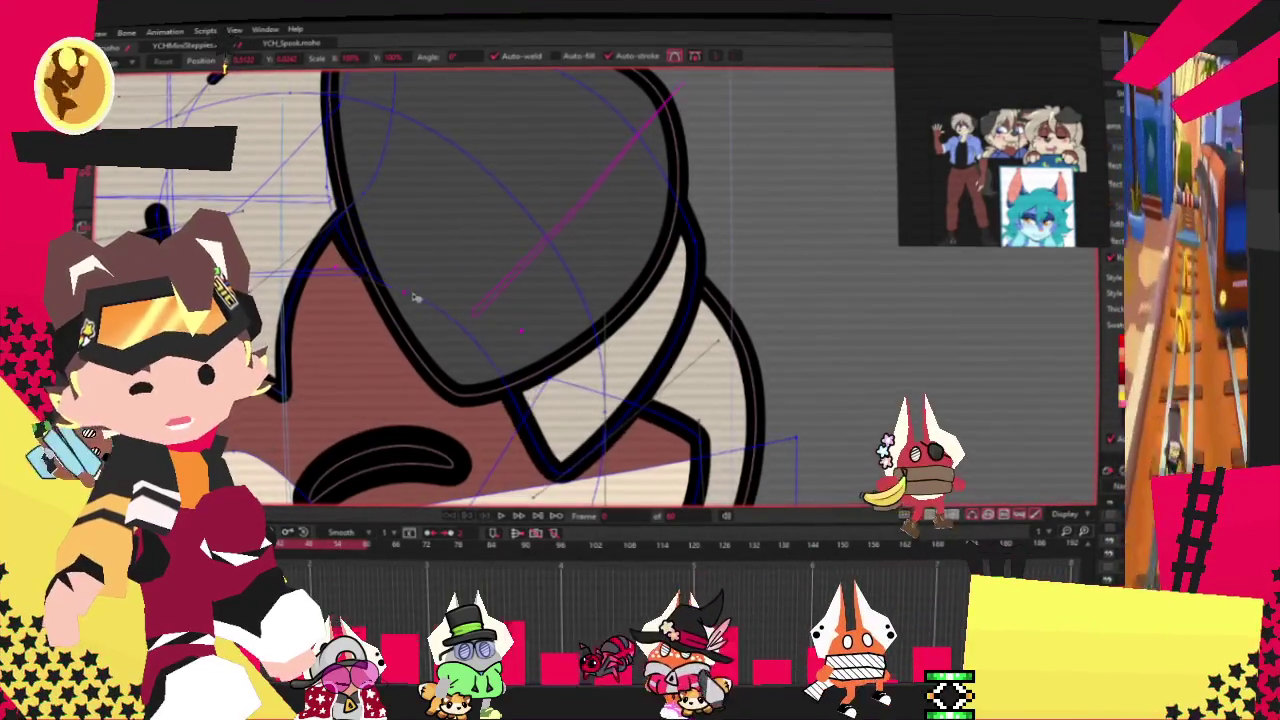
pyautogui.scroll(-2, 509, 294)
pyautogui.scroll(1, 547, 224)
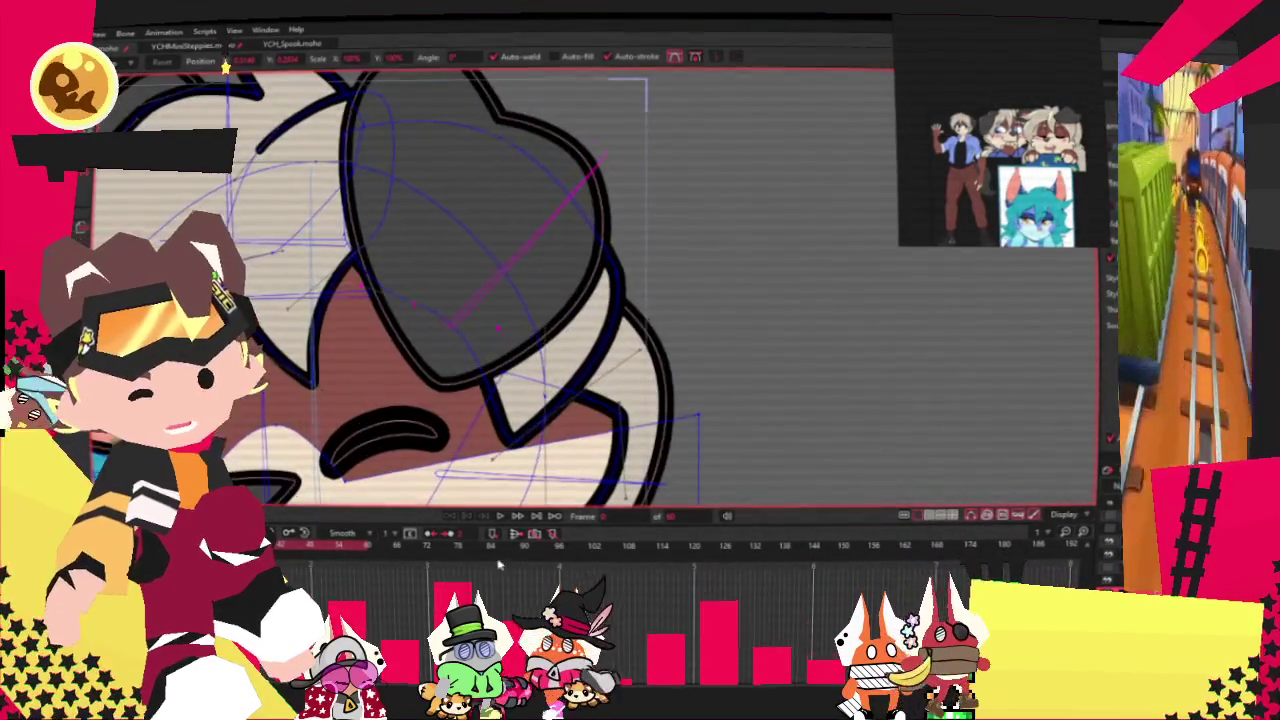
pyautogui.scroll(-2, 537, 333)
pyautogui.scroll(-1, 537, 333)
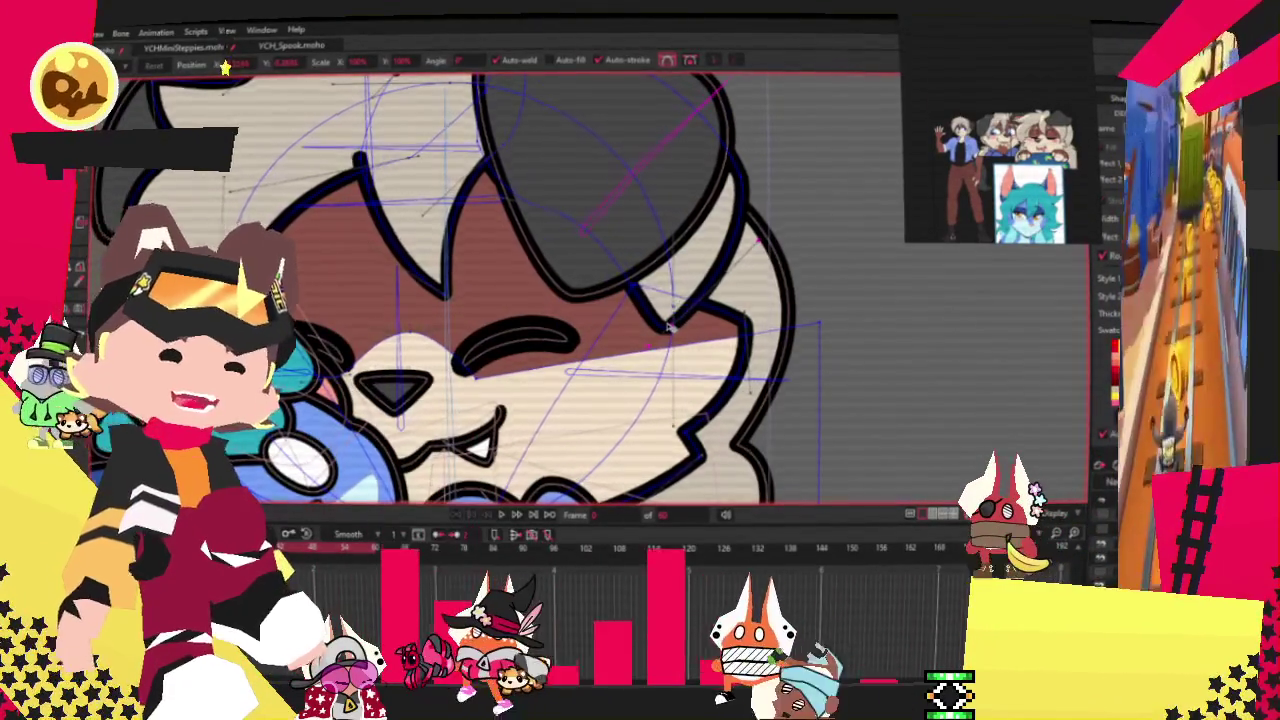
pyautogui.scroll(3, 688, 228)
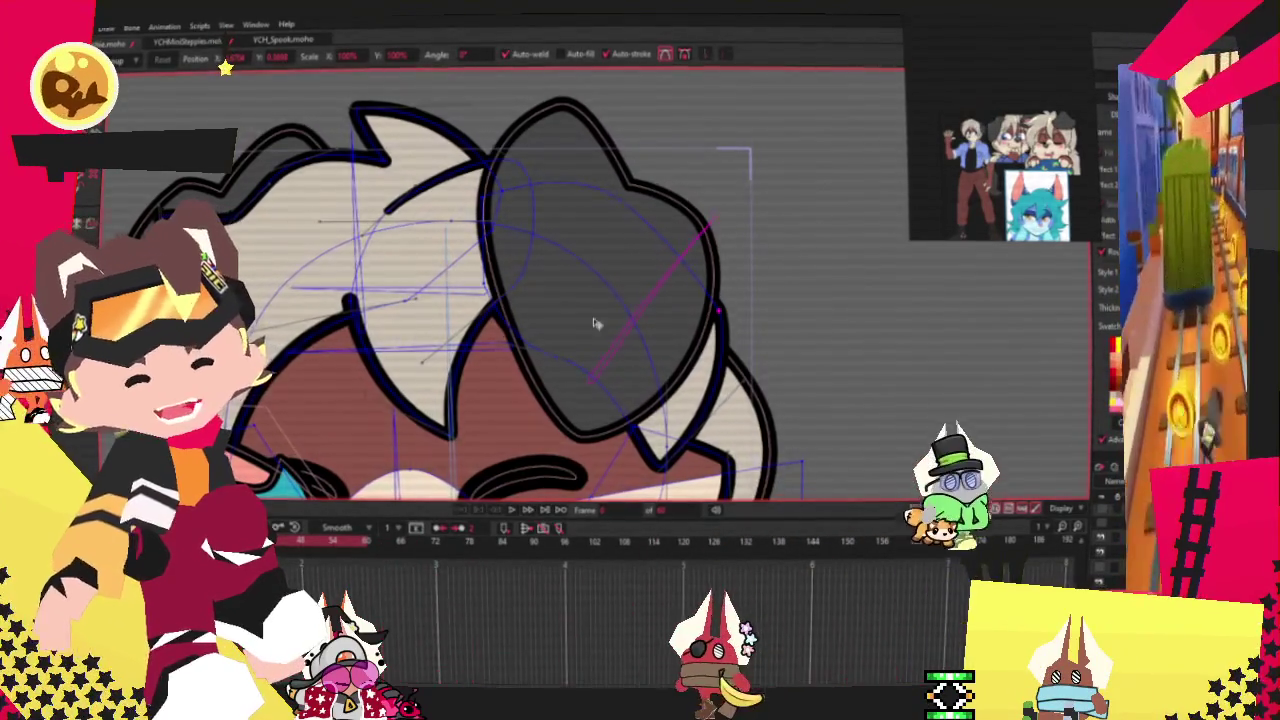
pyautogui.scroll(1, 550, 340)
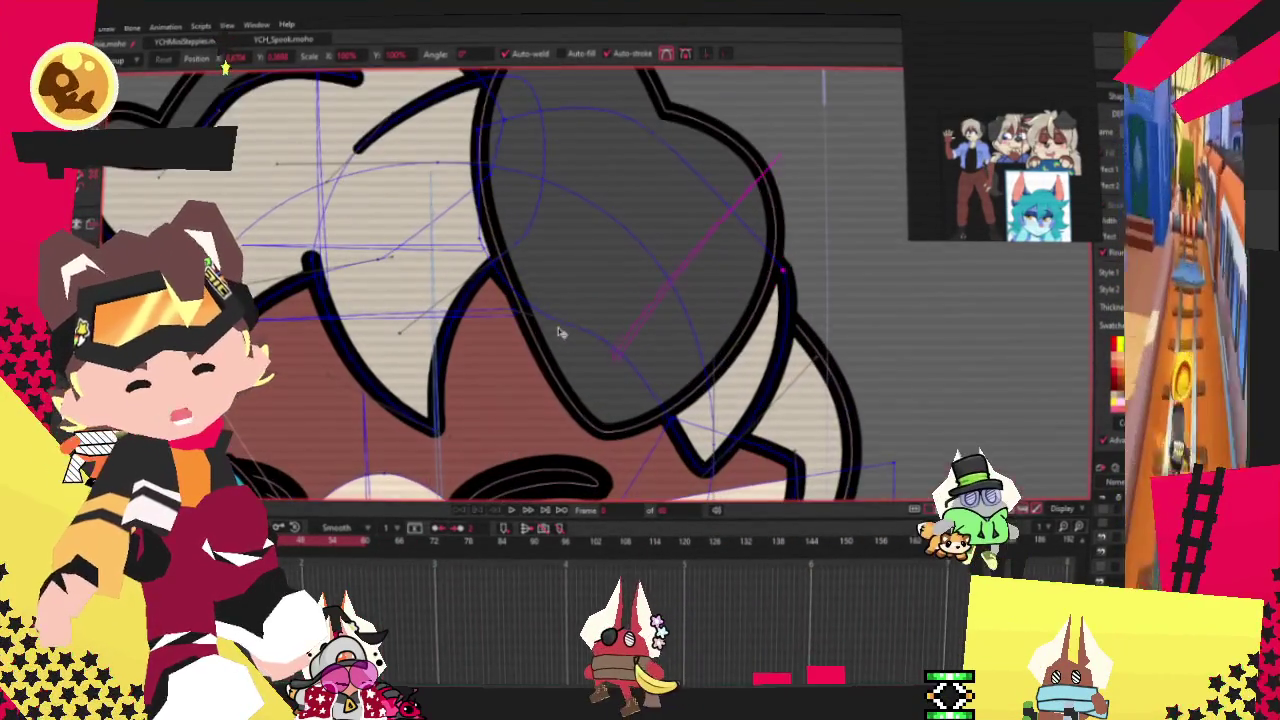
pyautogui.scroll(1, 623, 332)
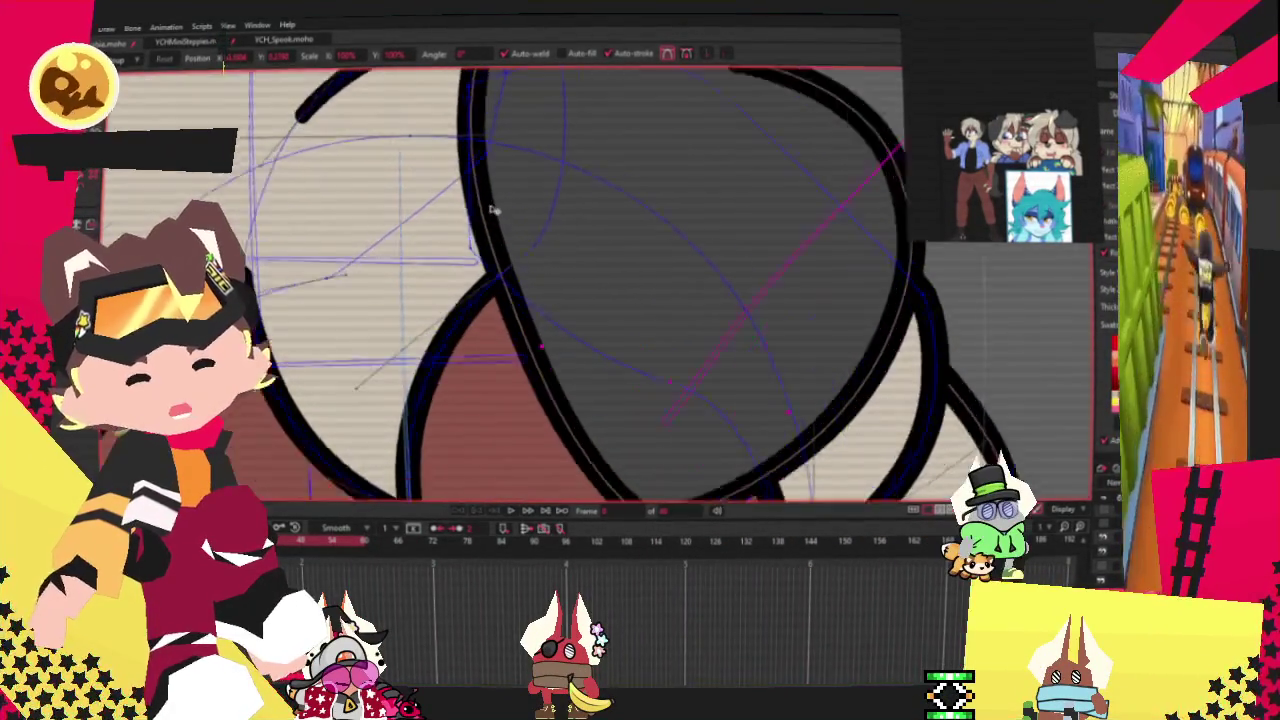
pyautogui.scroll(1, 623, 332)
pyautogui.scroll(-2, 508, 228)
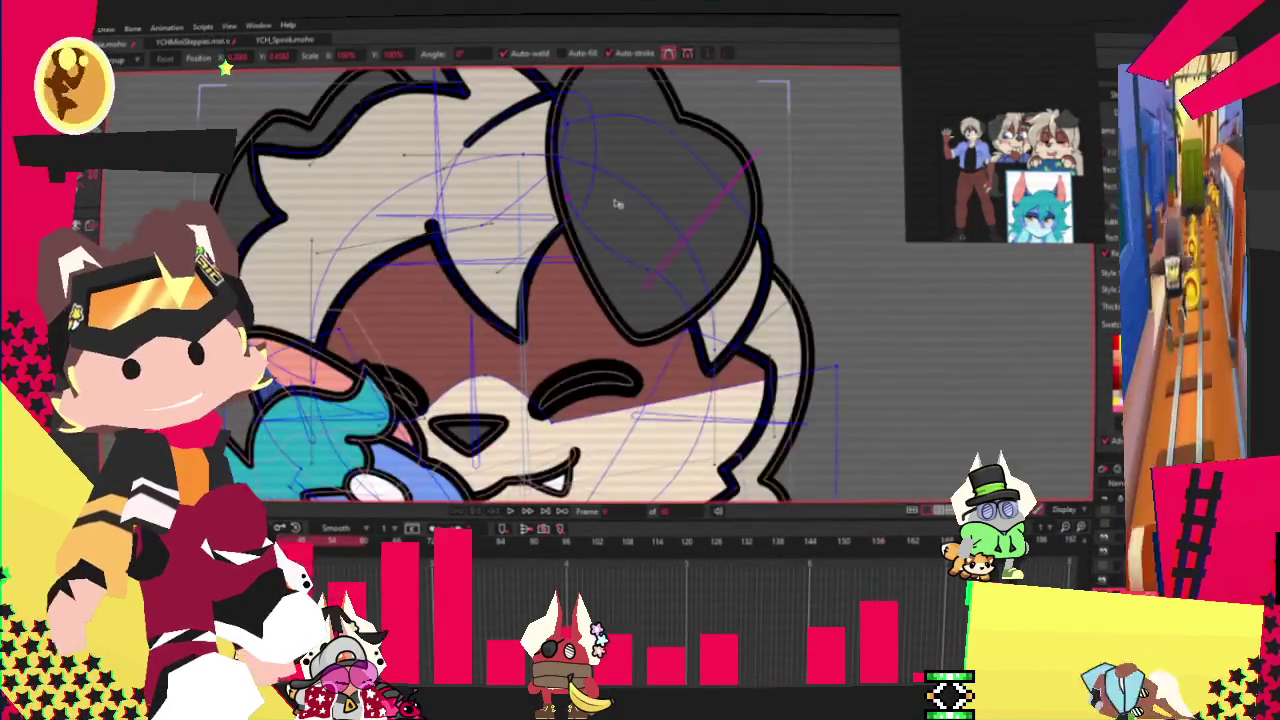
pyautogui.scroll(-2, 508, 228)
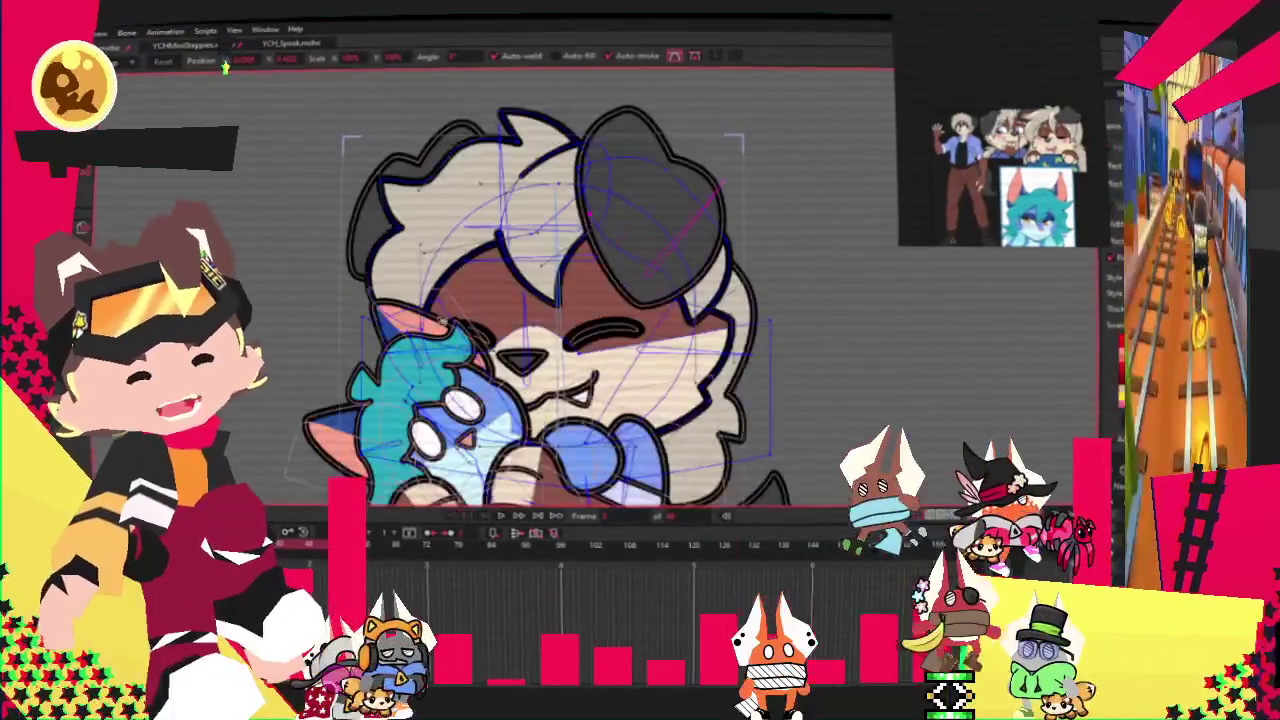
# Step: Pull the crest spike's tip further left, then replay the hug animation from frame 0
pyautogui.click(469, 517)
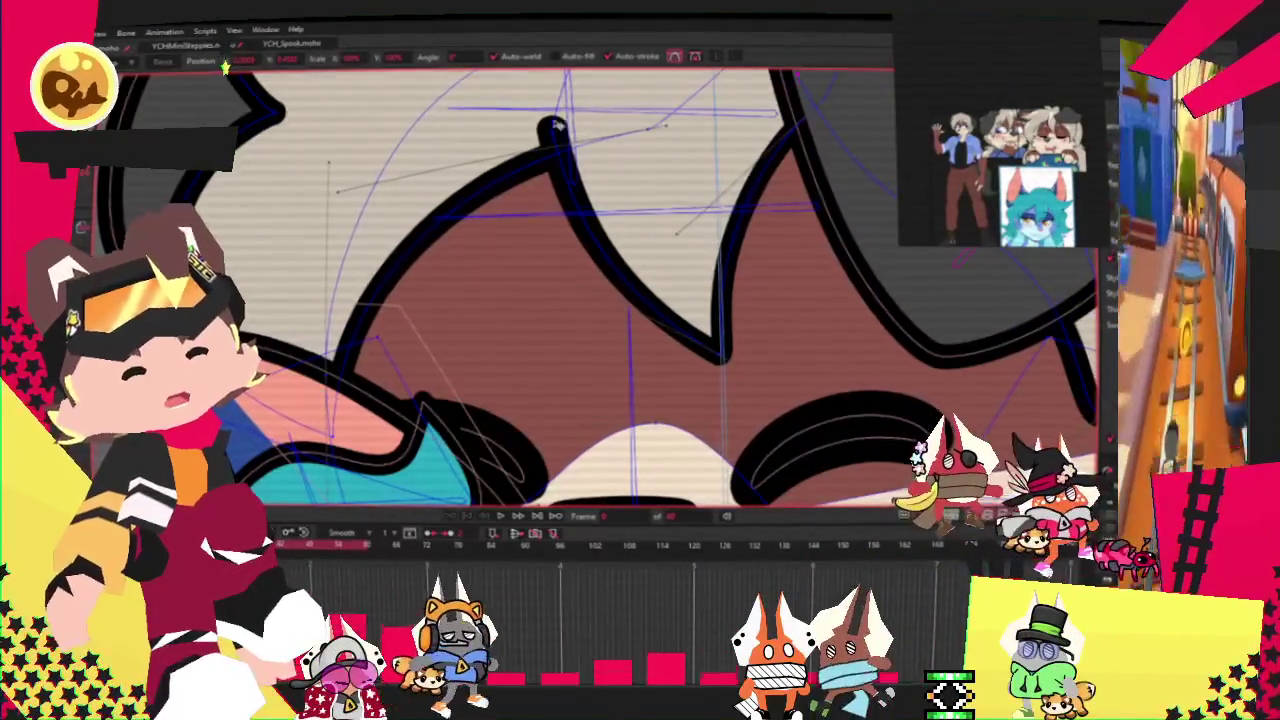
pyautogui.moveTo(555, 132); pyautogui.dragTo(475, 137)
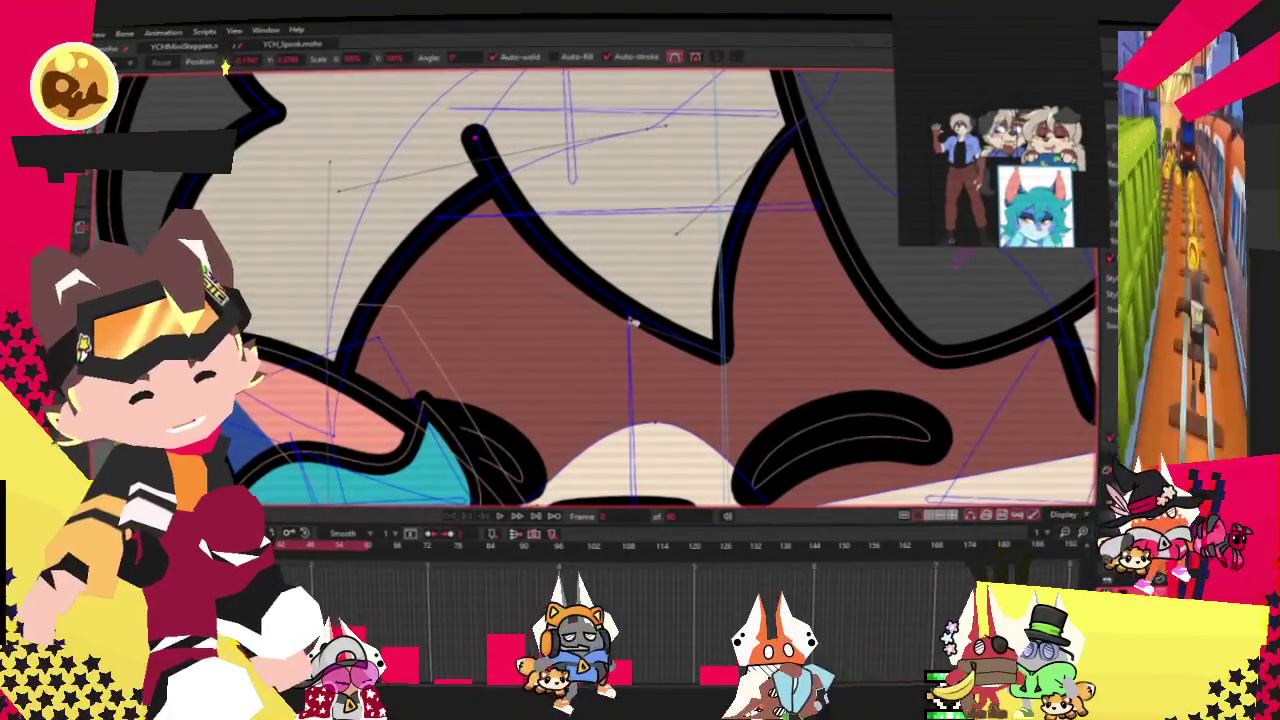
pyautogui.scroll(-3, 590, 312)
pyautogui.scroll(-5, 428, 268)
pyautogui.scroll(5, 427, 268)
pyautogui.scroll(-5, 628, 218)
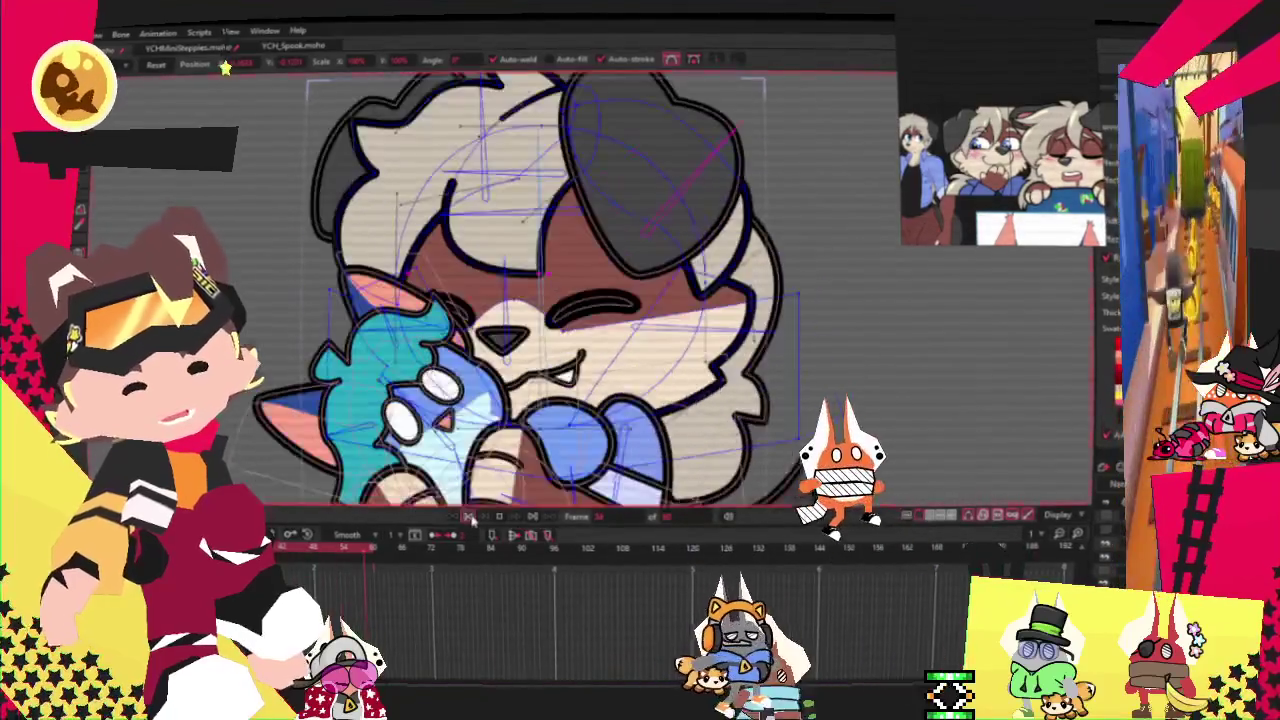
pyautogui.click(468, 517)
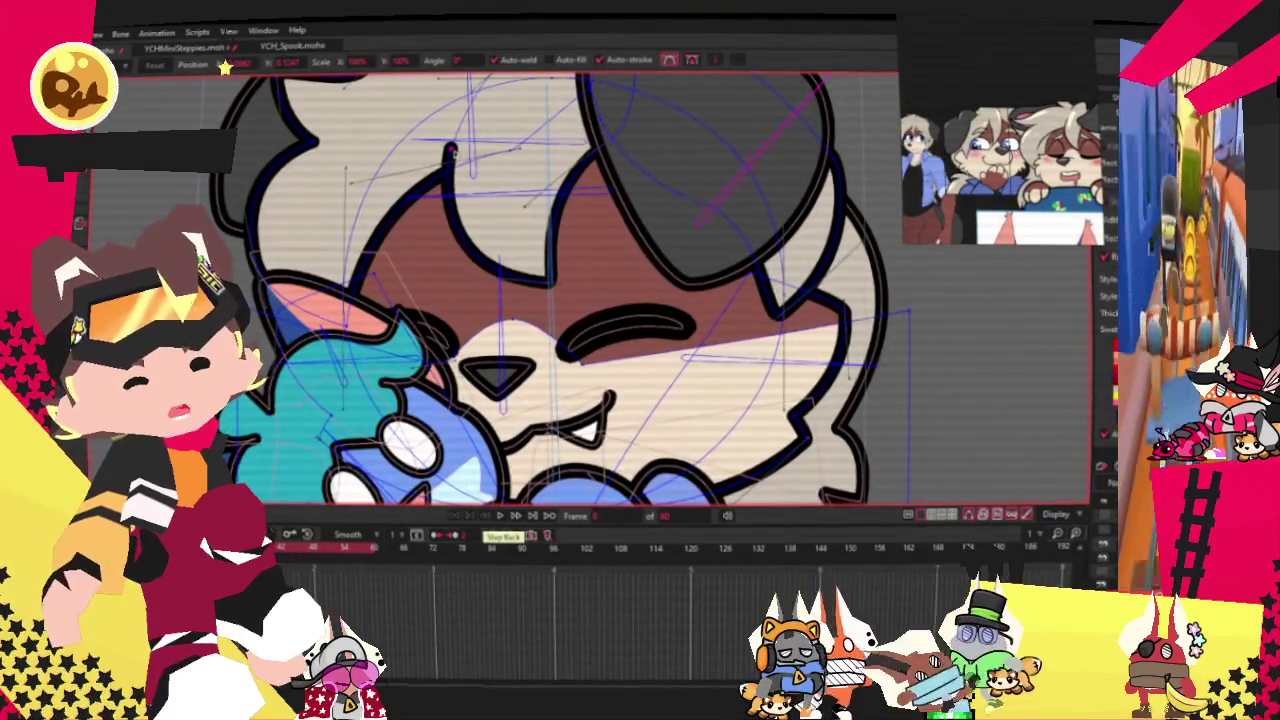
pyautogui.click(499, 515)
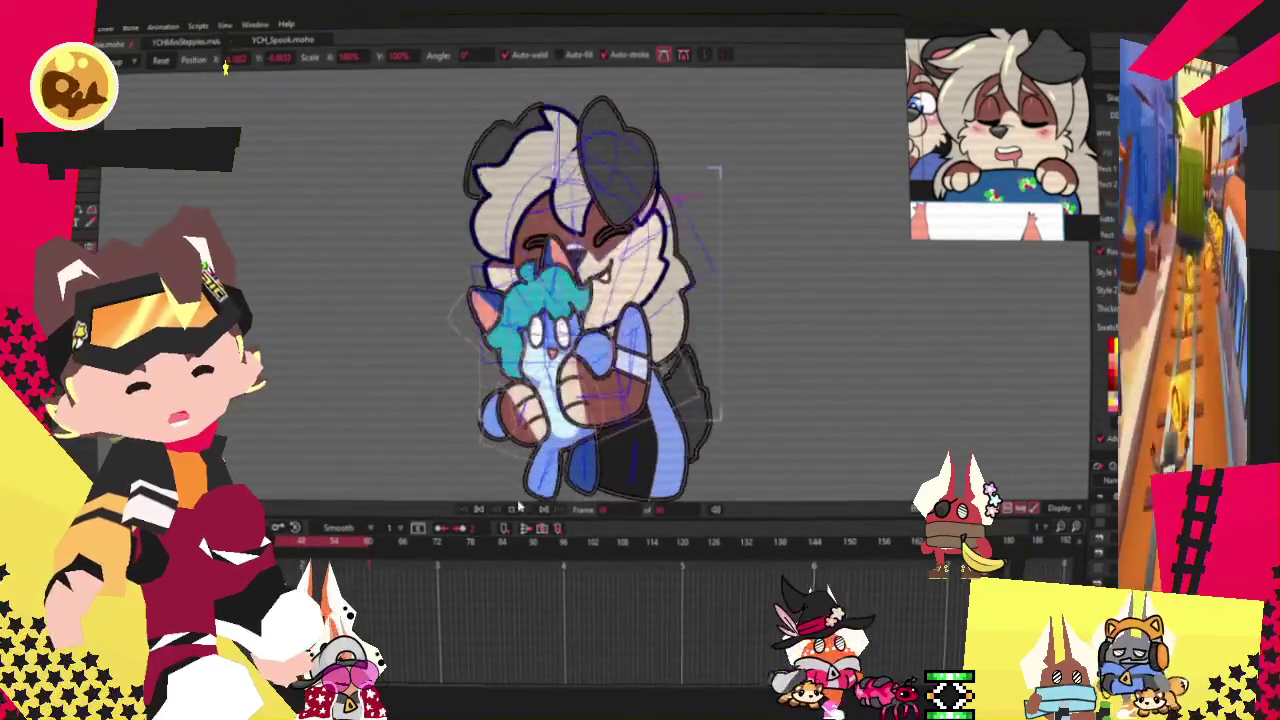
# Step: Zoom in and drag a cheek-fur point to reshape the jagged spiky outline
pyautogui.scroll(3, 770, 288)
pyautogui.scroll(2, 770, 288)
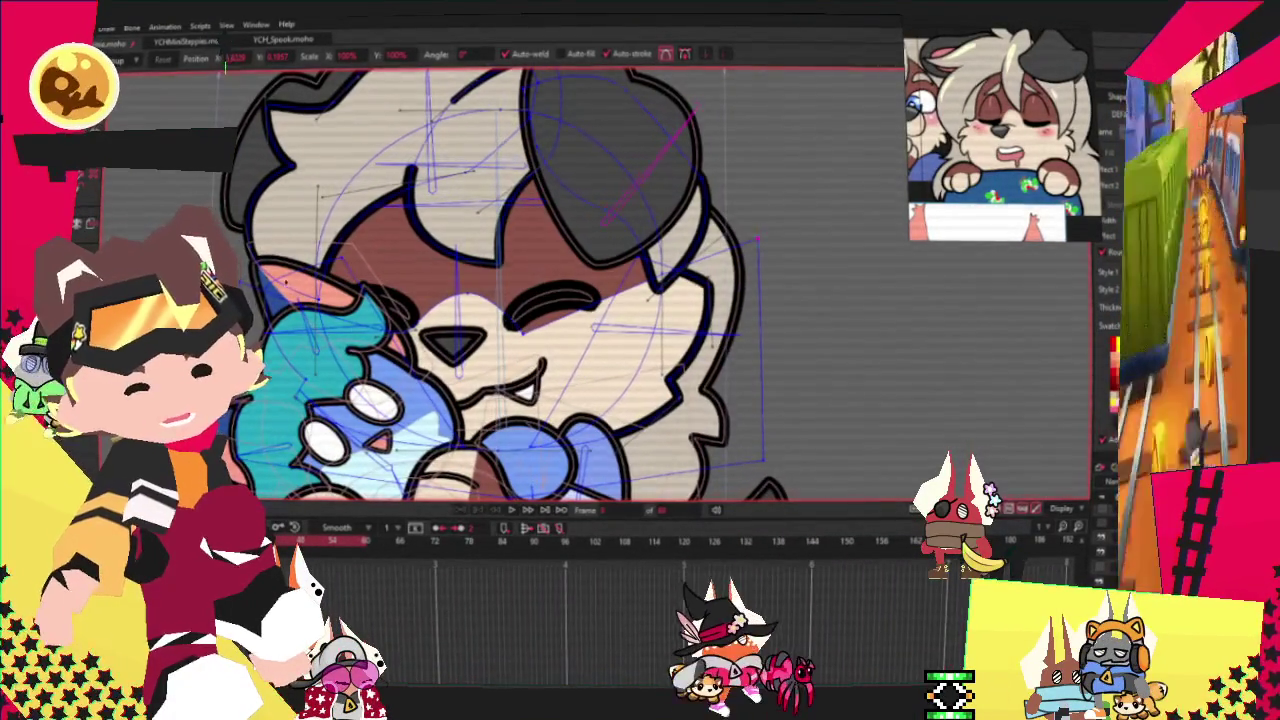
pyautogui.scroll(3, 603, 360)
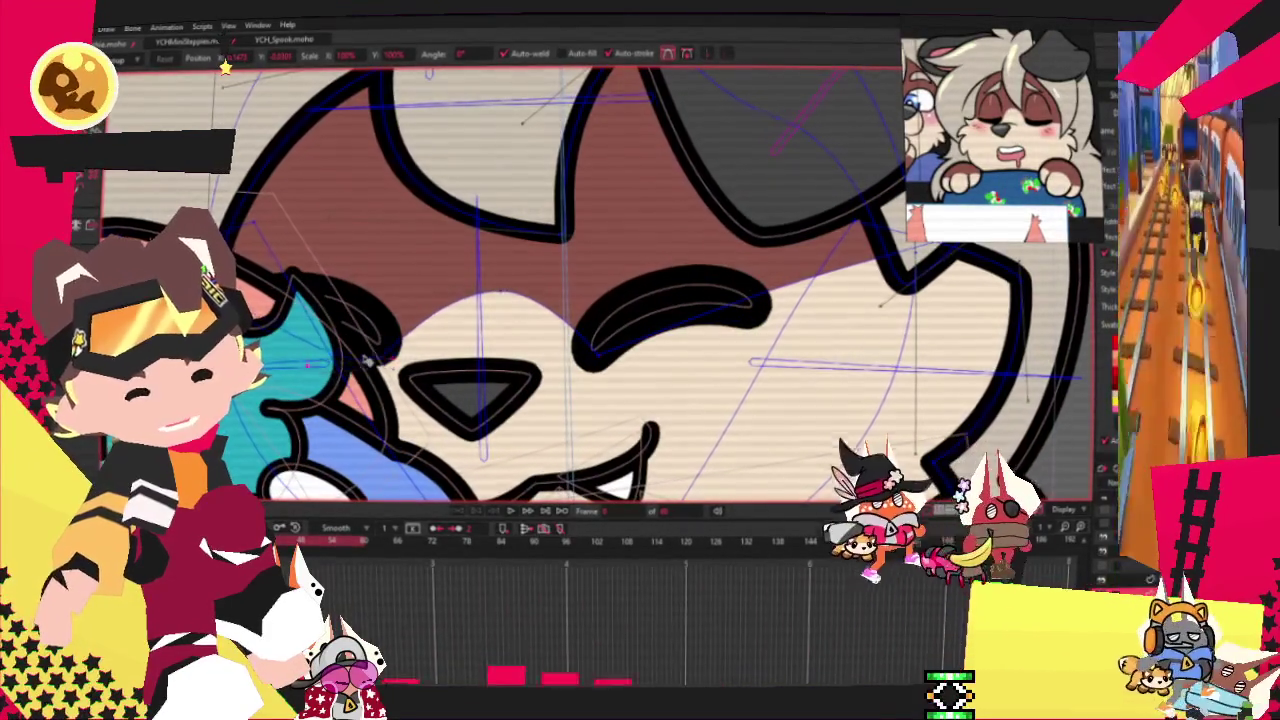
pyautogui.scroll(-2, 468, 252)
pyautogui.scroll(-3, 468, 252)
pyautogui.scroll(3, 510, 215)
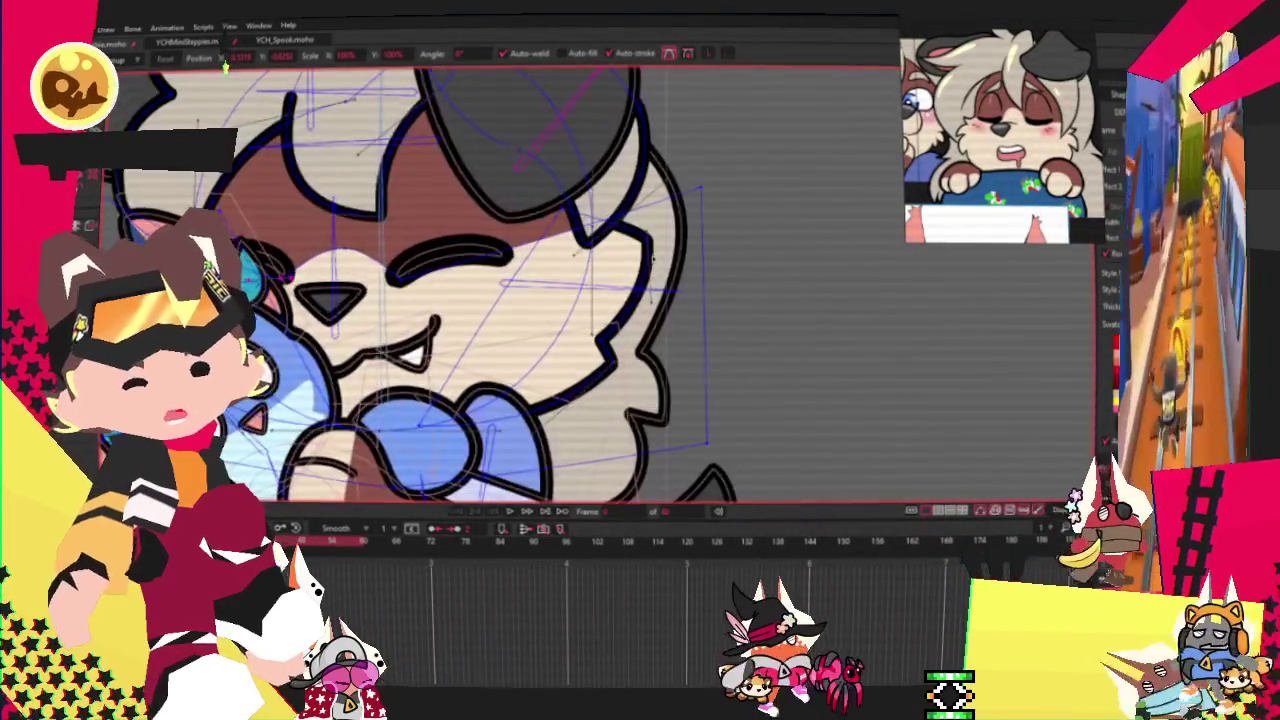
pyautogui.scroll(2, 522, 200)
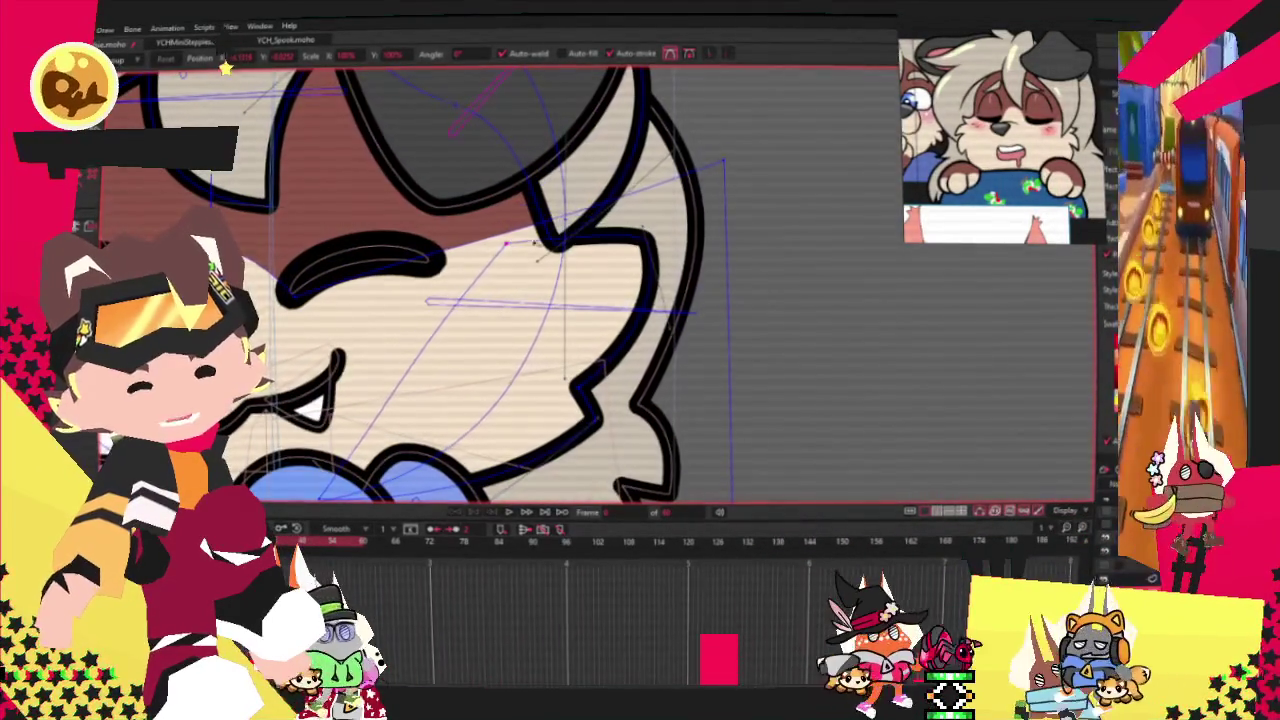
pyautogui.moveTo(522, 200); pyautogui.dragTo(628, 318)
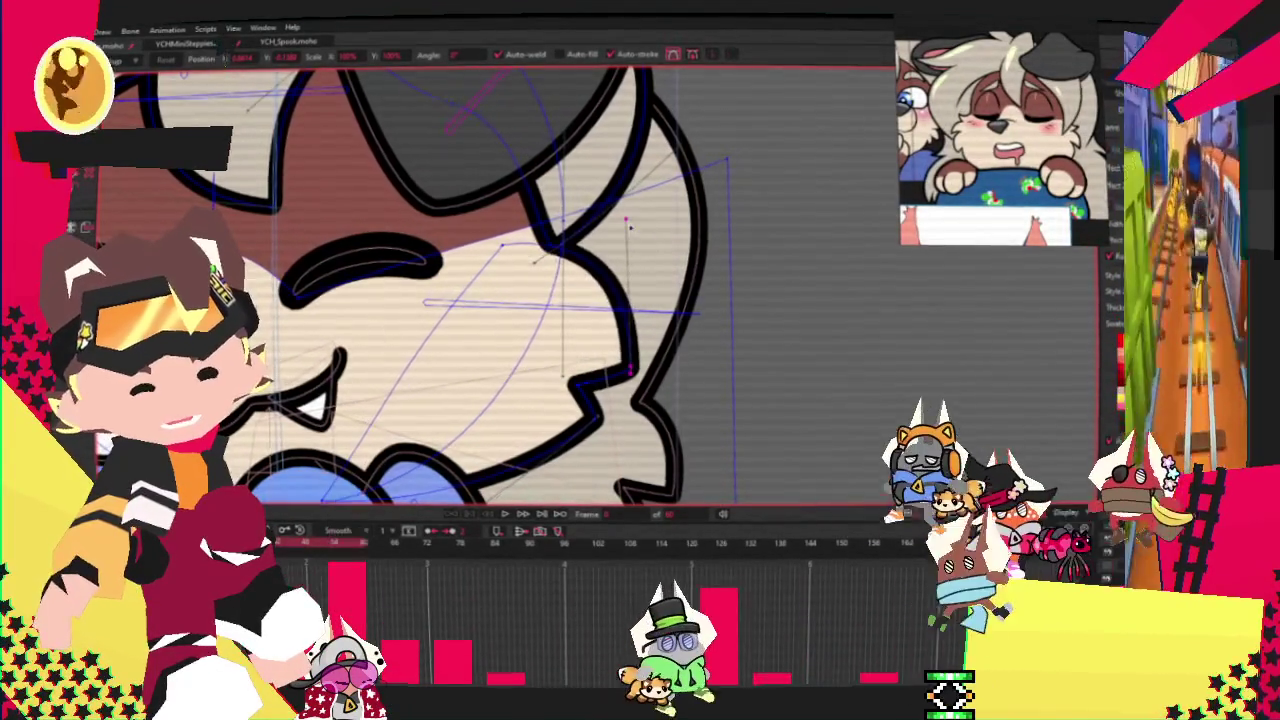
pyautogui.scroll(2, 652, 313)
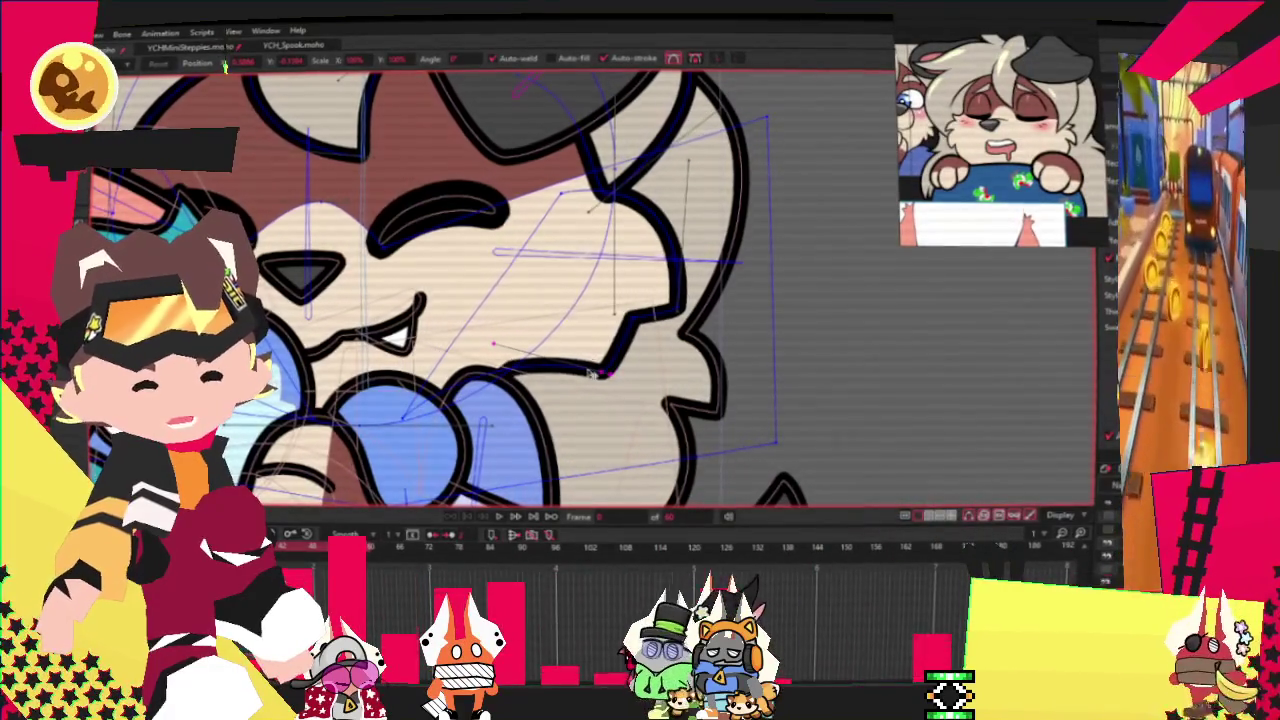
pyautogui.scroll(-2, 601, 328)
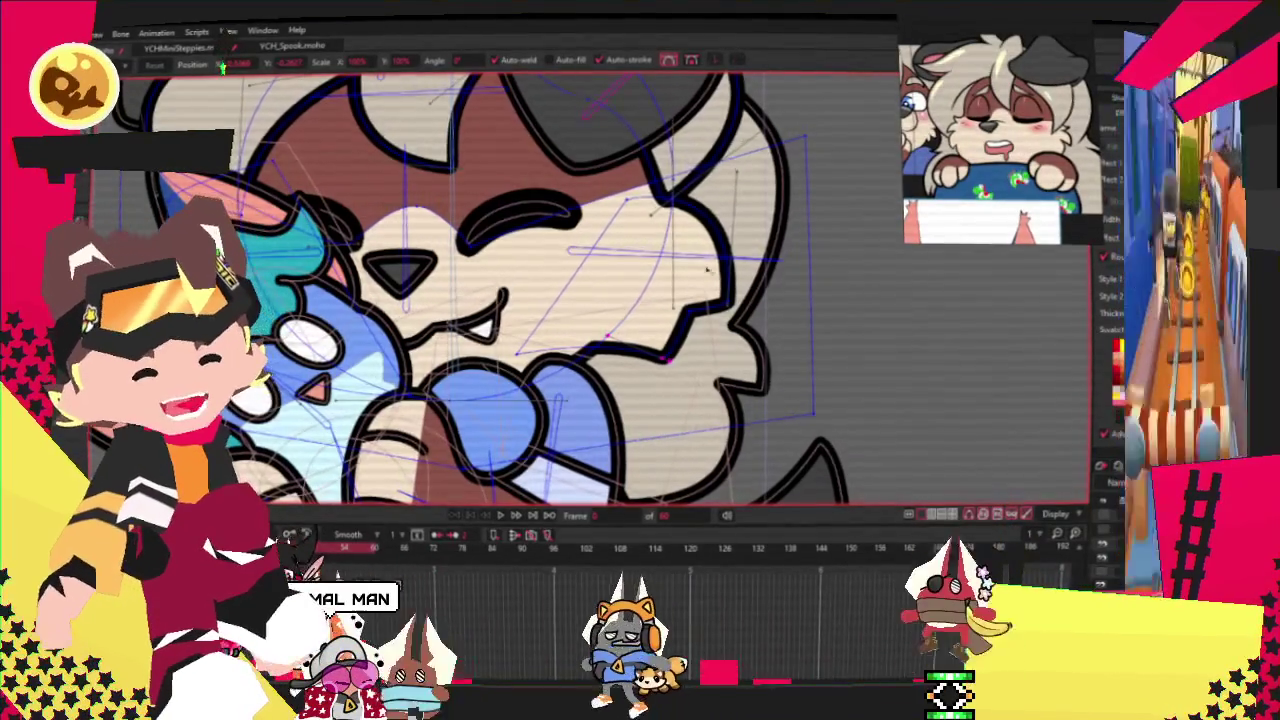
pyautogui.scroll(2, 705, 275)
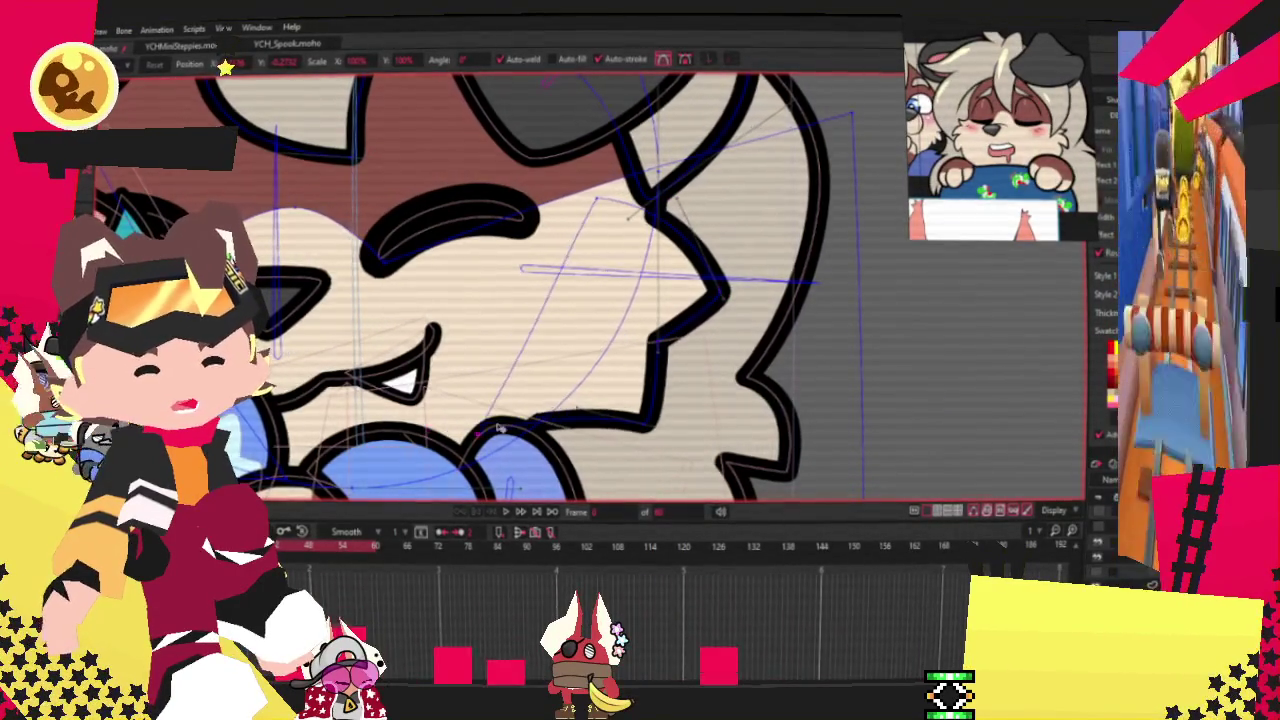
pyautogui.scroll(-3, 499, 427)
pyautogui.scroll(3, 462, 299)
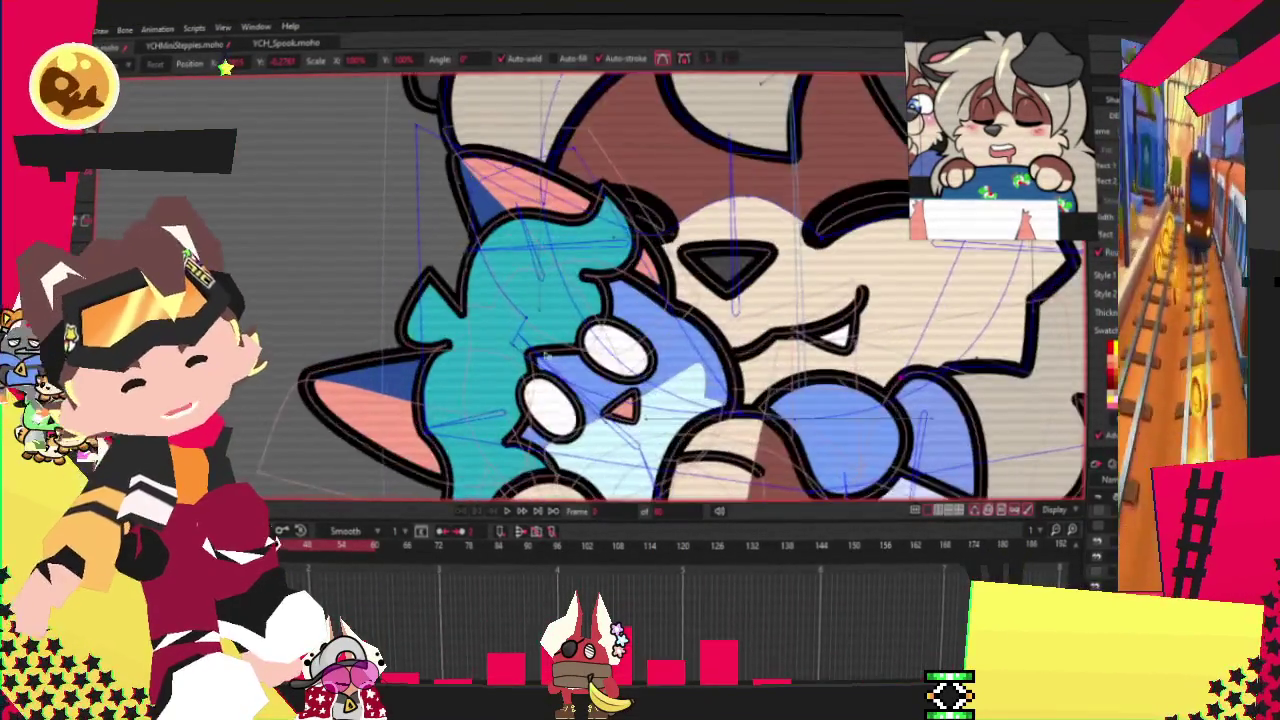
pyautogui.scroll(-1, 485, 231)
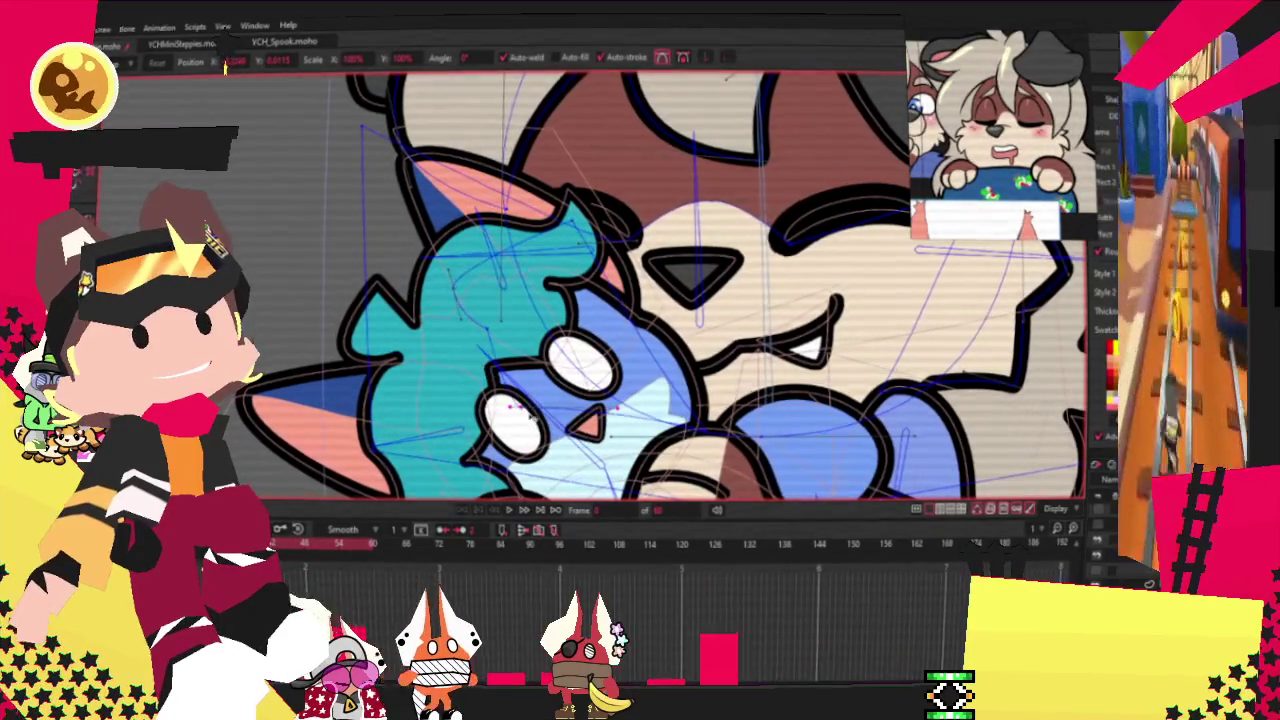
pyautogui.scroll(2, 507, 306)
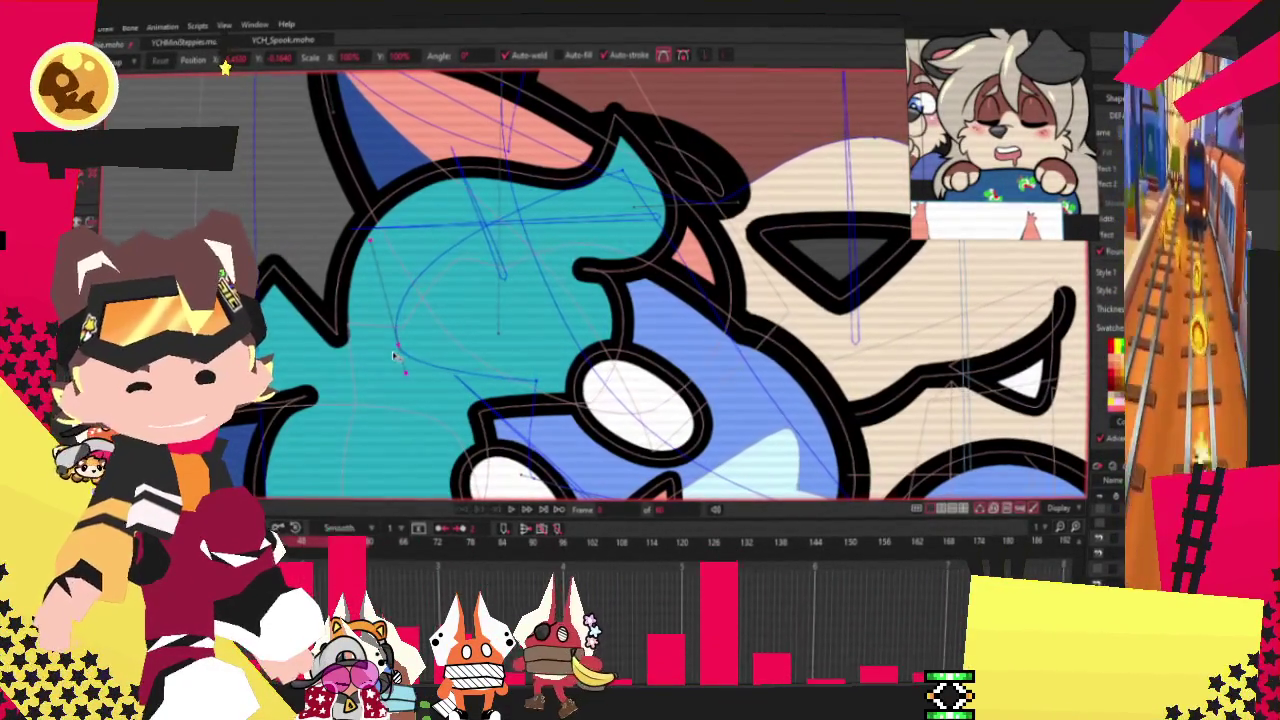
pyautogui.scroll(-2, 410, 330)
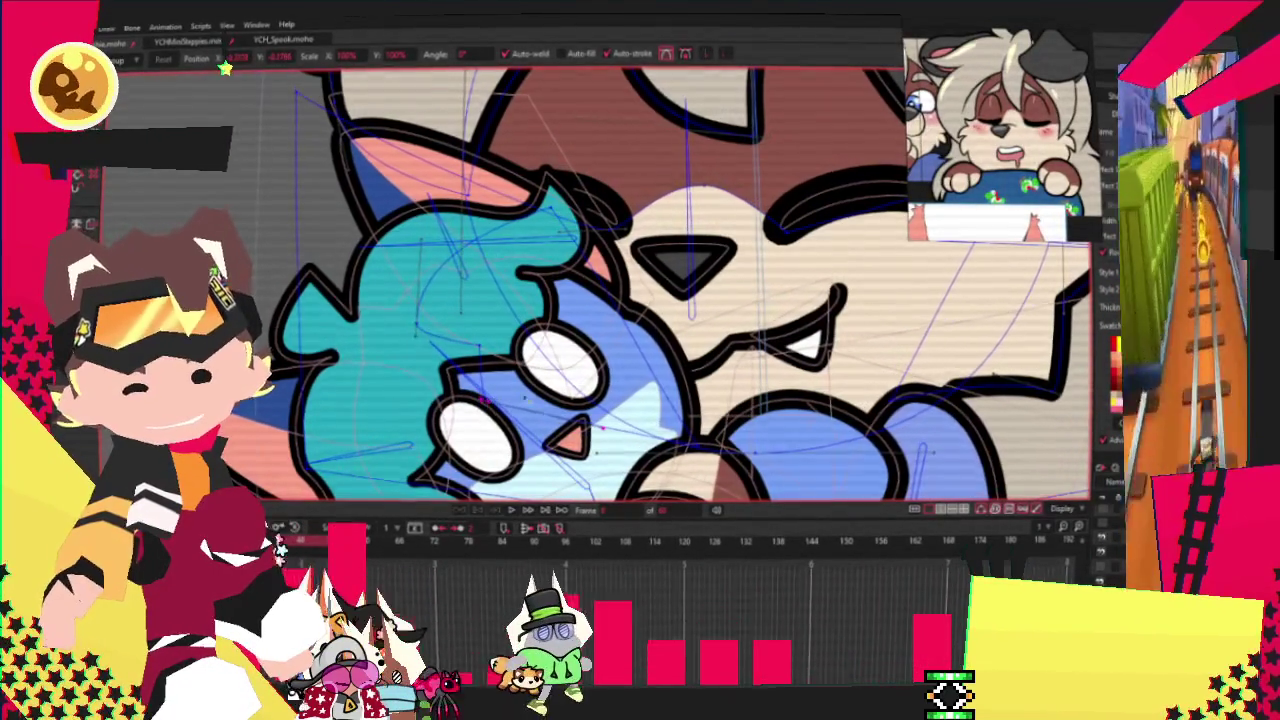
pyautogui.scroll(-5, 540, 300)
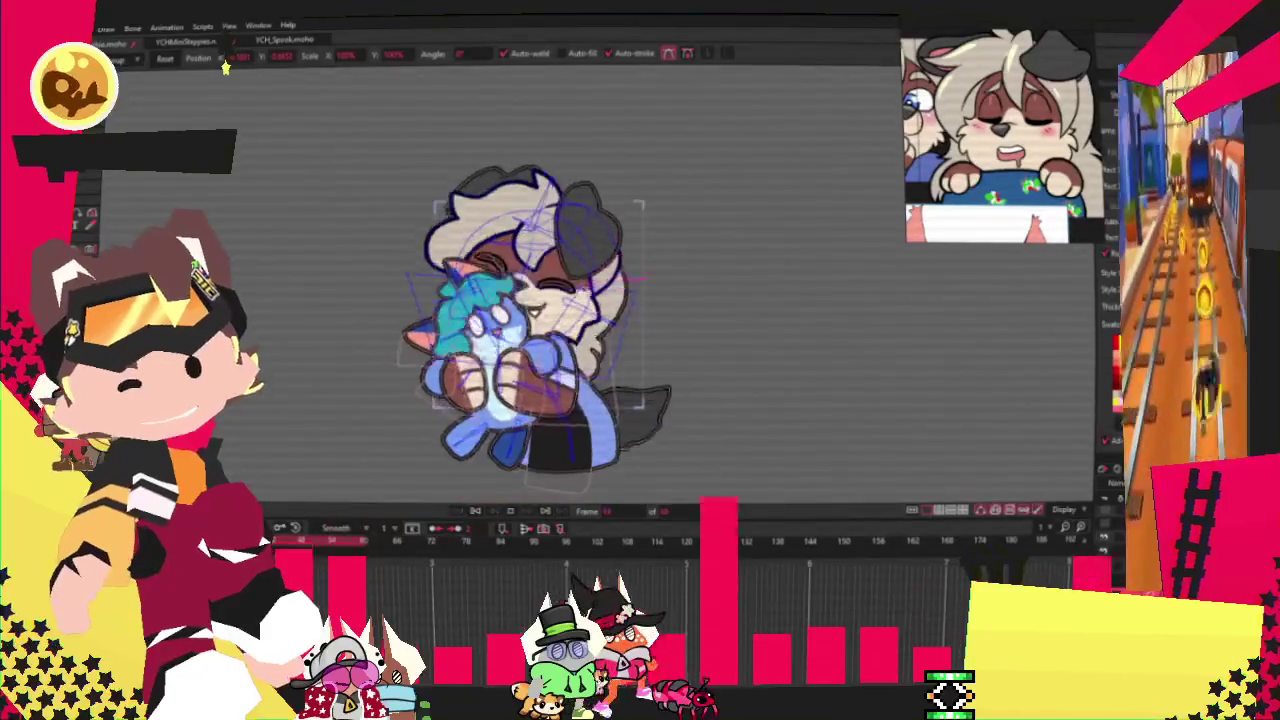
pyautogui.scroll(4, 470, 300)
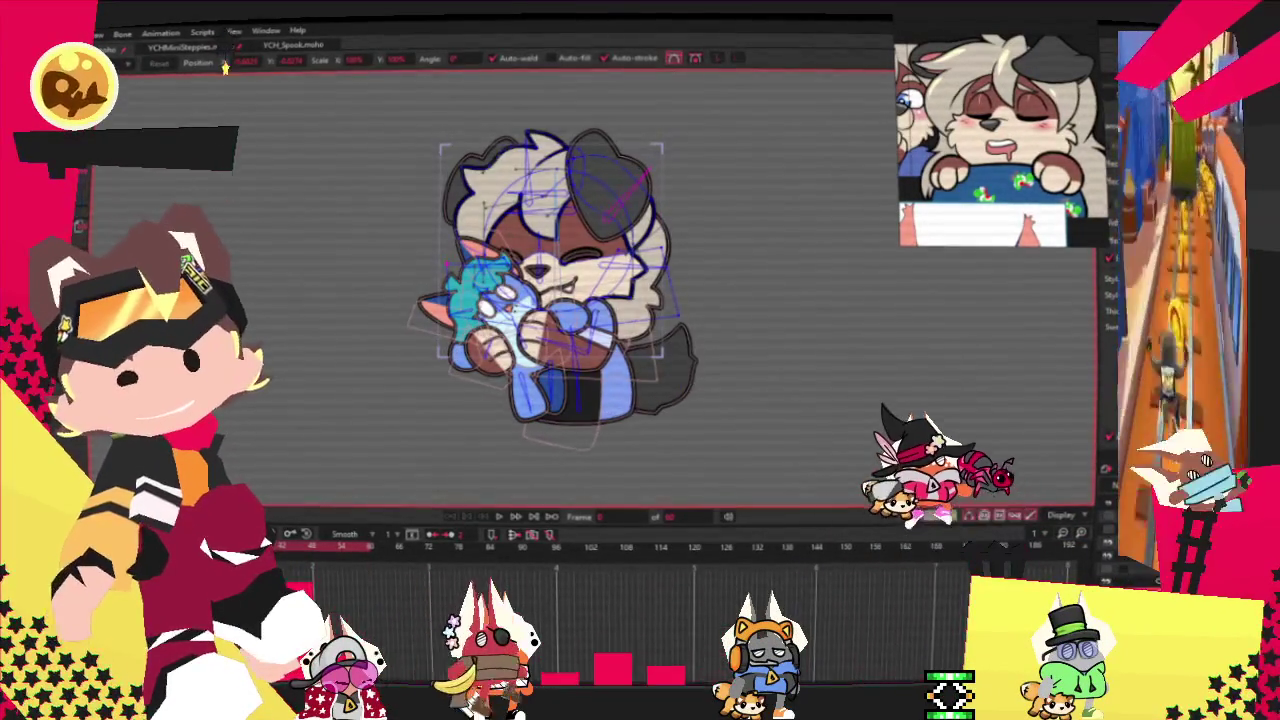
pyautogui.hotkey('alt', 'f')
pyautogui.press('Escape')
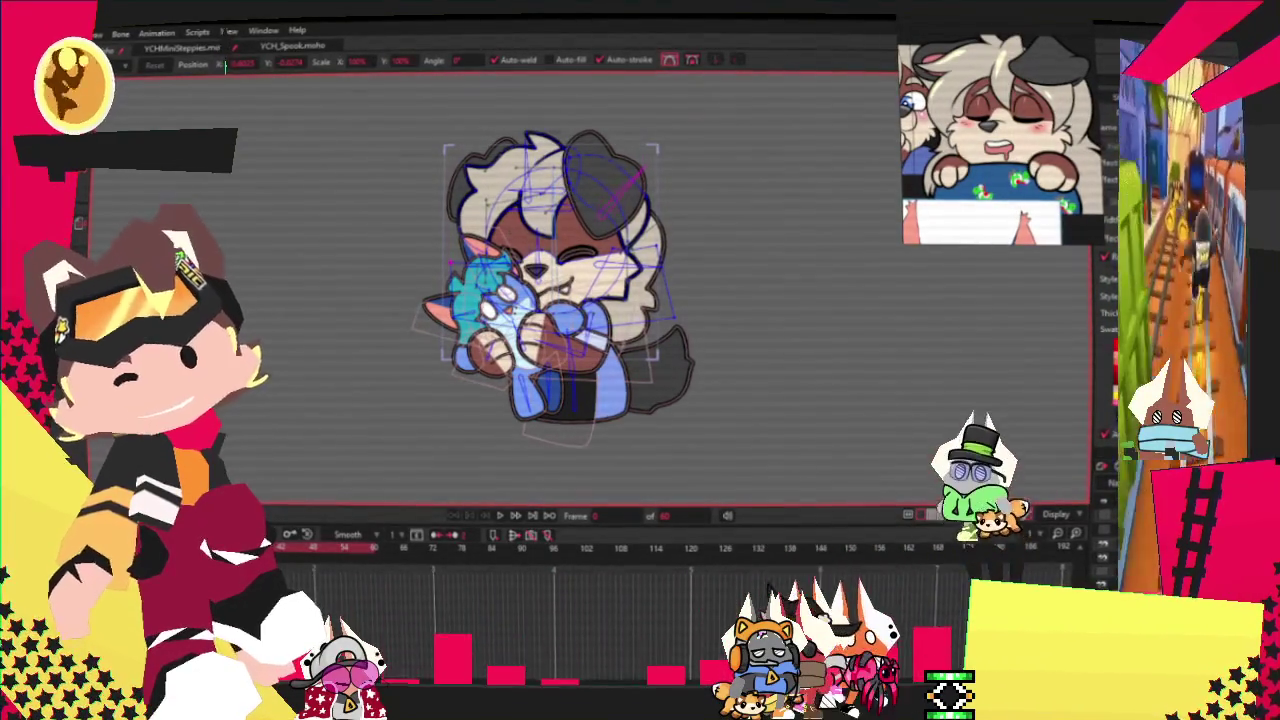
pyautogui.hotkey('alt', 'f')
pyautogui.press('Escape')
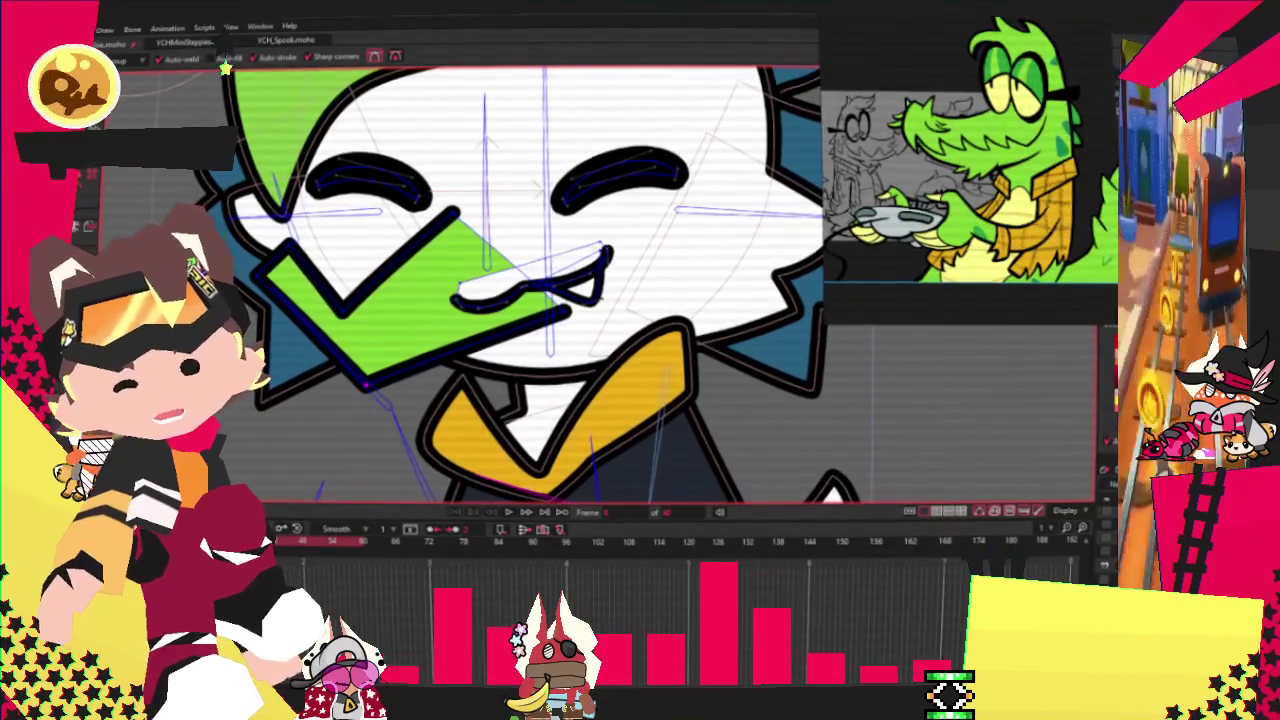
pyautogui.press('t')
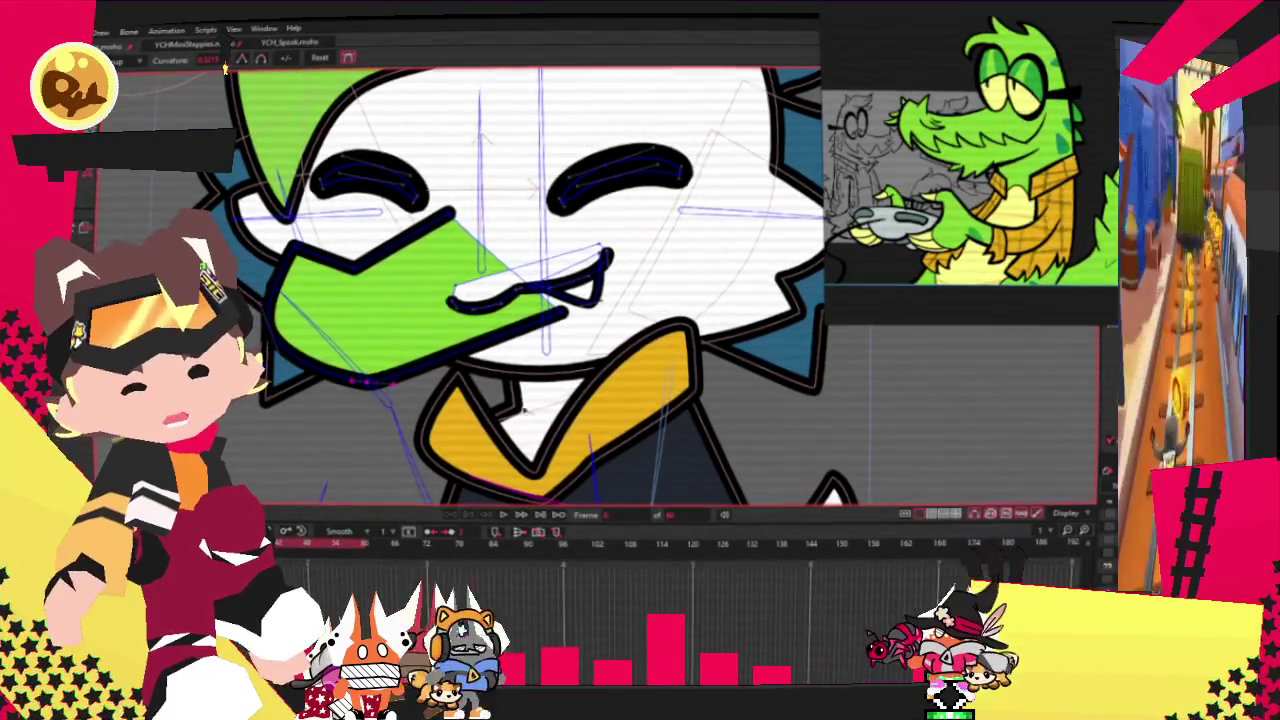
pyautogui.press('space')
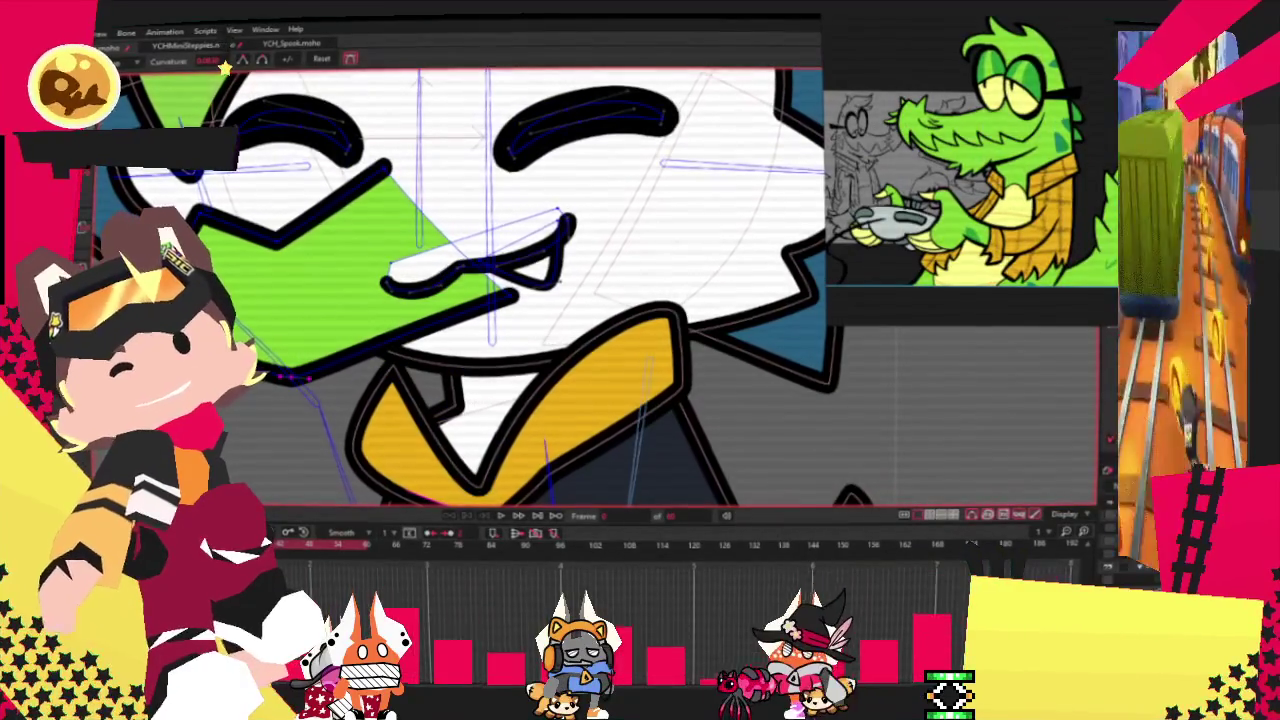
pyautogui.press('a')
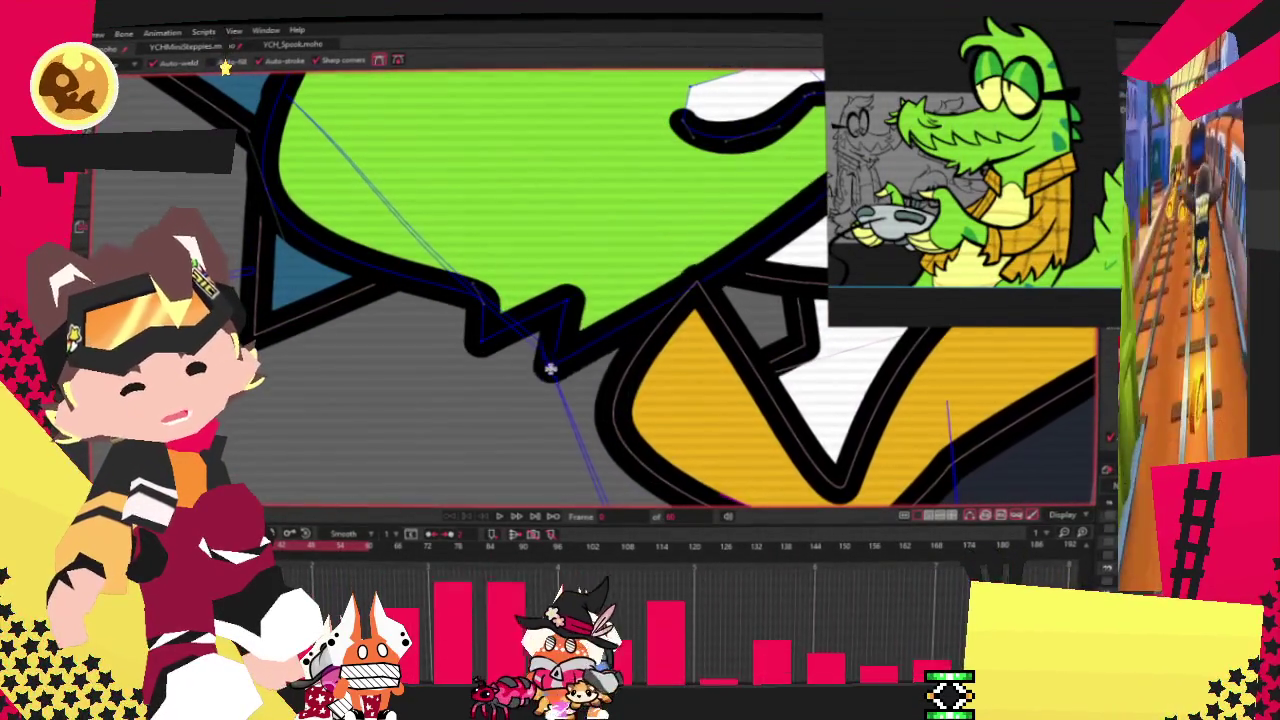
pyautogui.press('t')
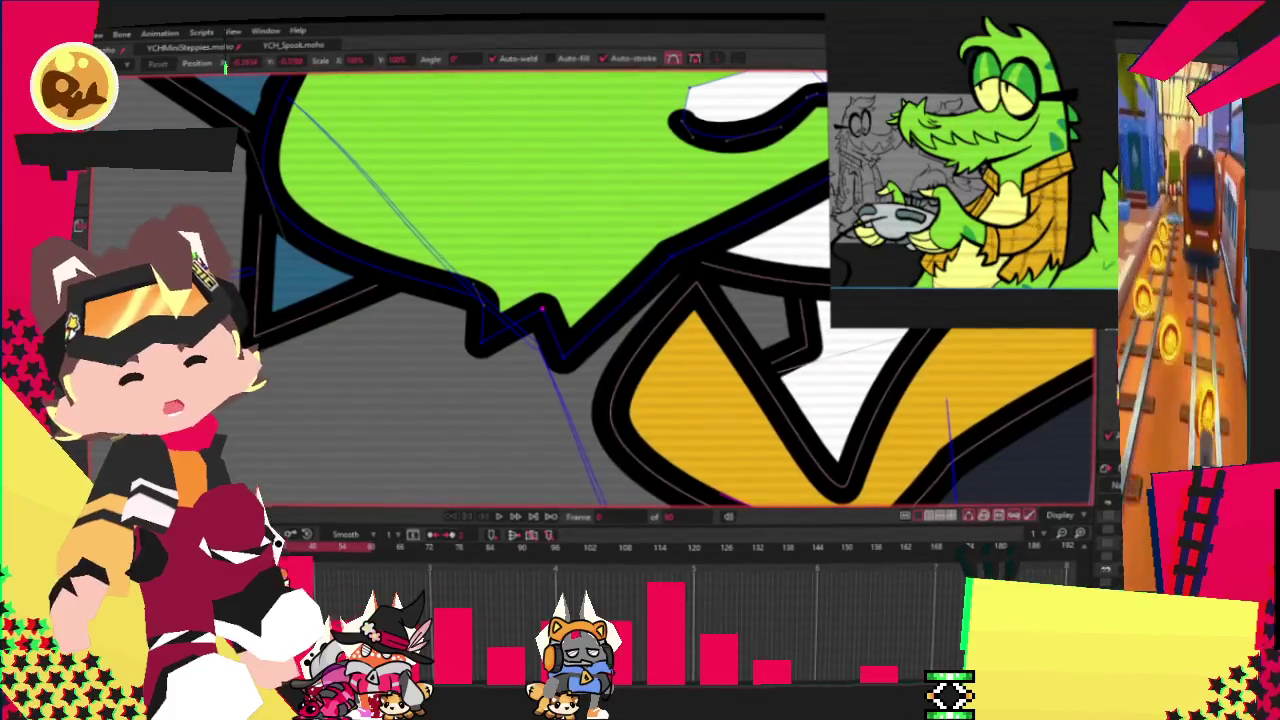
pyautogui.press('c')
pyautogui.click(694, 348)
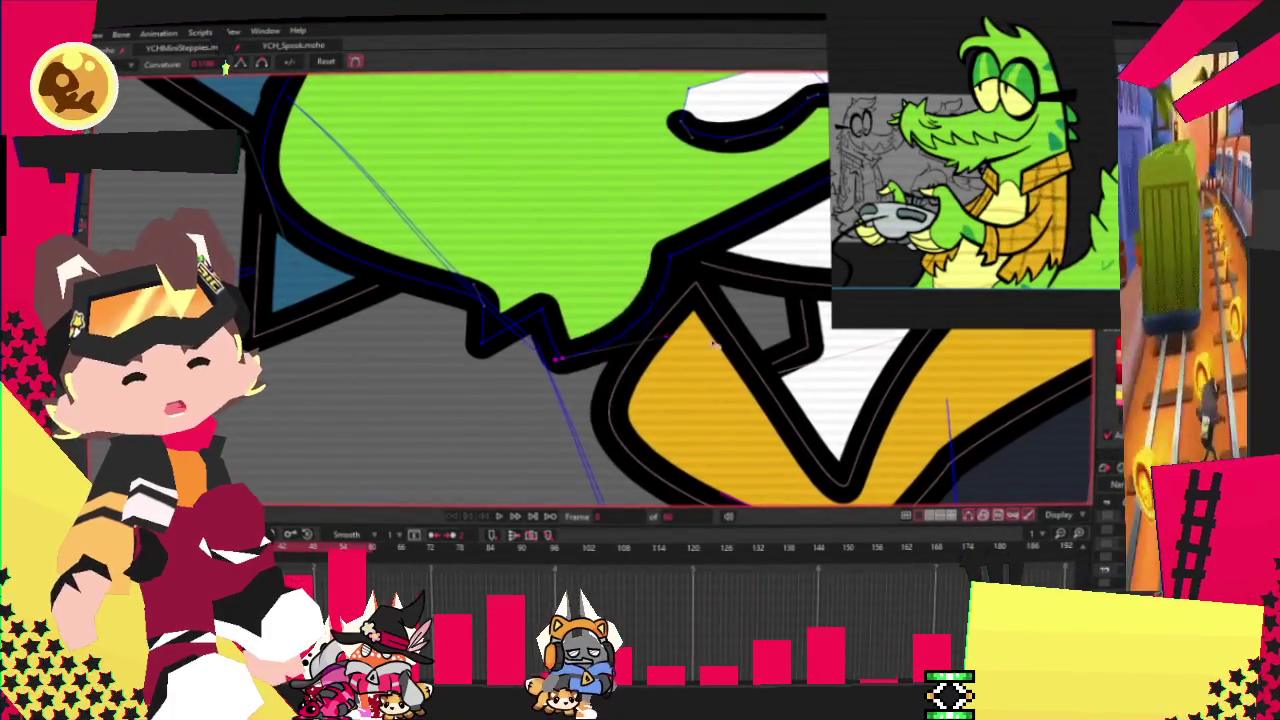
pyautogui.click(482, 350)
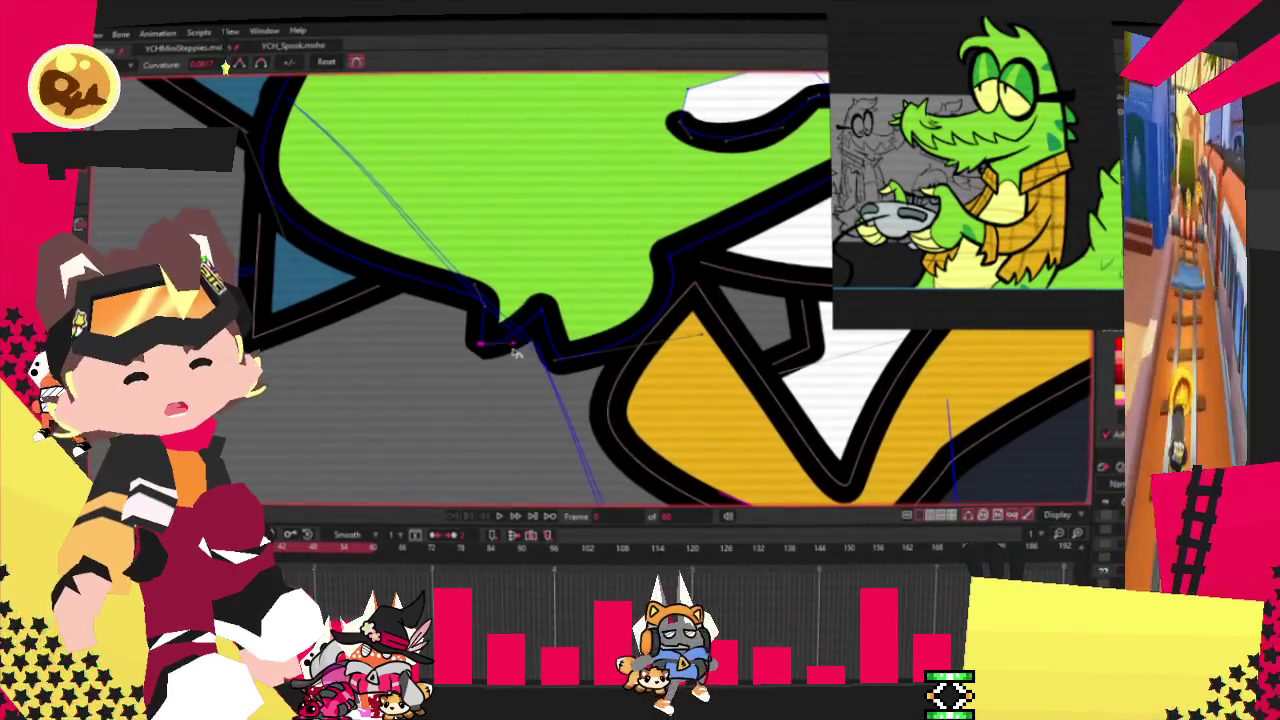
pyautogui.click(587, 345)
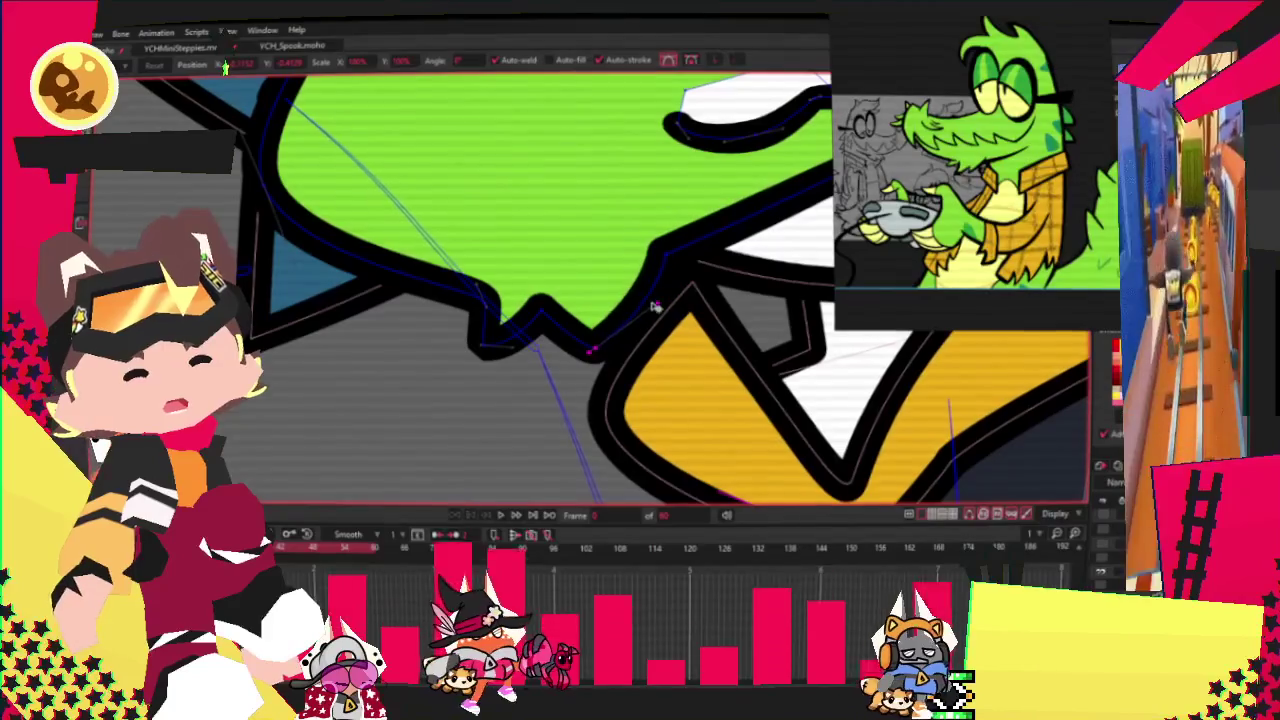
pyautogui.click(543, 320)
pyautogui.scroll(-5, 543, 325)
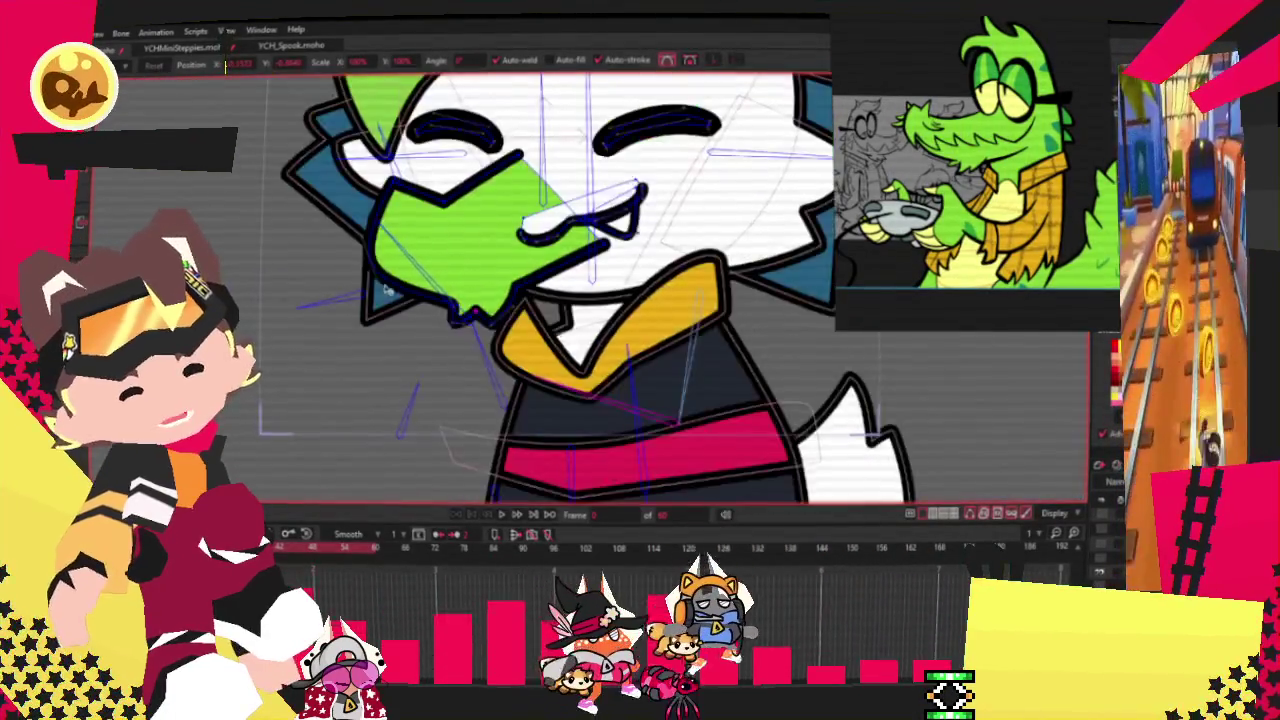
pyautogui.scroll(-2, 500, 270)
pyautogui.scroll(5, 462, 215)
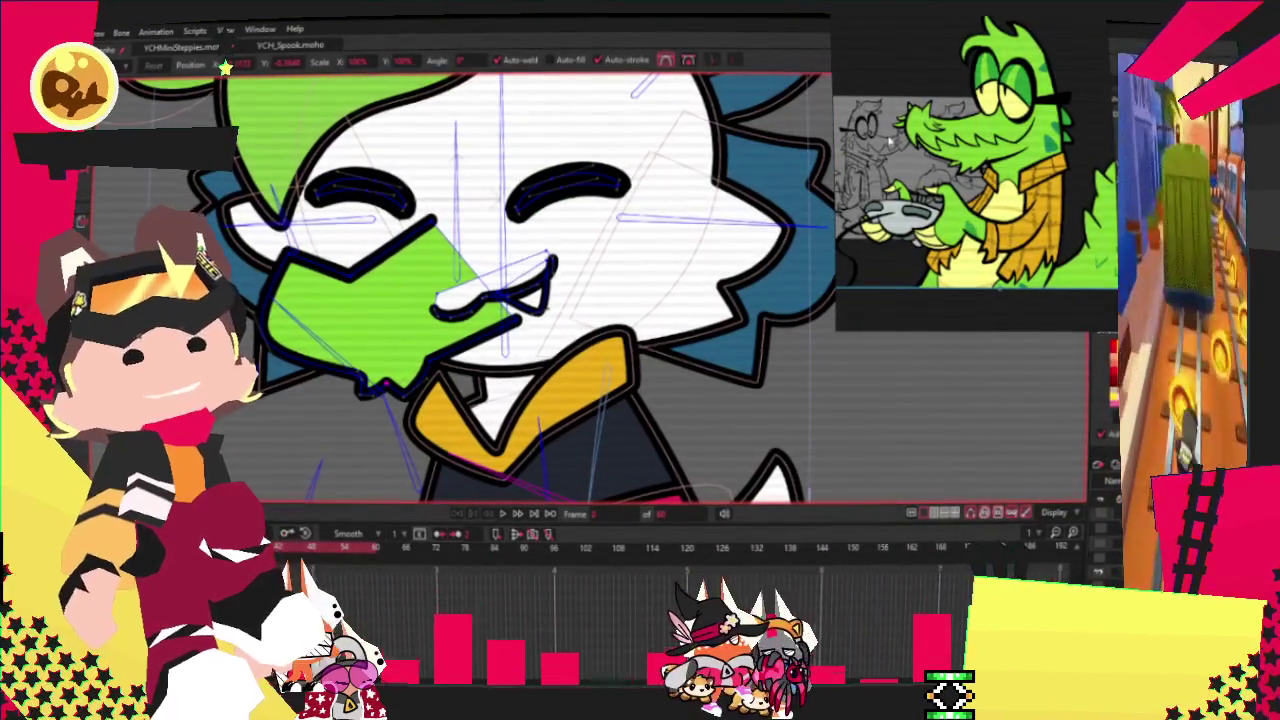
pyautogui.scroll(2, 320, 220)
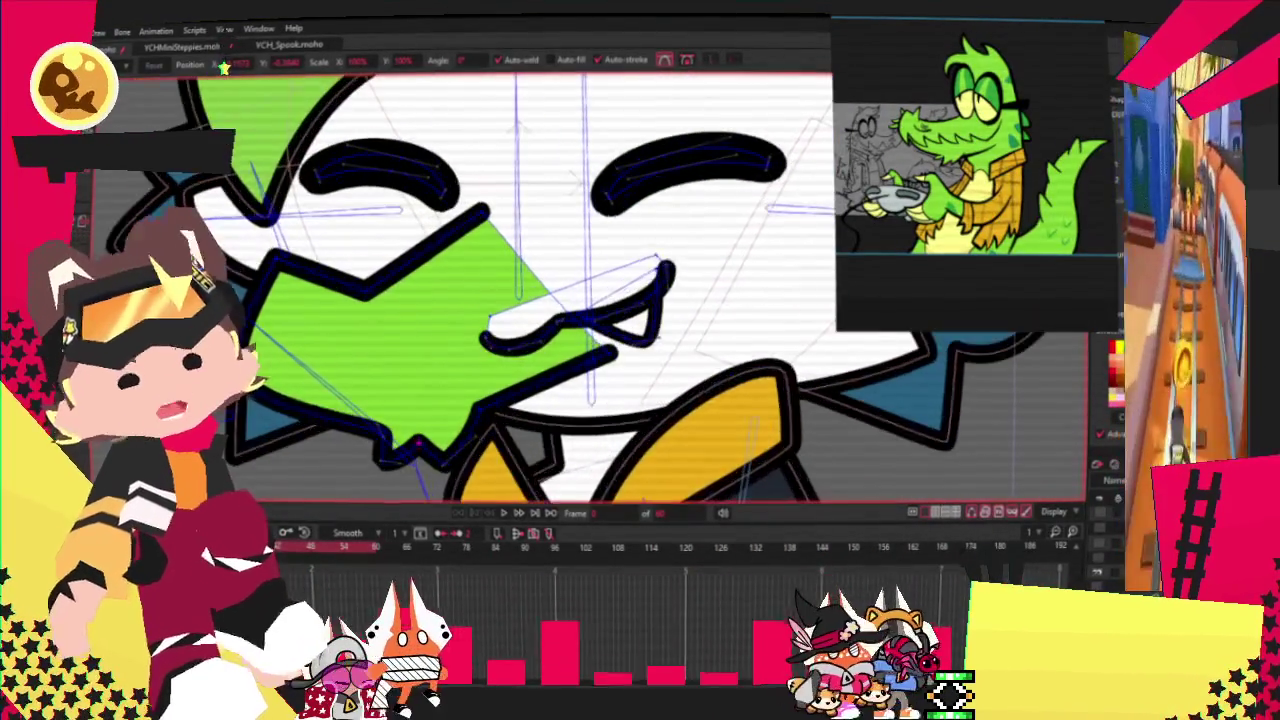
pyautogui.scroll(1, 244, 245)
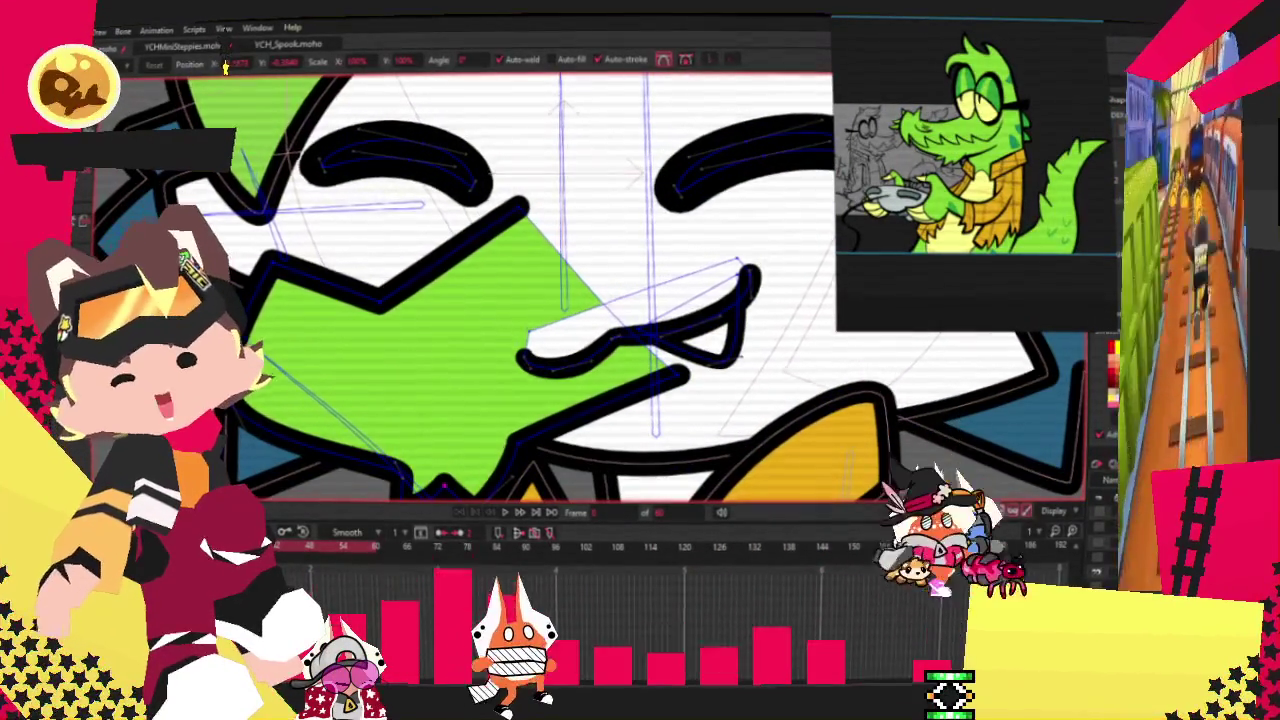
pyautogui.scroll(2, 300, 300)
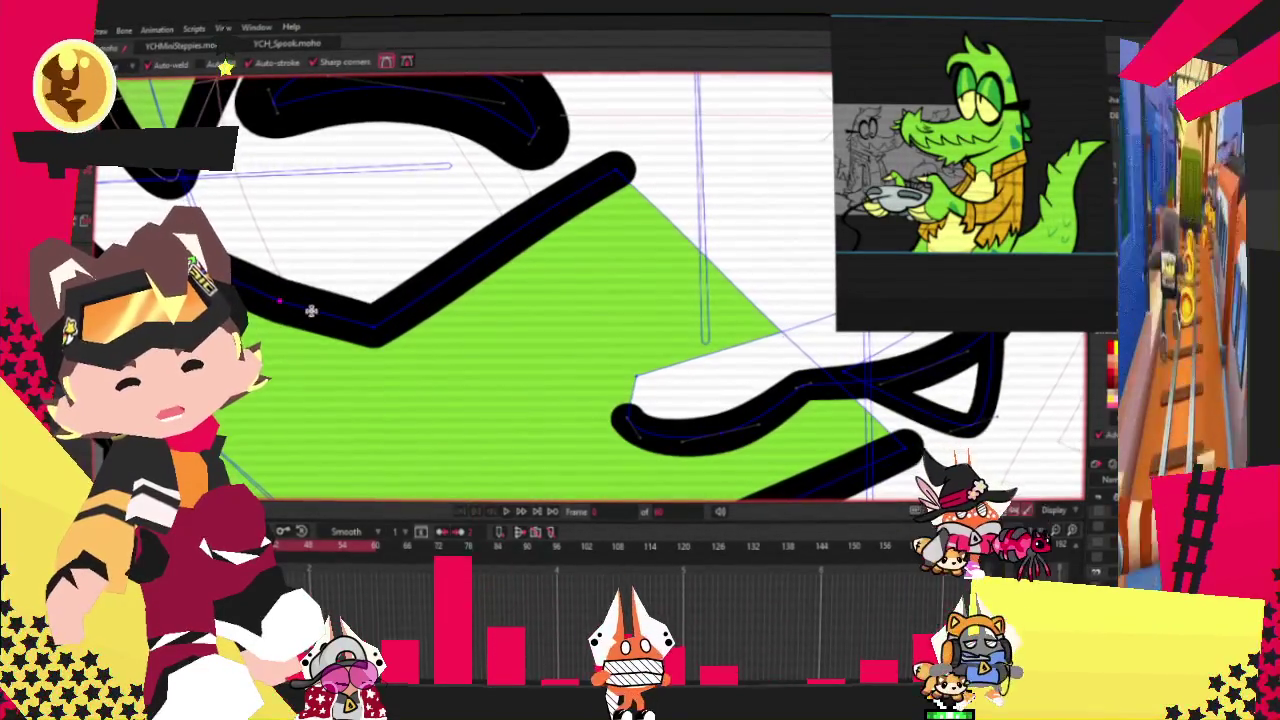
# Step: Pull up a new zigzag peak on the snout and move the valley point up and right
pyautogui.moveTo(311, 311); pyautogui.dragTo(340, 210)
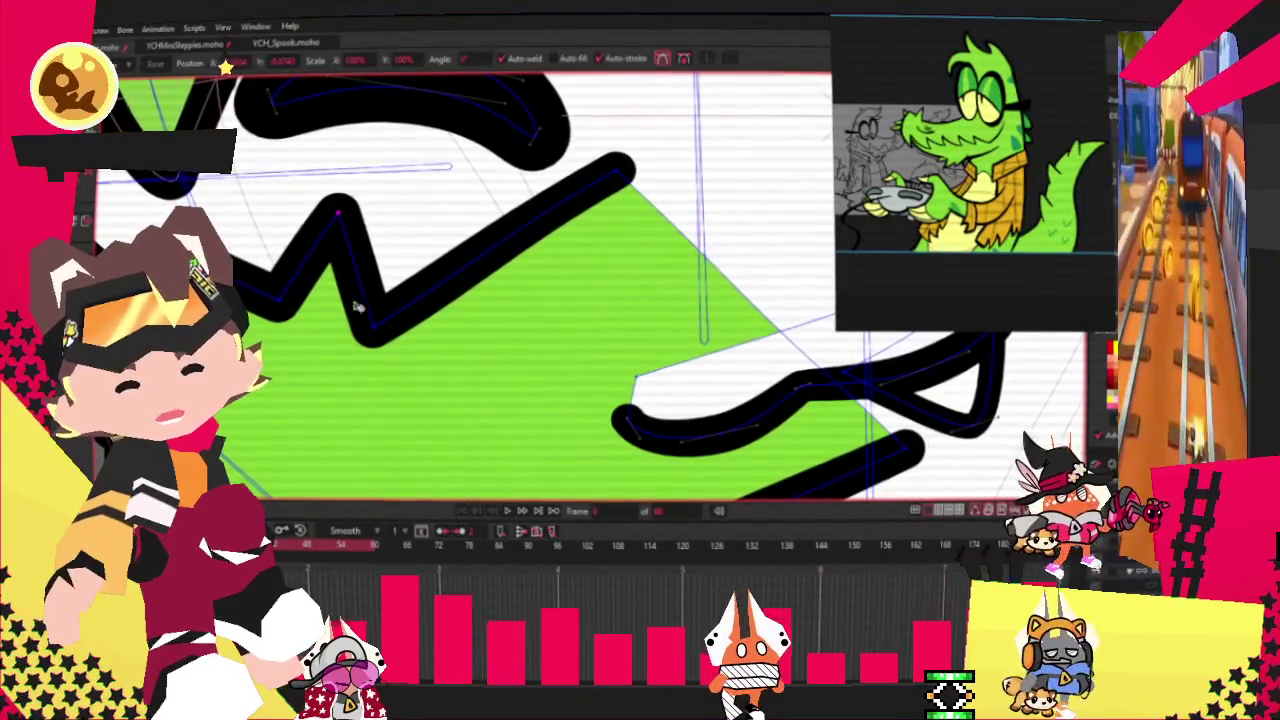
pyautogui.moveTo(352, 303); pyautogui.dragTo(437, 290)
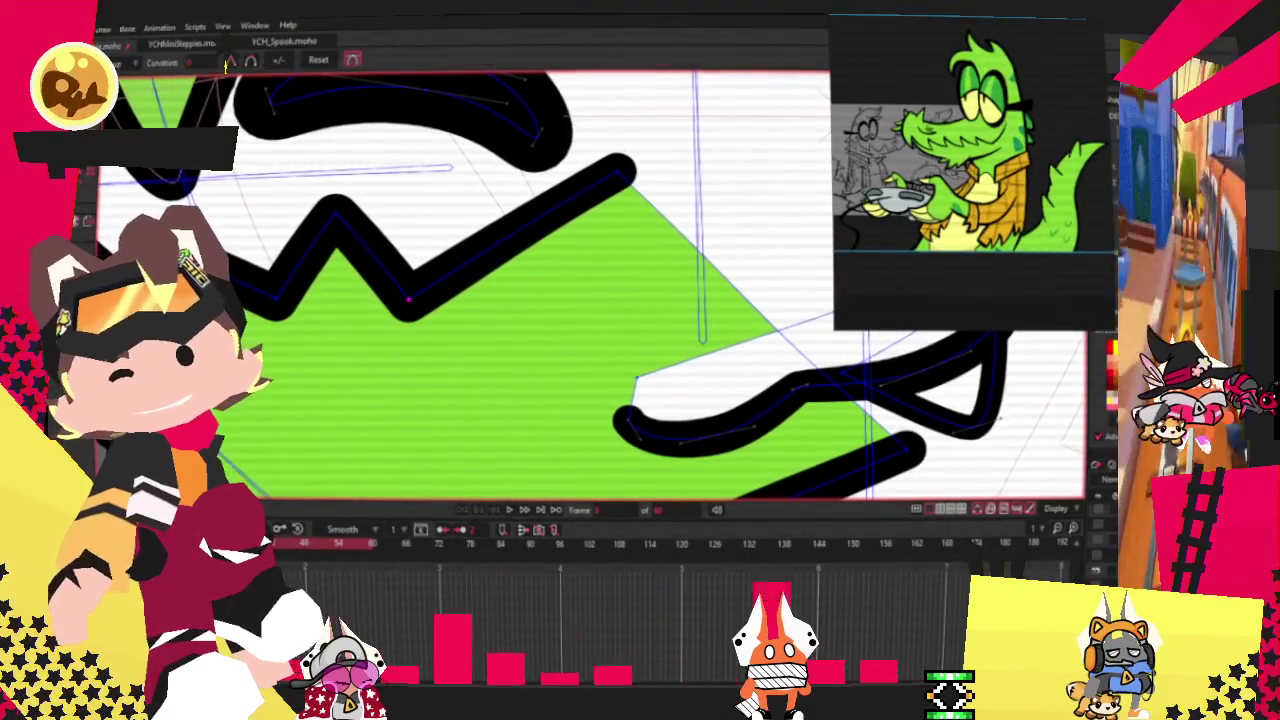
pyautogui.click(334, 208)
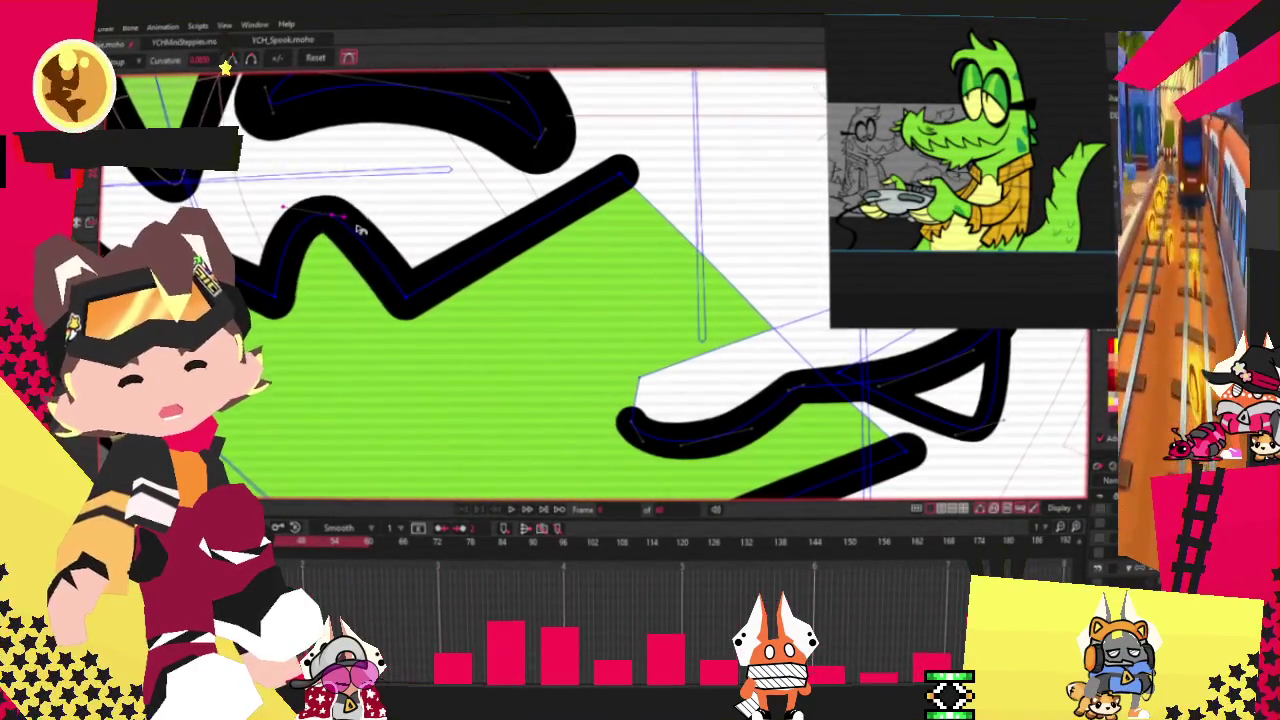
pyautogui.scroll(2, 285, 213)
pyautogui.scroll(2, 330, 198)
pyautogui.scroll(2, 390, 180)
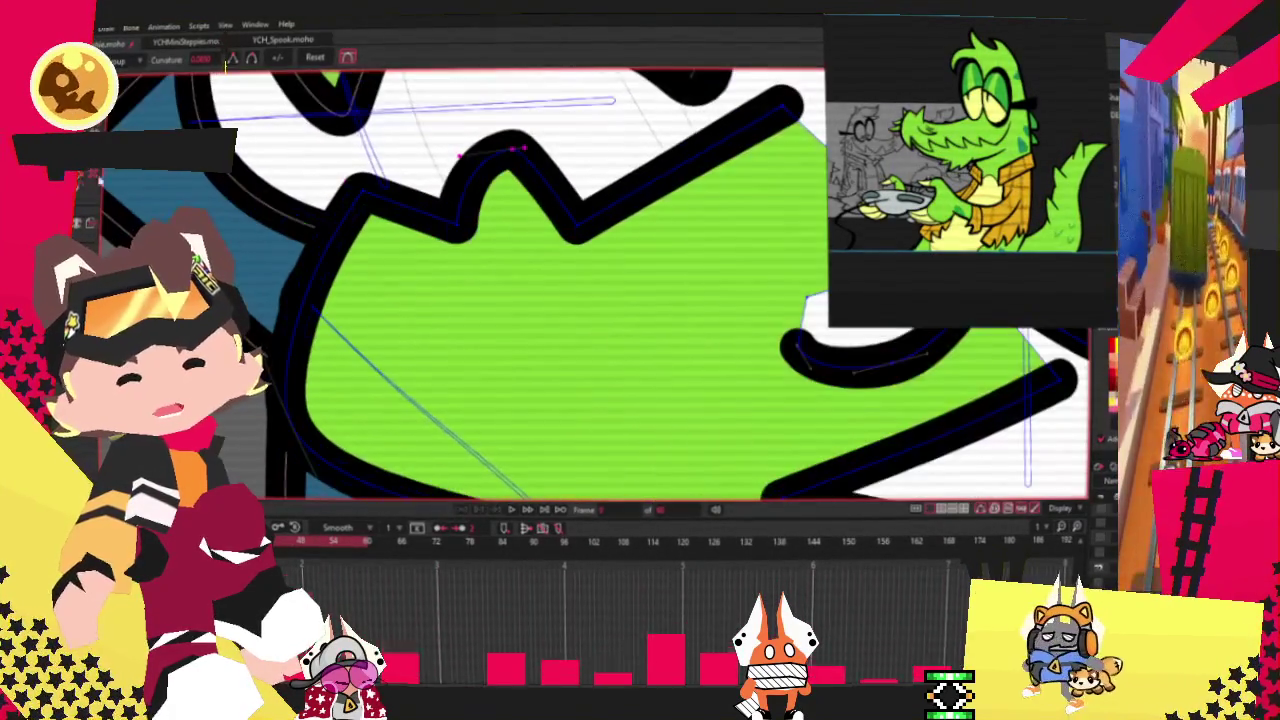
pyautogui.scroll(1, 440, 162)
# Step: Sharpen the zigzag valley corner with Curvature, then select the black mouth shape
pyautogui.press('t')
pyautogui.click(443, 218)
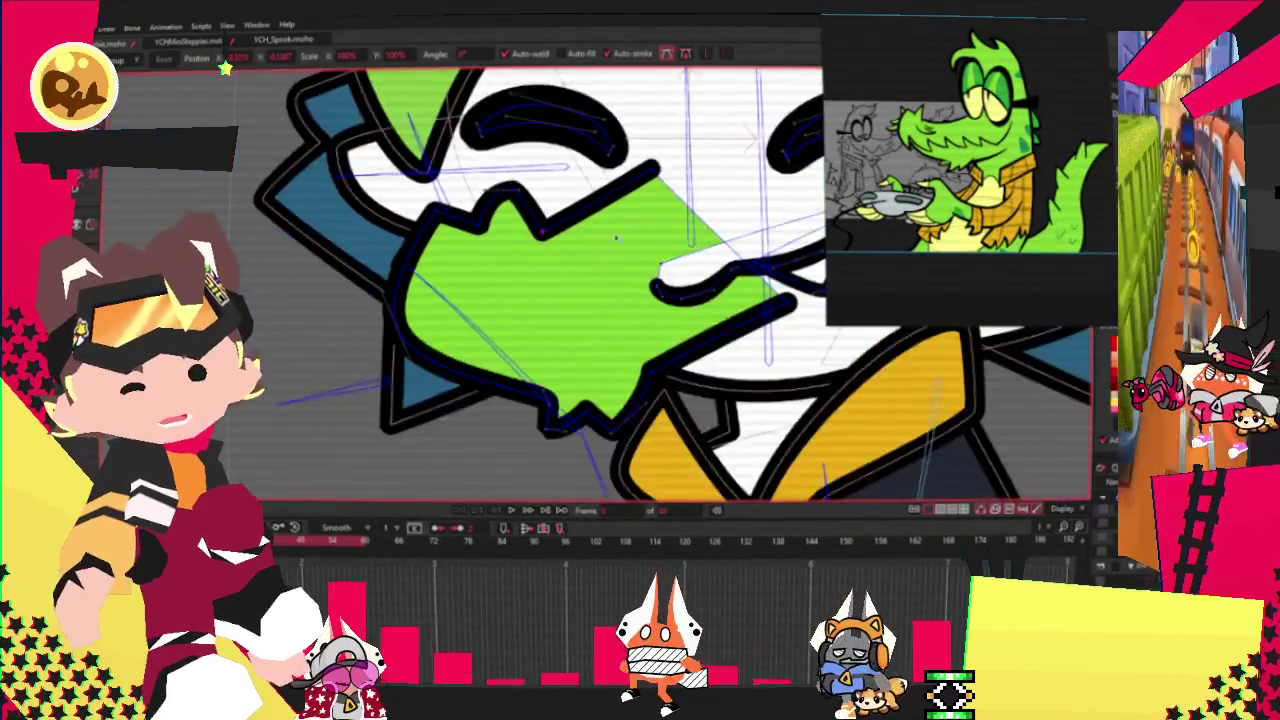
pyautogui.press('c')
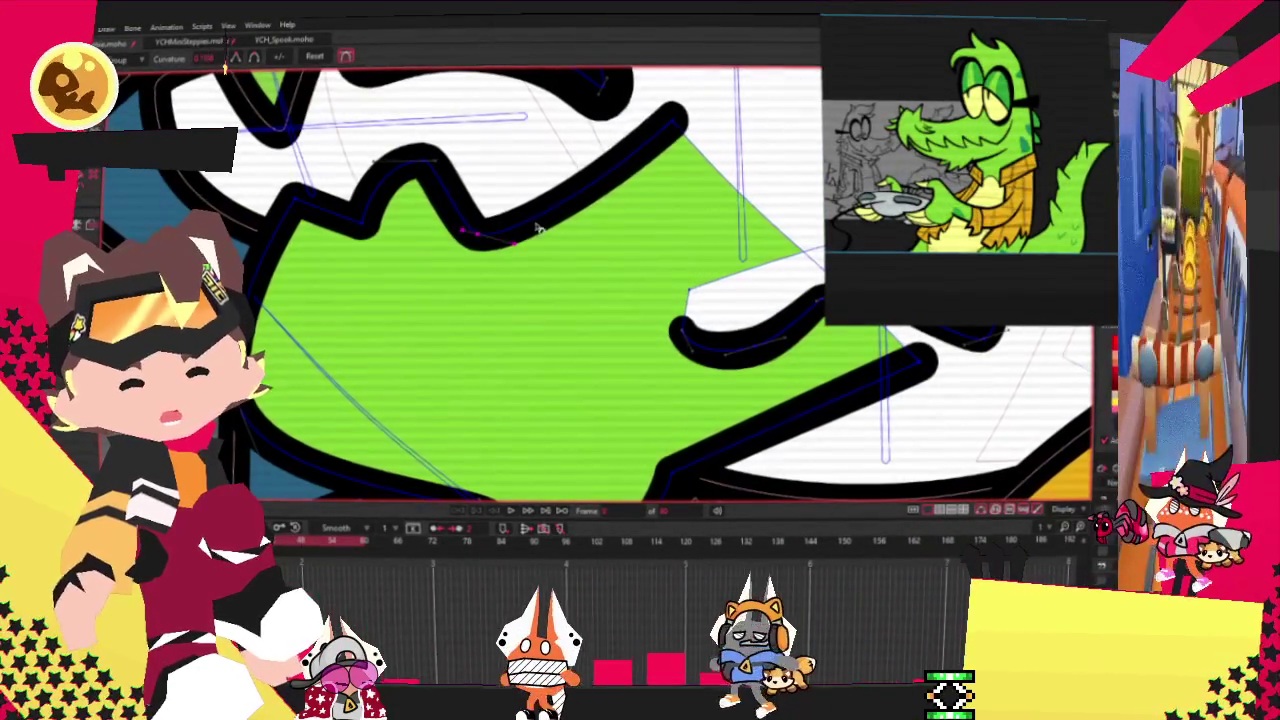
pyautogui.scroll(-2, 537, 228)
pyautogui.scroll(-2, 561, 228)
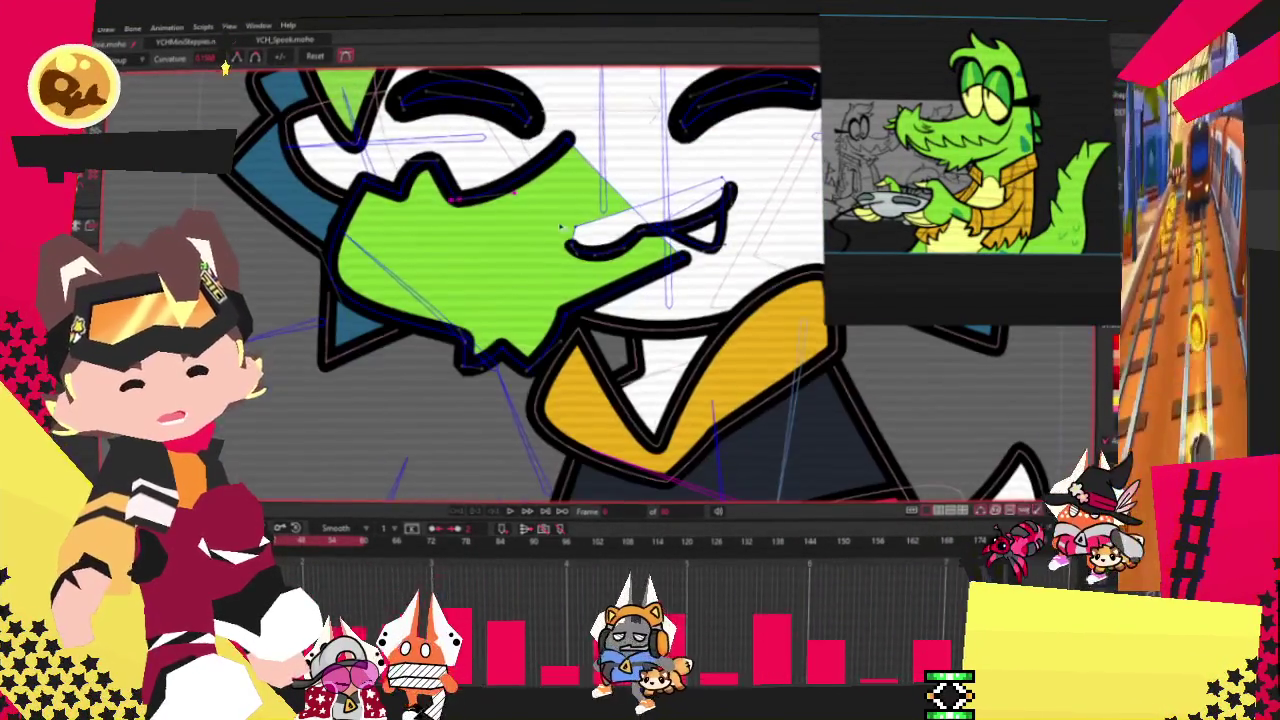
pyautogui.scroll(2, 560, 226)
pyautogui.press('q')
pyautogui.click(637, 268)
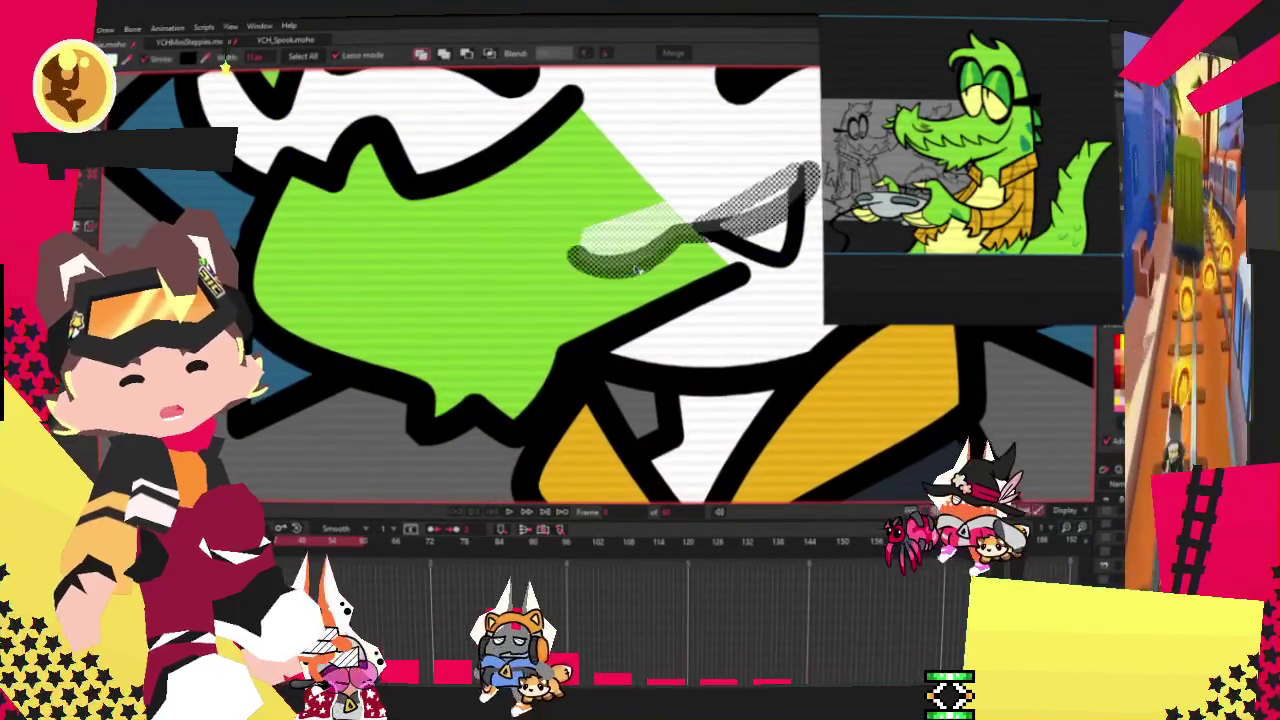
# Step: Add a point to square off the right end of the mouth line
pyautogui.scroll(-2, 268, 310)
pyautogui.scroll(2, 268, 310)
pyautogui.scroll(2, 268, 310)
pyautogui.press('t')
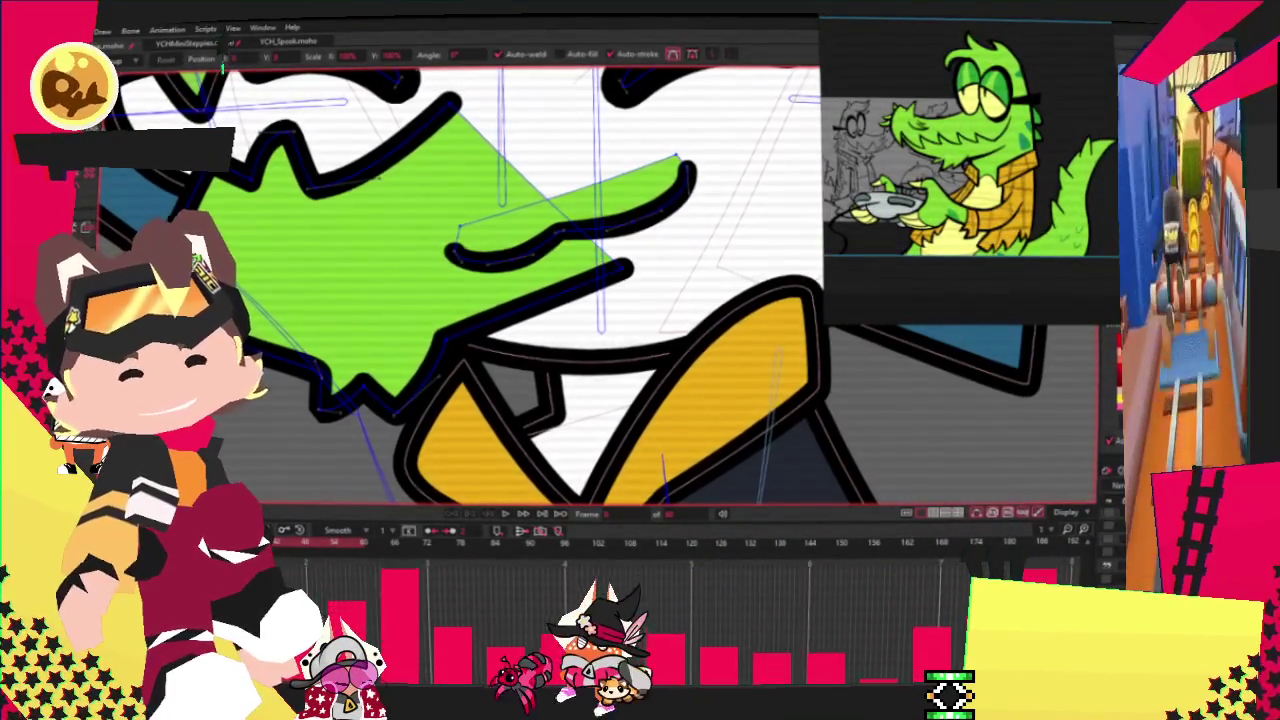
pyautogui.press('a')
pyautogui.moveTo(672, 200); pyautogui.dragTo(688, 221)
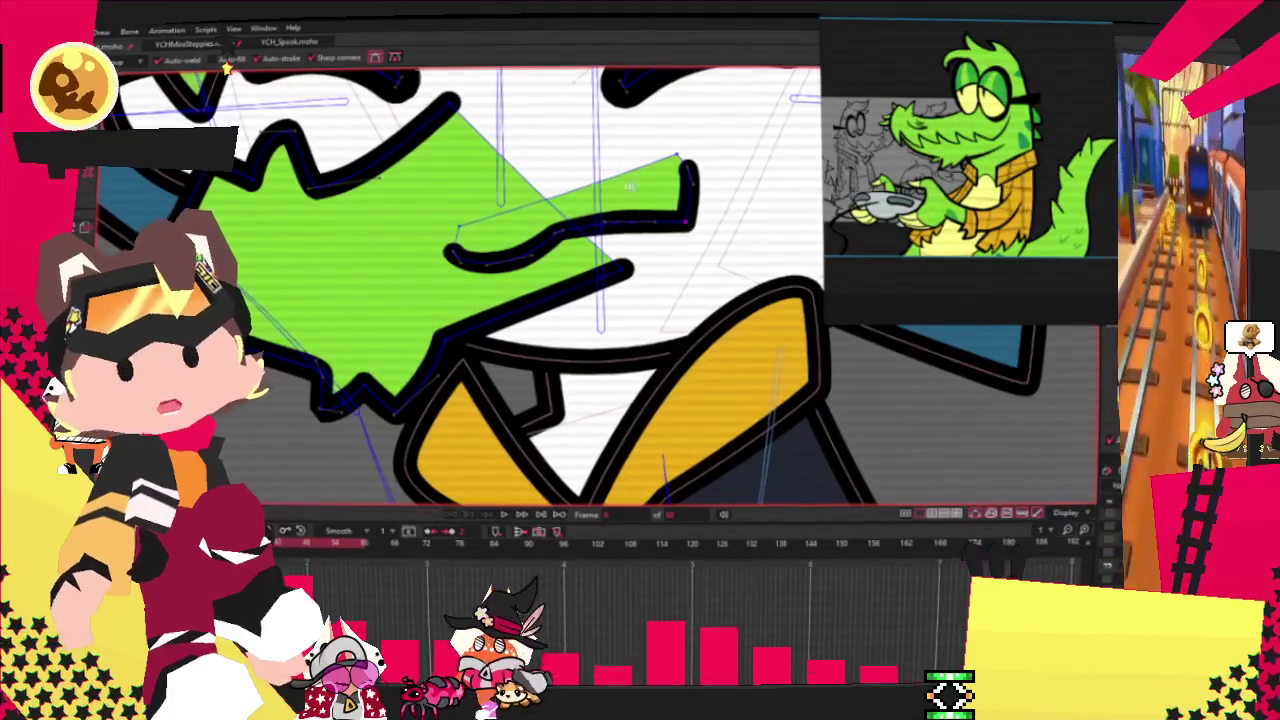
pyautogui.press('t')
# Step: Add a new point and pull it down into a V along the lower mouth stroke
pyautogui.scroll(2, 520, 285)
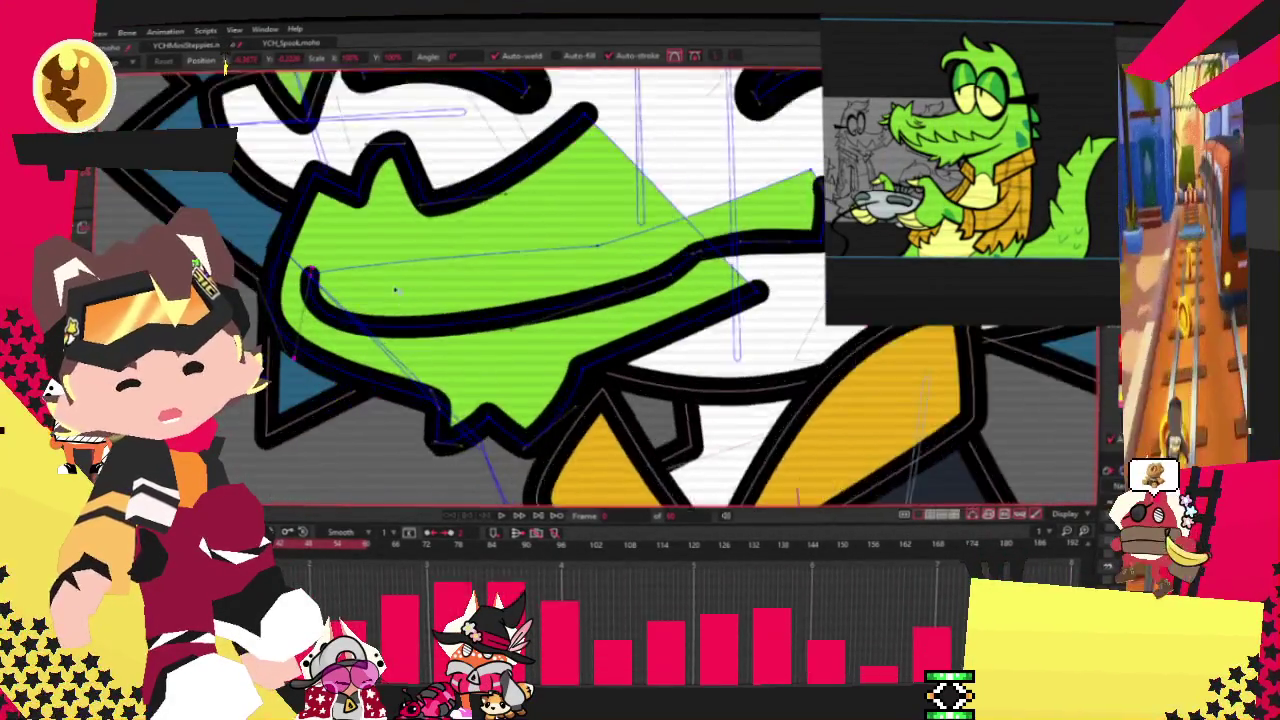
pyautogui.moveTo(248, 253); pyautogui.dragTo(688, 298)
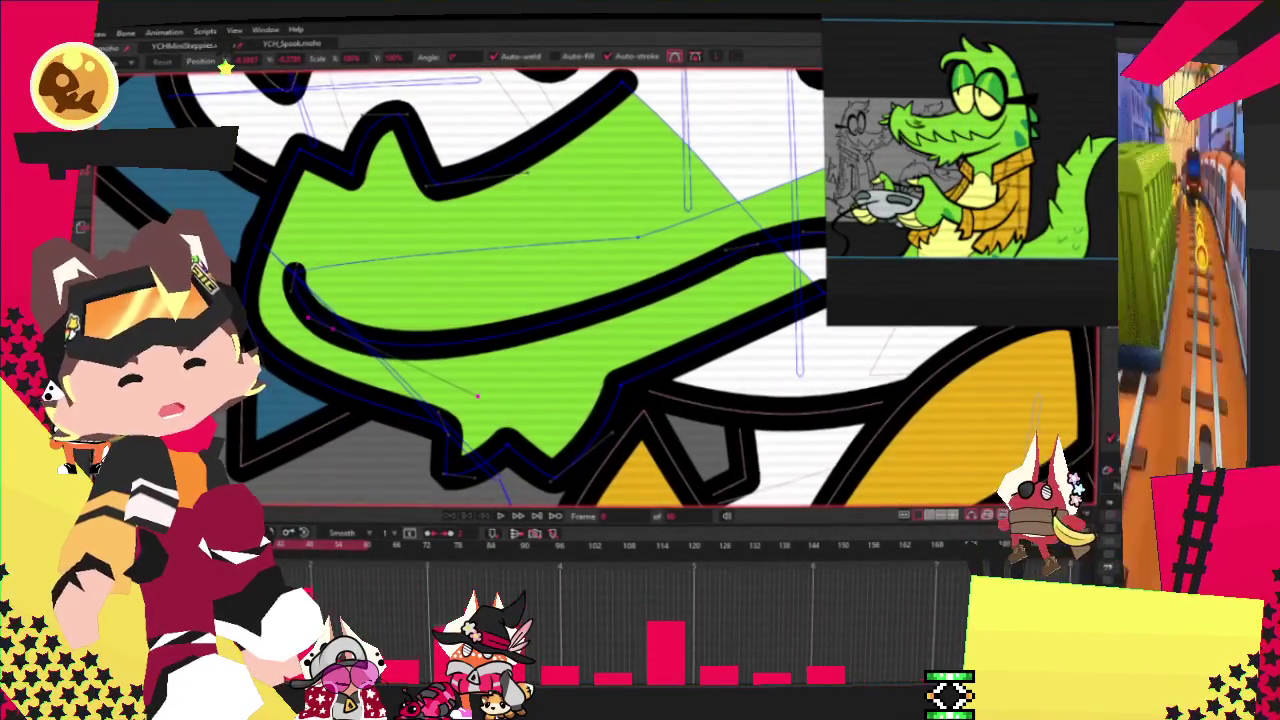
pyautogui.press('c')
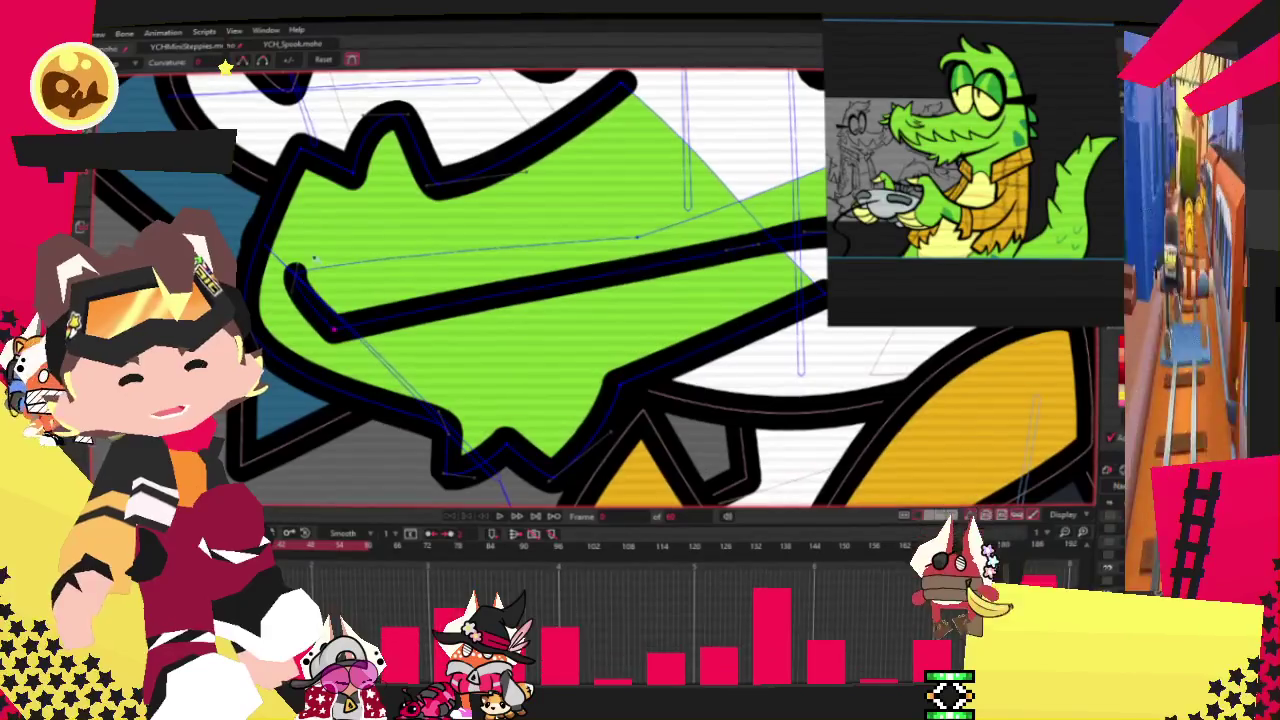
pyautogui.press('a')
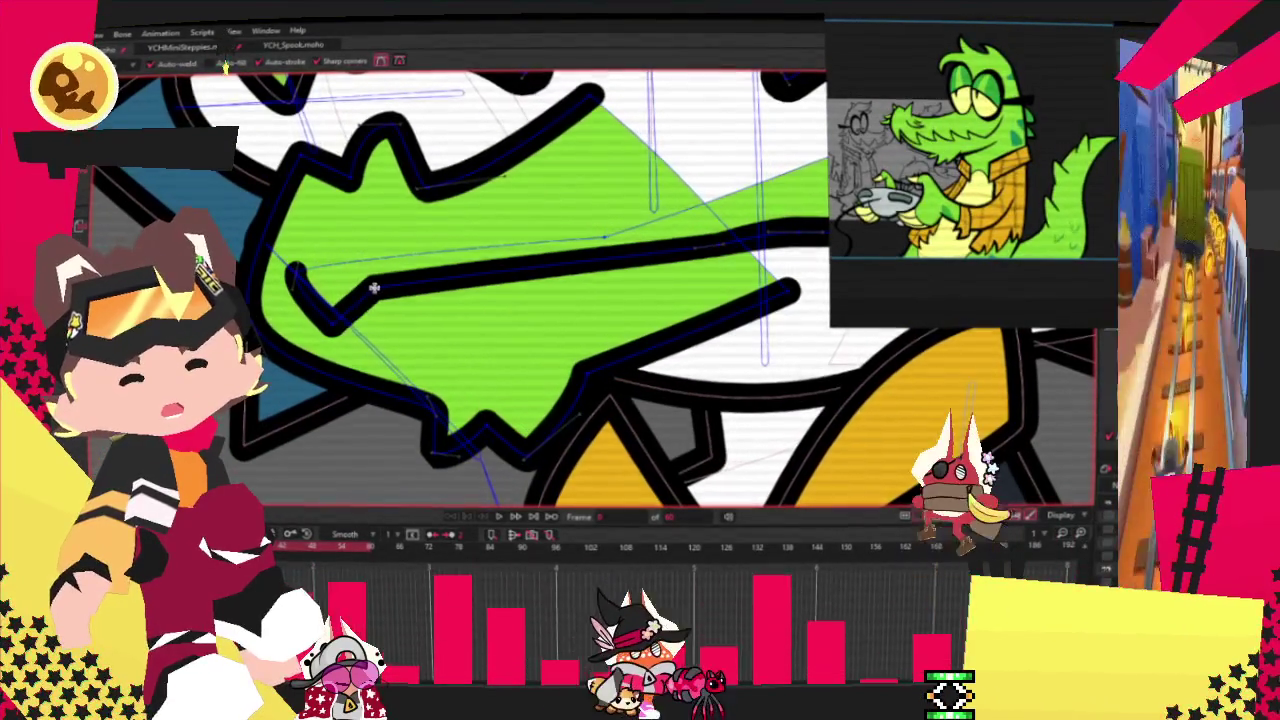
pyautogui.moveTo(414, 281); pyautogui.dragTo(560, 338)
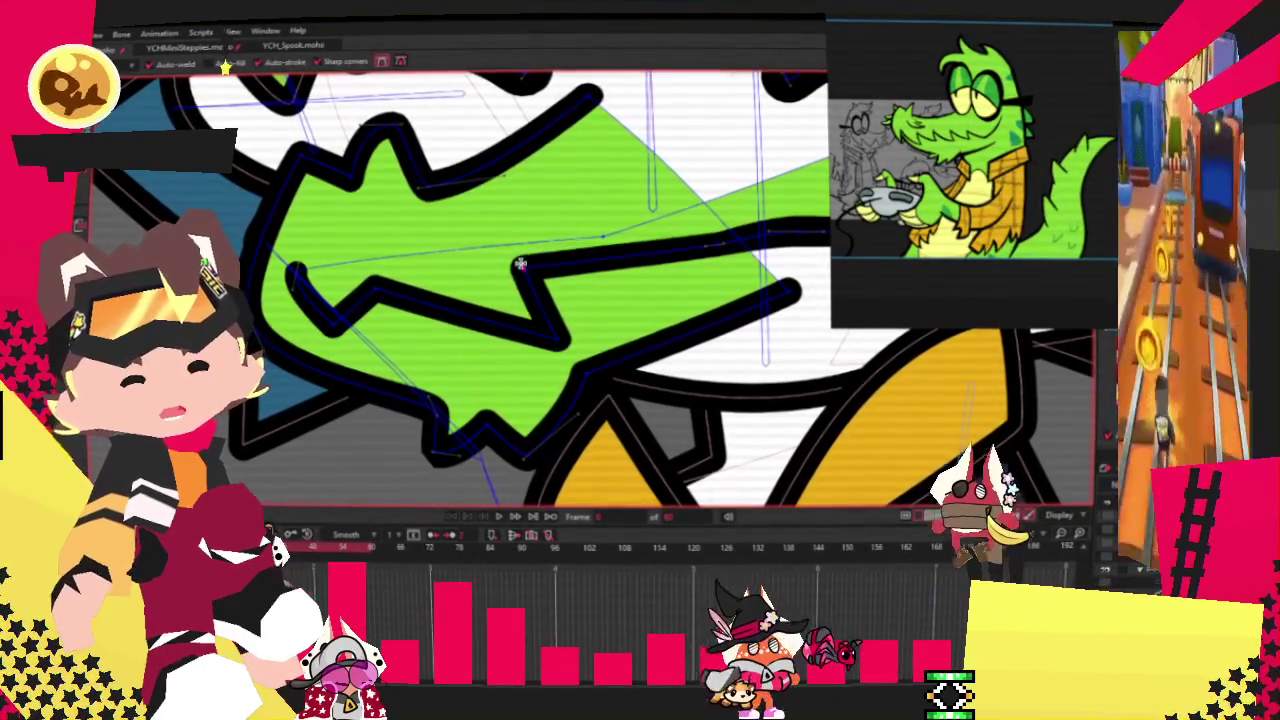
pyautogui.scroll(-2, 584, 268)
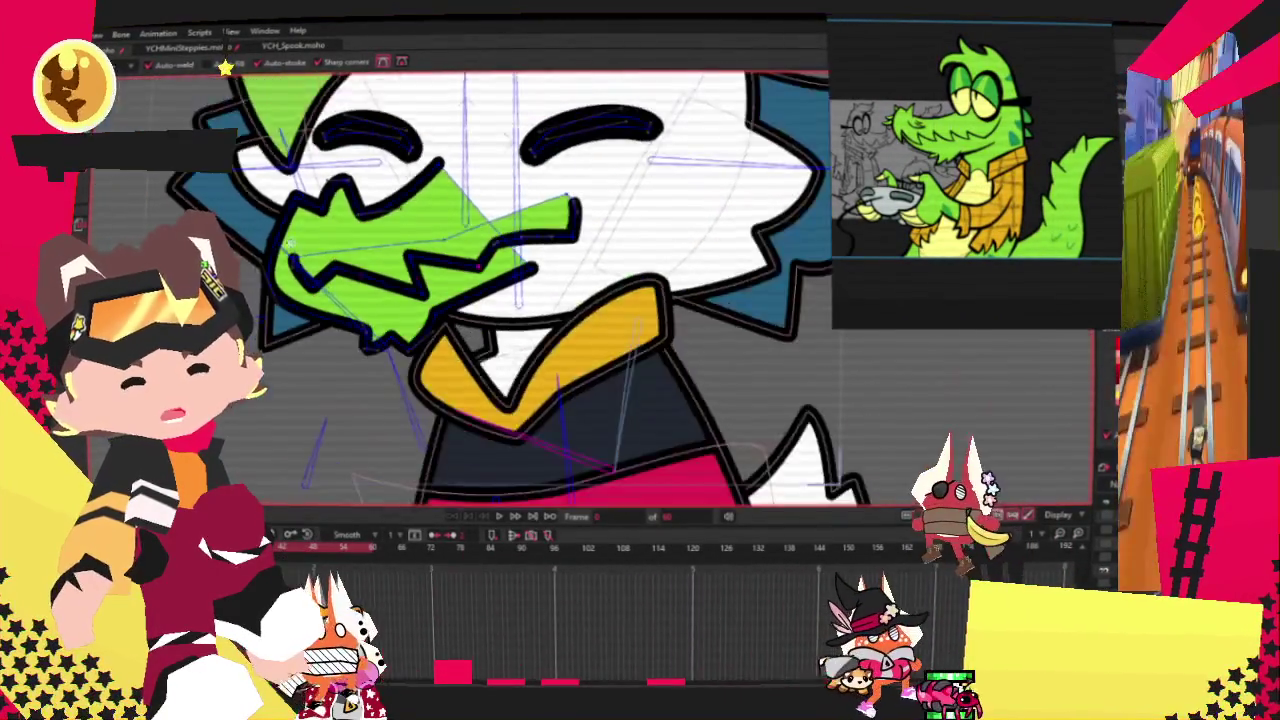
pyautogui.press('t')
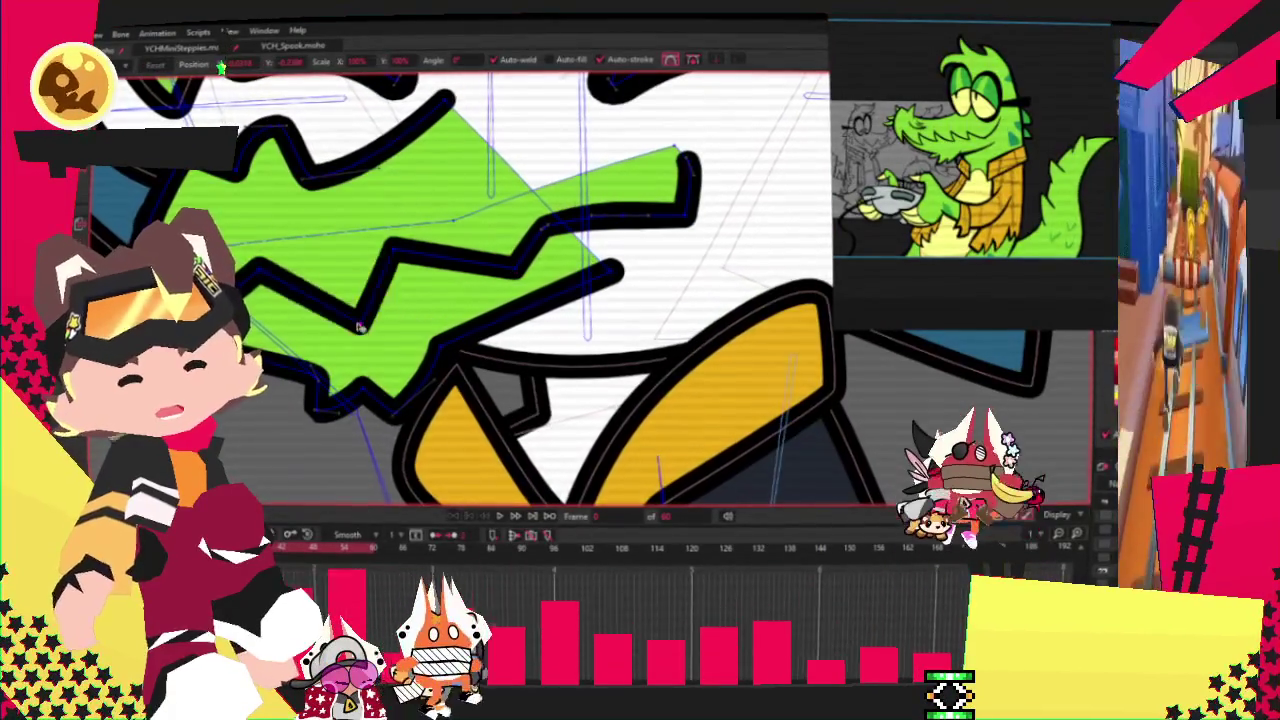
pyautogui.scroll(1, 571, 252)
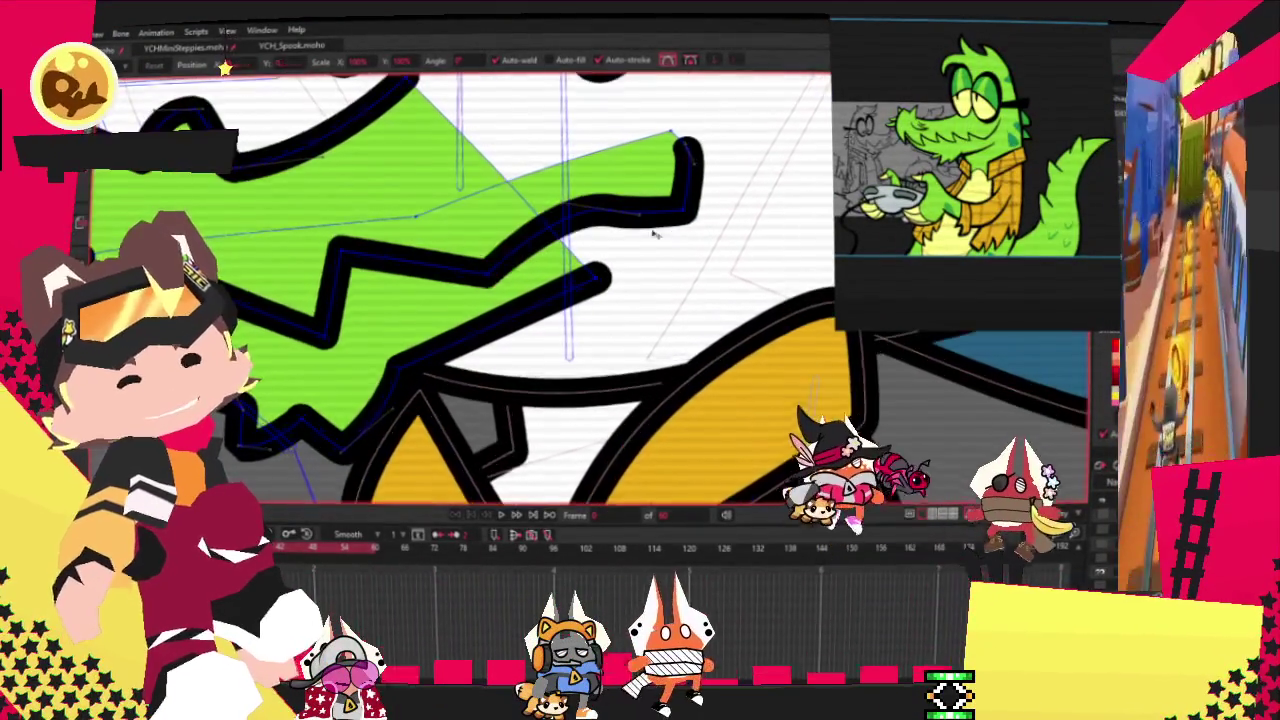
# Step: Shift the mouth zigzag up and left, and raise the hook's end point higher
pyautogui.moveTo(660, 236); pyautogui.dragTo(460, 195)
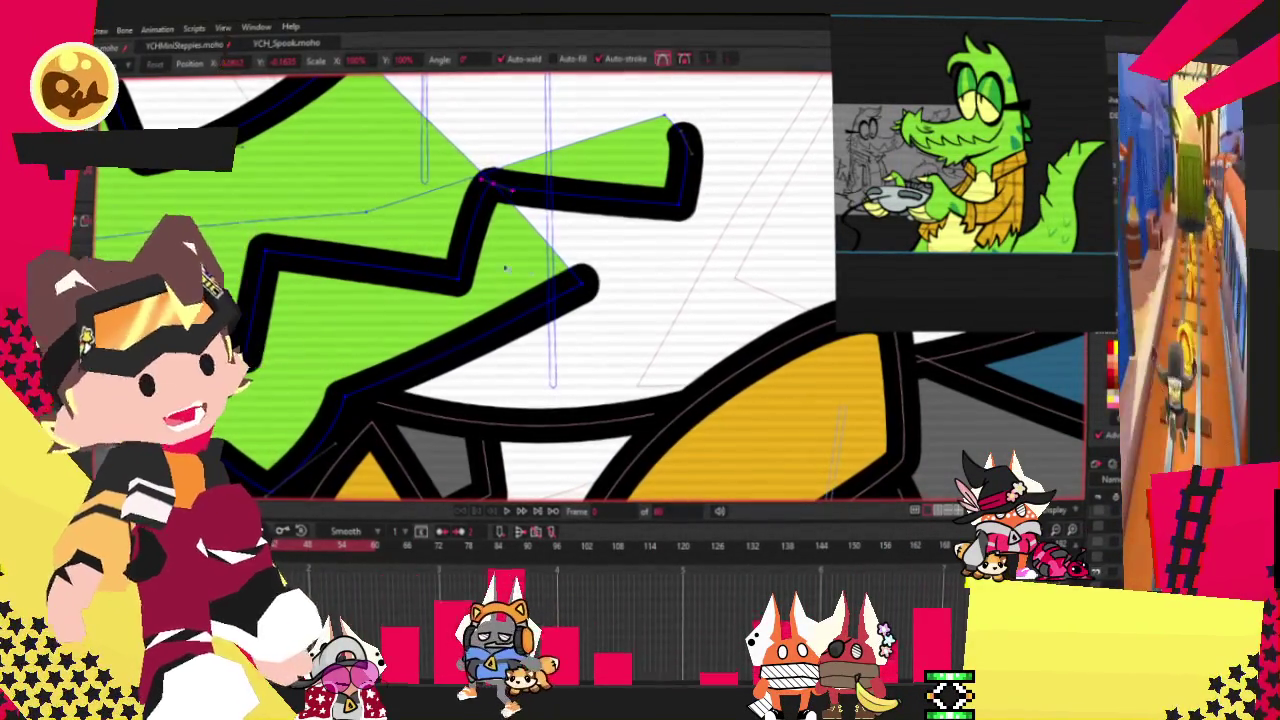
pyautogui.scroll(-3, 508, 192)
pyautogui.scroll(3, 680, 224)
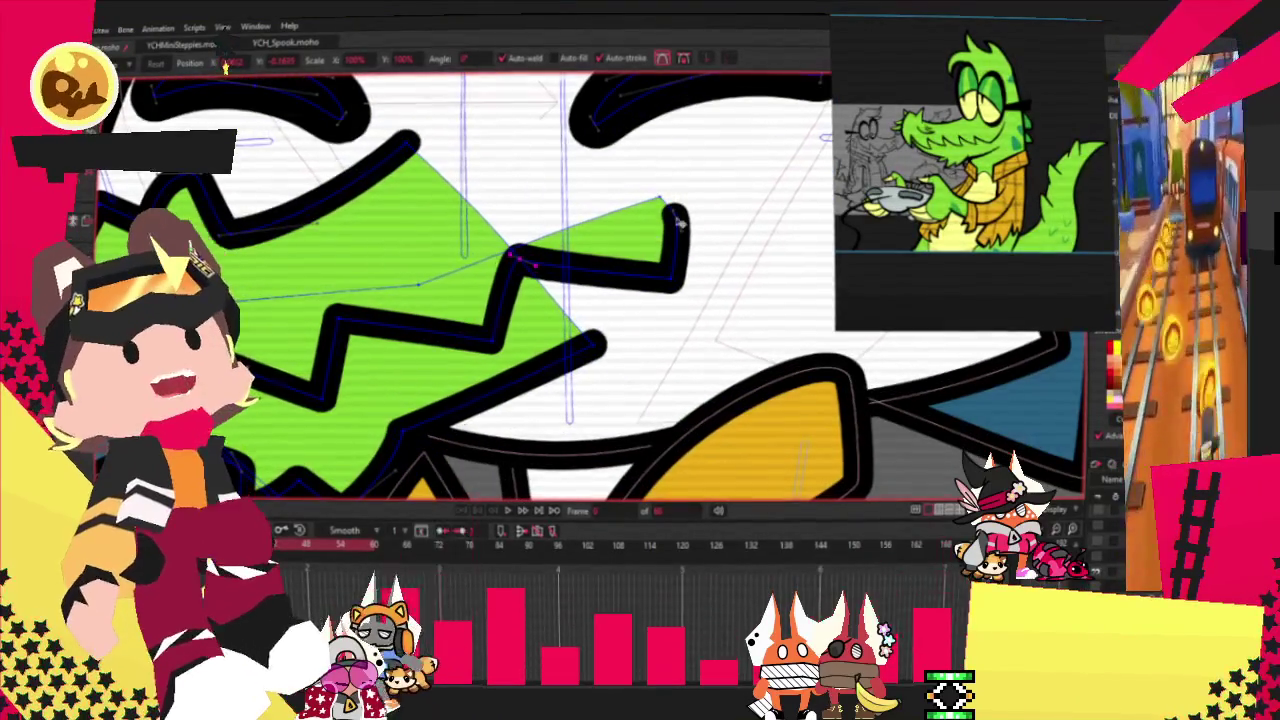
pyautogui.moveTo(678, 222); pyautogui.dragTo(670, 172)
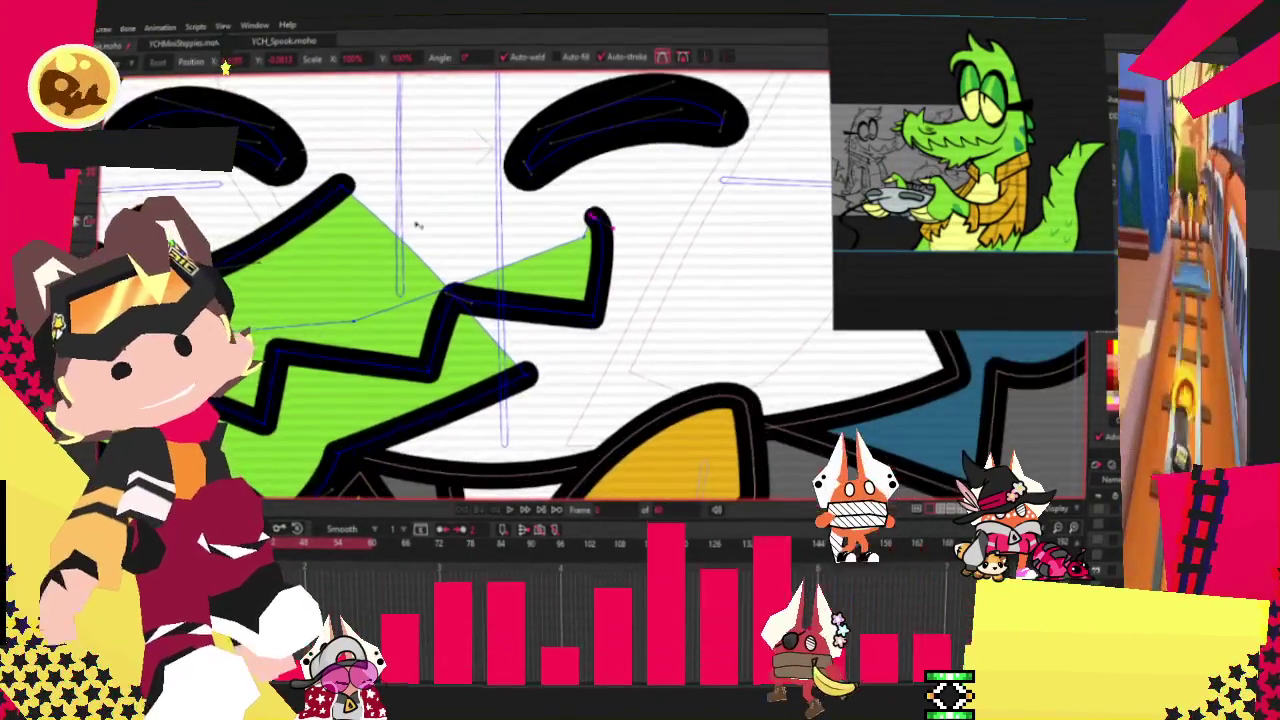
pyautogui.scroll(5, 460, 210)
pyautogui.scroll(1, 600, 250)
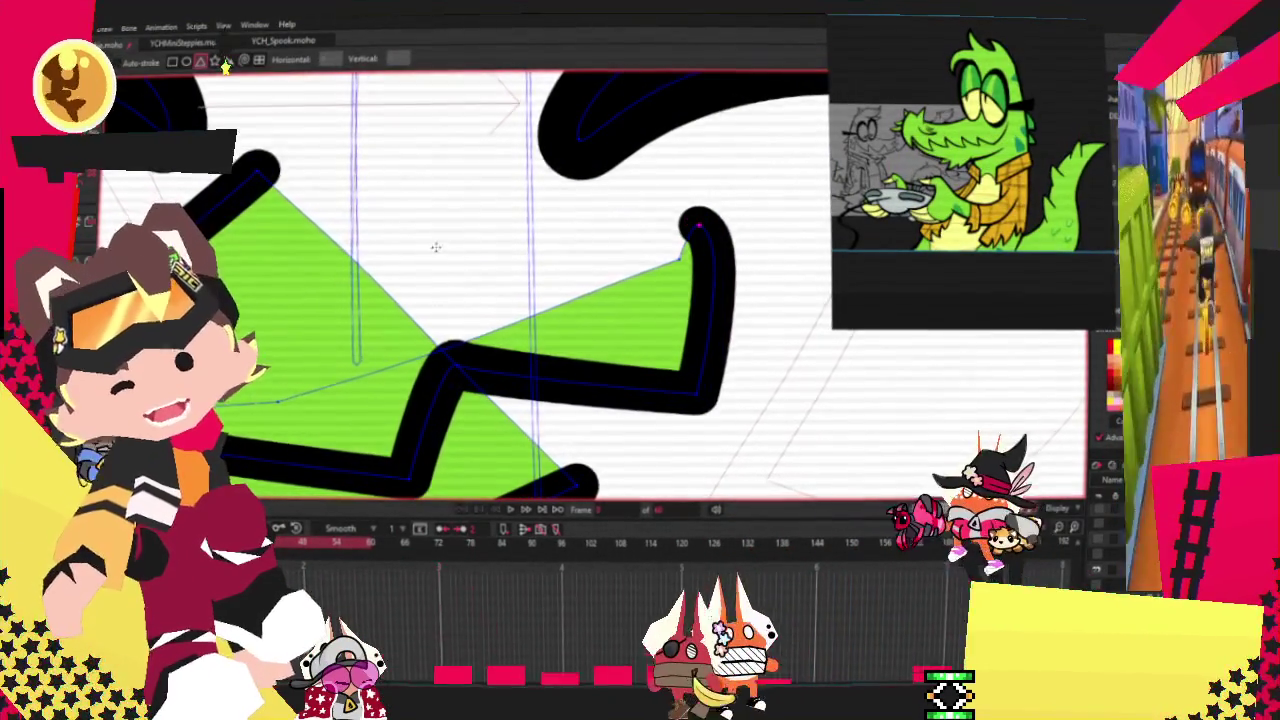
# Step: Add a triangle of points at the hook tip, widen it, and fill it solid black
pyautogui.moveTo(585, 215); pyautogui.dragTo(638, 269)
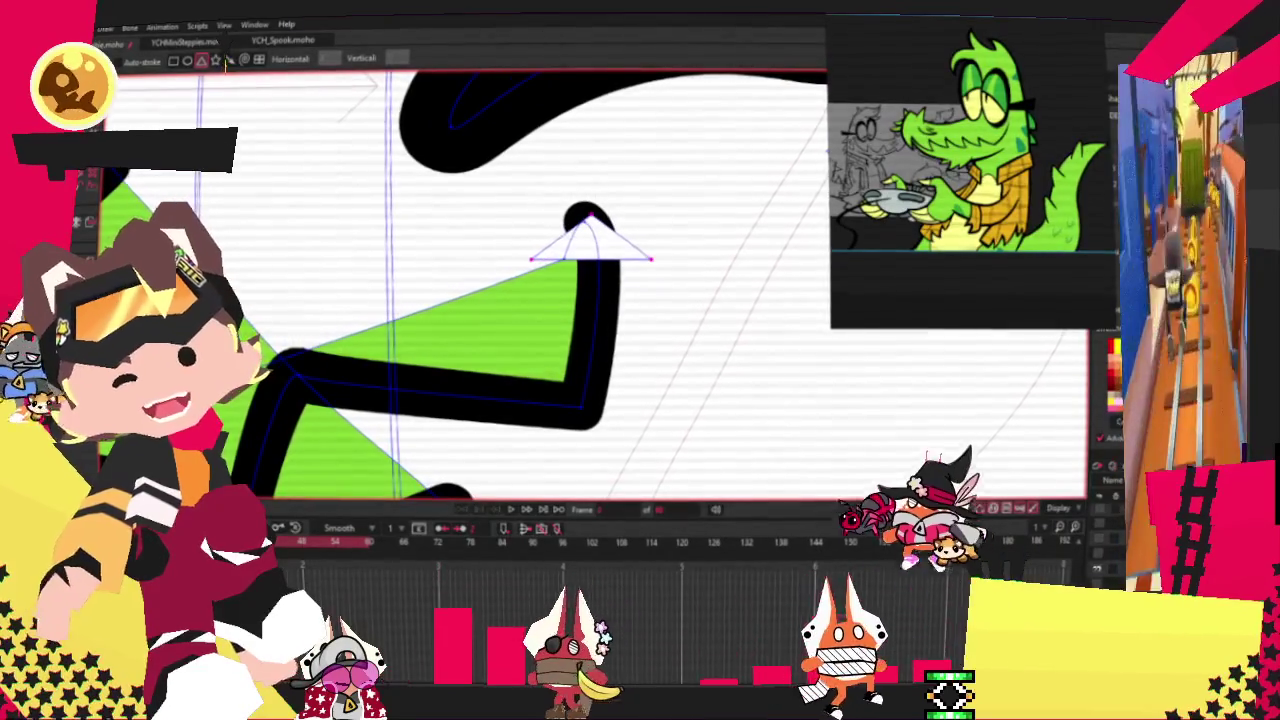
pyautogui.press('g')
pyautogui.press('u')
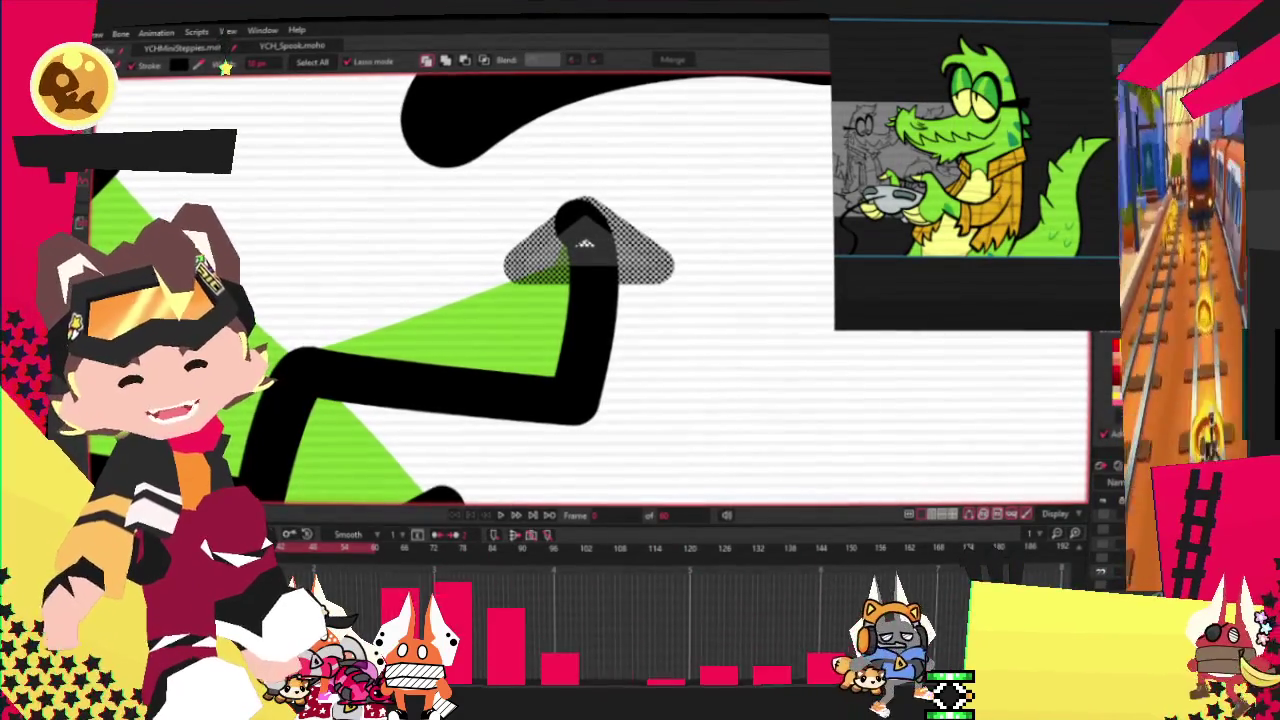
pyautogui.press('m')
pyautogui.moveTo(290, 202); pyautogui.dragTo(439, 291)
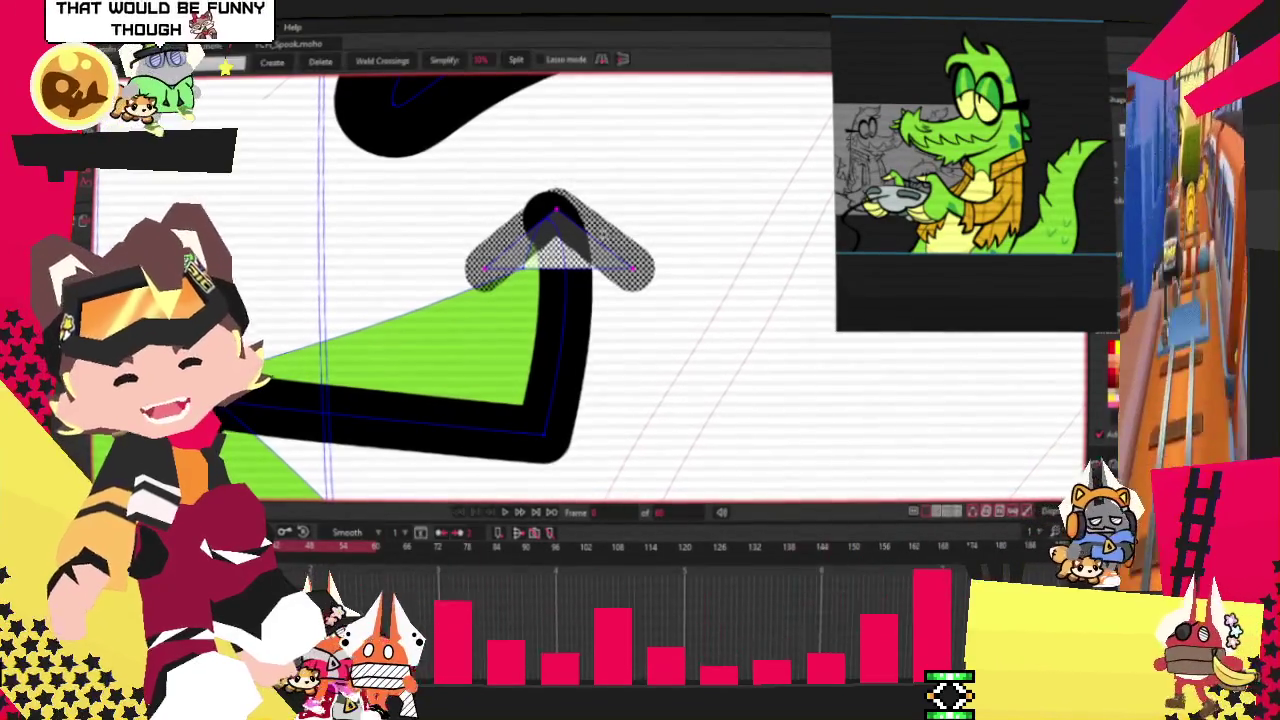
pyautogui.press('g')
# Step: Round the chevron's top vertex with Curvature and stretch the chevron wider
pyautogui.press('c')
pyautogui.scroll(3, 555, 215)
pyautogui.click(556, 215)
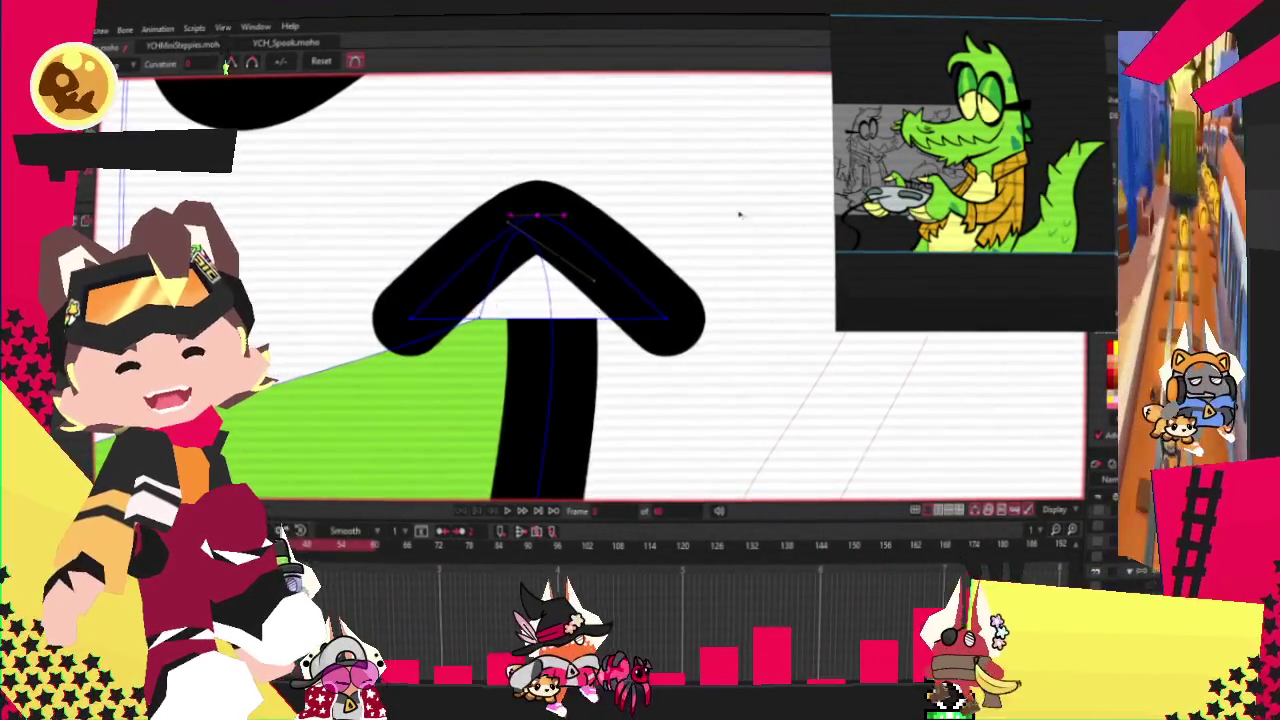
pyautogui.press('t')
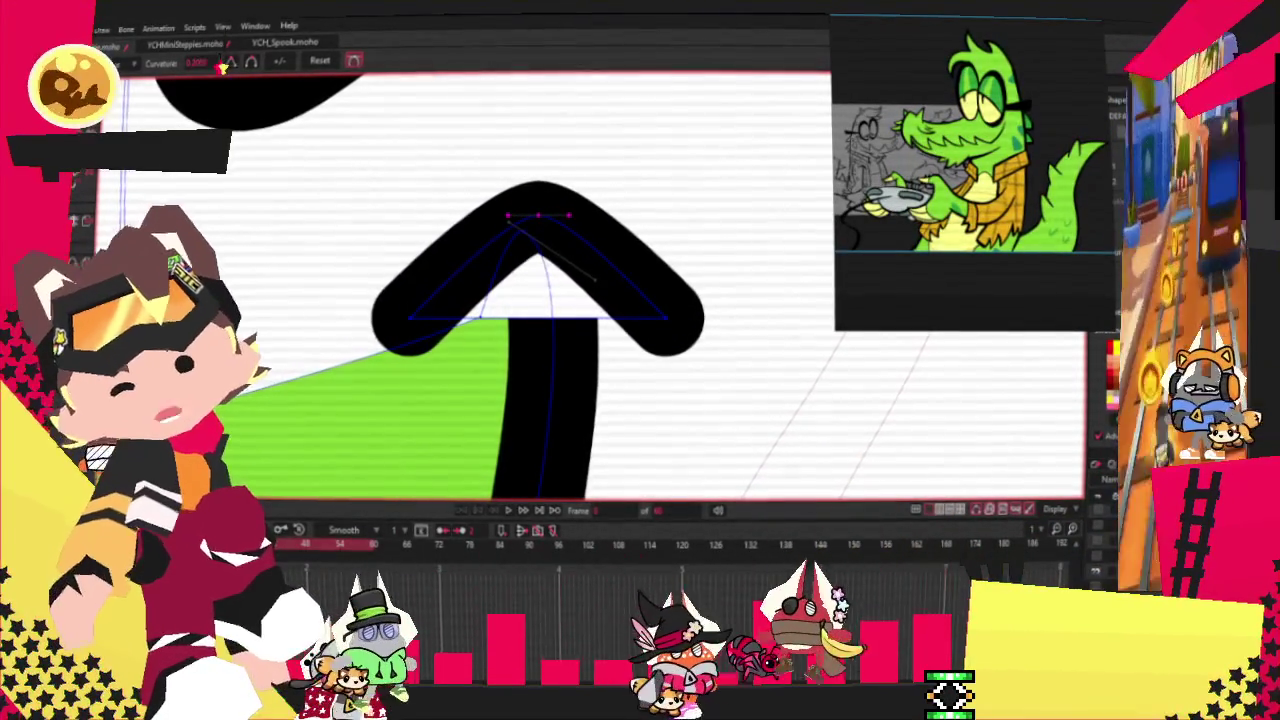
pyautogui.moveTo(540, 215)
pyautogui.mouseDown()
pyautogui.moveTo(609, 257)
pyautogui.moveTo(573, 177)
pyautogui.mouseUp()
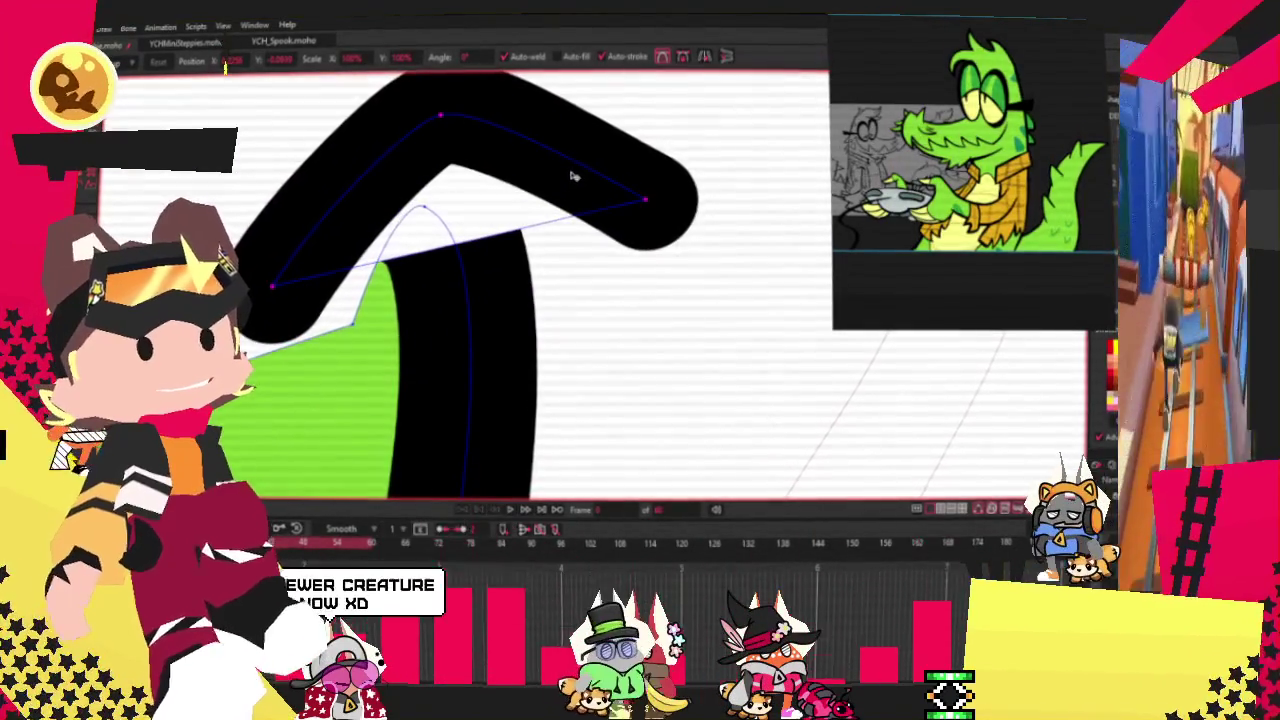
# Step: Drag the black chevron's upper arm so it bulges slightly upward
pyautogui.scroll(-3, 540, 180)
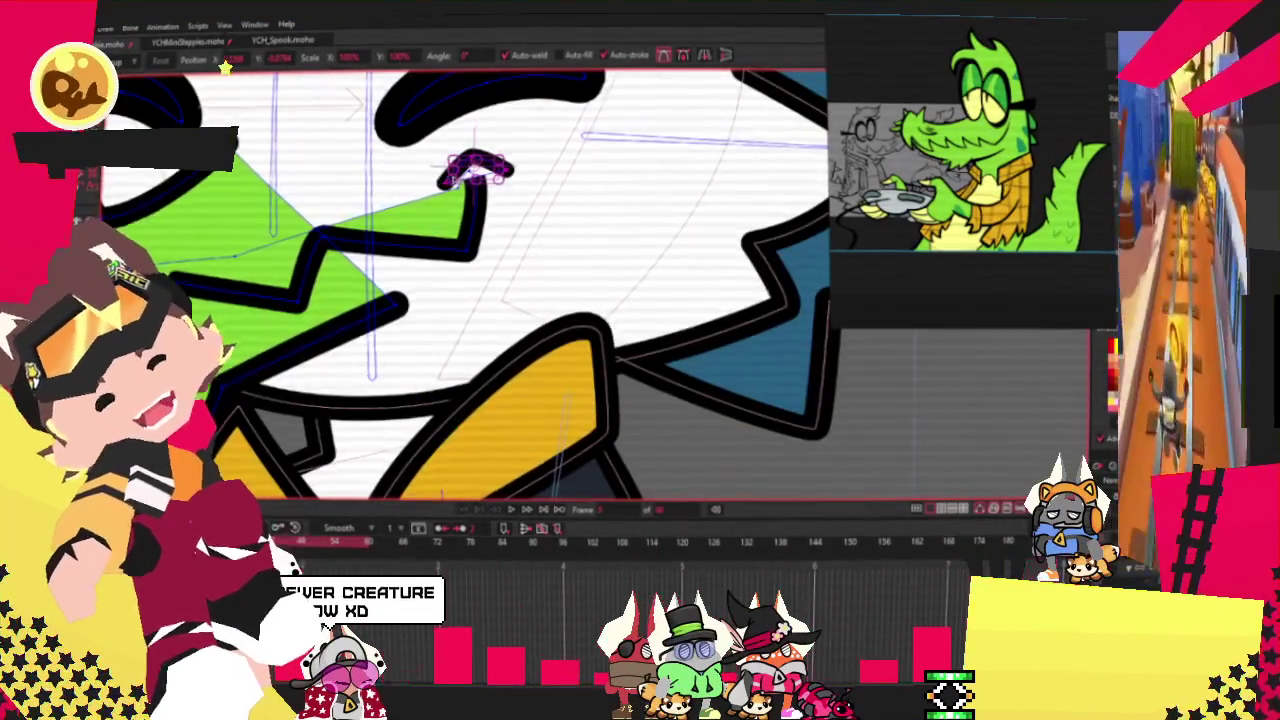
pyautogui.scroll(2, 560, 195)
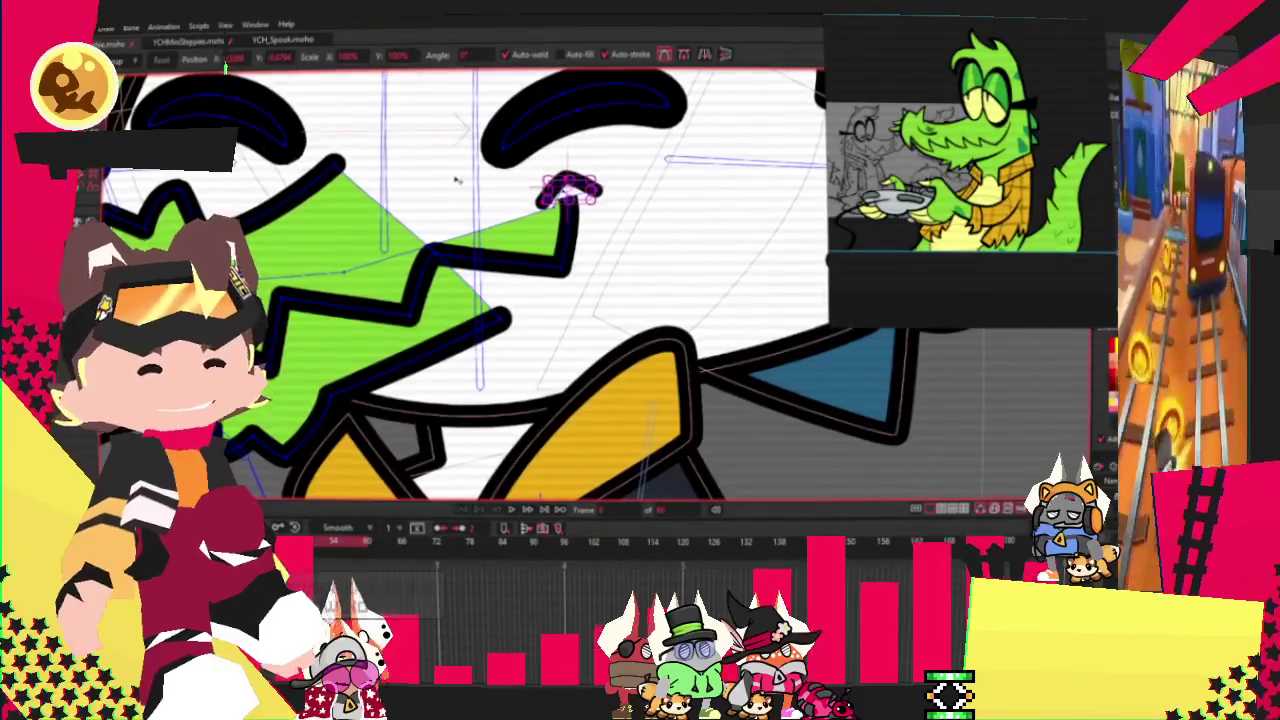
pyautogui.scroll(2, 520, 200)
pyautogui.scroll(2, 490, 205)
pyautogui.scroll(2, 478, 215)
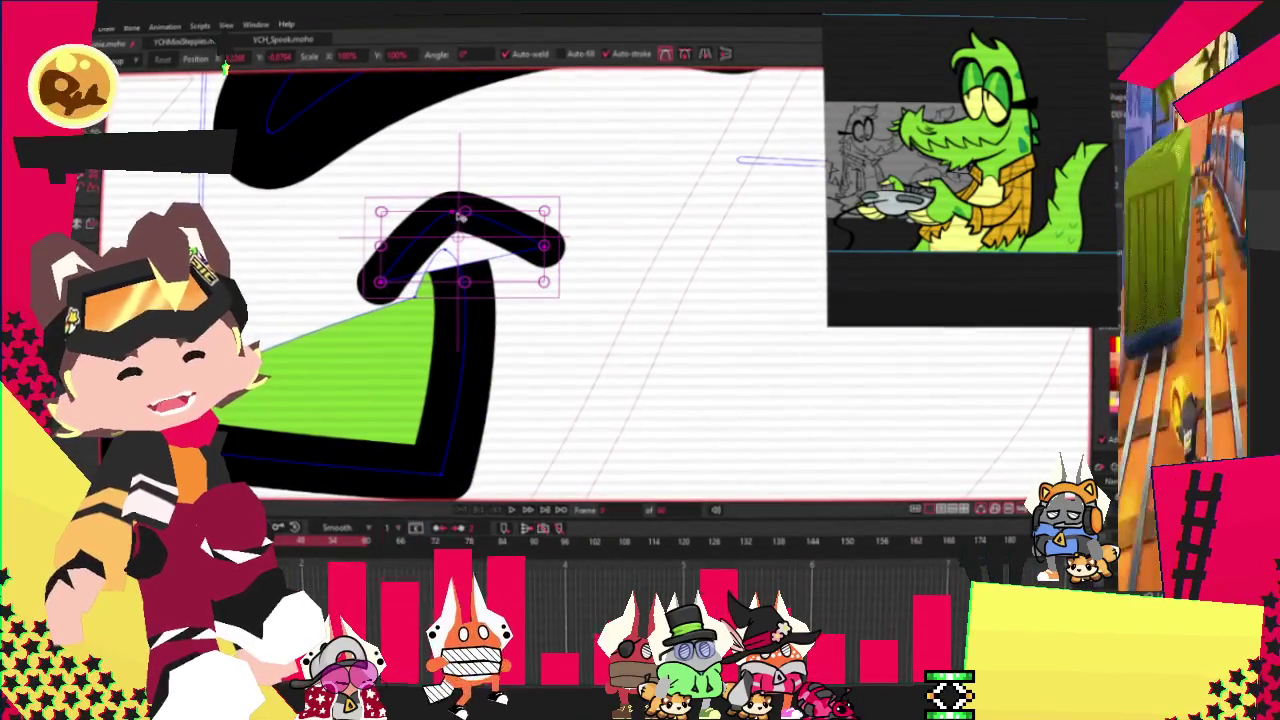
pyautogui.moveTo(455, 215); pyautogui.dragTo(490, 202)
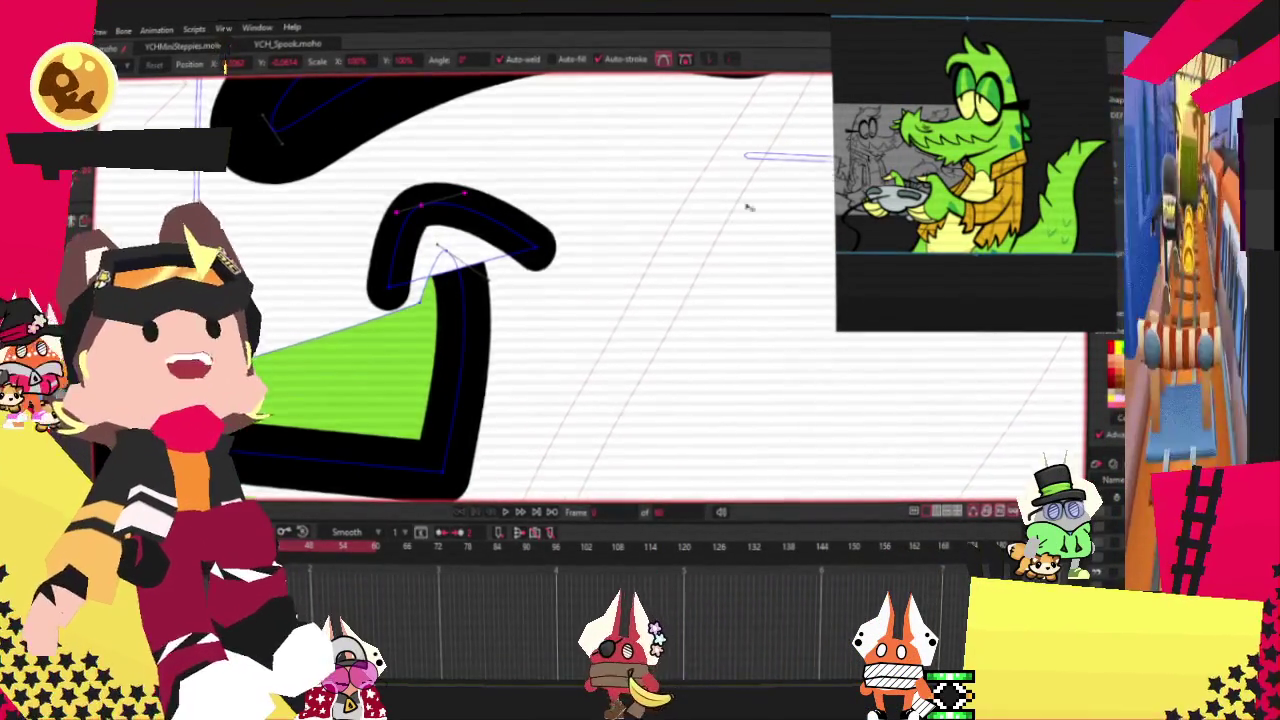
pyautogui.scroll(-3, 803, 246)
pyautogui.scroll(3, 803, 246)
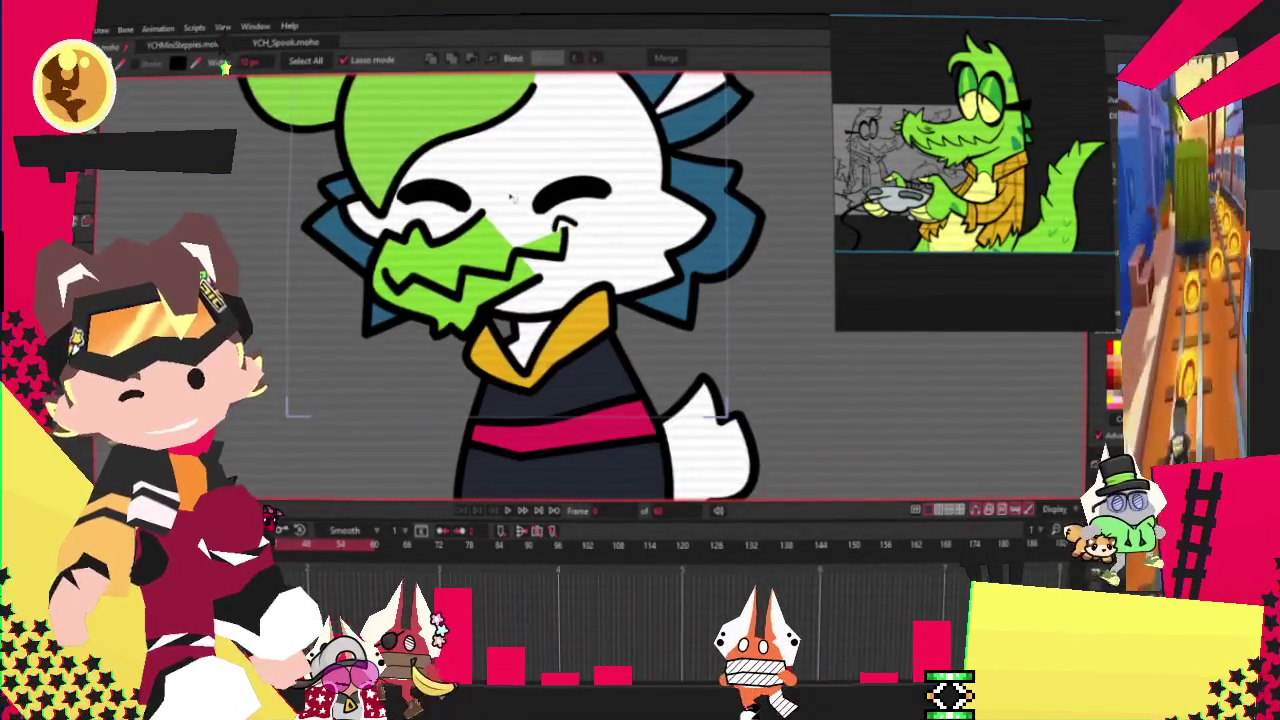
# Step: Select the white triangle at the mouth's left corner and fill it with the snout's green
pyautogui.scroll(3, 512, 198)
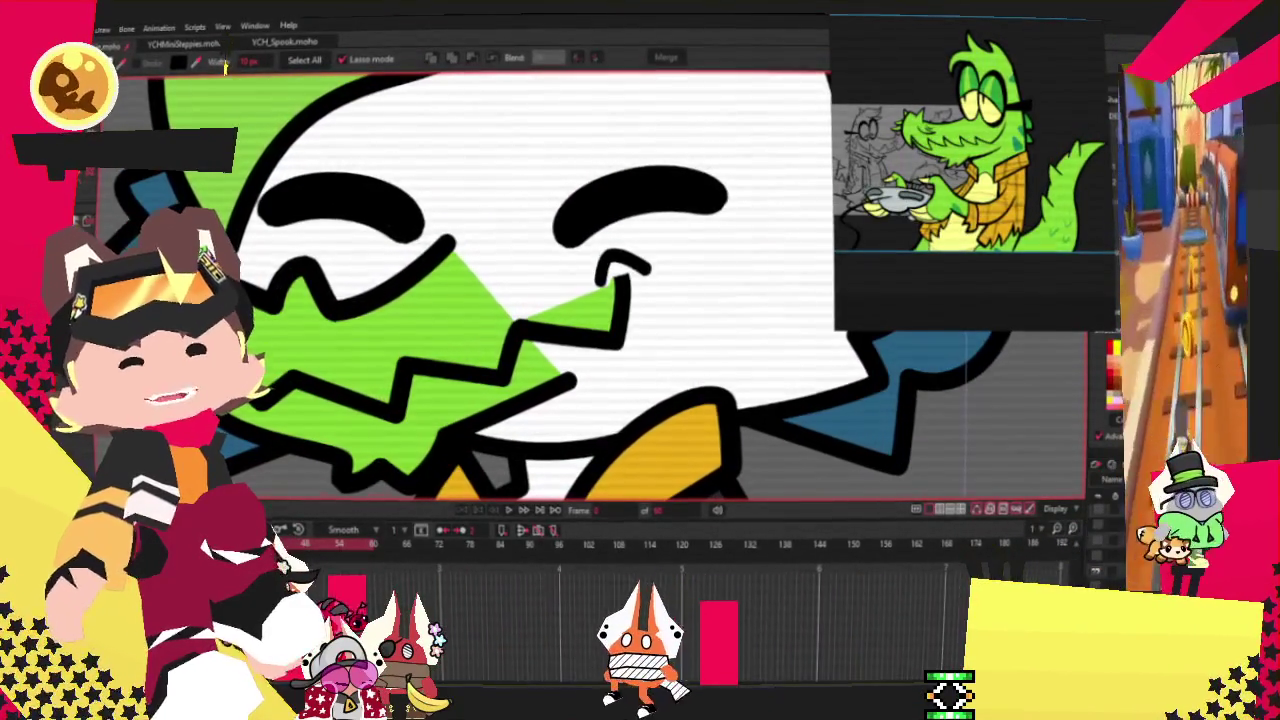
pyautogui.press('t')
pyautogui.scroll(3, 308, 317)
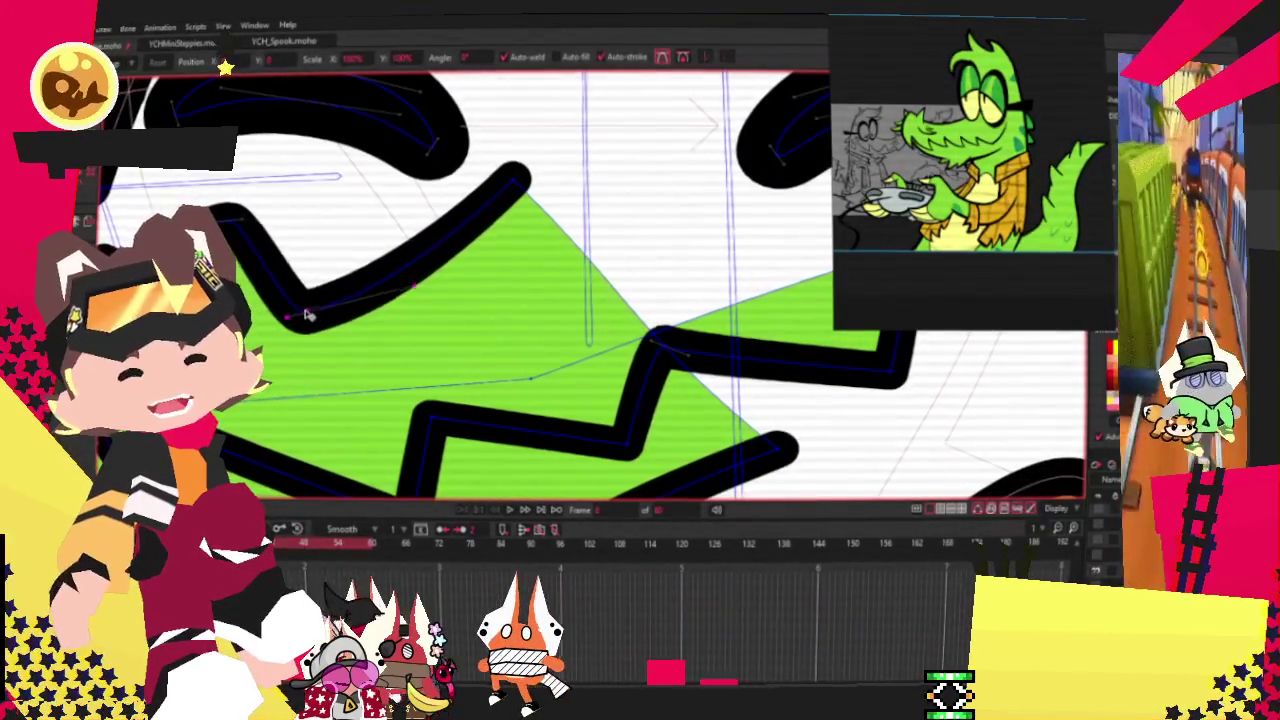
pyautogui.scroll(-3, 242, 250)
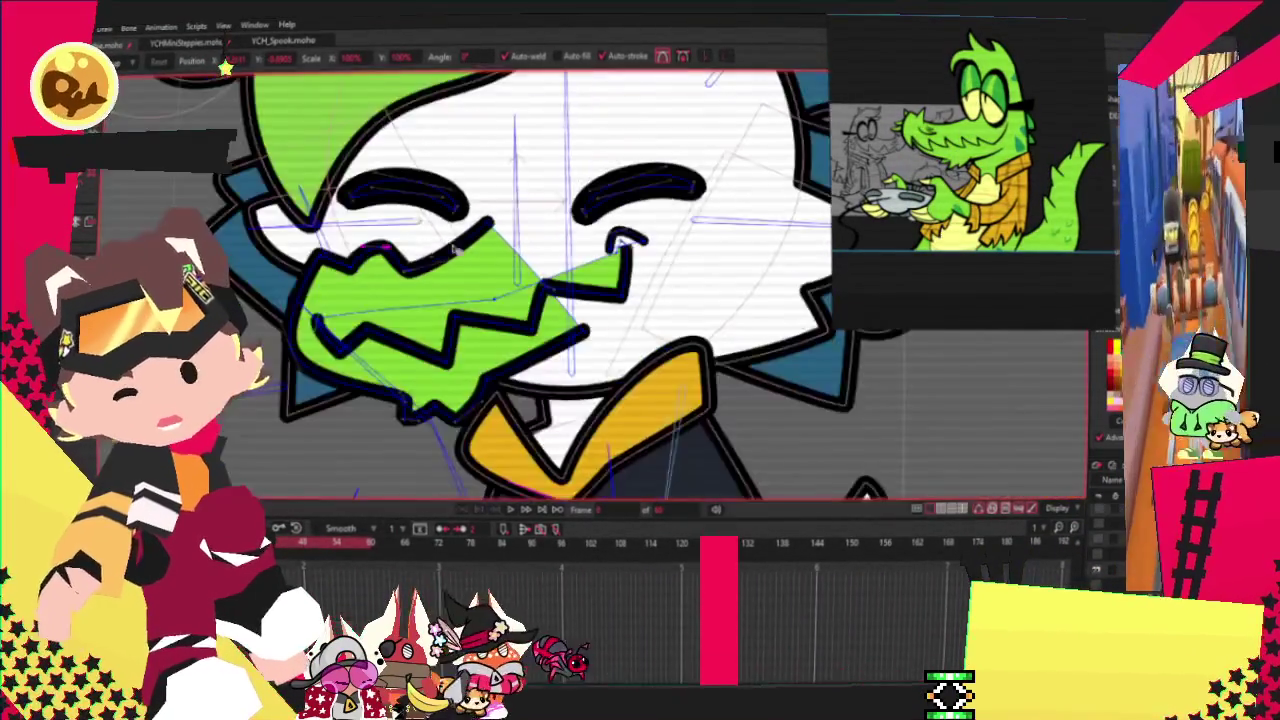
pyautogui.scroll(3, 347, 266)
pyautogui.scroll(-1, 380, 255)
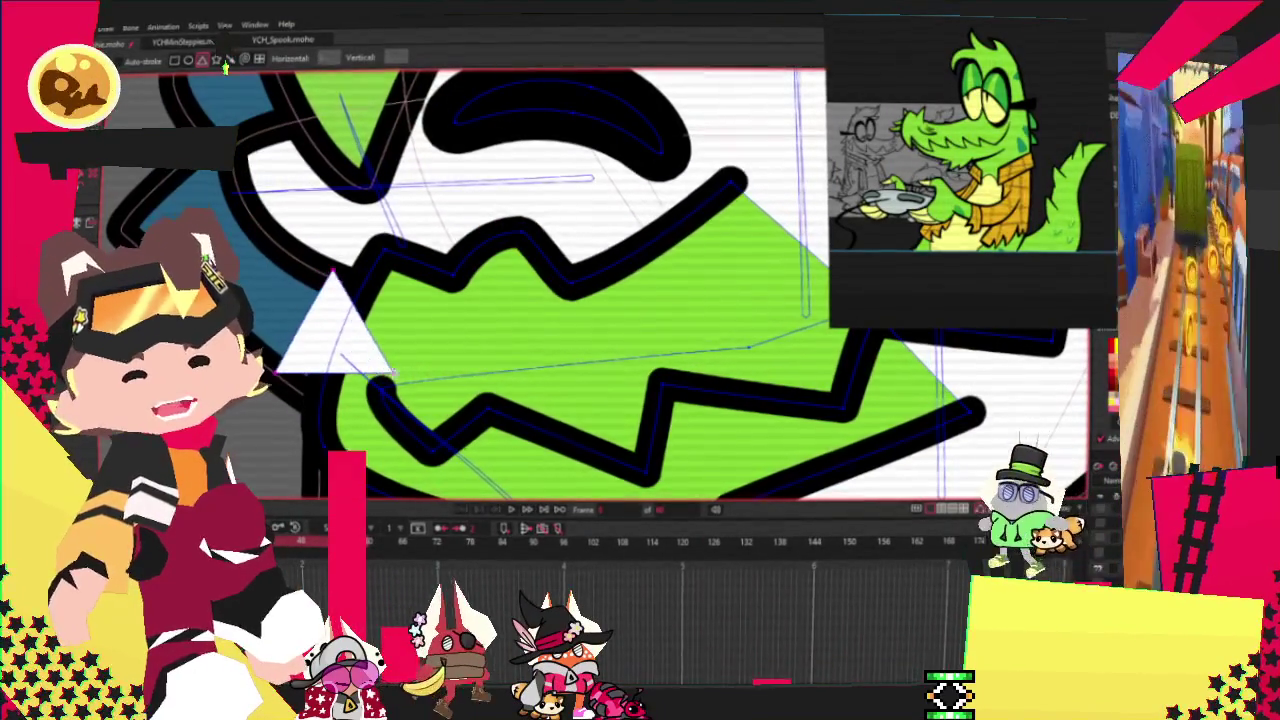
pyautogui.click(347, 343)
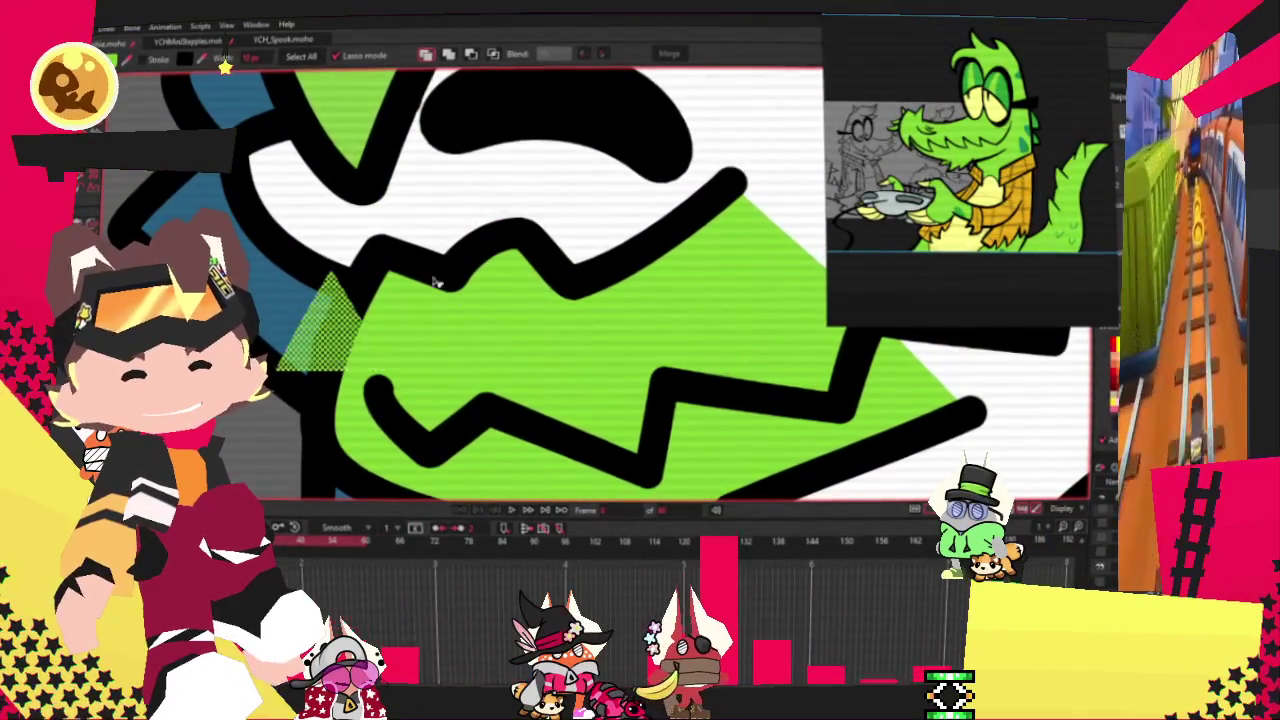
pyautogui.click(300, 320)
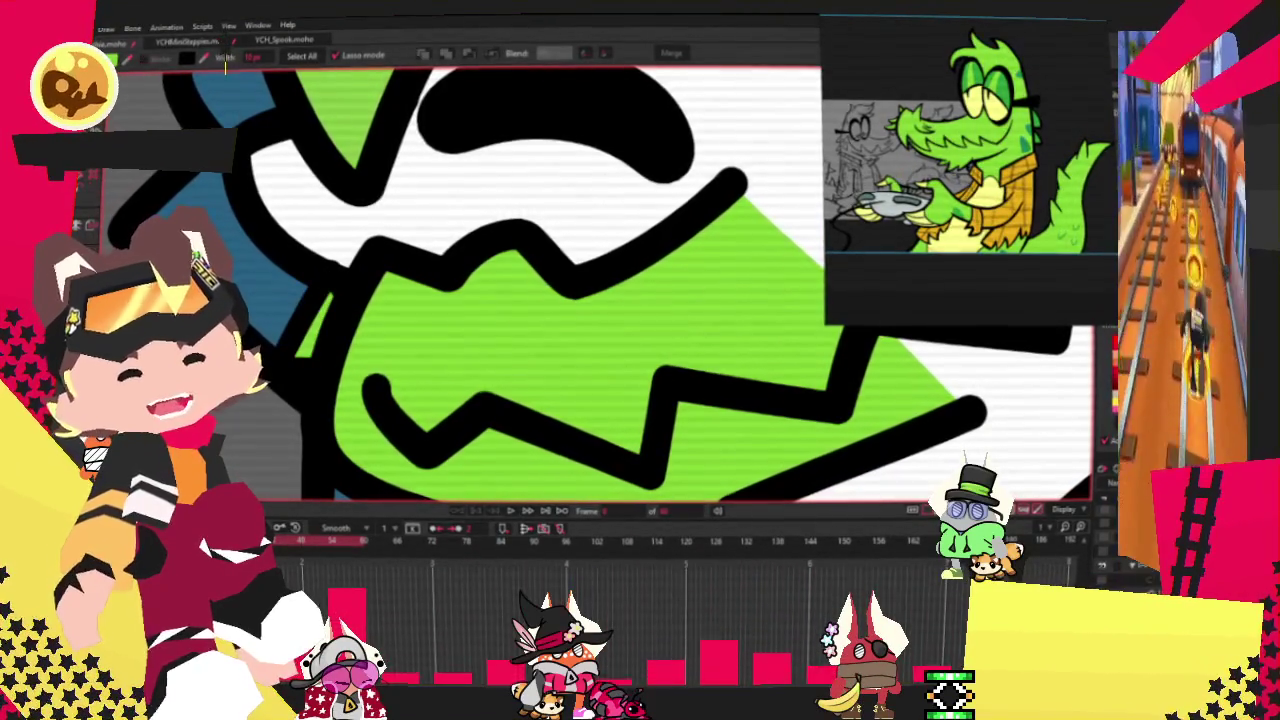
pyautogui.scroll(2, 375, 305)
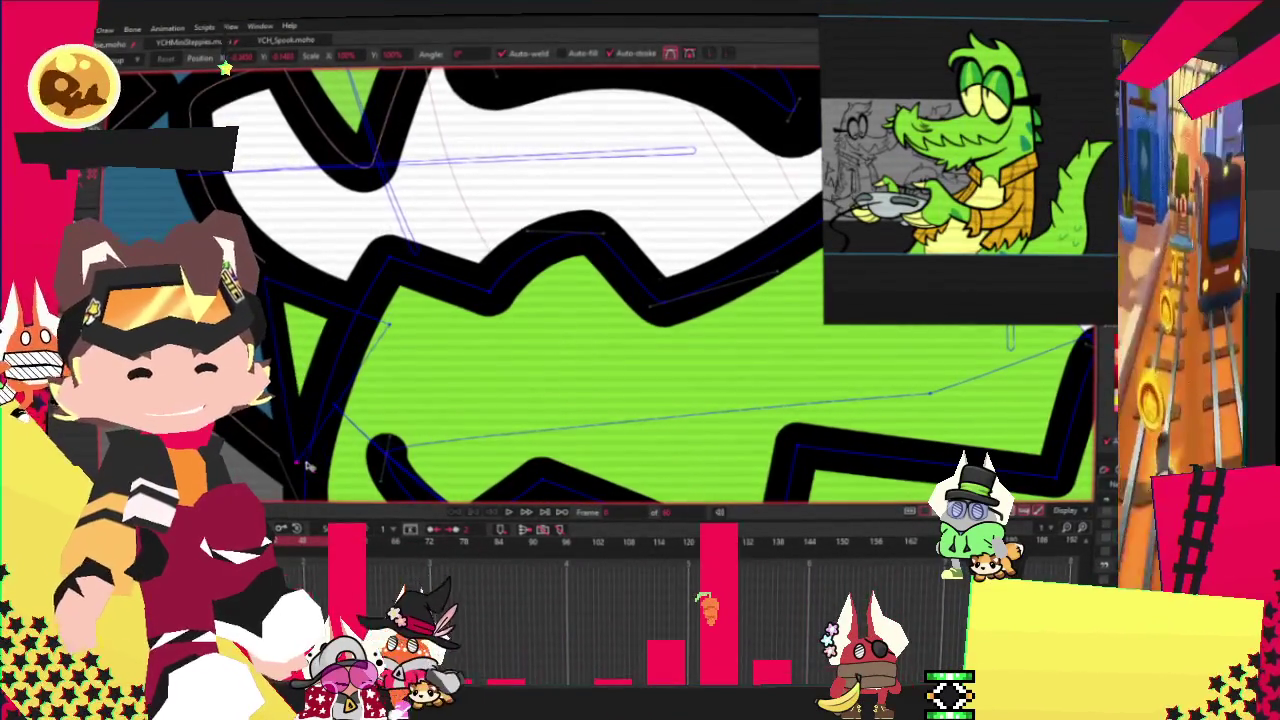
# Step: Pull the mouth's left outline point upward
pyautogui.press('c')
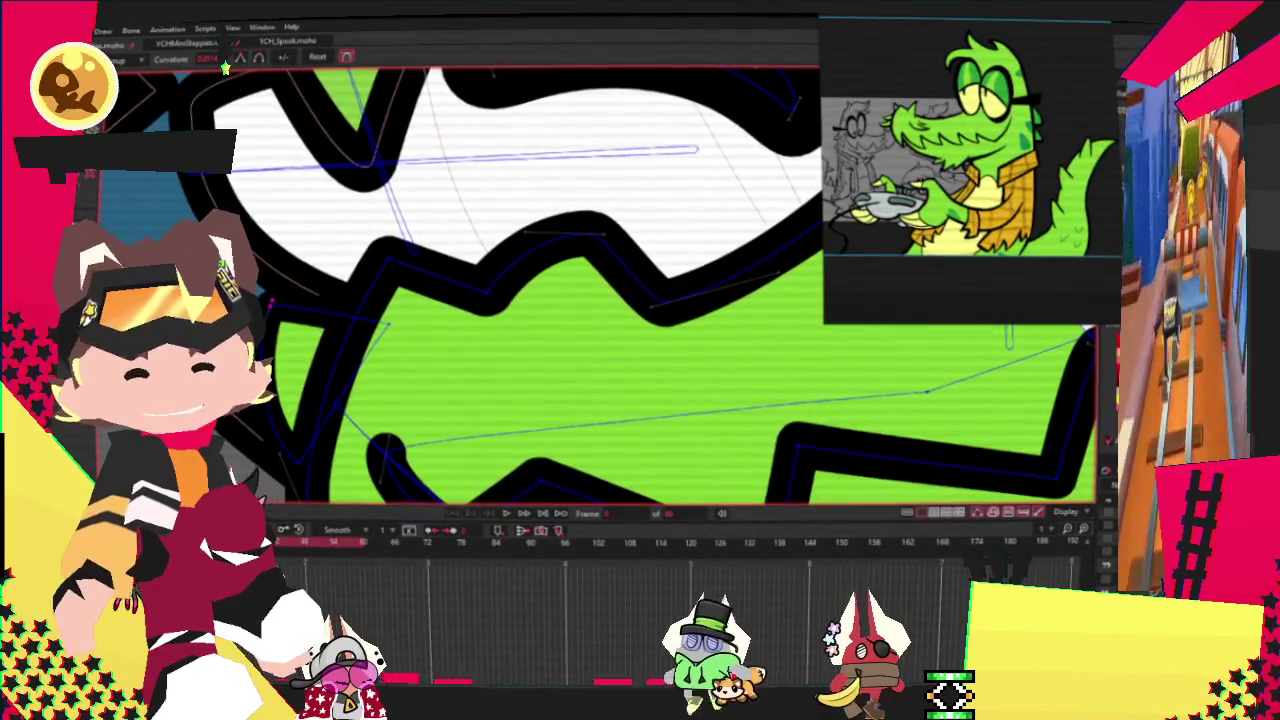
pyautogui.press('t')
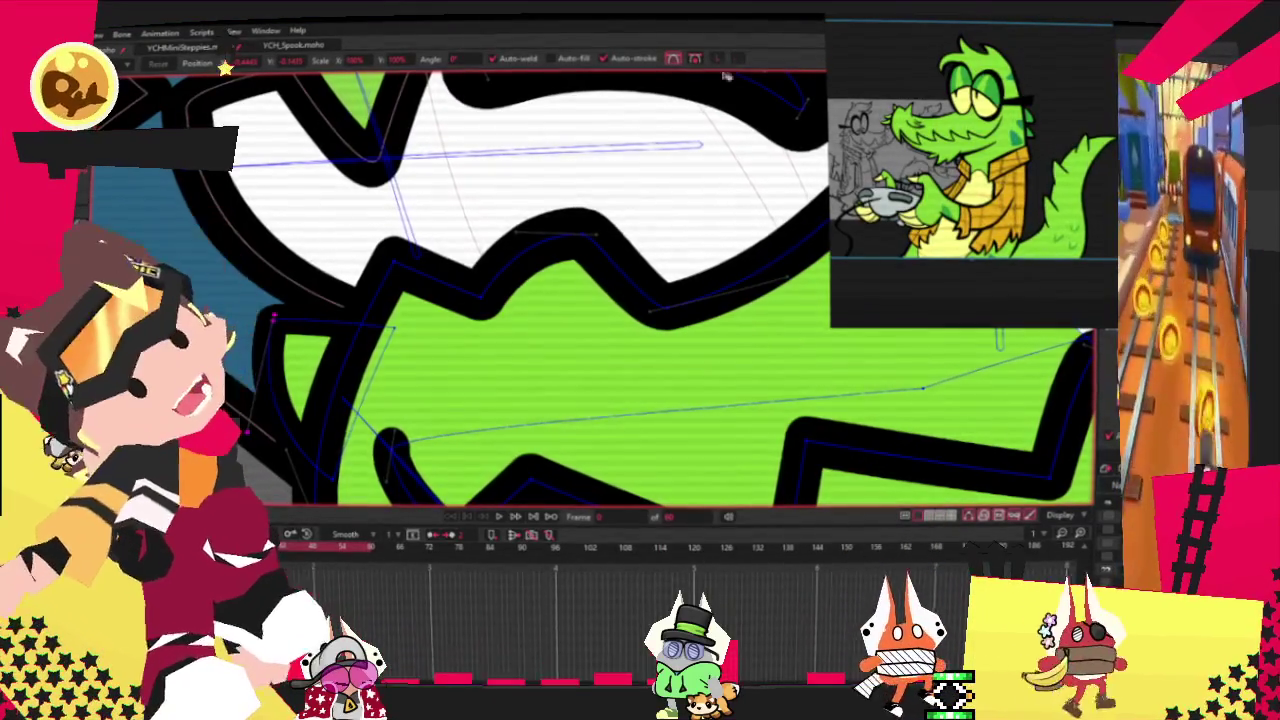
pyautogui.scroll(-5, 781, 345)
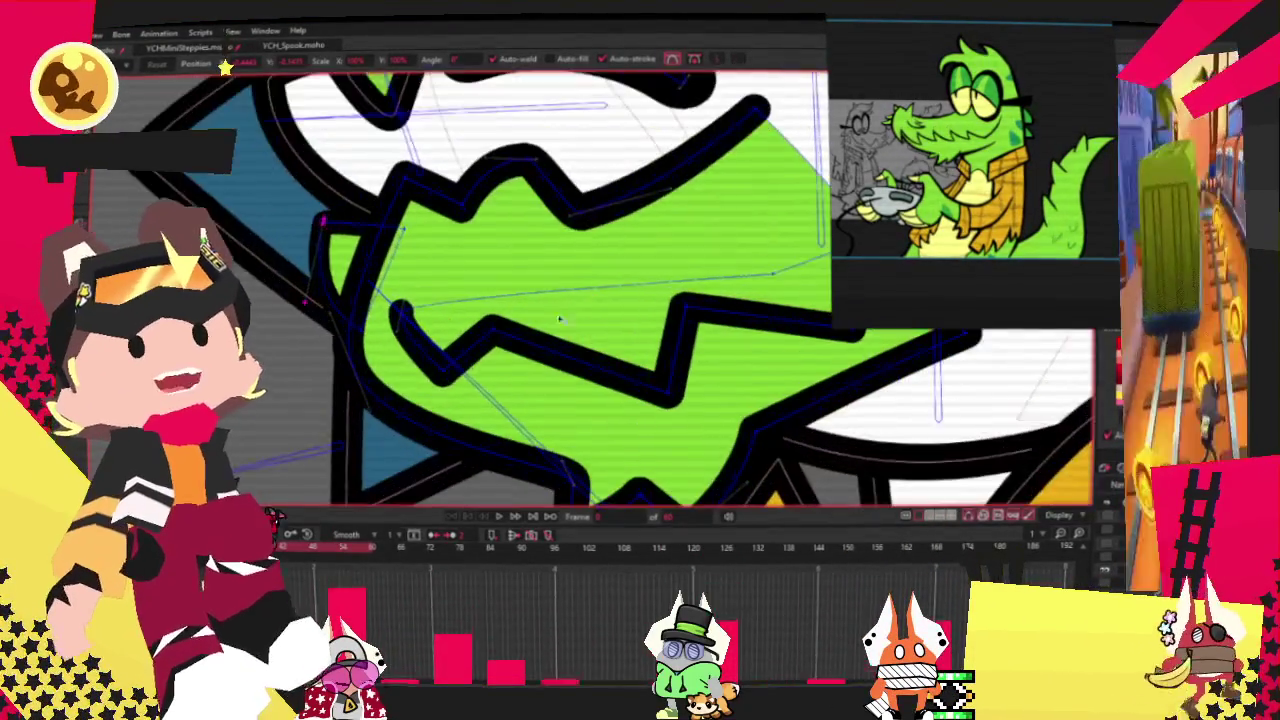
pyautogui.scroll(2, 396, 241)
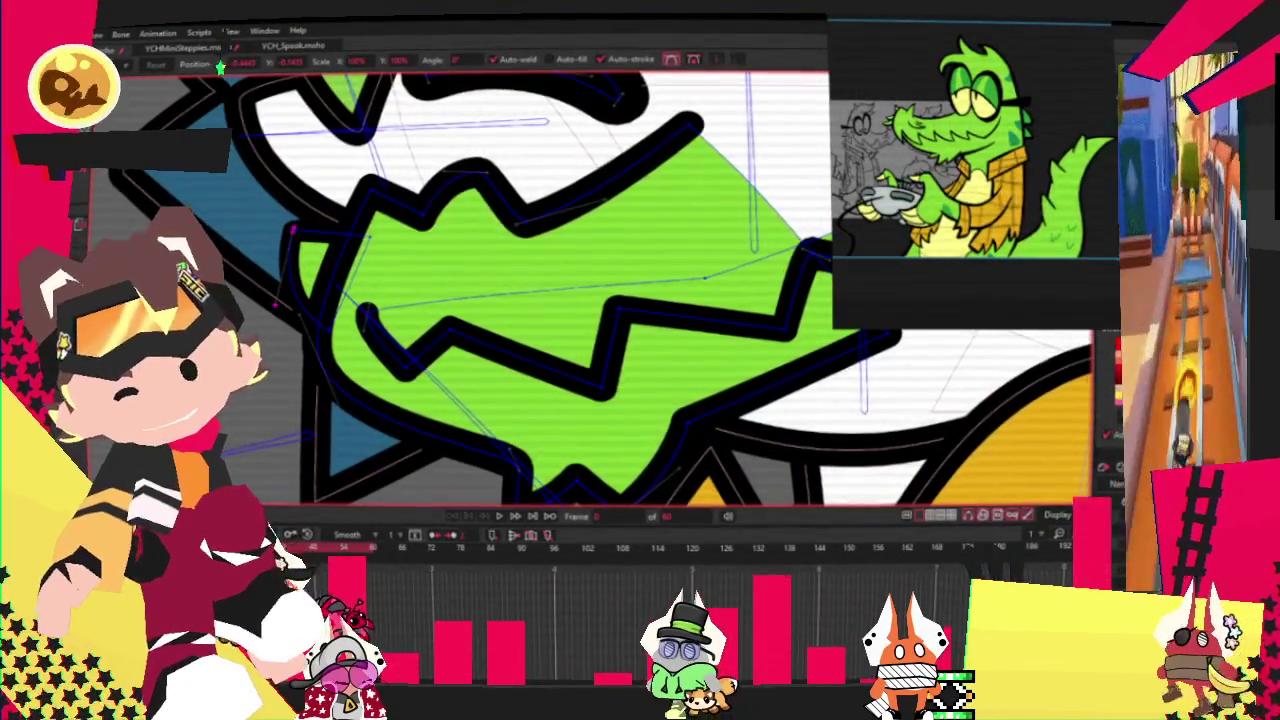
pyautogui.scroll(1, 290, 333)
pyautogui.scroll(1, 290, 333)
pyautogui.scroll(1, 290, 333)
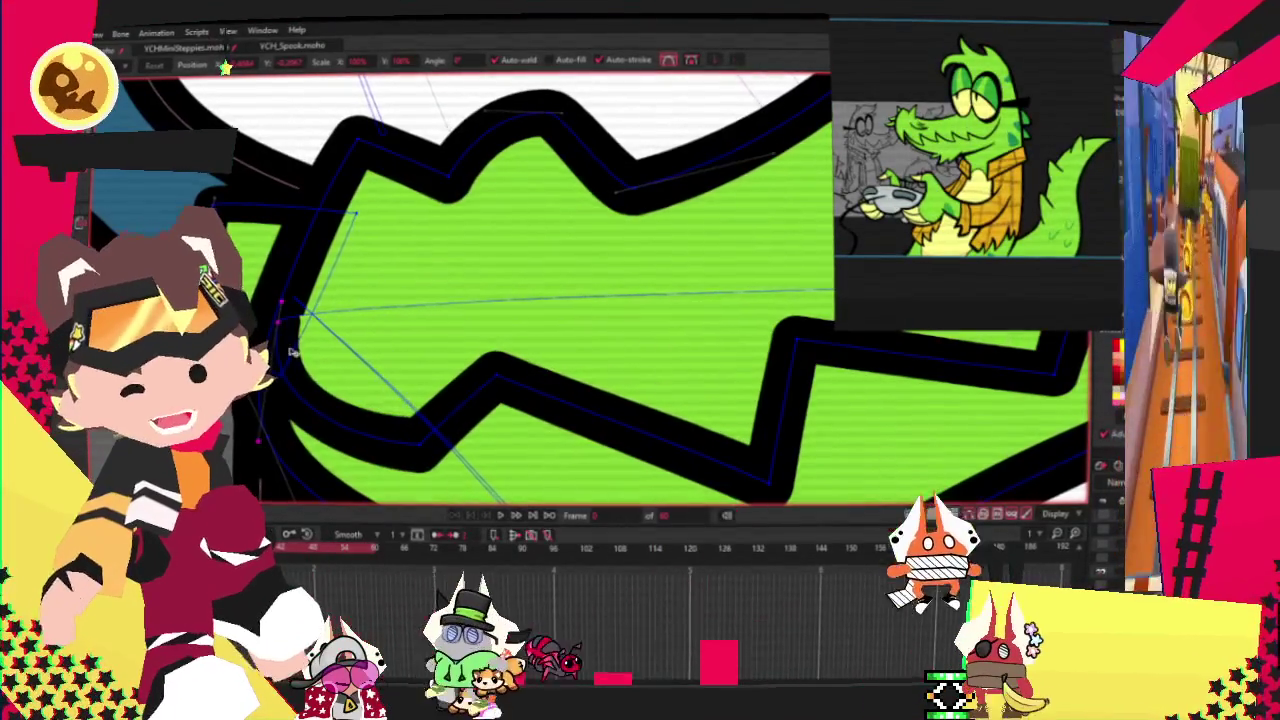
pyautogui.moveTo(292, 325); pyautogui.dragTo(339, 291)
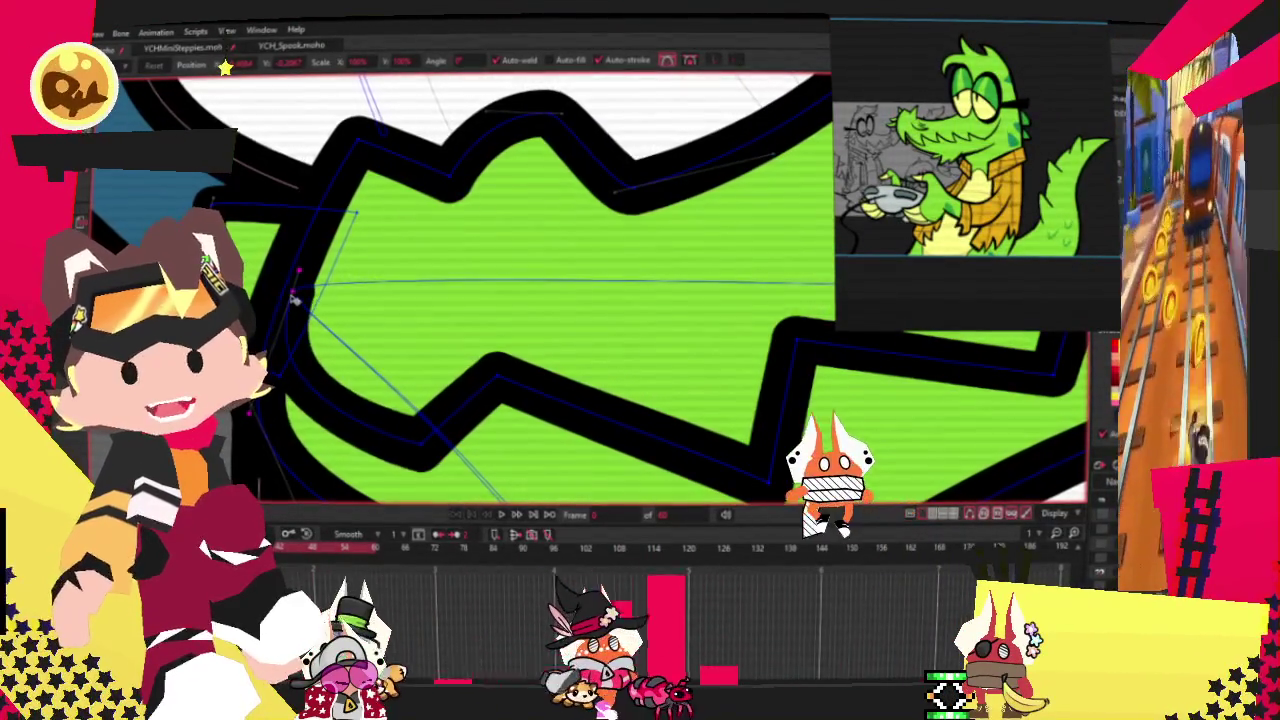
# Step: Nudge the mouth's left corner points down and left, then deselect them
pyautogui.scroll(-5, 339, 291)
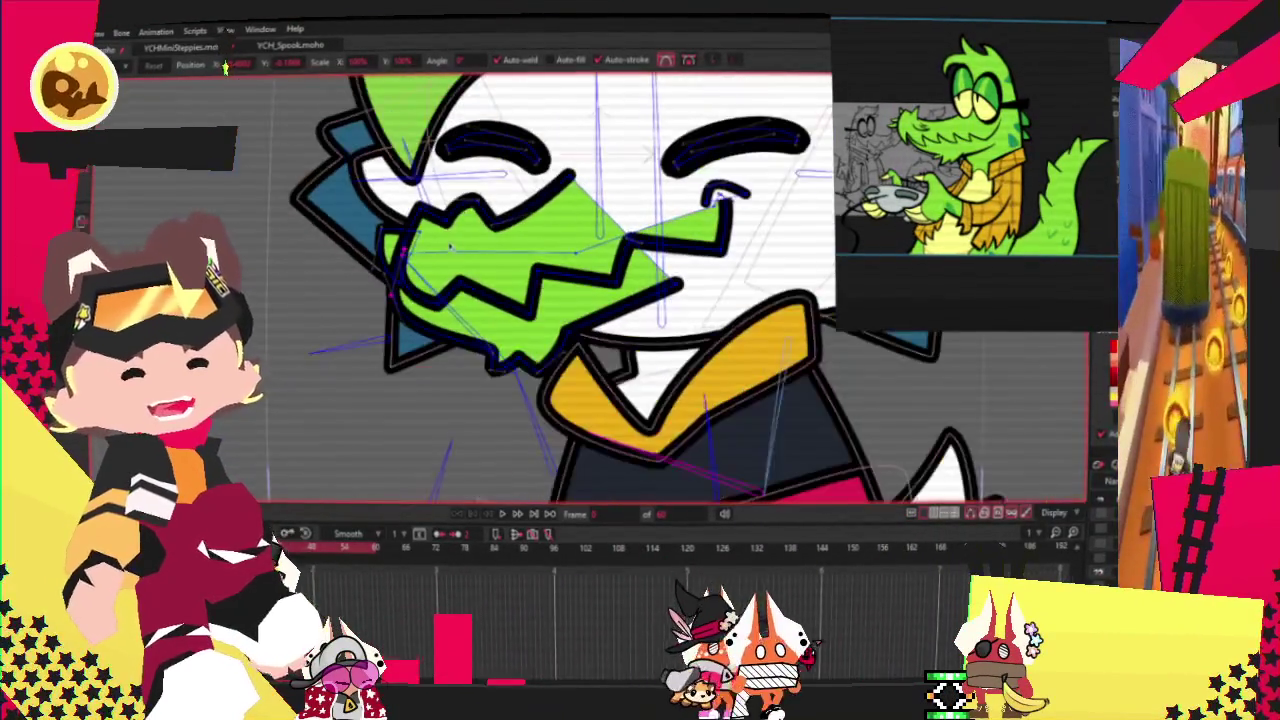
pyautogui.scroll(4, 388, 352)
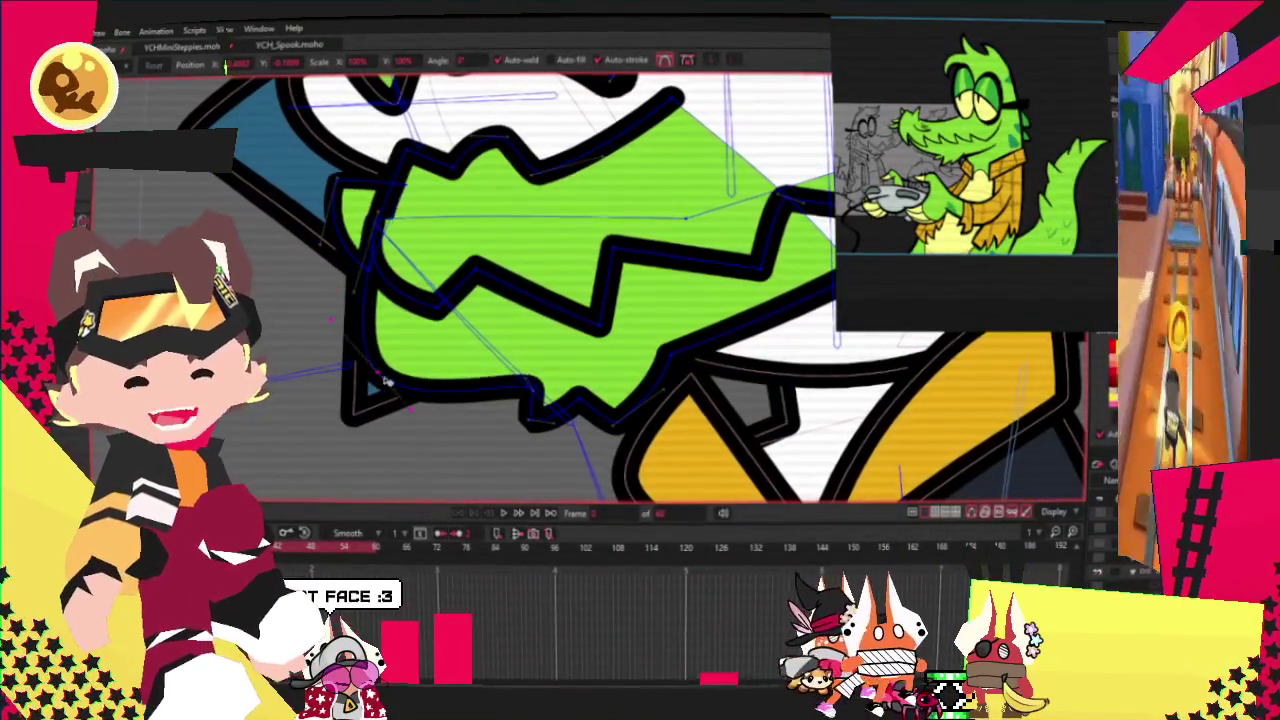
pyautogui.scroll(2, 418, 313)
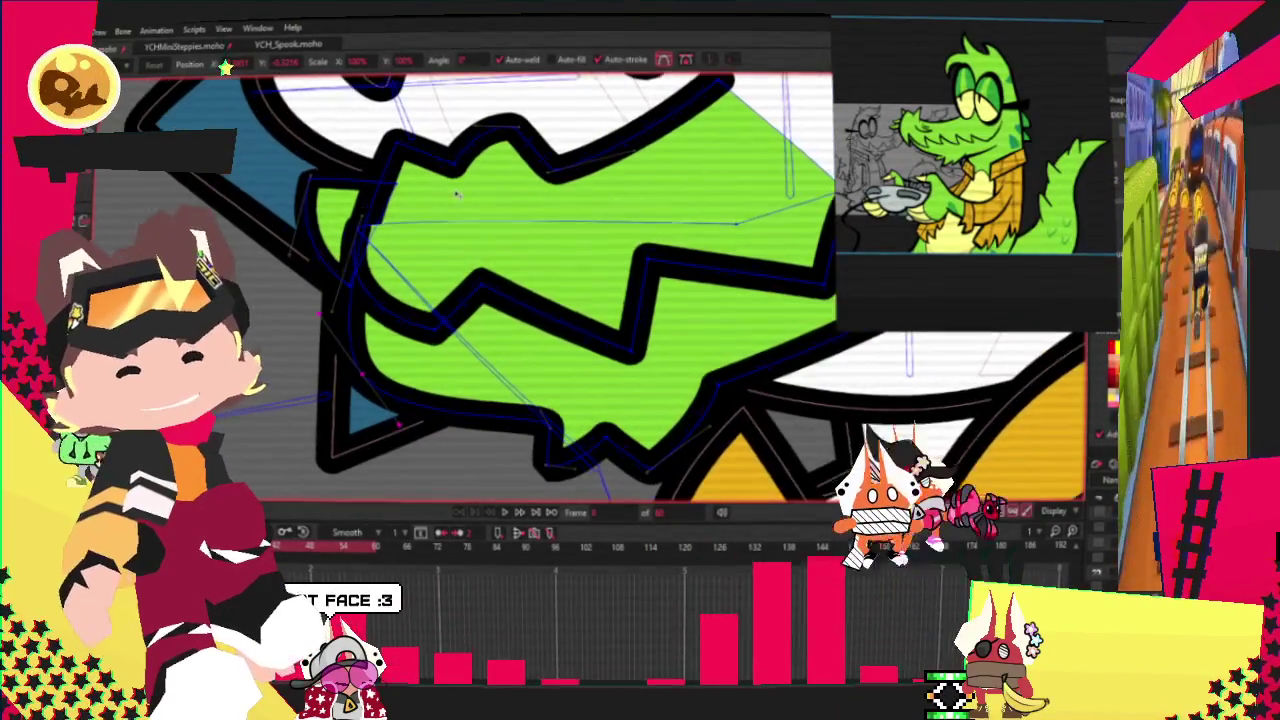
pyautogui.press('c')
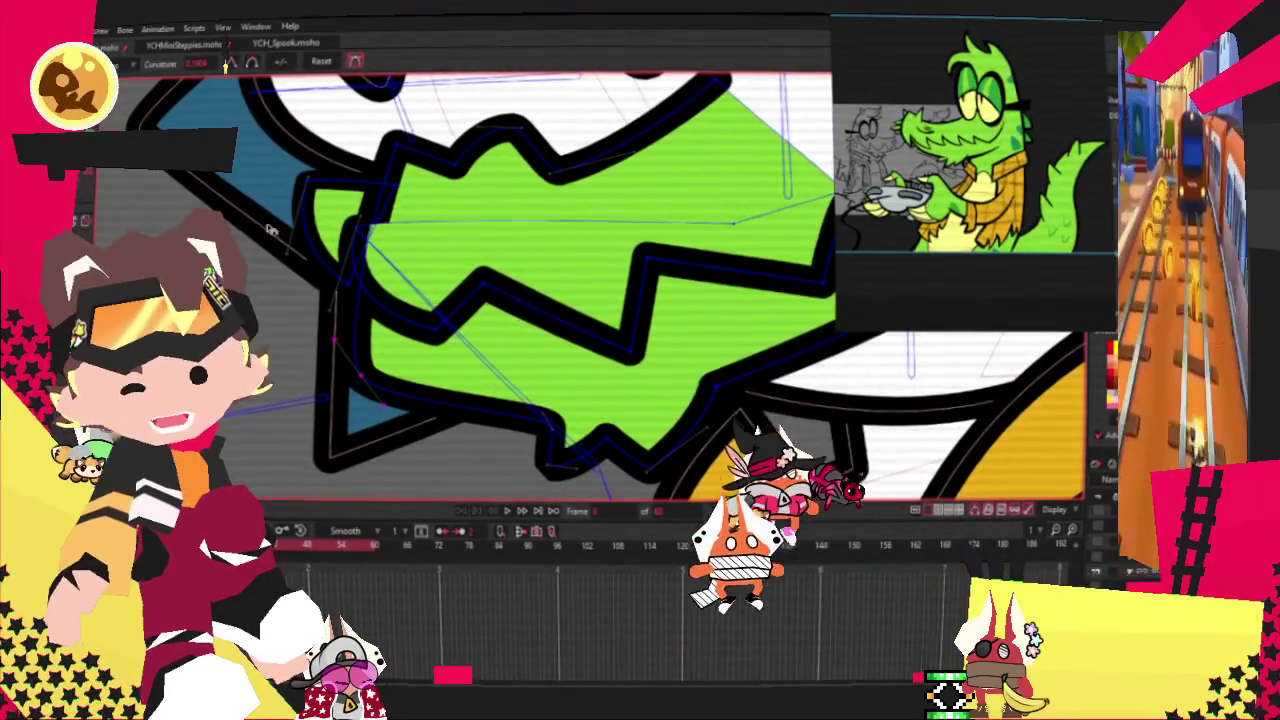
pyautogui.click(358, 224)
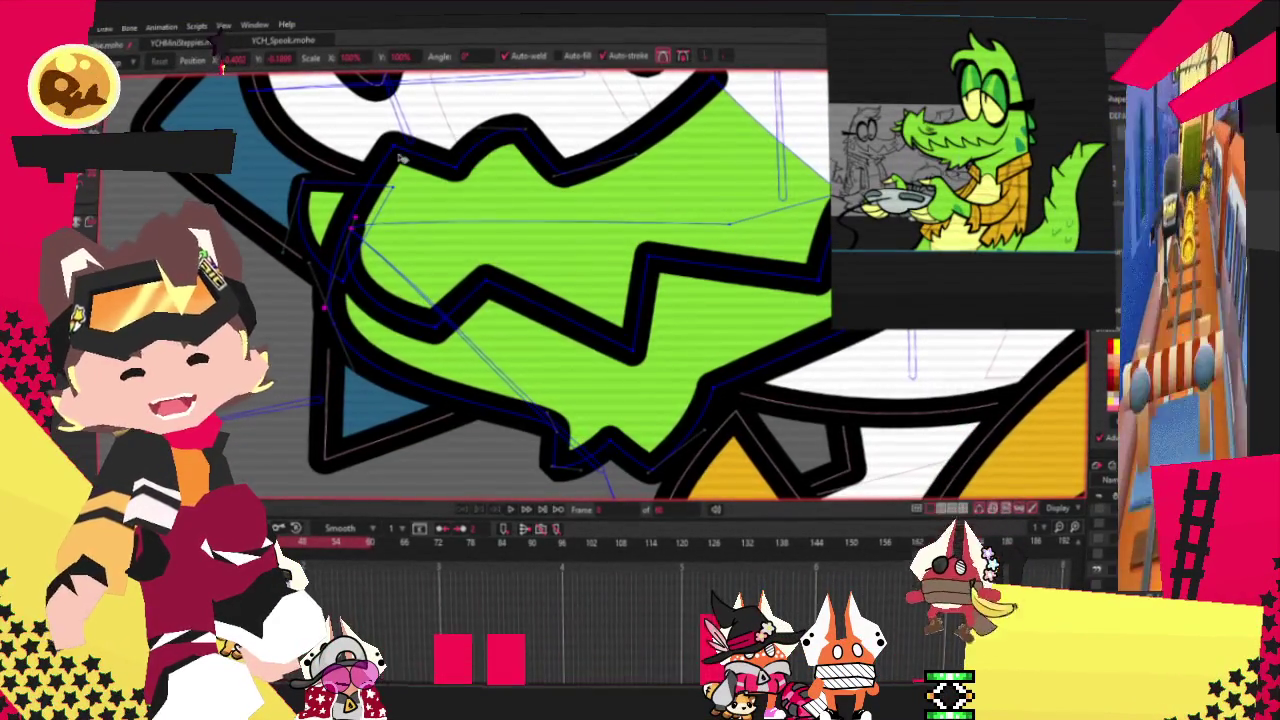
pyautogui.moveTo(304, 218); pyautogui.dragTo(283, 230)
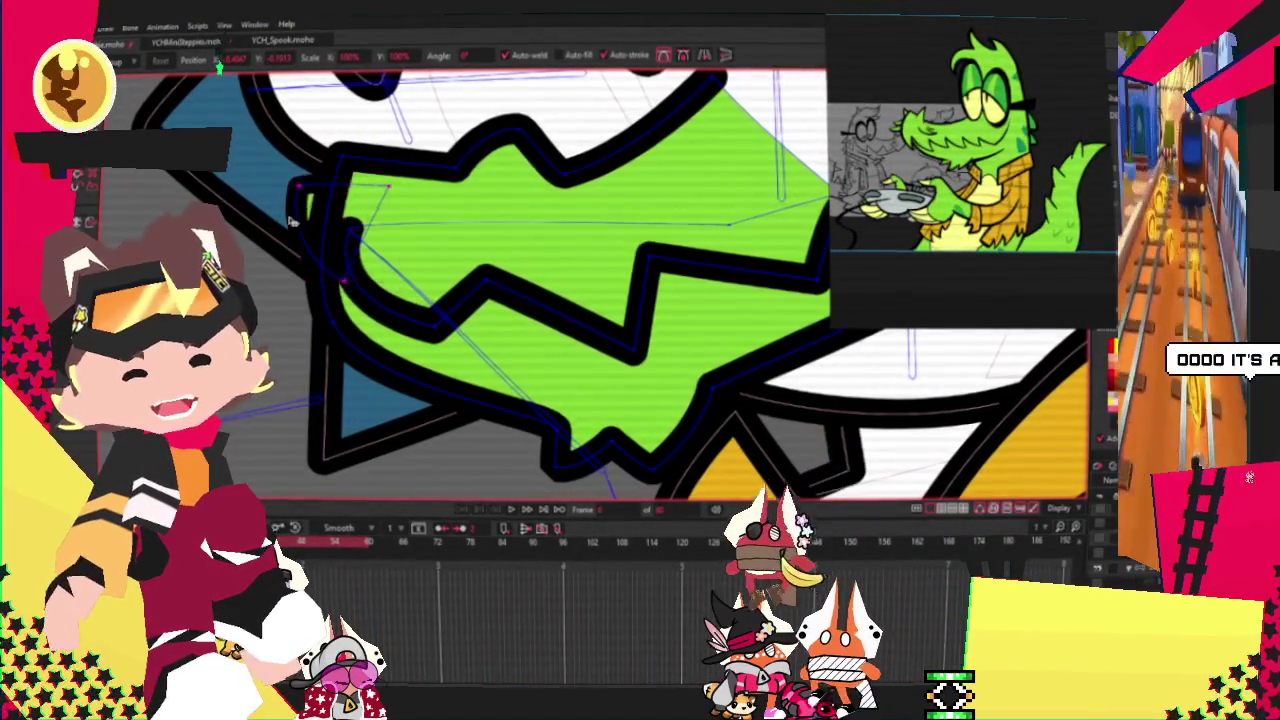
pyautogui.scroll(2, 325, 222)
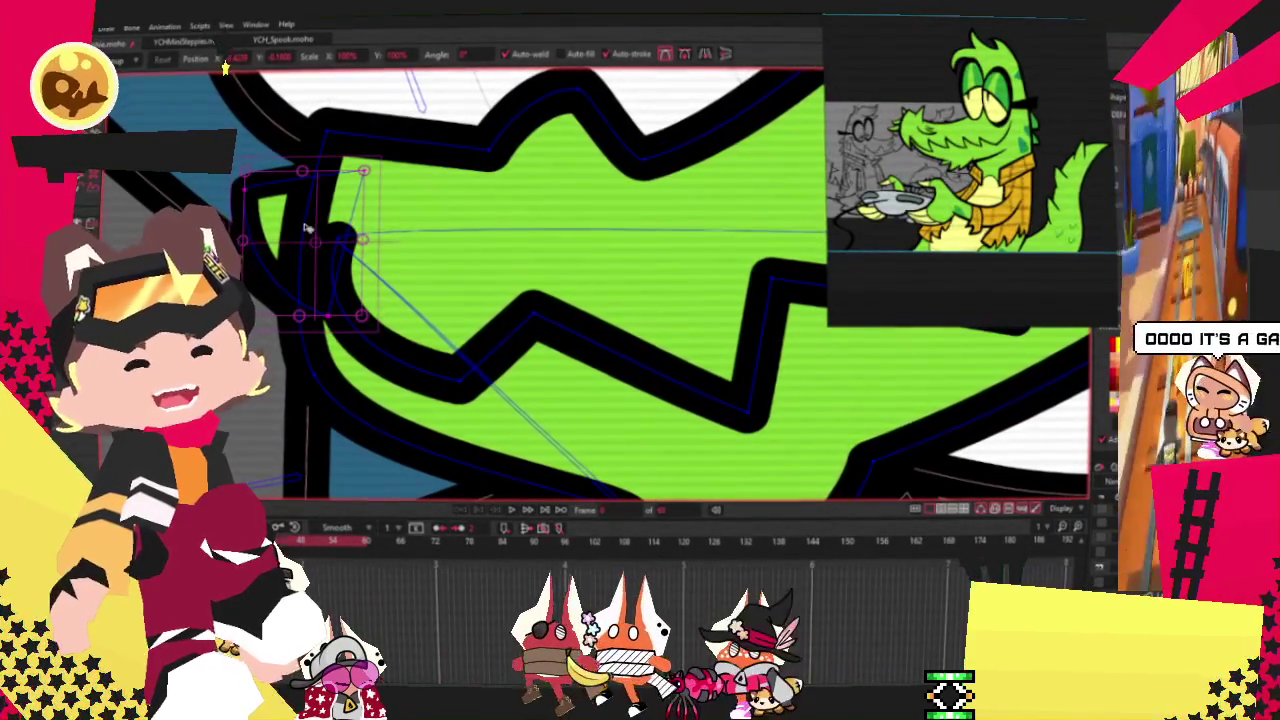
pyautogui.moveTo(338, 230); pyautogui.dragTo(328, 234)
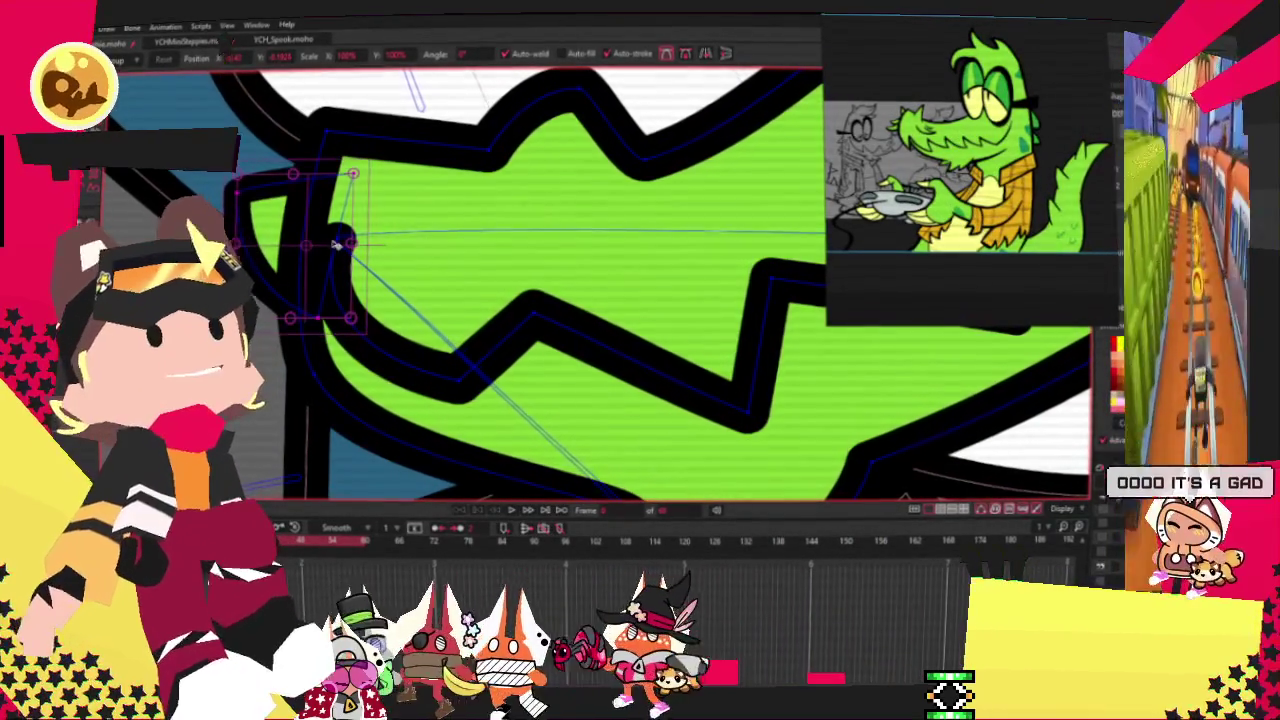
pyautogui.click(323, 246)
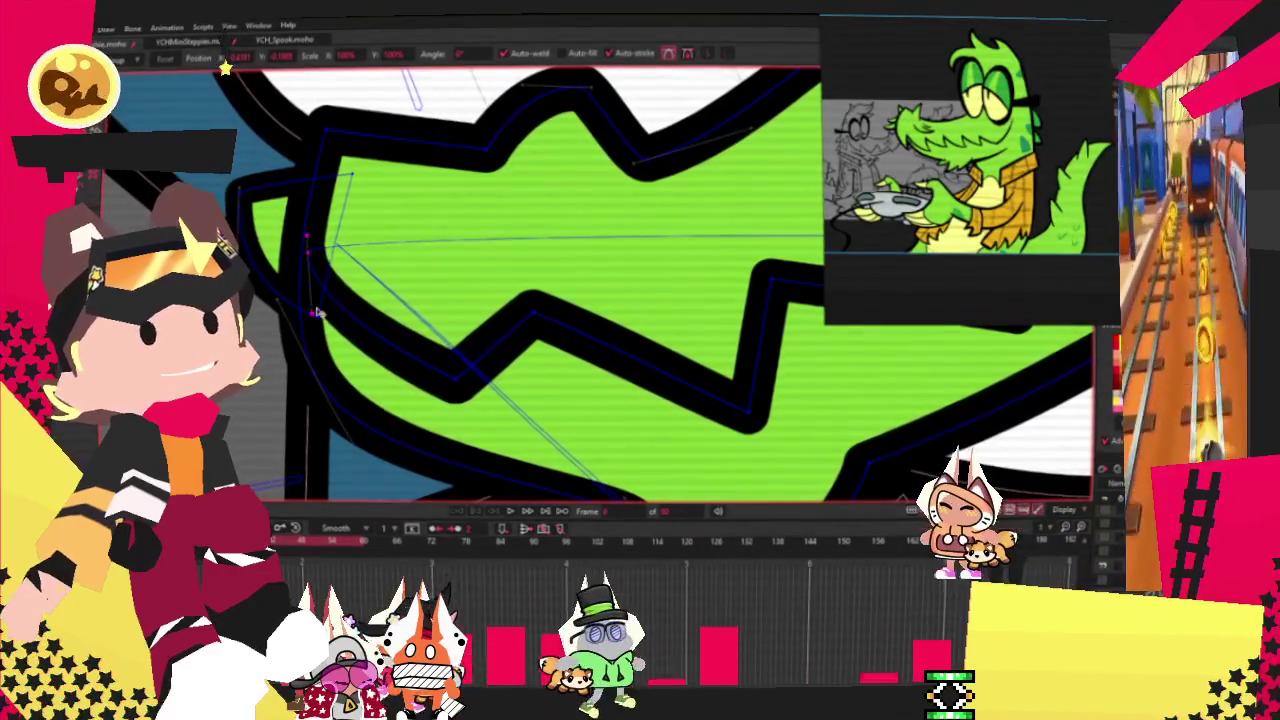
# Step: Raise the mouth's left-edge outline points up-left, undoing one stray vertex move
pyautogui.scroll(-3, 460, 290)
pyautogui.scroll(-3, 415, 348)
pyautogui.scroll(2, 415, 348)
pyautogui.scroll(2, 350, 320)
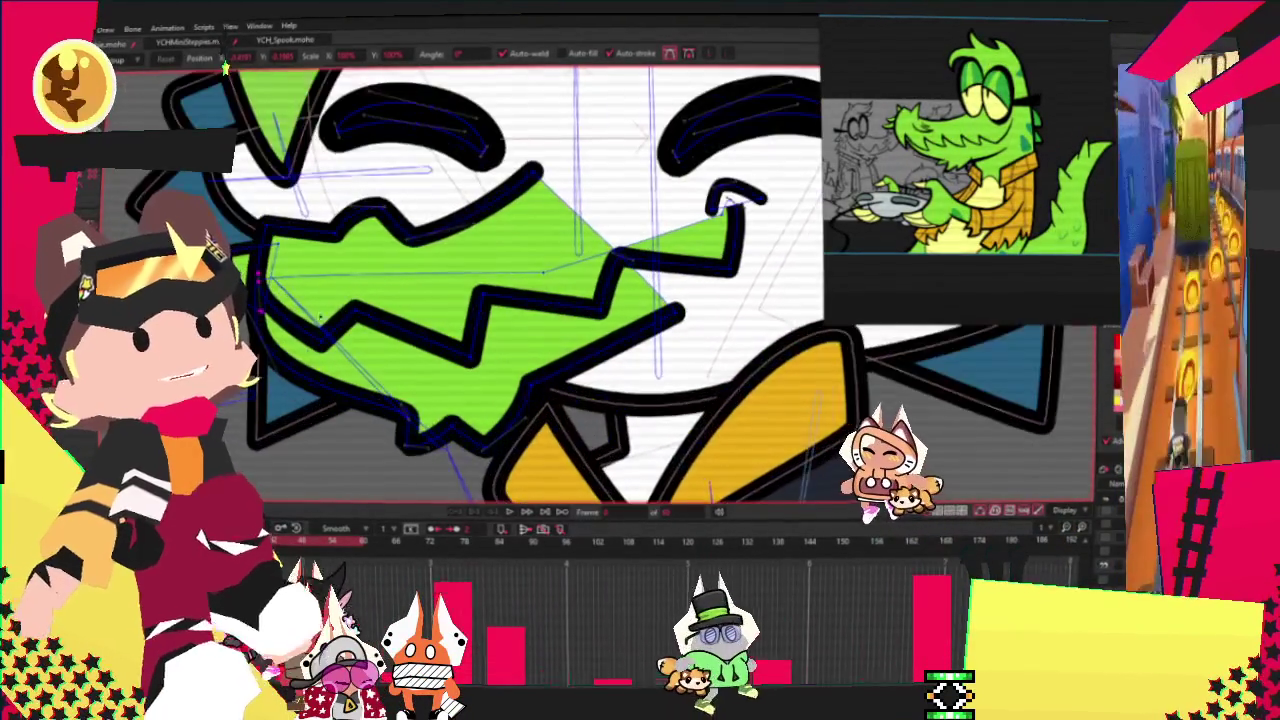
pyautogui.scroll(2, 272, 290)
pyautogui.moveTo(272, 290)
pyautogui.mouseDown()
pyautogui.moveTo(295, 250)
pyautogui.moveTo(238, 228)
pyautogui.mouseUp()
pyautogui.moveTo(330, 345); pyautogui.dragTo(420, 362)
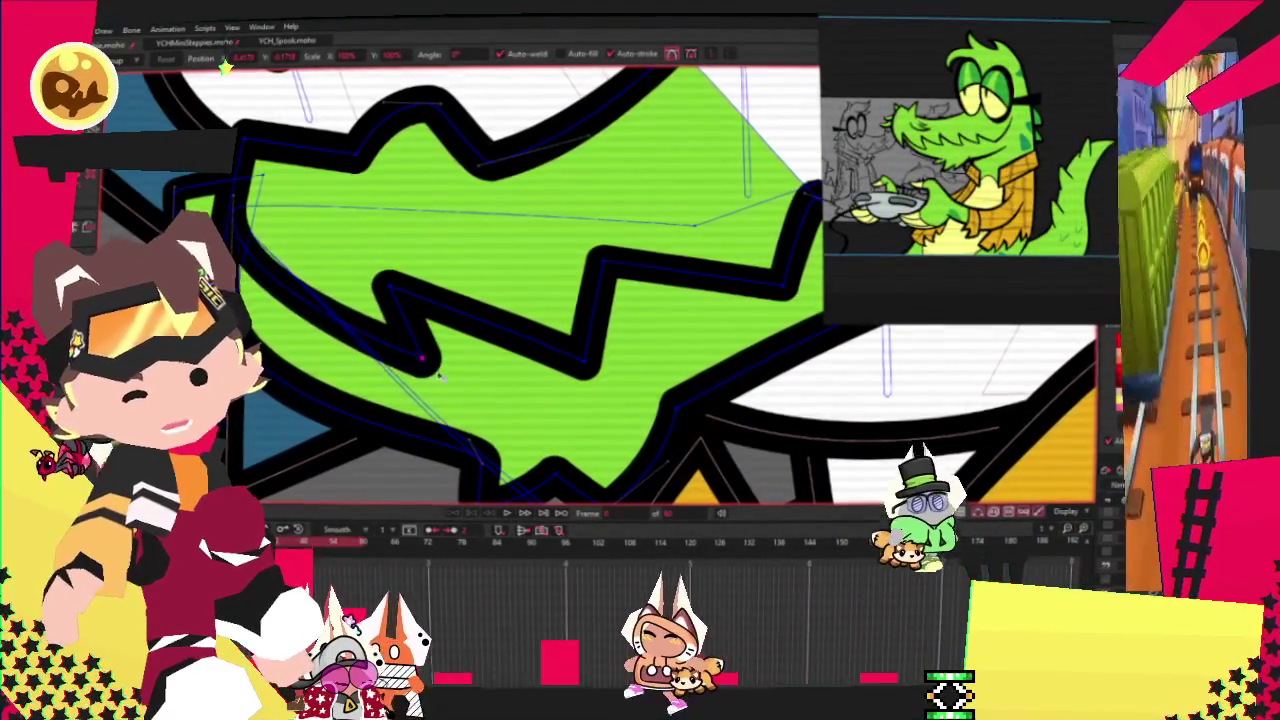
pyautogui.hotkey('ctrl', 'z')
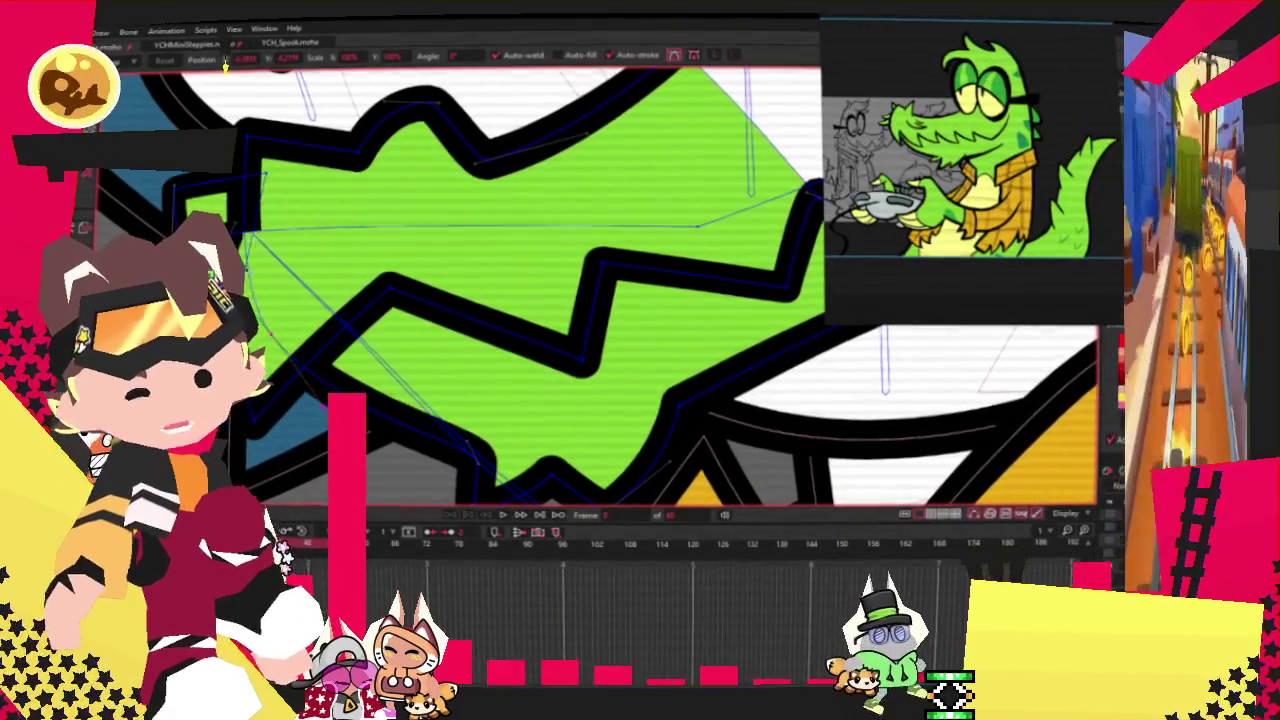
pyautogui.moveTo(236, 236); pyautogui.dragTo(252, 208)
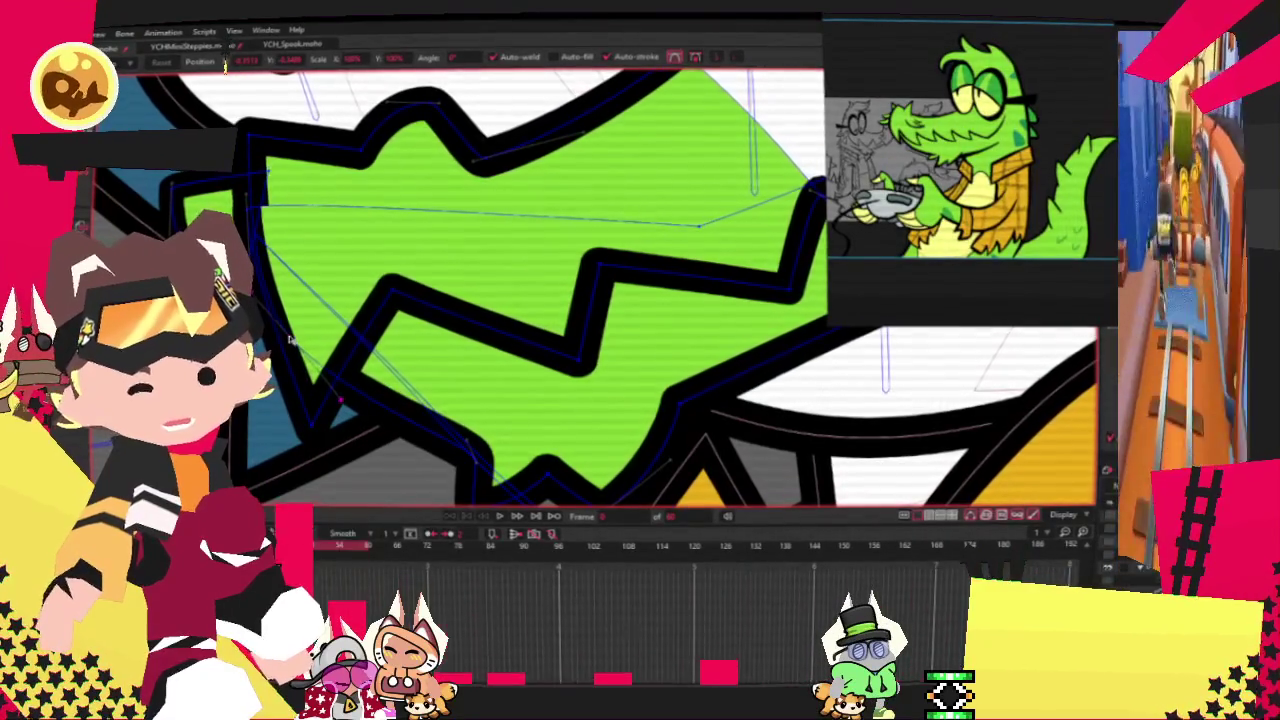
# Step: Adjust curvature on the mouth's top corner point to sharpen the zigzag
pyautogui.scroll(2, 252, 208)
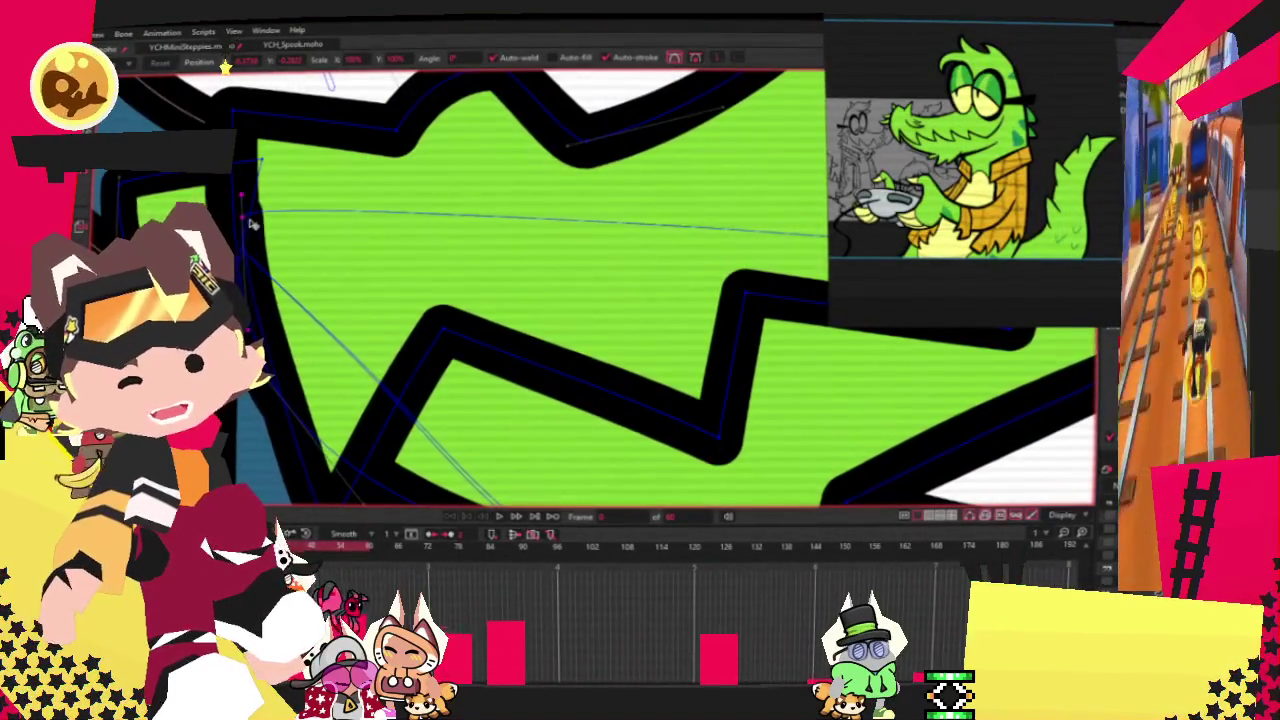
pyautogui.scroll(-2, 248, 225)
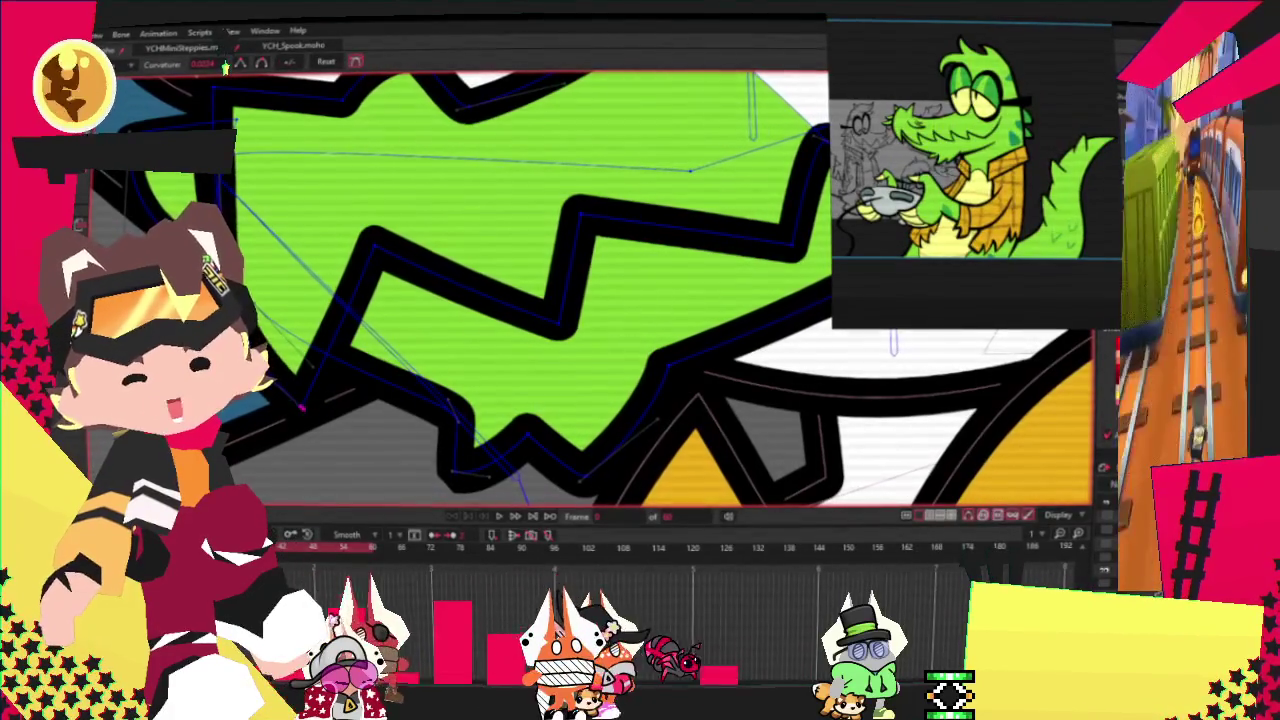
pyautogui.press('t')
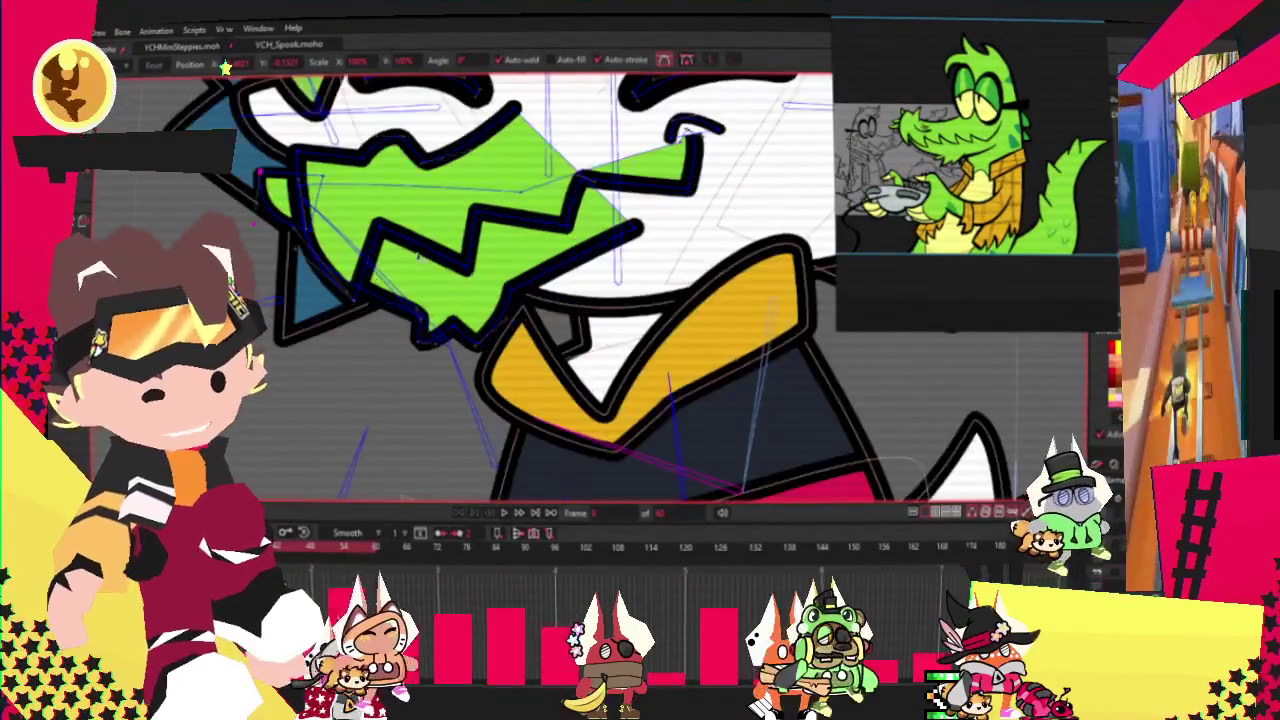
pyautogui.press('c')
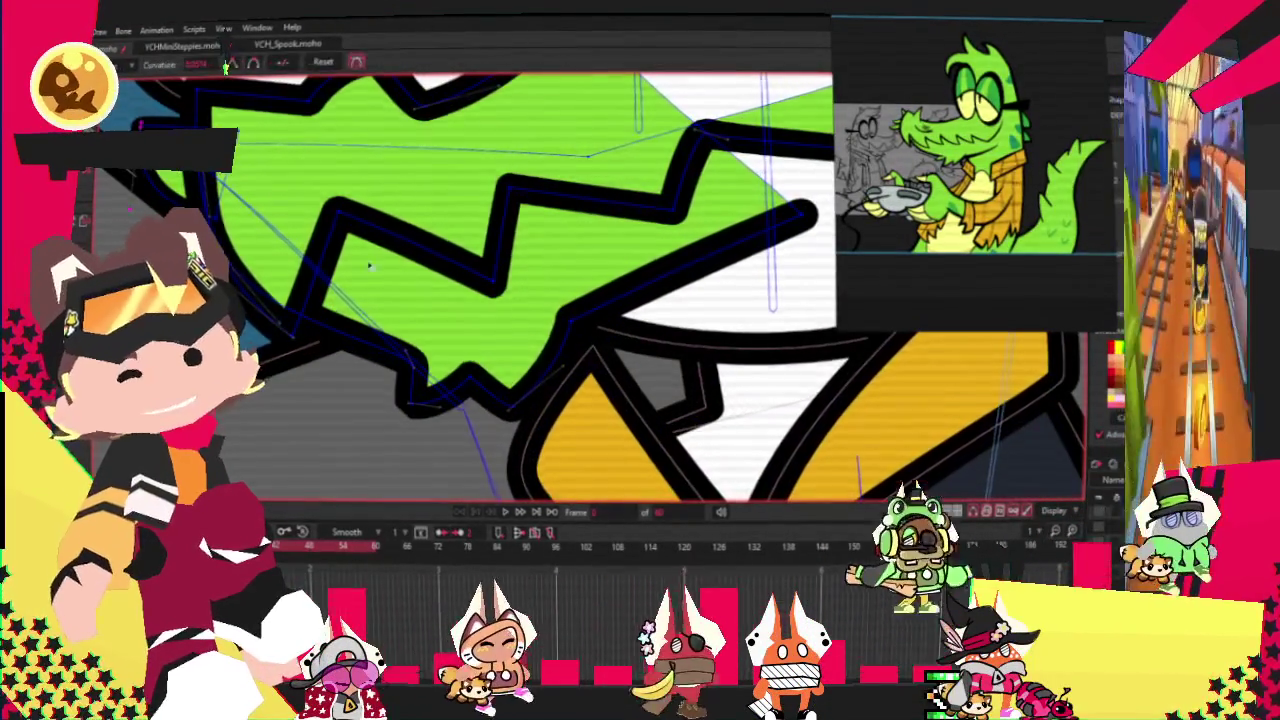
pyautogui.click(530, 170)
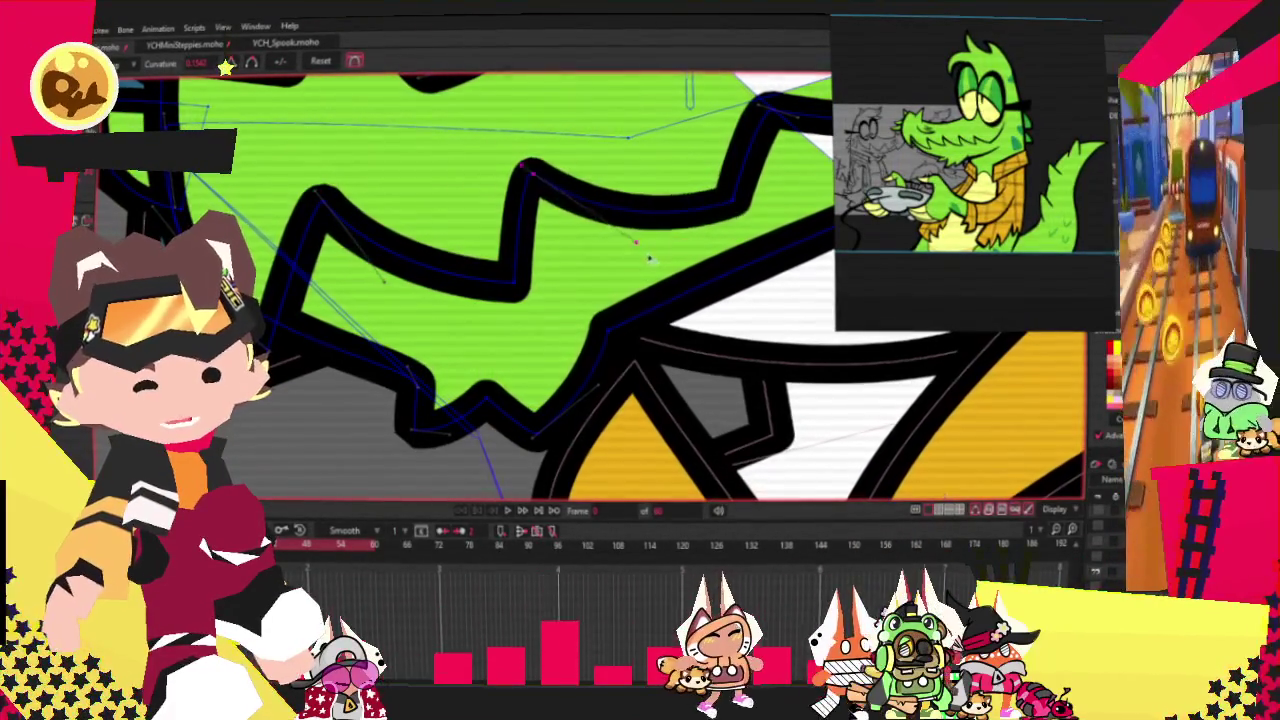
pyautogui.scroll(-3, 568, 173)
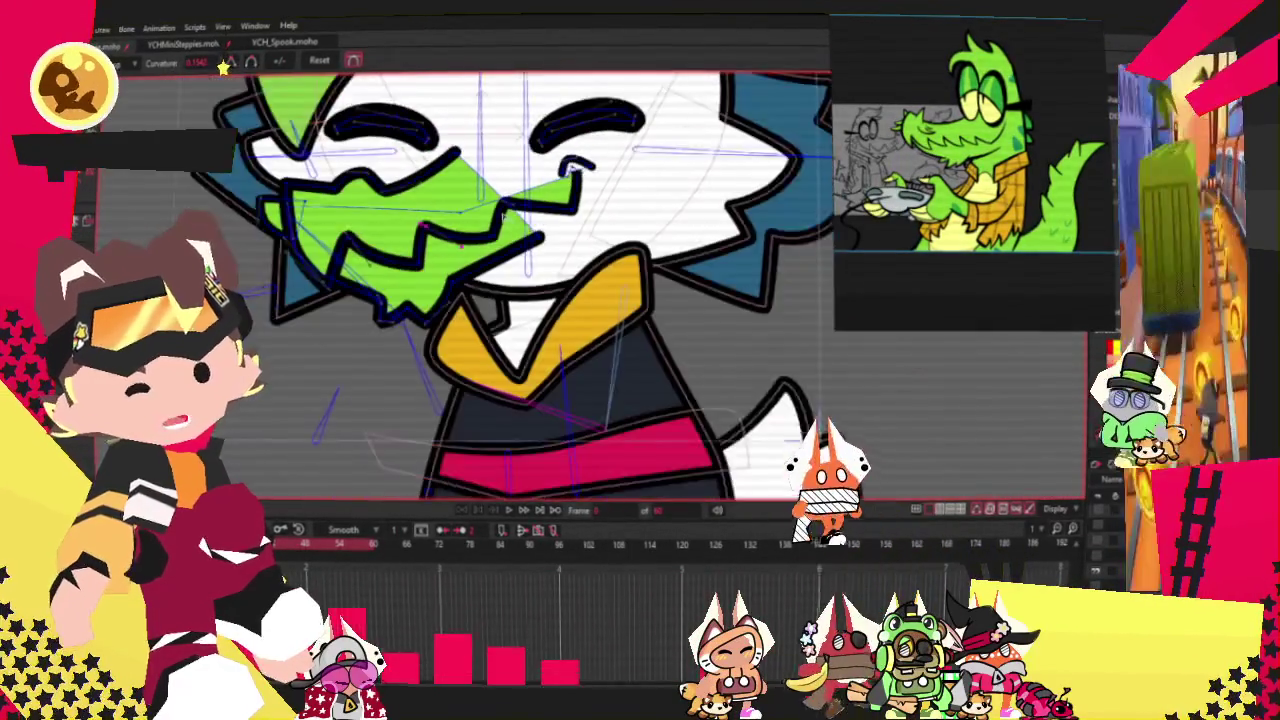
# Step: Select the snout-tip points and pull them up and to the right
pyautogui.scroll(2, 540, 250)
pyautogui.press('g')
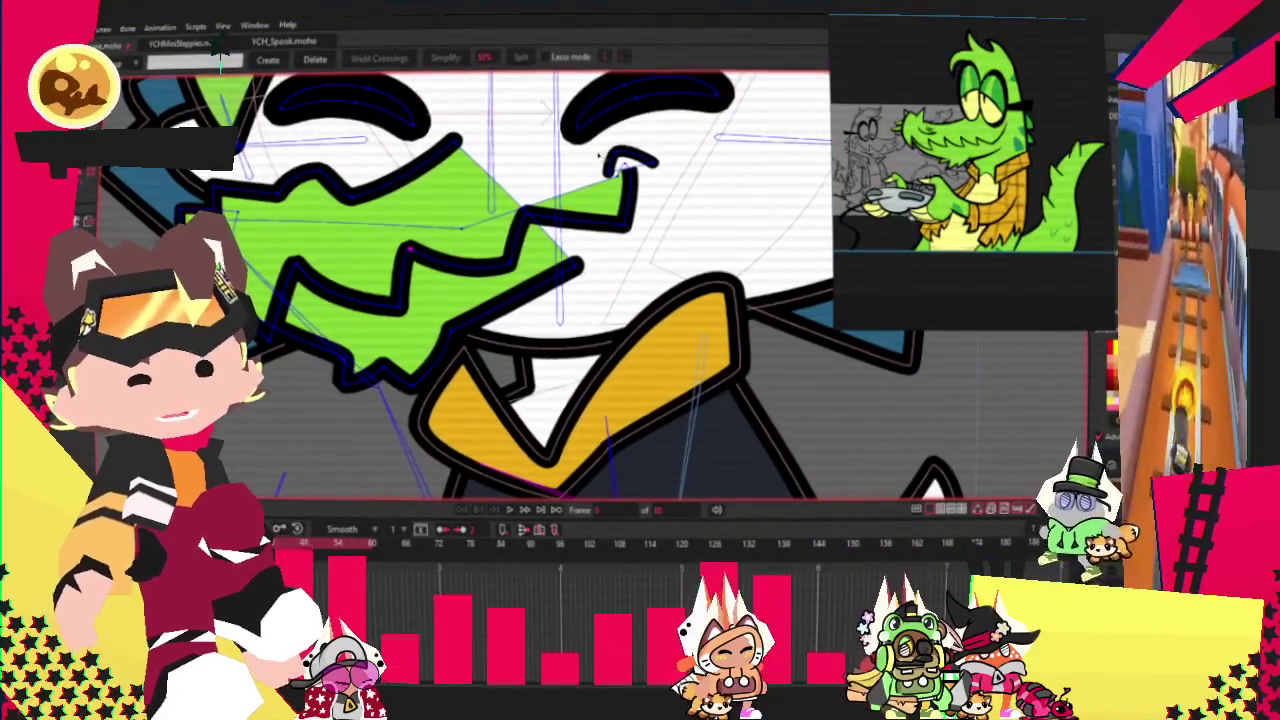
pyautogui.moveTo(687, 204); pyautogui.dragTo(680, 201)
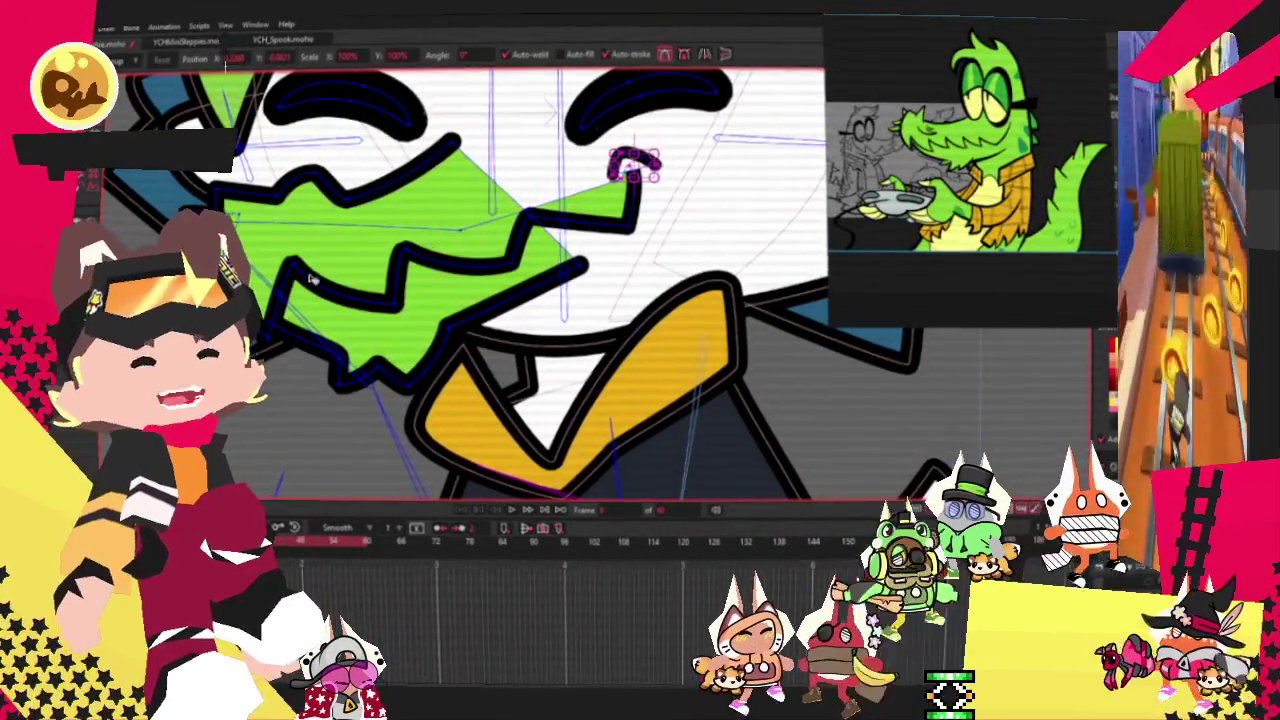
pyautogui.press('t')
pyautogui.scroll(2, 620, 170)
pyautogui.moveTo(612, 165); pyautogui.dragTo(680, 130)
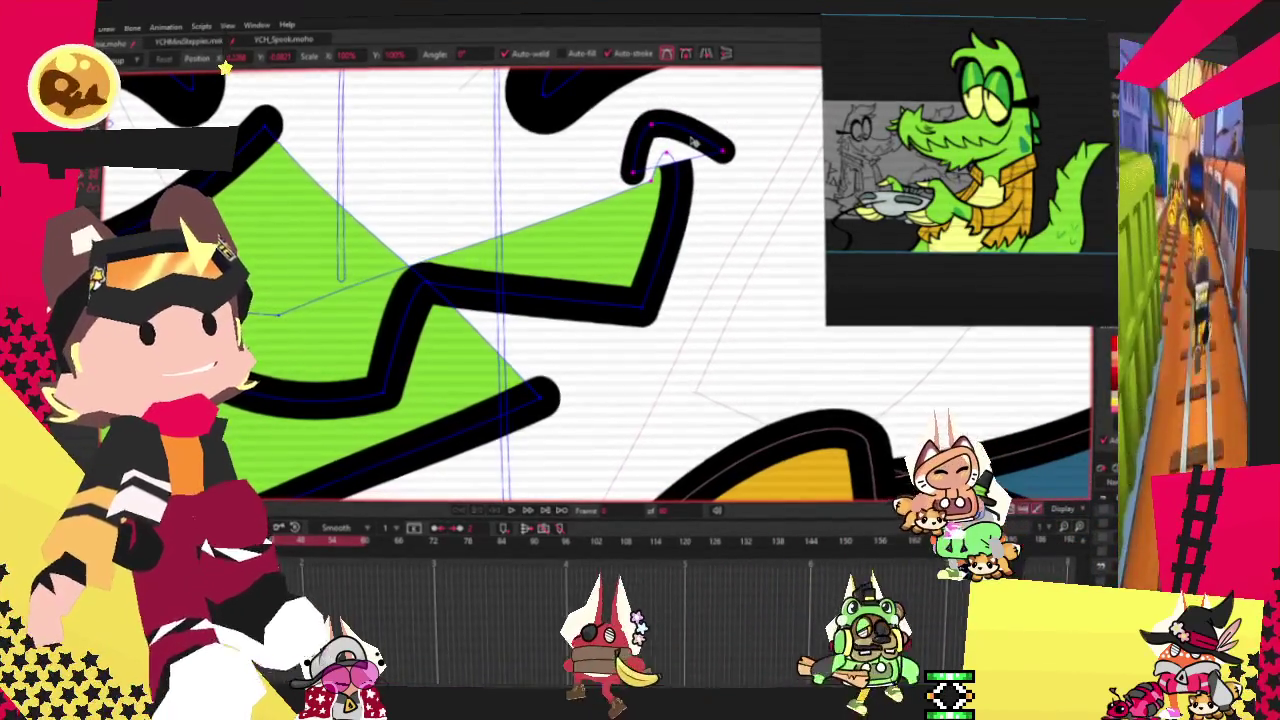
# Step: Raise the mouth-corner point to reshape the mouth
pyautogui.scroll(-2, 614, 212)
pyautogui.scroll(-2, 614, 212)
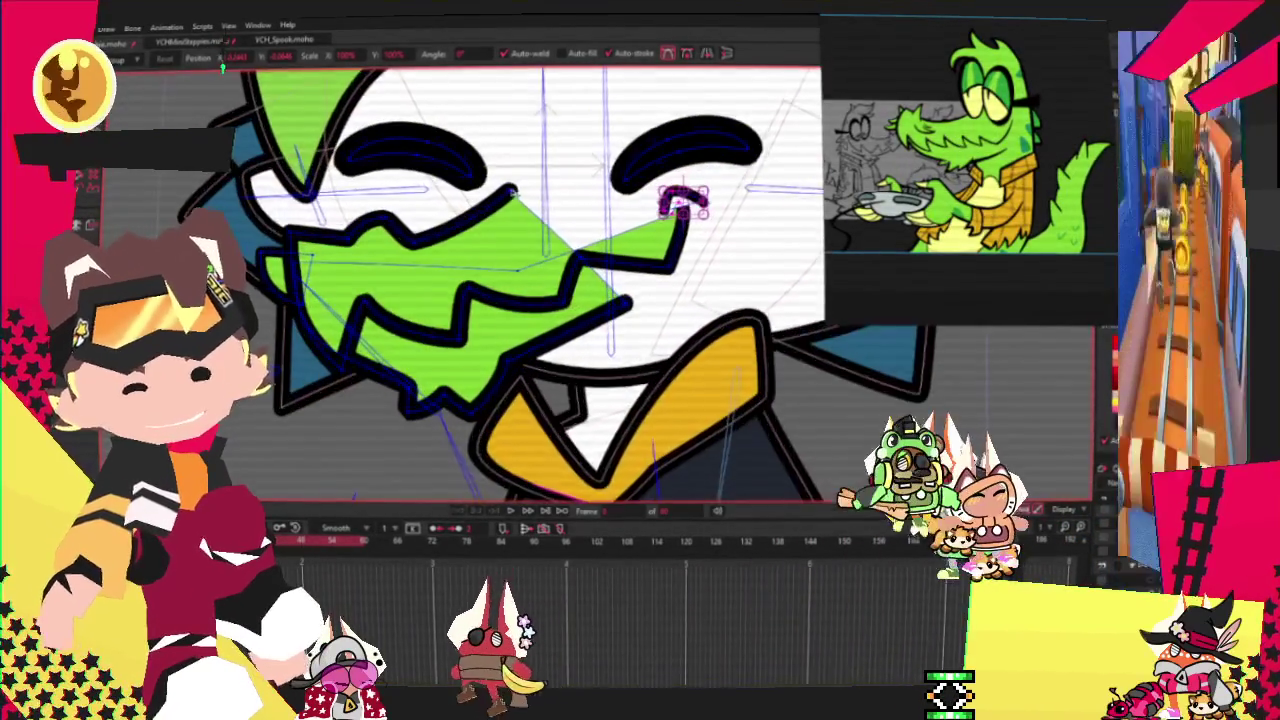
pyautogui.scroll(2, 512, 193)
pyautogui.moveTo(510, 193); pyautogui.dragTo(520, 155)
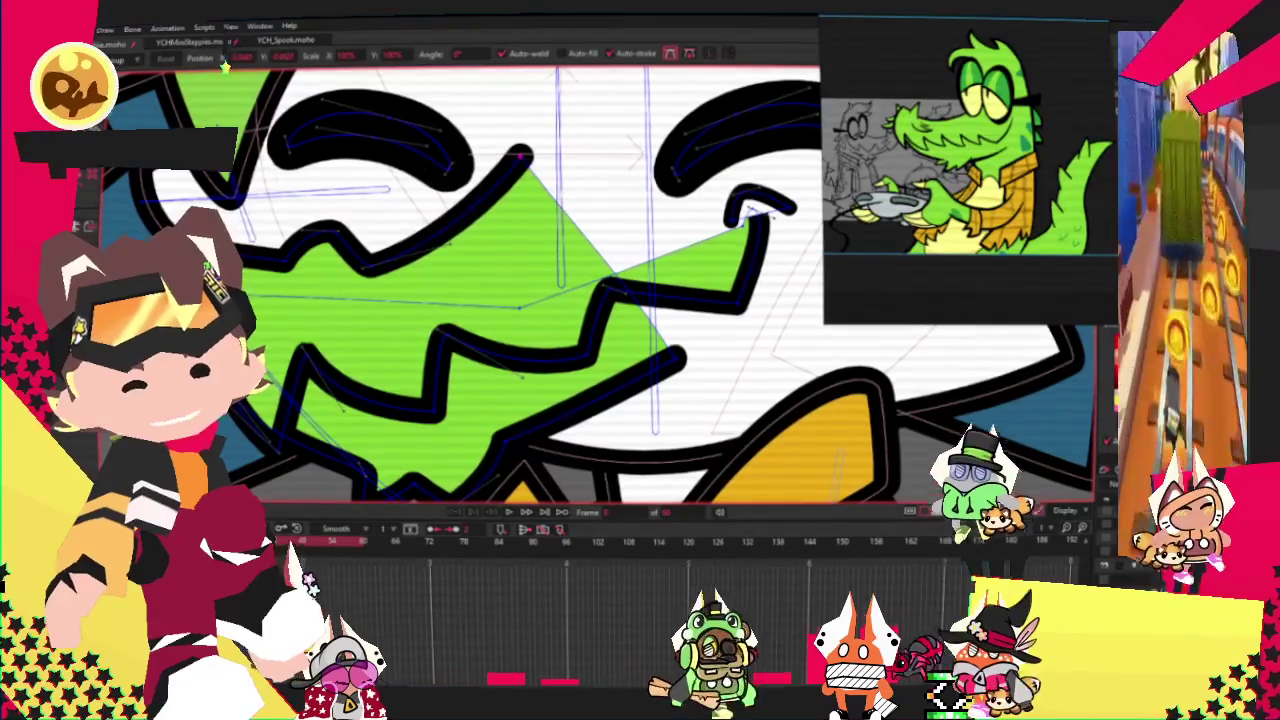
pyautogui.press('c')
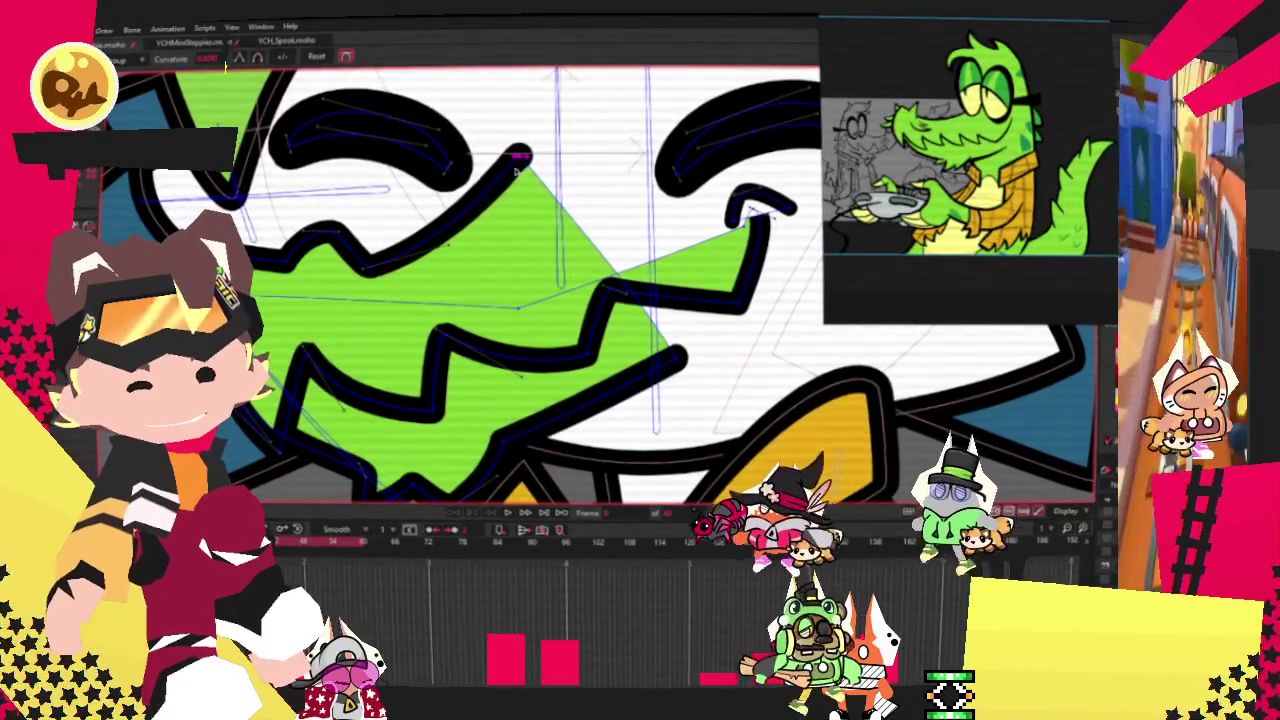
pyautogui.scroll(-2, 498, 162)
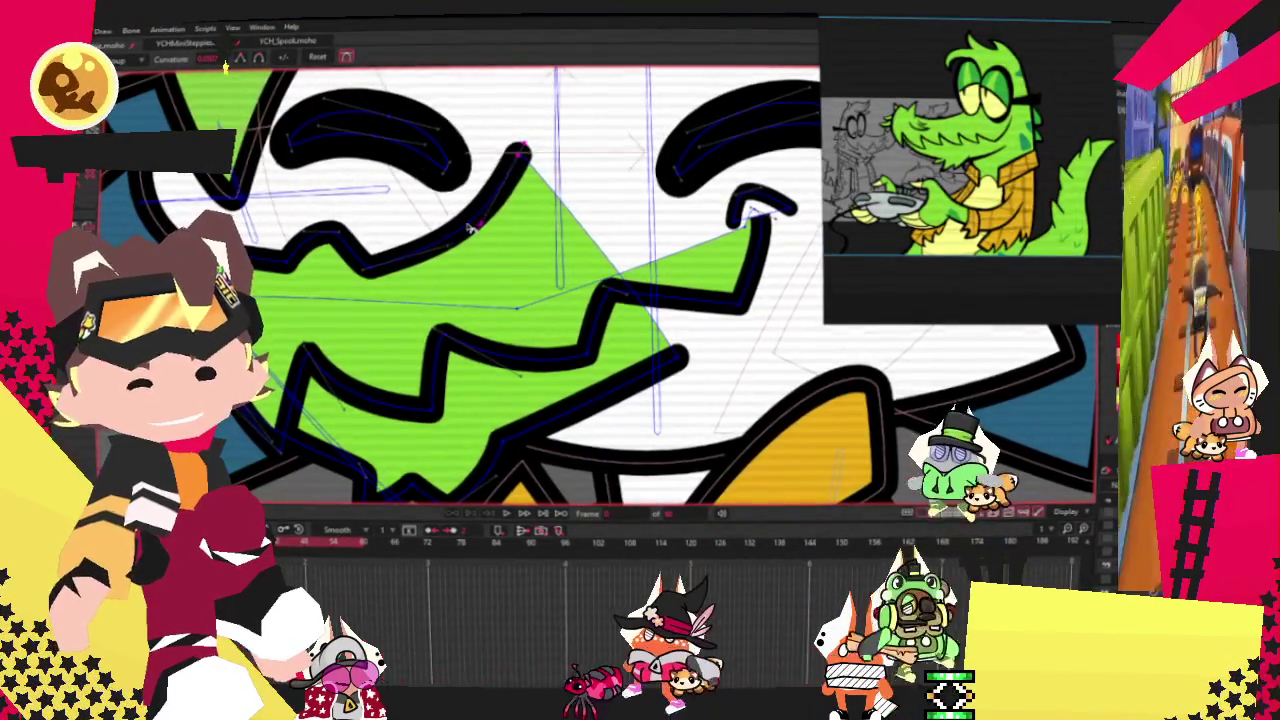
pyautogui.press('t')
pyautogui.scroll(3, 380, 238)
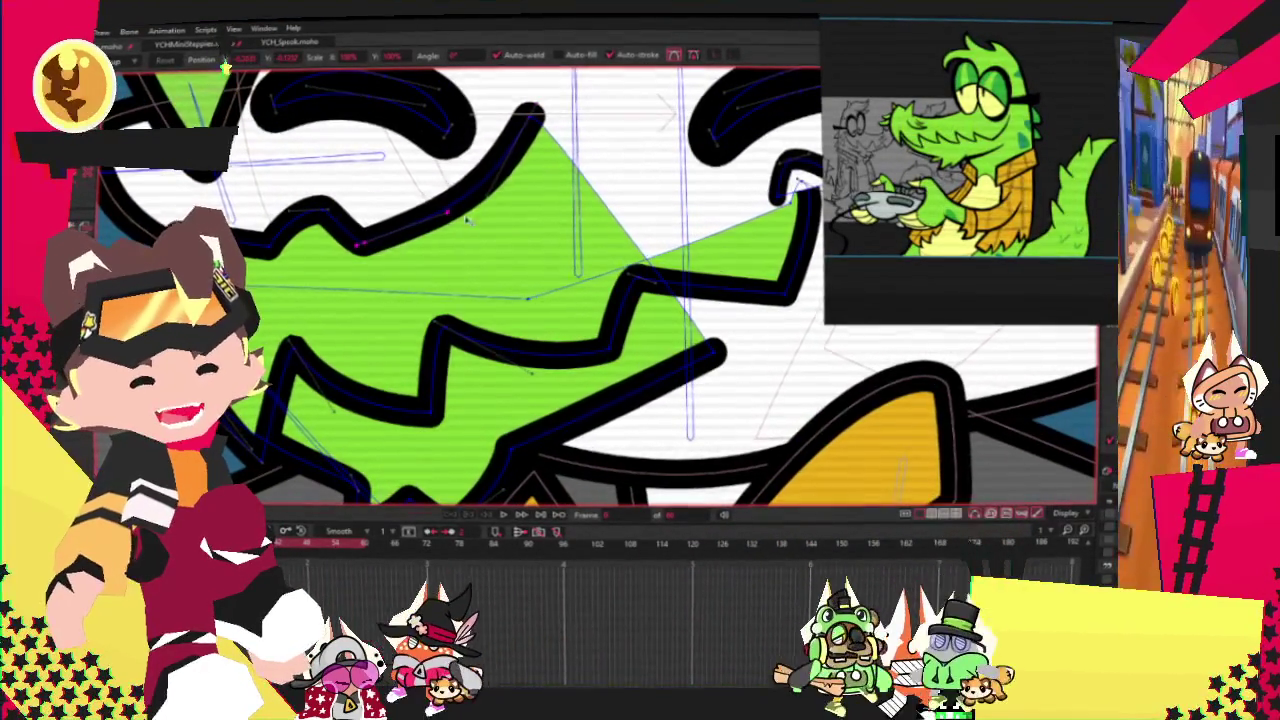
# Step: Reposition the black jaw line's upper end and its bend near the mouth
pyautogui.moveTo(540, 127); pyautogui.dragTo(554, 143)
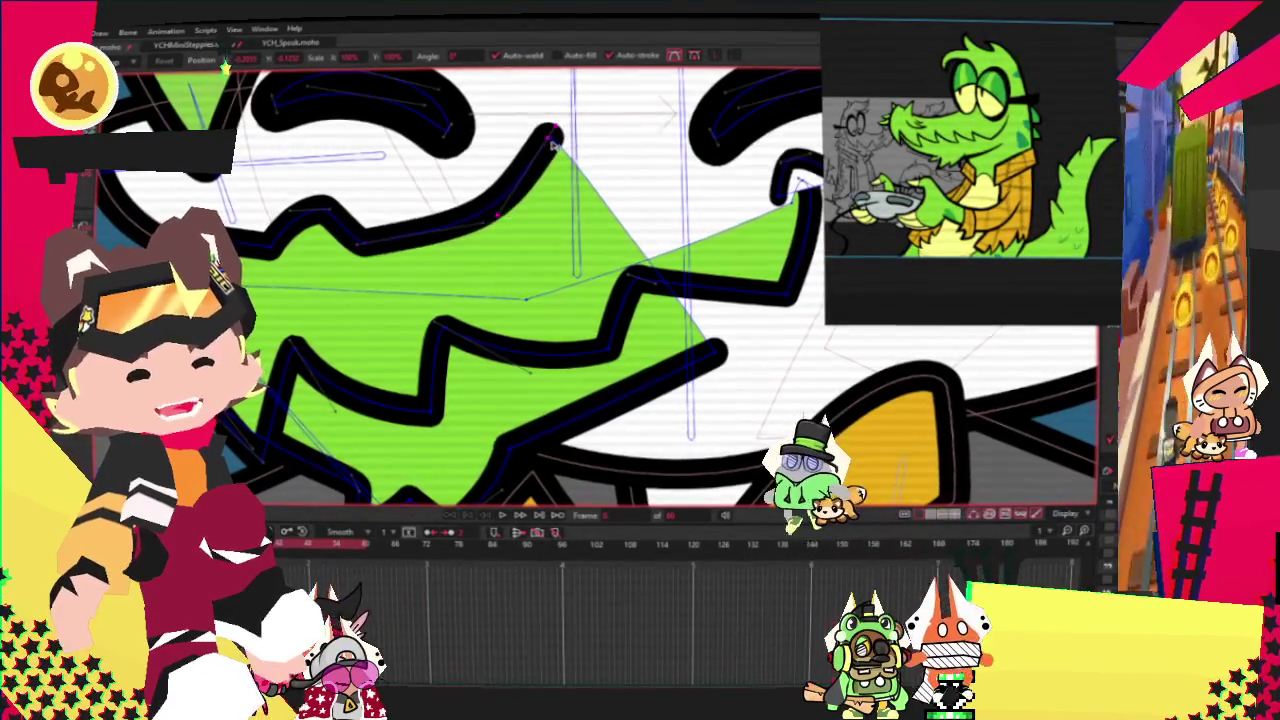
pyautogui.moveTo(518, 203); pyautogui.dragTo(537, 207)
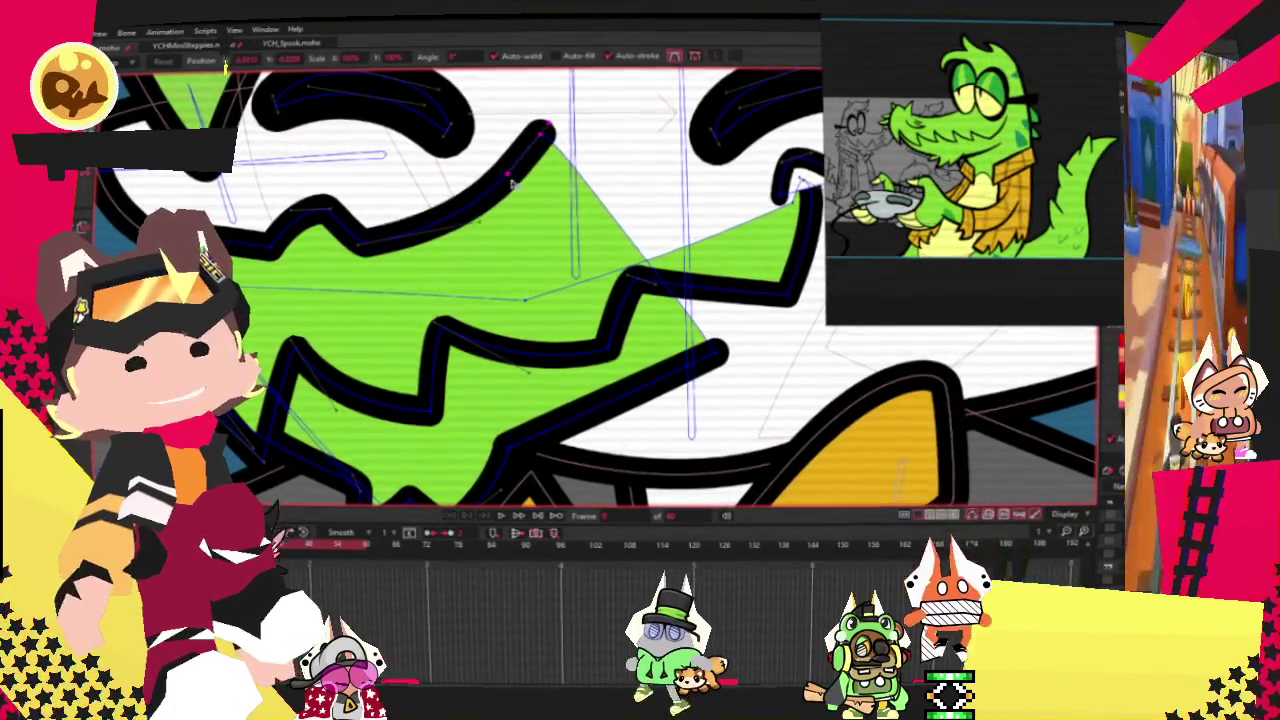
pyautogui.scroll(-2, 604, 359)
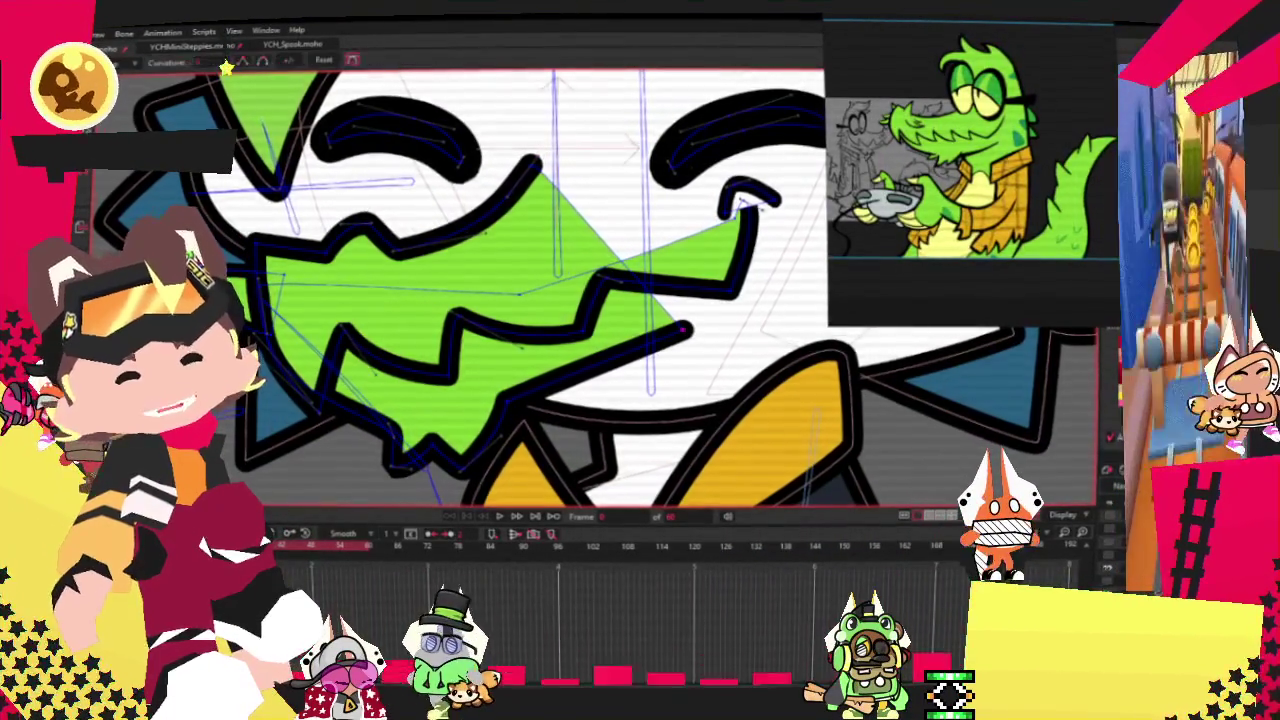
pyautogui.scroll(2, 577, 455)
pyautogui.press('c')
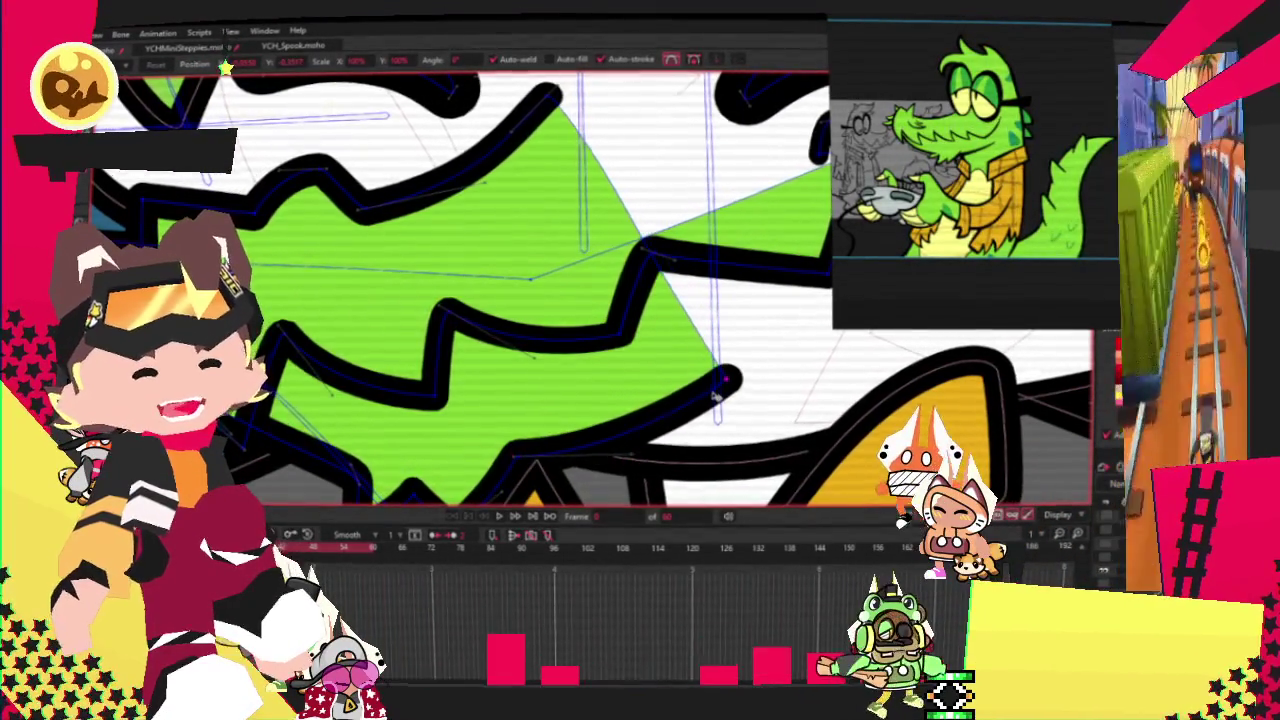
pyautogui.scroll(-2, 717, 388)
pyautogui.press('w')
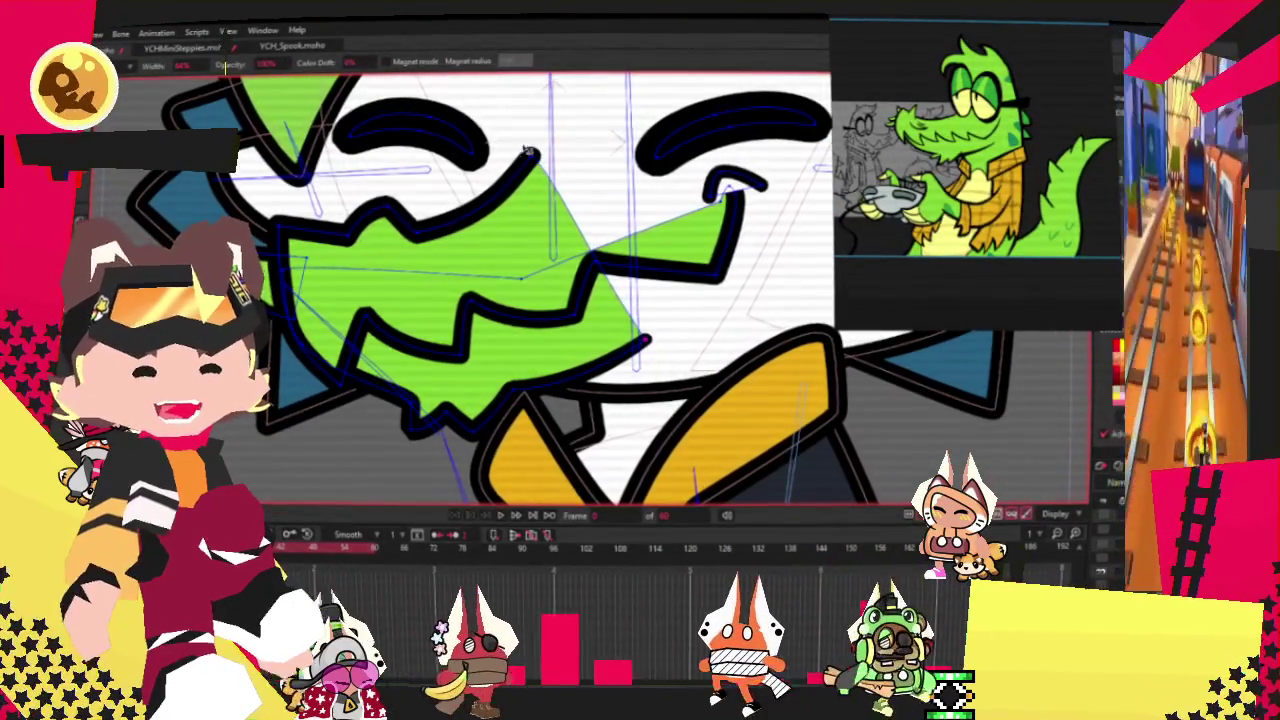
pyautogui.scroll(1, 530, 160)
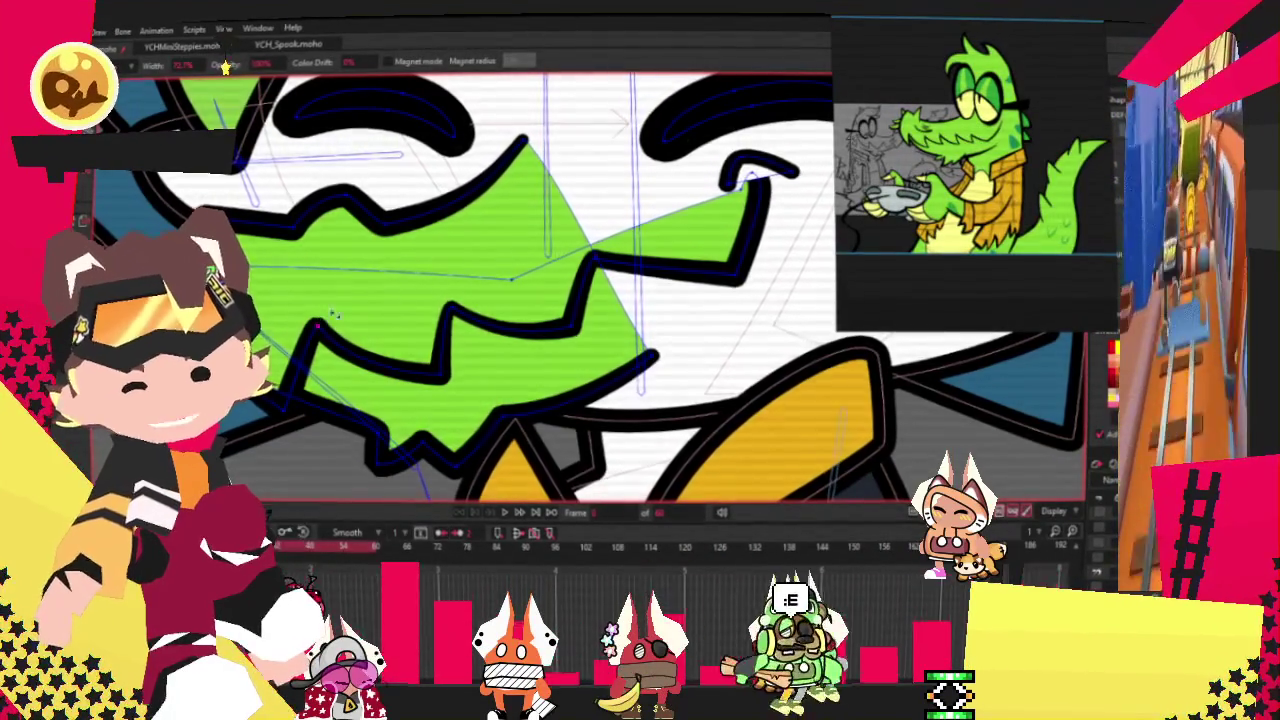
pyautogui.scroll(-3, 320, 322)
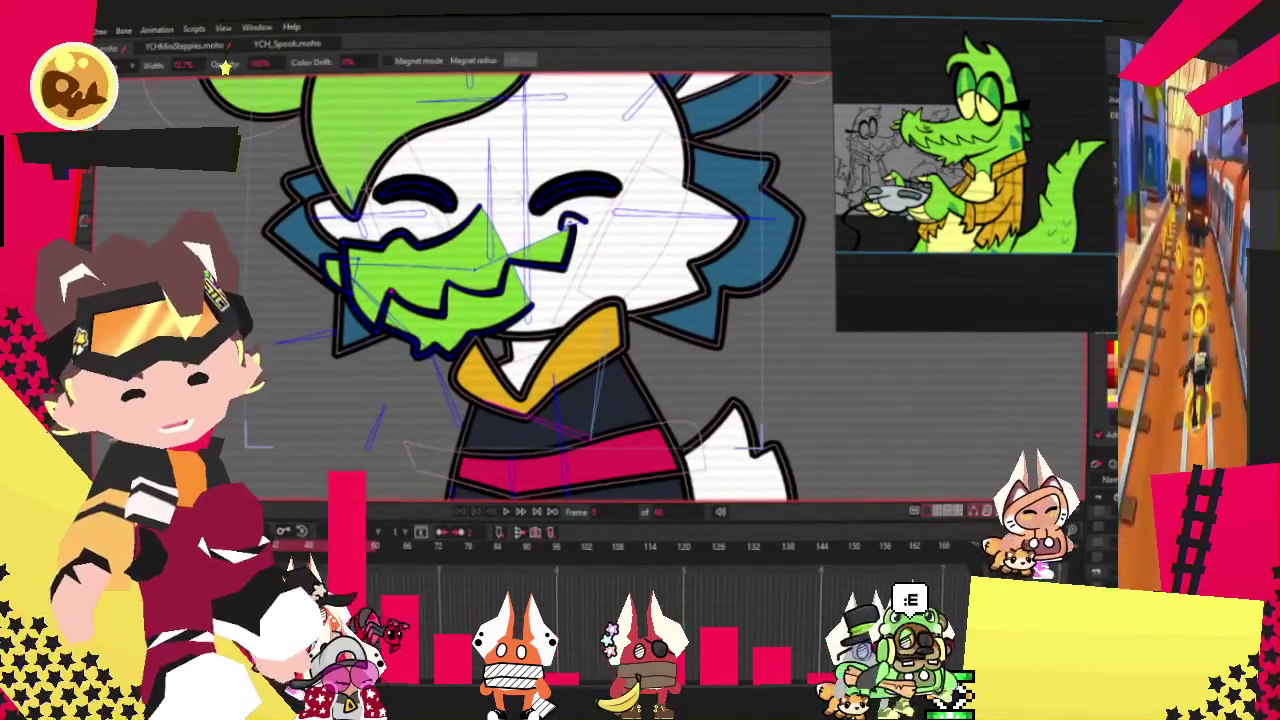
pyautogui.click(509, 513)
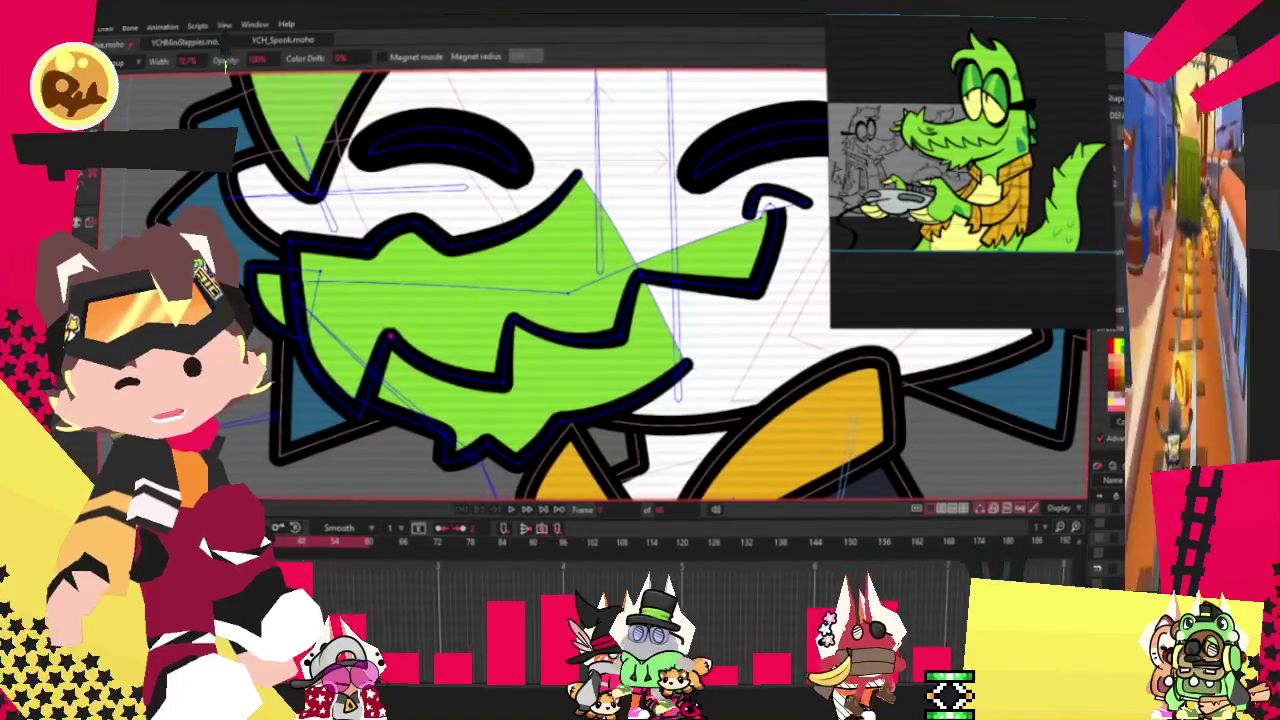
pyautogui.press('z')
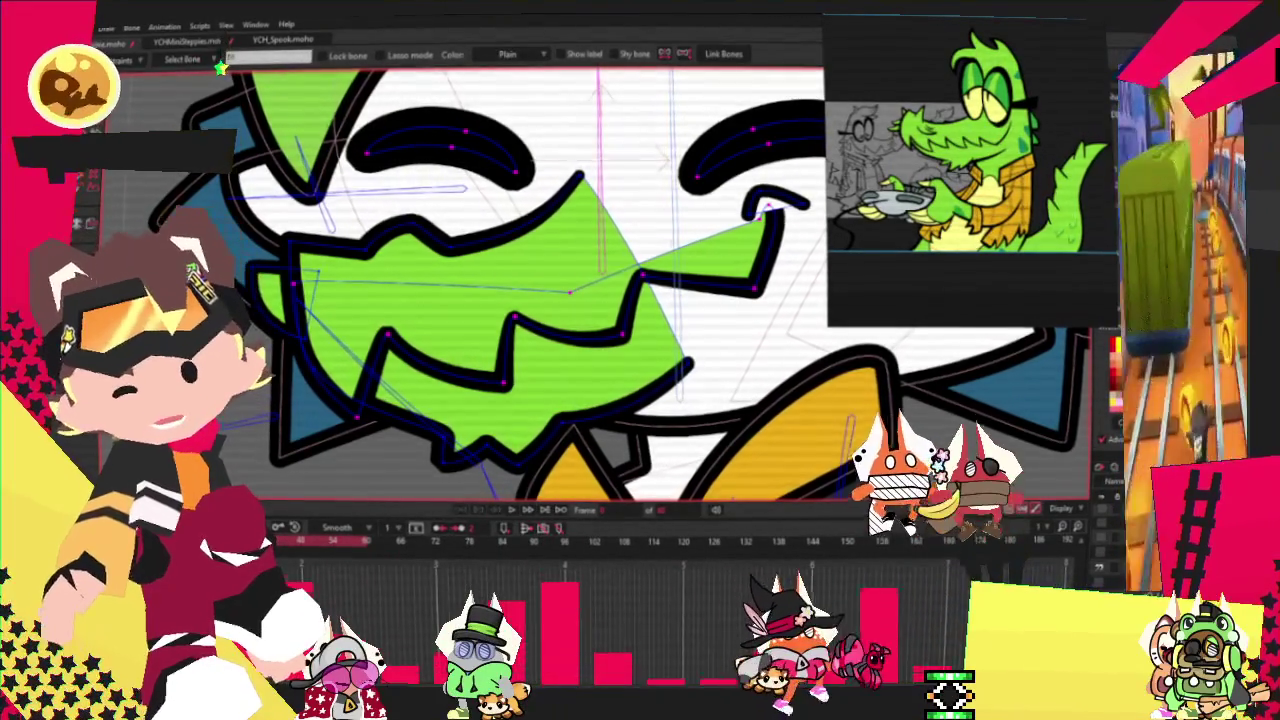
pyautogui.press('g')
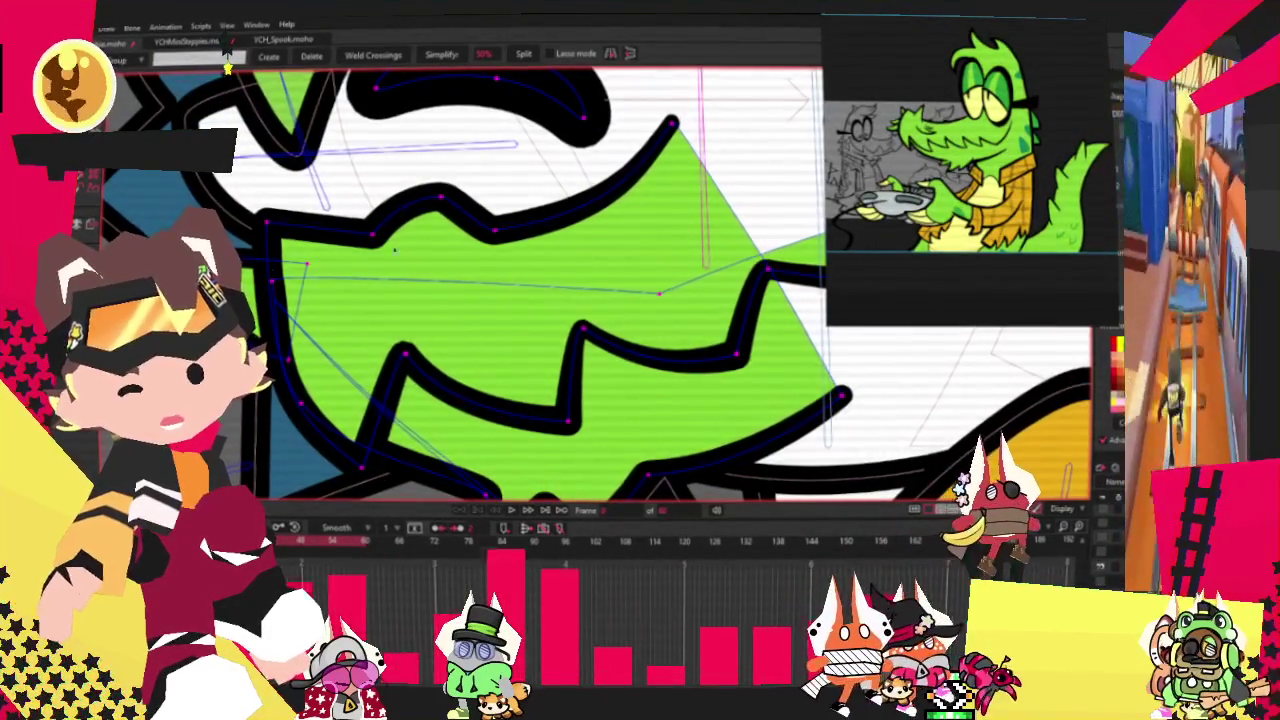
pyautogui.scroll(-3, 327, 259)
pyautogui.scroll(2, 450, 240)
pyautogui.scroll(-2, 500, 230)
pyautogui.scroll(2, 550, 220)
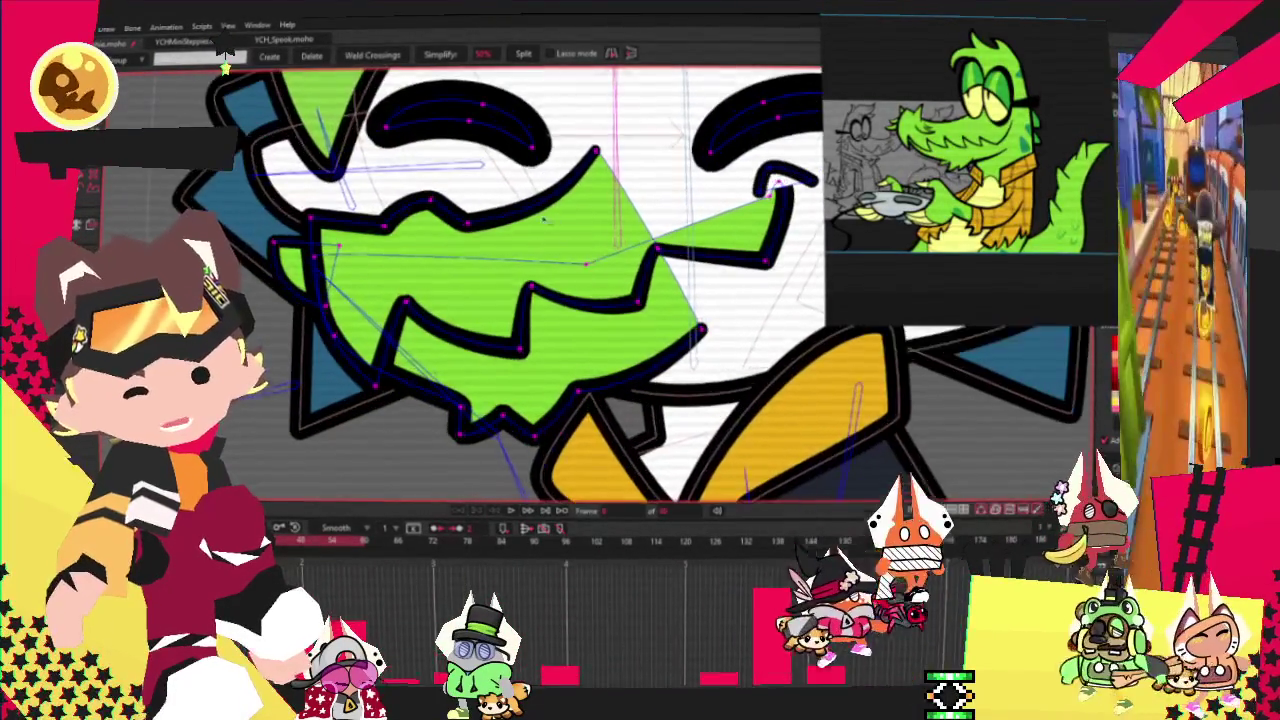
pyautogui.scroll(2, 600, 200)
pyautogui.scroll(2, 689, 183)
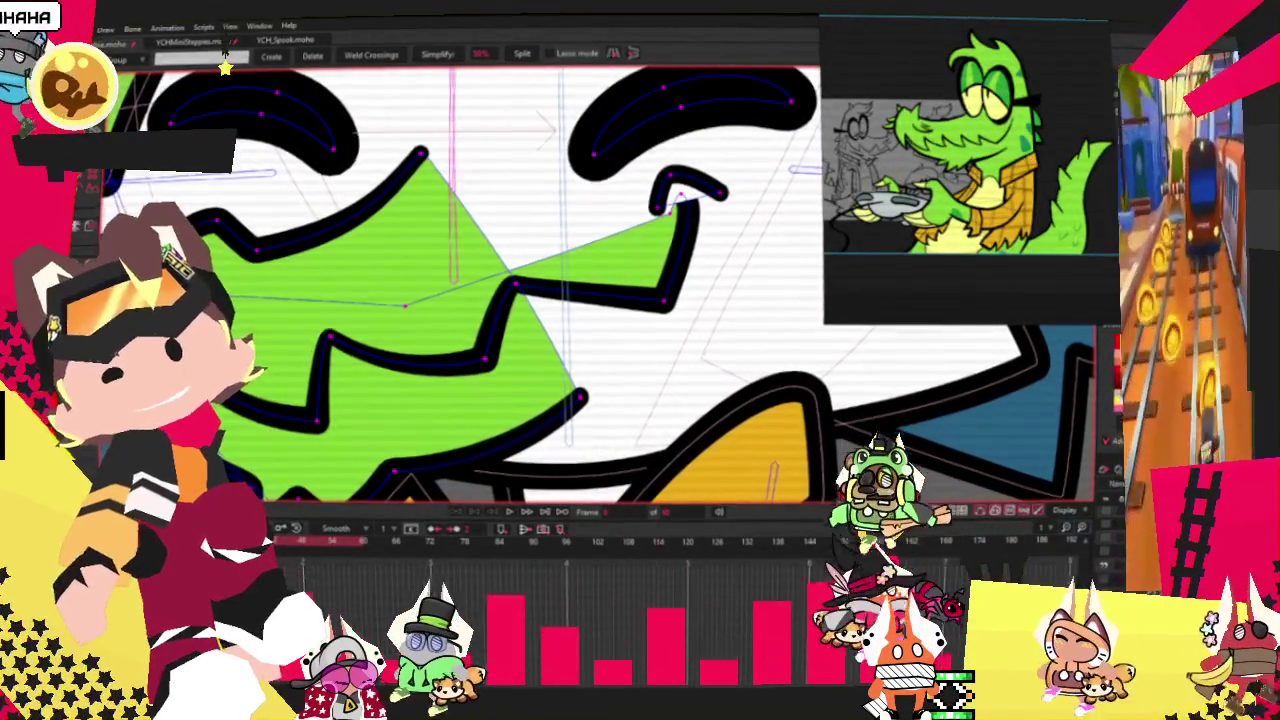
pyautogui.press('g')
pyautogui.scroll(-2, 460, 280)
pyautogui.scroll(-2, 460, 280)
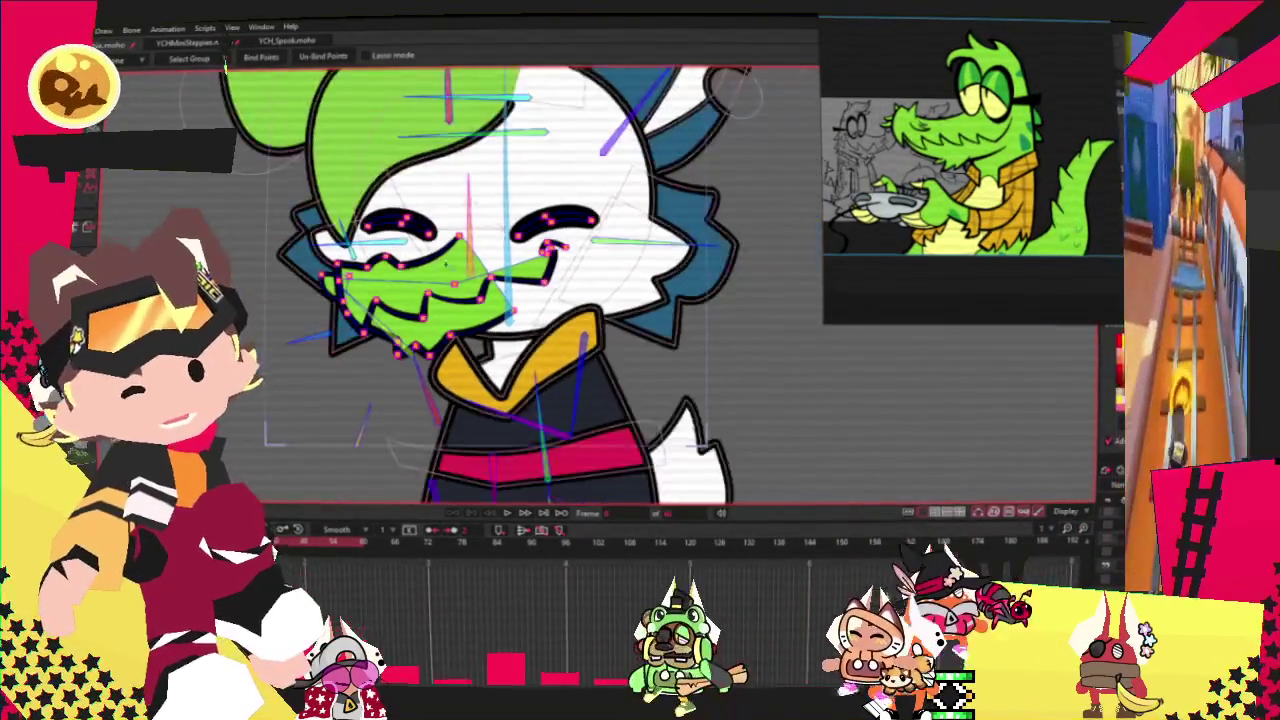
pyautogui.press('t')
pyautogui.scroll(-2, 460, 280)
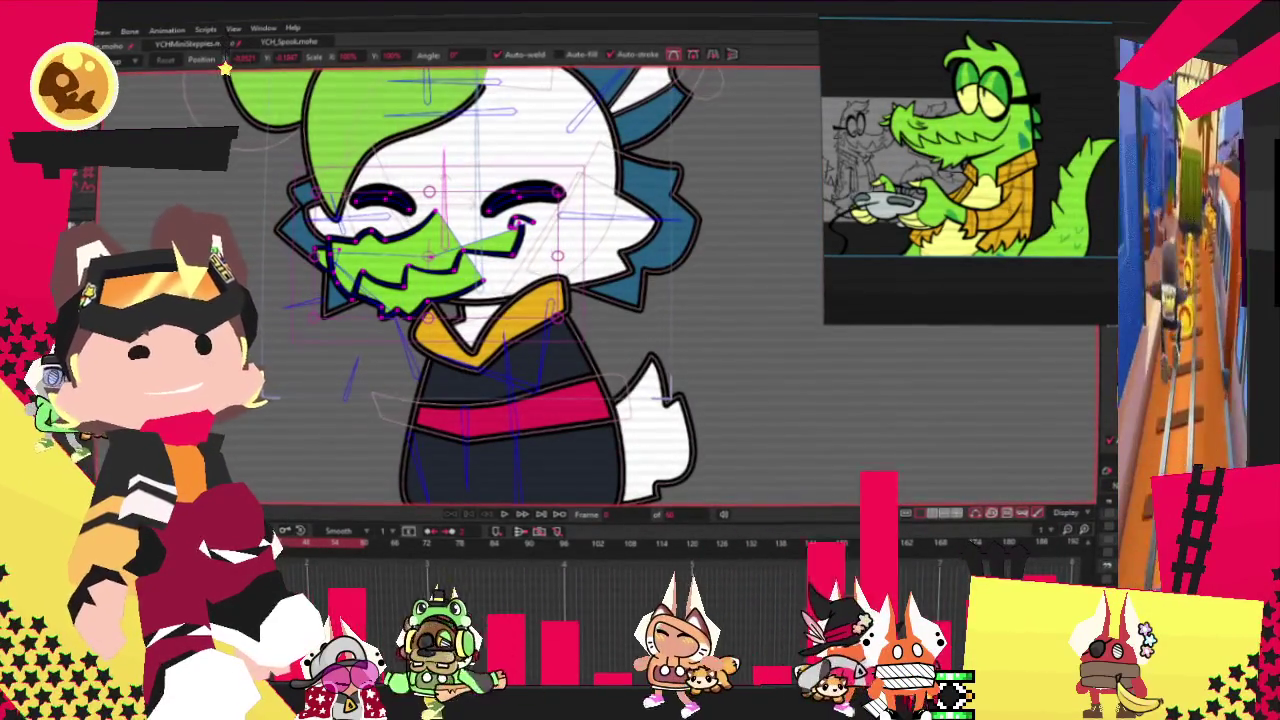
pyautogui.scroll(3, 350, 300)
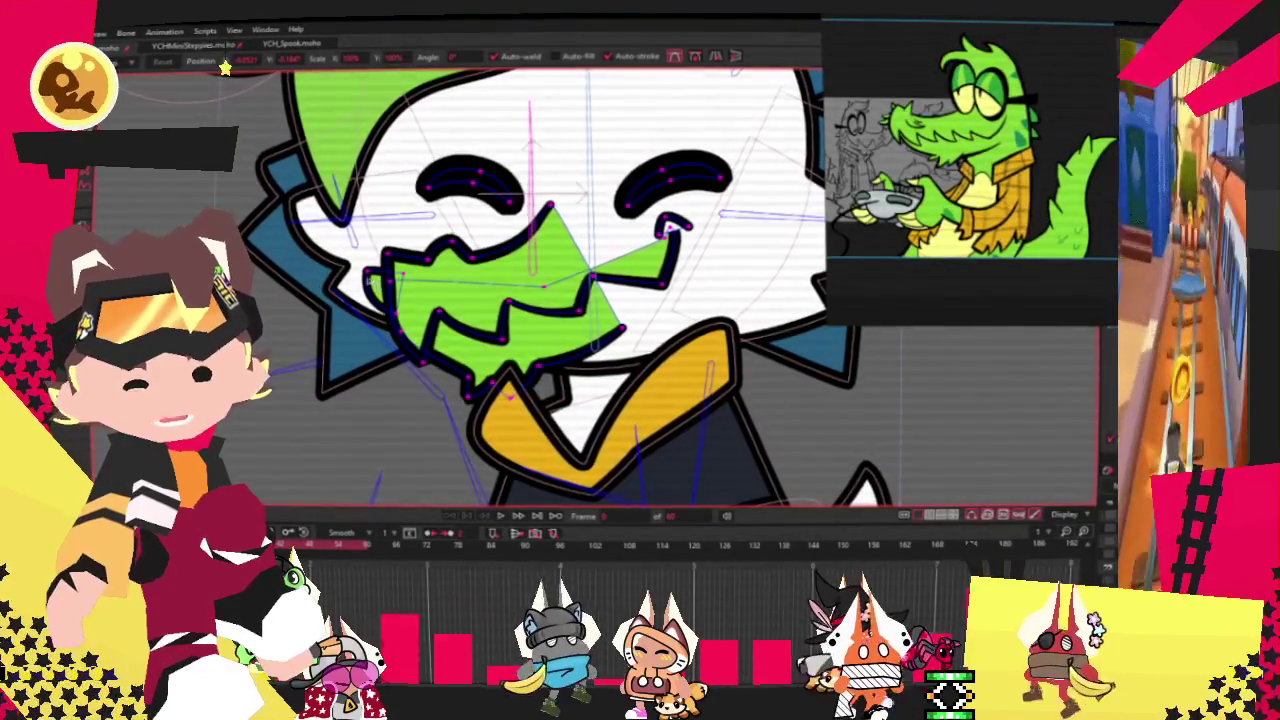
pyautogui.scroll(-1, 385, 266)
pyautogui.scroll(4, 705, 262)
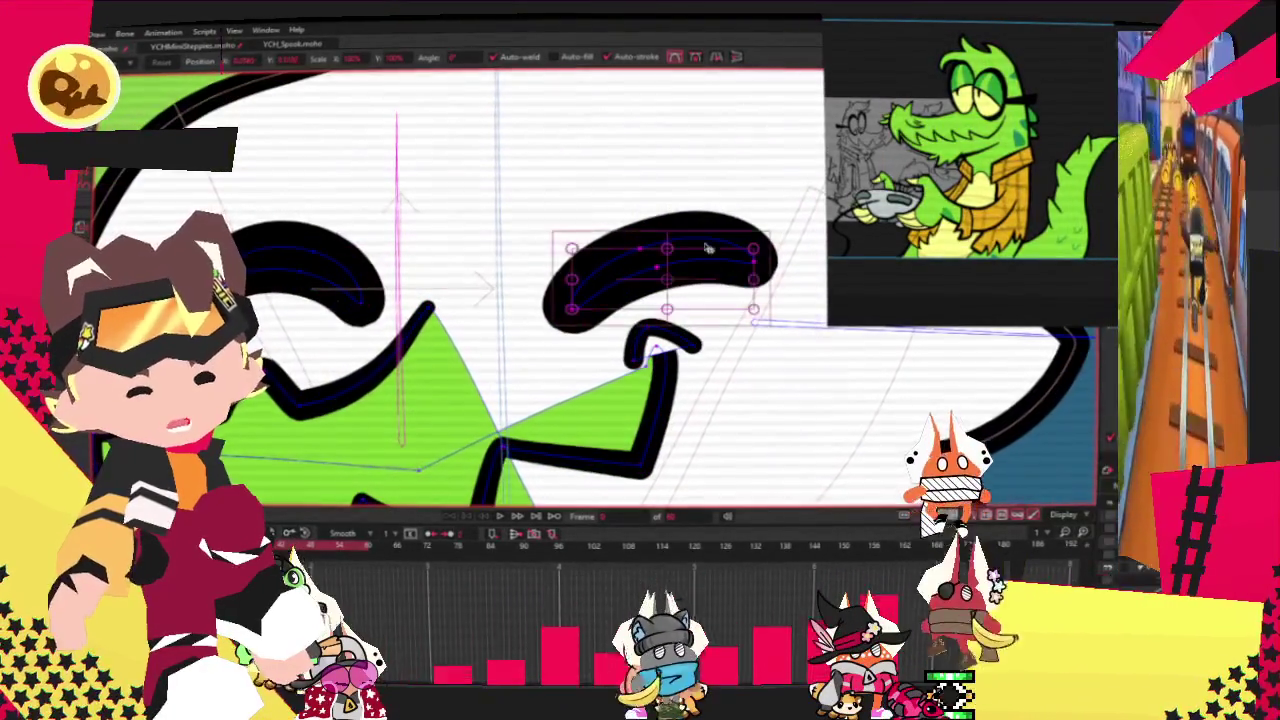
# Step: Move the right eyebrow up-left and shorten the left eyebrow
pyautogui.moveTo(705, 262); pyautogui.dragTo(632, 263)
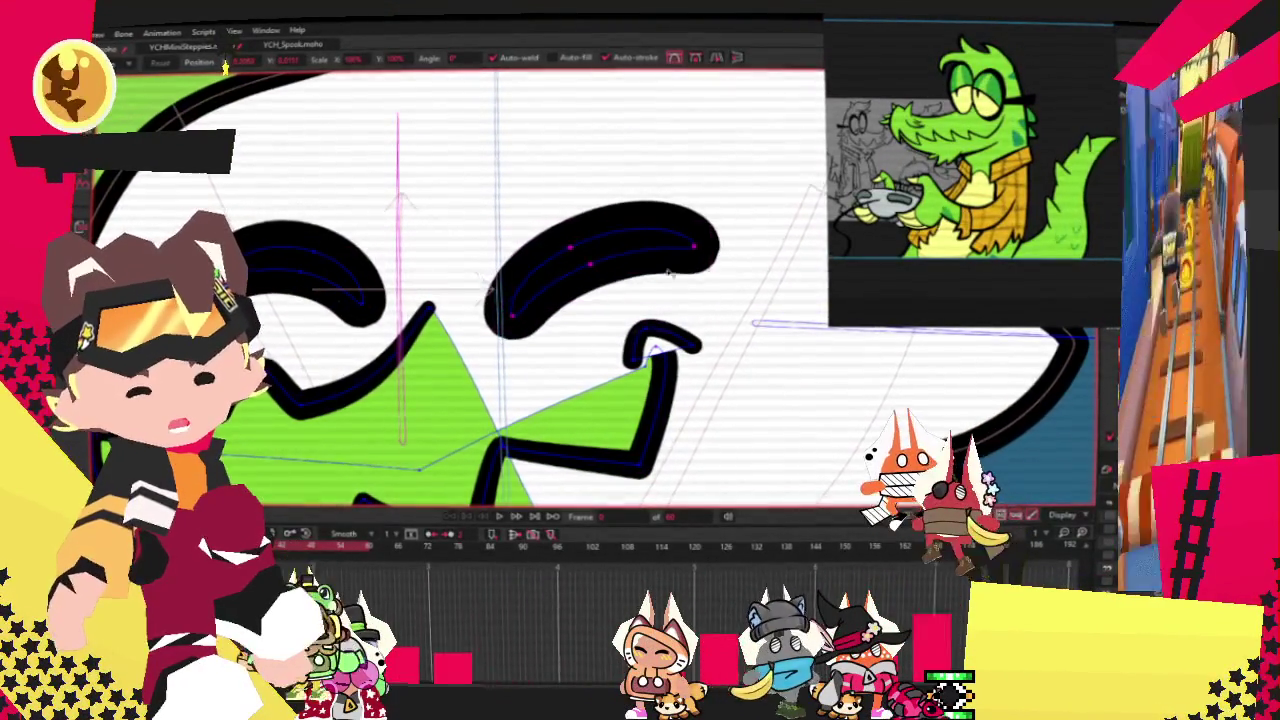
pyautogui.click(320, 268)
pyautogui.moveTo(343, 263); pyautogui.dragTo(309, 271)
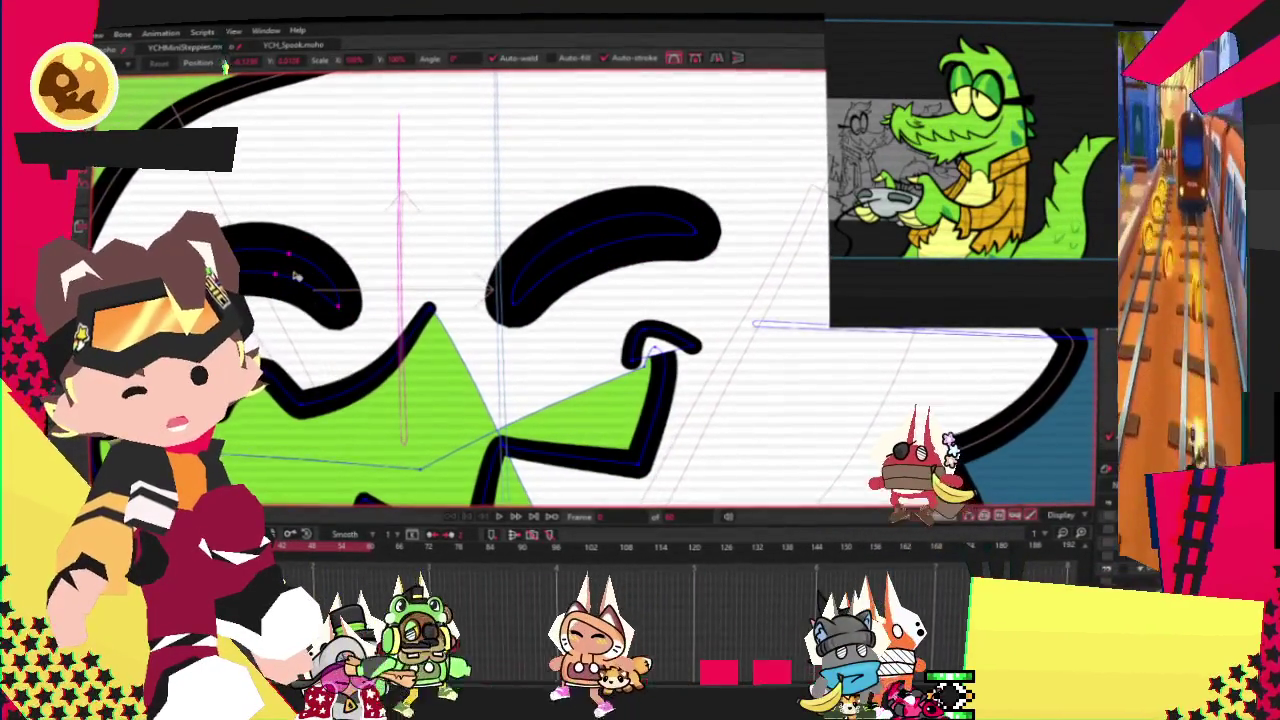
pyautogui.scroll(-1, 460, 290)
pyautogui.scroll(-2, 460, 290)
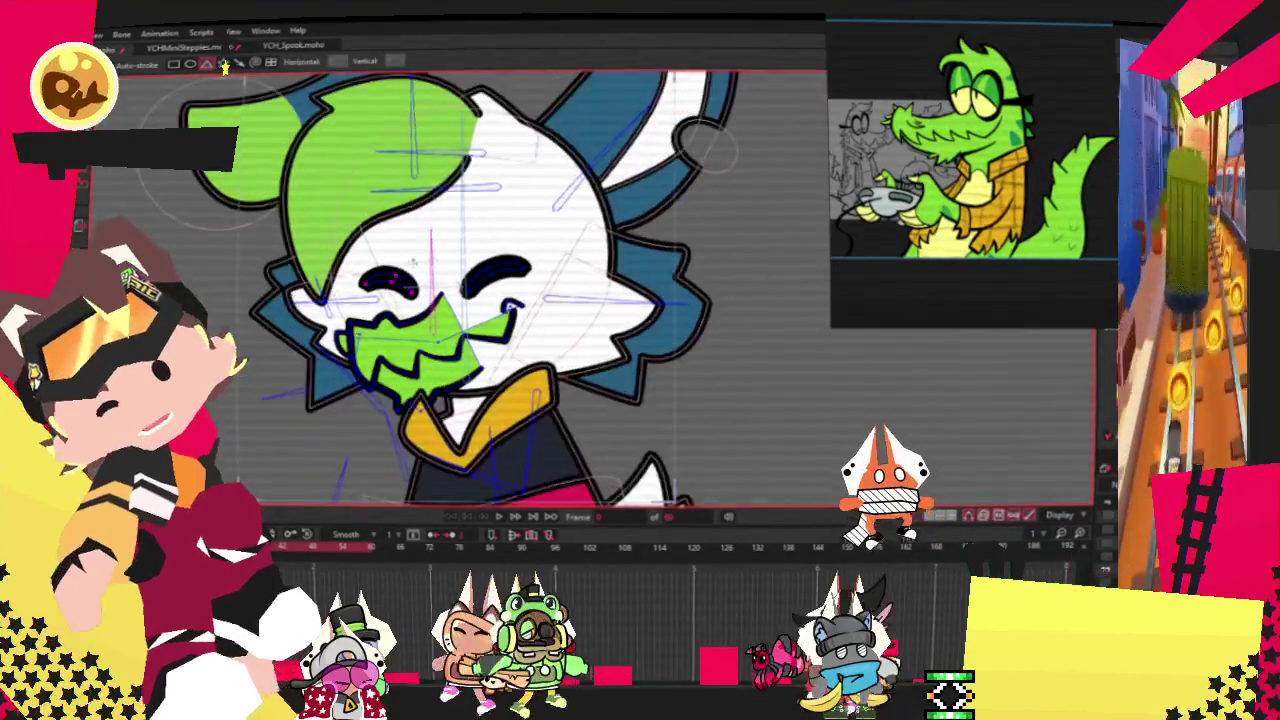
pyautogui.scroll(-2, 460, 290)
pyautogui.scroll(4, 390, 262)
pyautogui.scroll(-3, 473, 276)
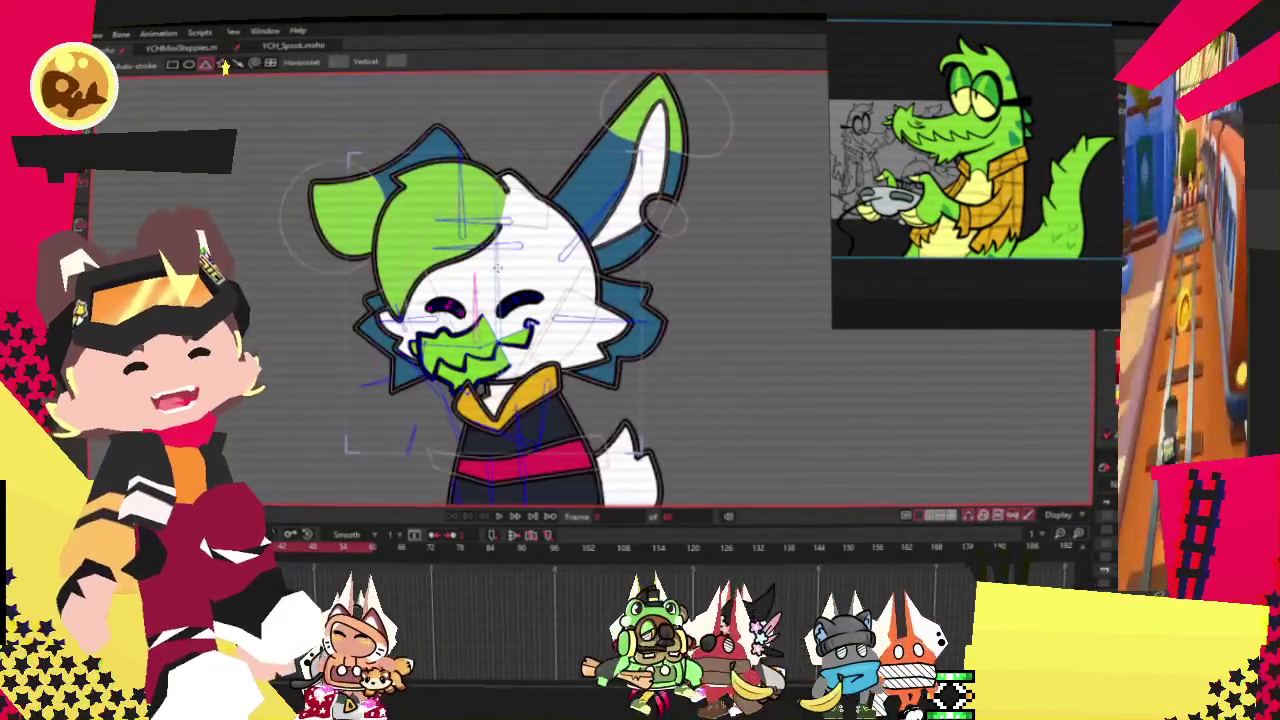
pyautogui.scroll(2, 490, 270)
pyautogui.scroll(1, 510, 262)
pyautogui.scroll(1, 523, 258)
# Step: Draw an oval lens over the eye with a pale yellow fill and dark outline
pyautogui.moveTo(488, 187); pyautogui.dragTo(660, 333)
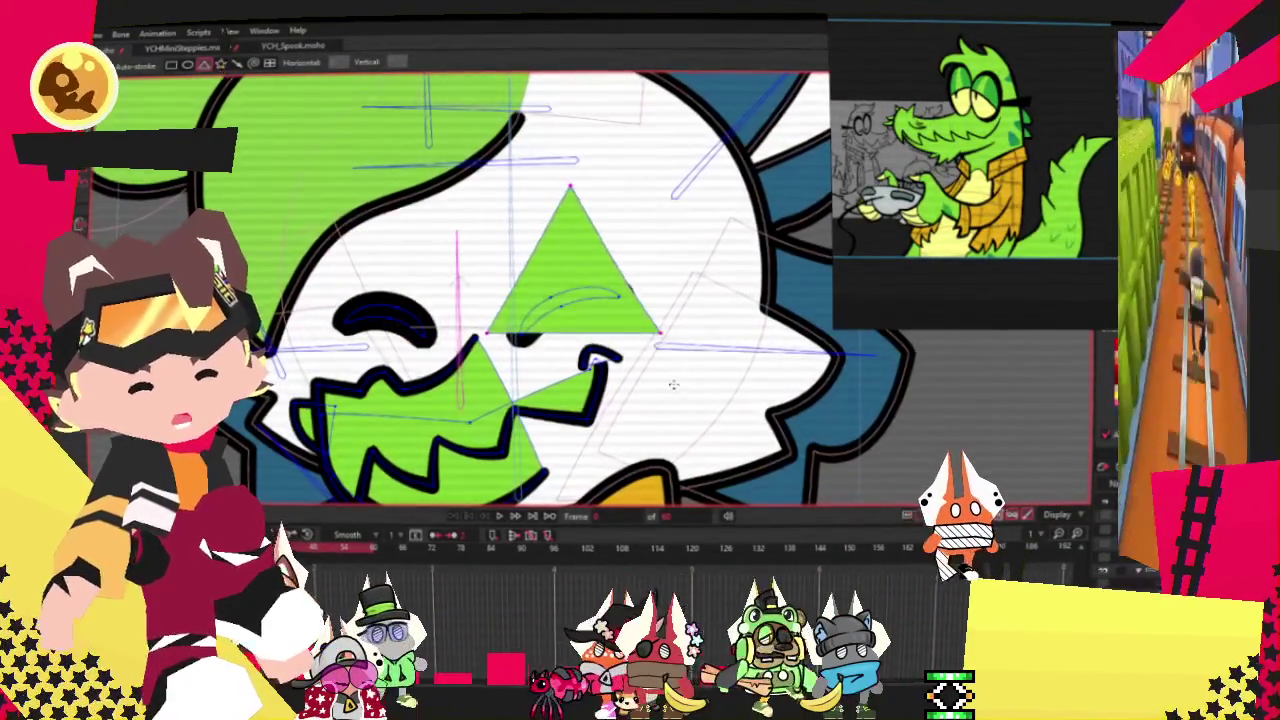
pyautogui.click(225, 64)
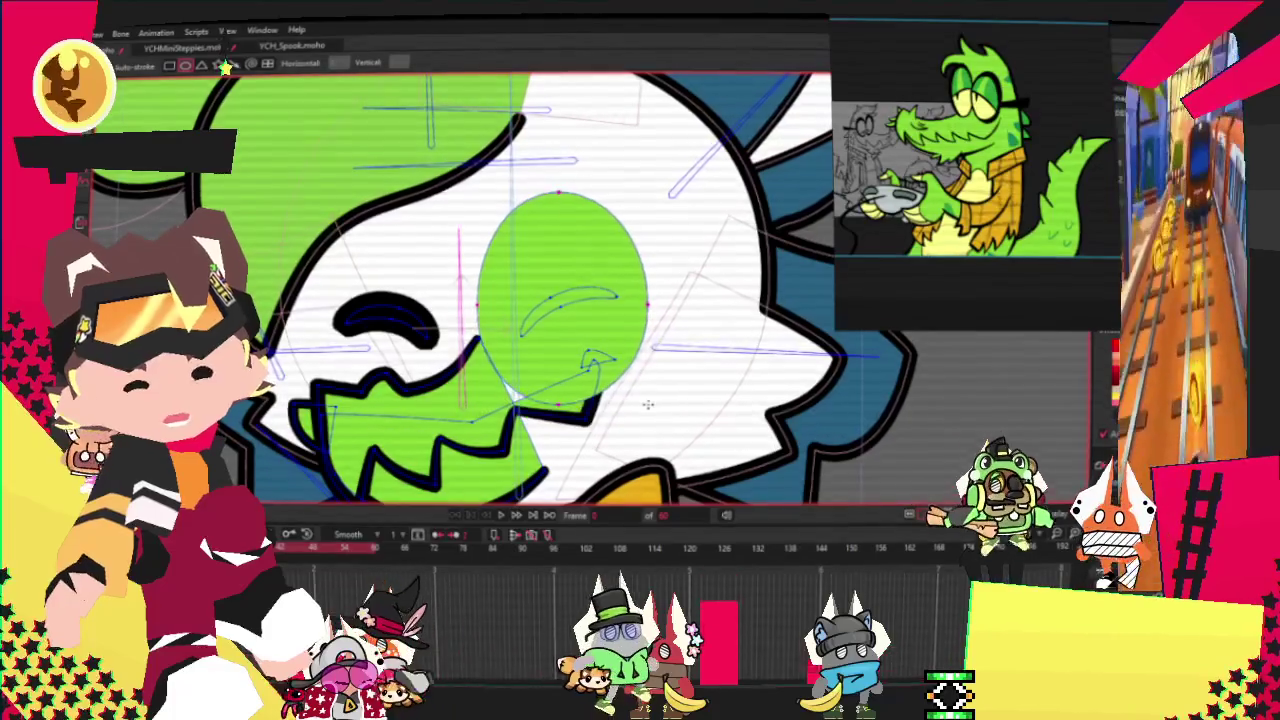
pyautogui.press('g')
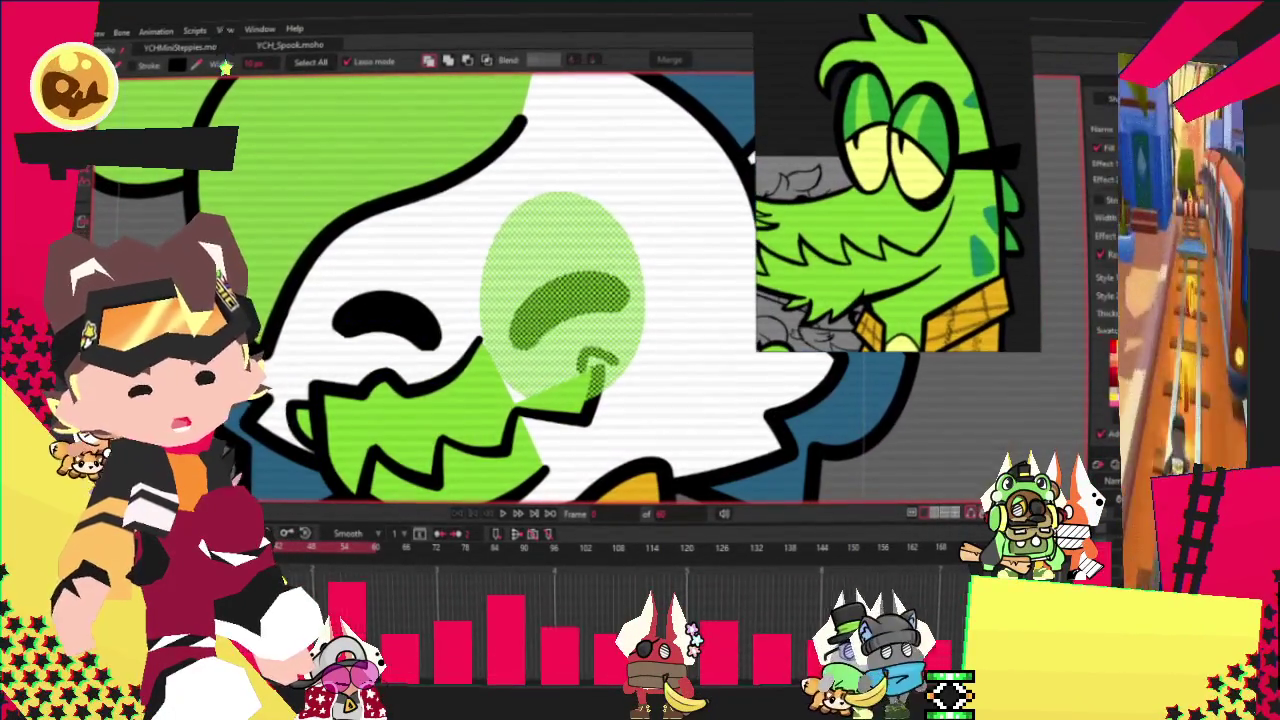
pyautogui.click(1112, 375)
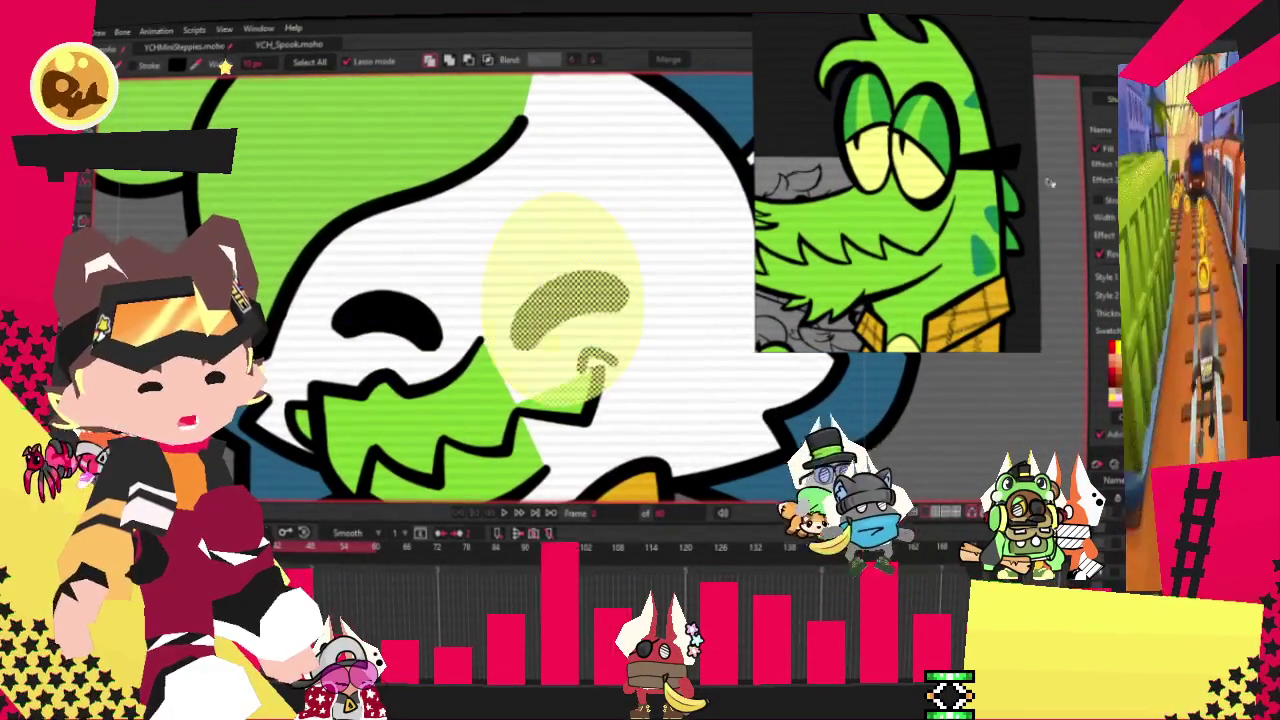
pyautogui.click(1104, 201)
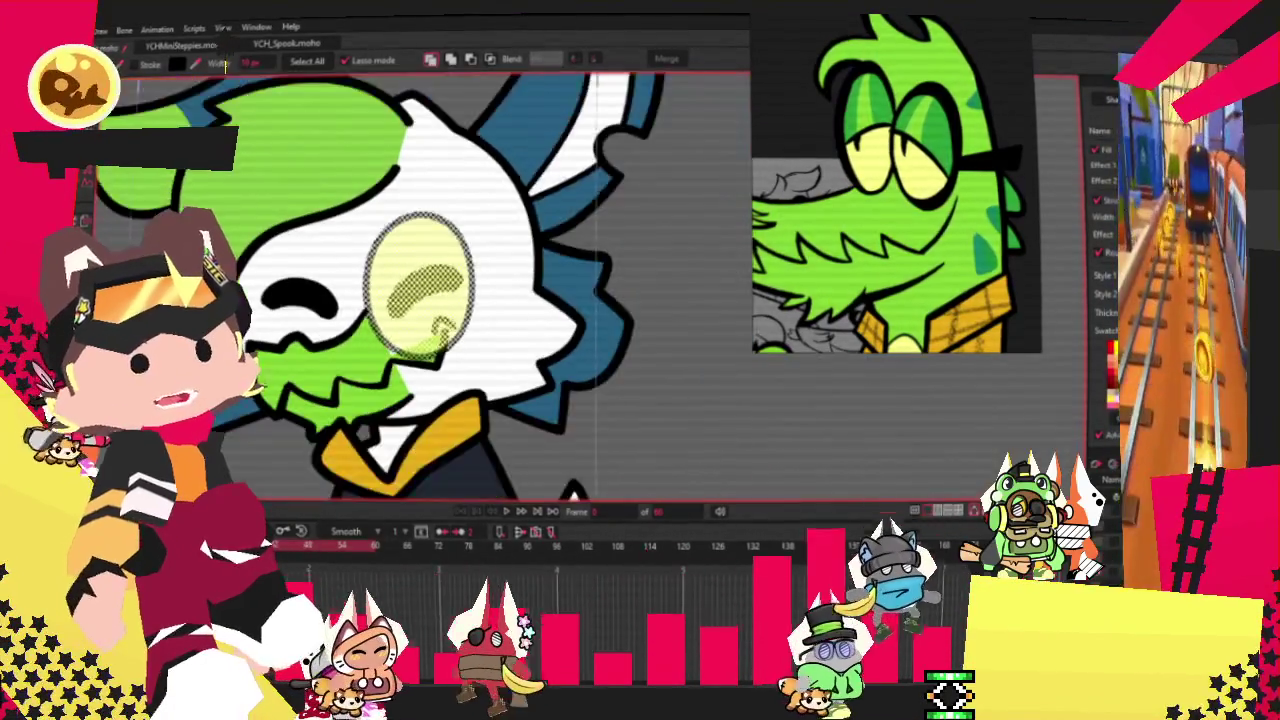
pyautogui.press('t')
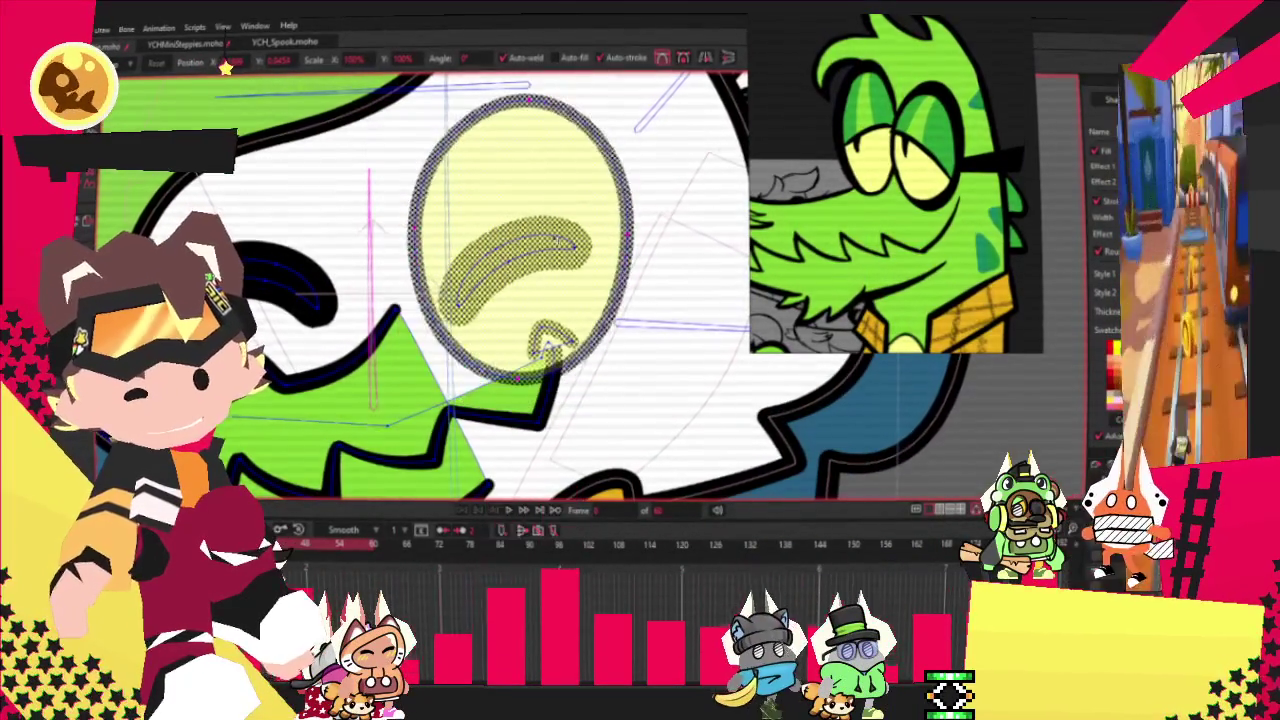
# Step: Paste a duplicate of the lens oval and move it over the other eye
pyautogui.click(626, 292)
pyautogui.hotkey('ctrl', 'v')
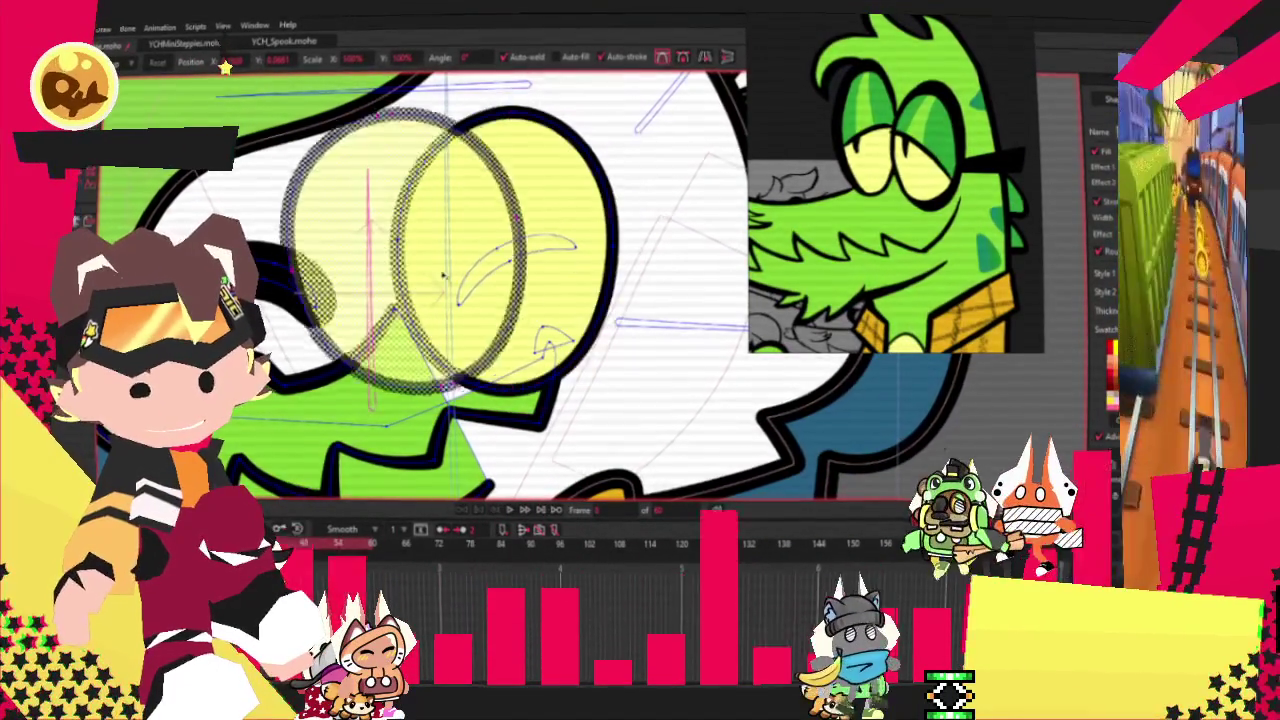
pyautogui.moveTo(368, 118); pyautogui.dragTo(372, 62)
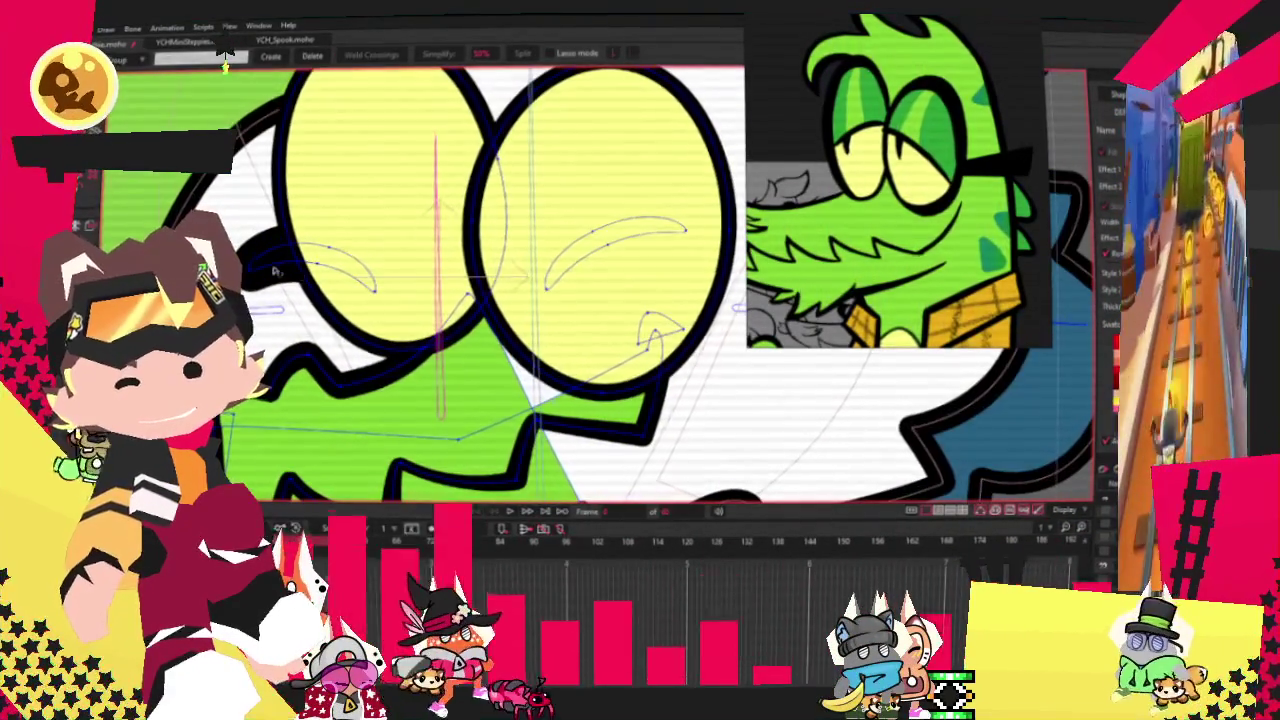
# Step: Select the yellow lens shape around the eye to restack it behind the pupil
pyautogui.press('g')
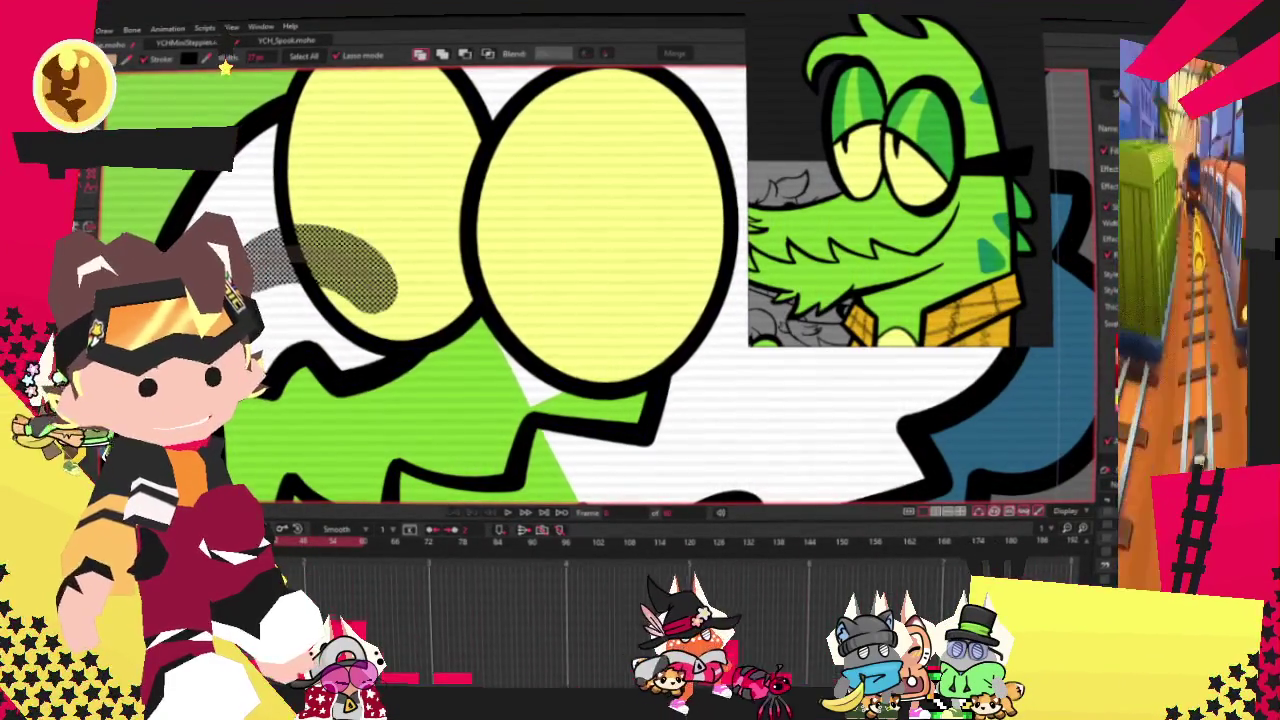
pyautogui.scroll(-2, 398, 262)
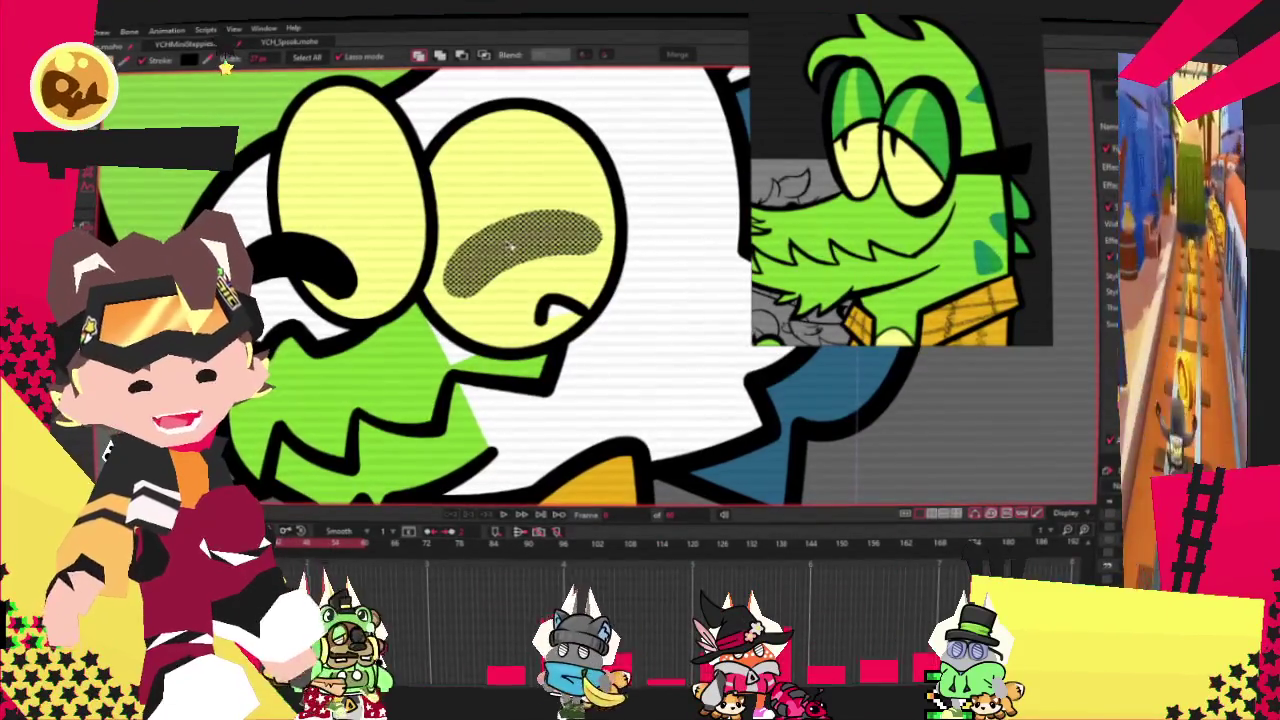
pyautogui.click(592, 270)
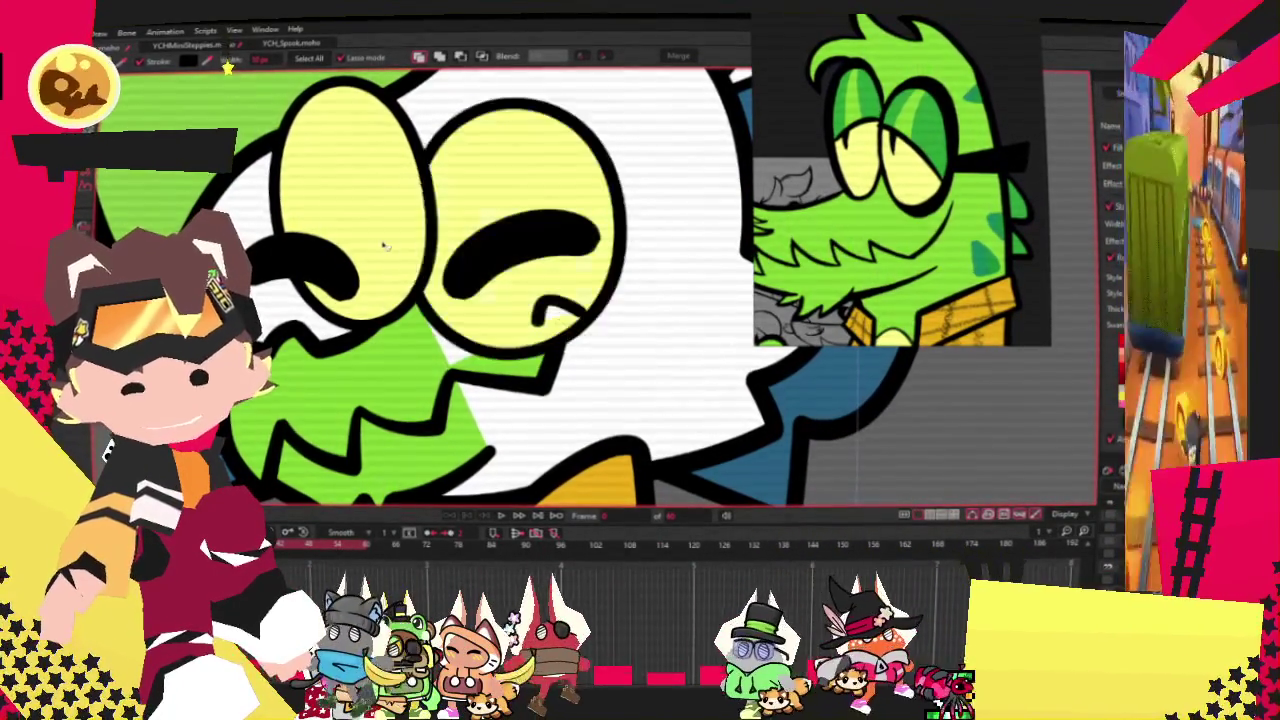
pyautogui.scroll(-2, 385, 272)
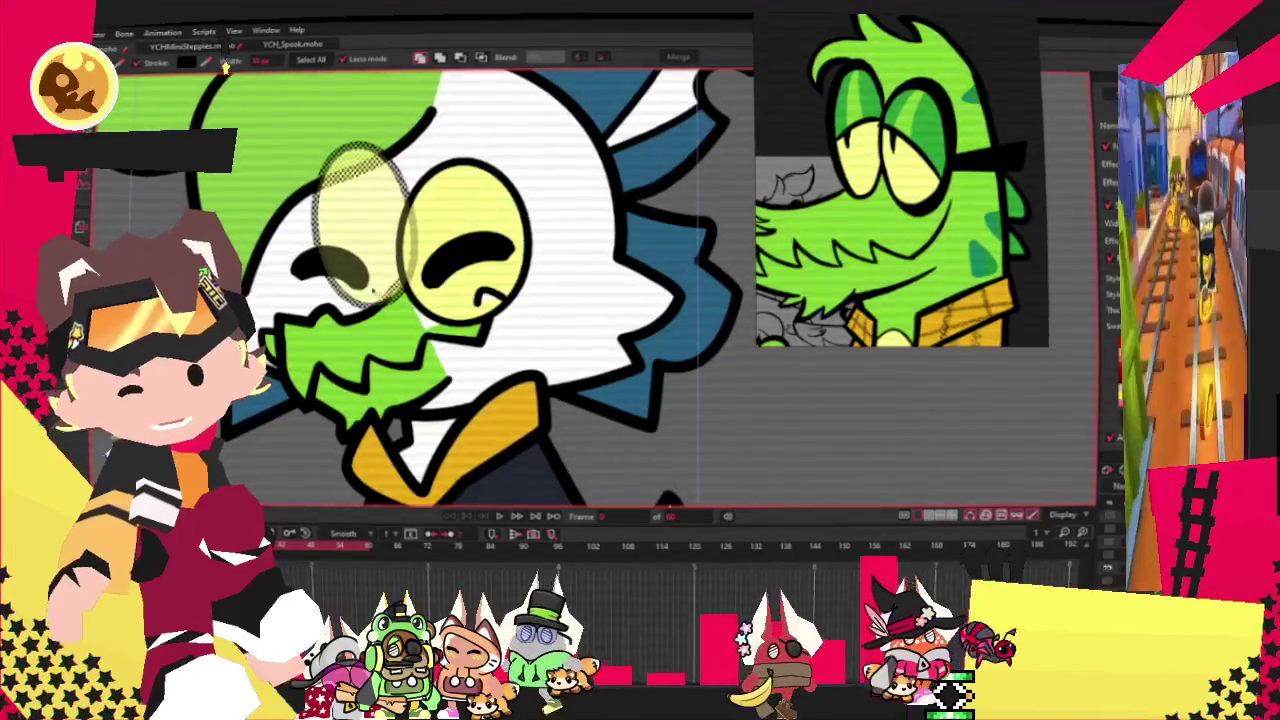
pyautogui.scroll(3, 503, 185)
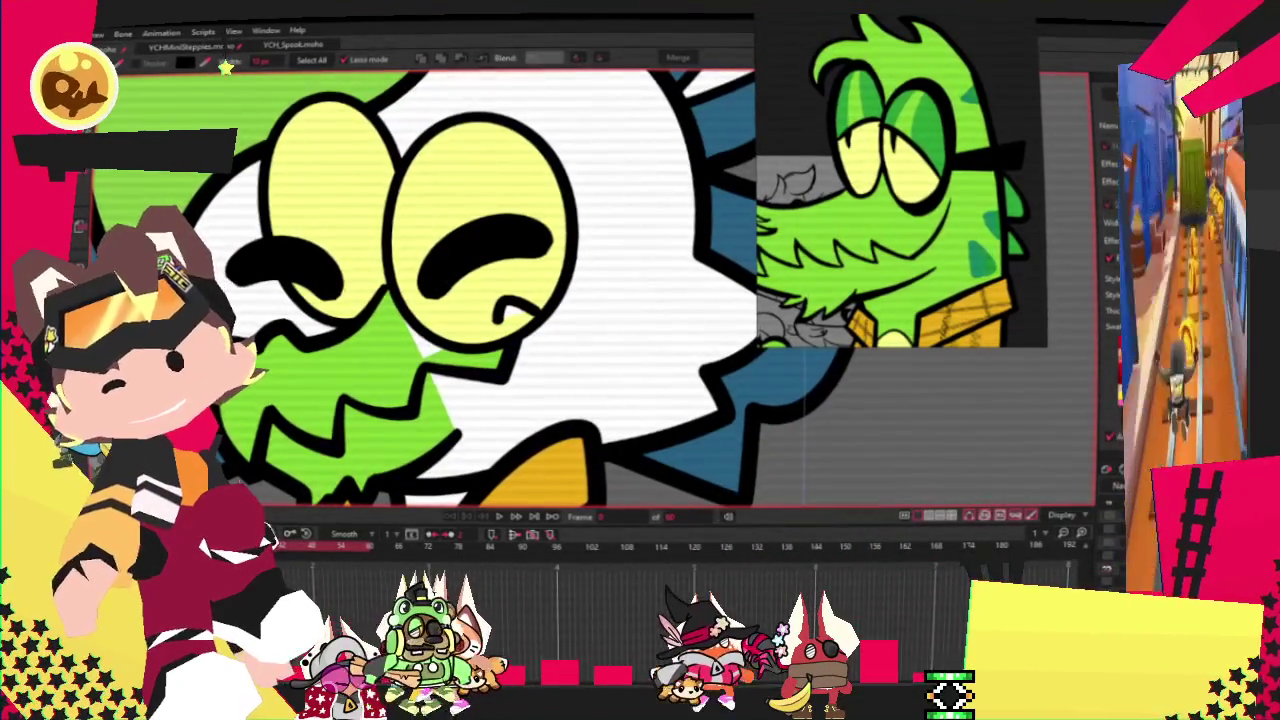
# Step: Pull a point on the right lens's lower outline up-right near the beak
pyautogui.press('t')
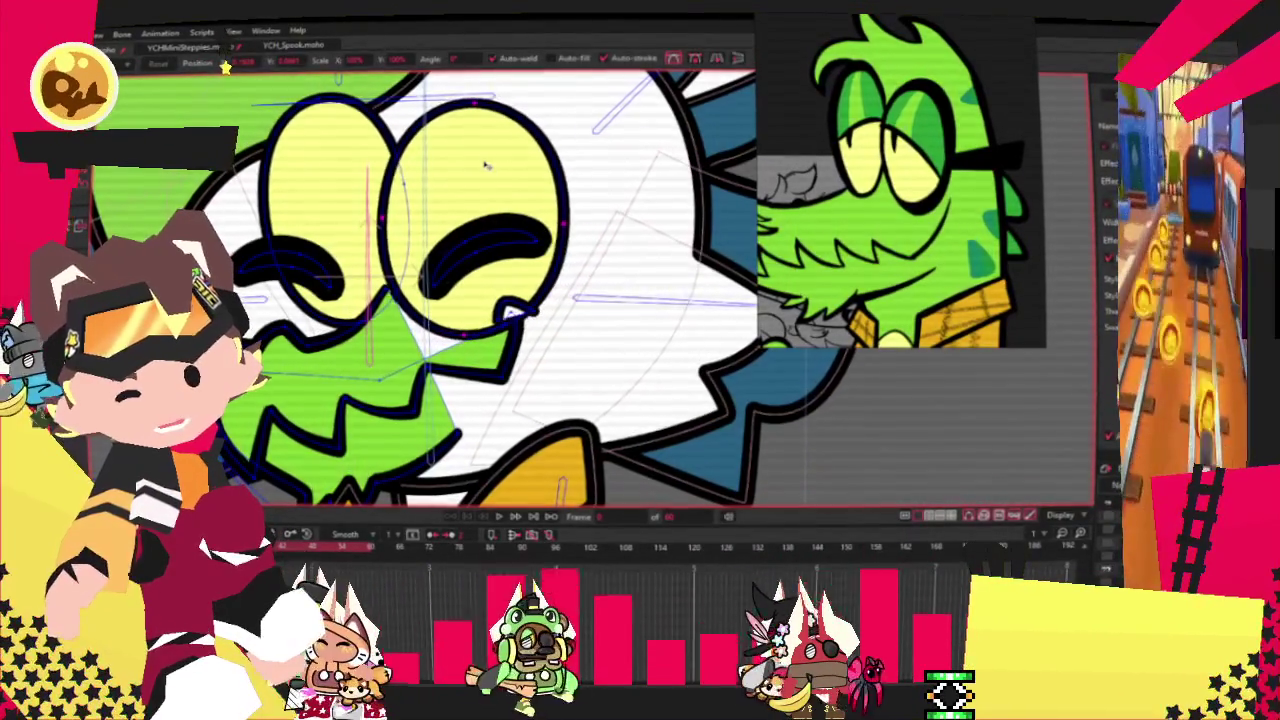
pyautogui.scroll(2, 380, 280)
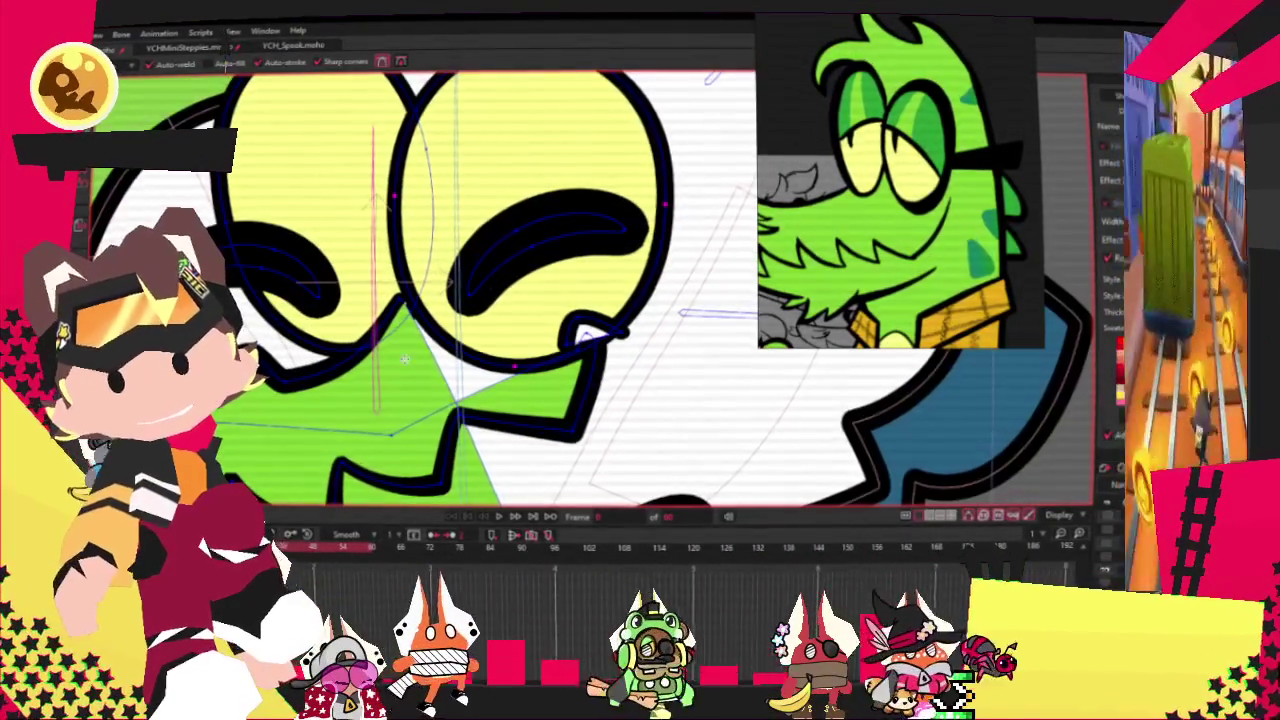
pyautogui.scroll(1, 420, 300)
pyautogui.scroll(1, 500, 320)
pyautogui.scroll(1, 580, 350)
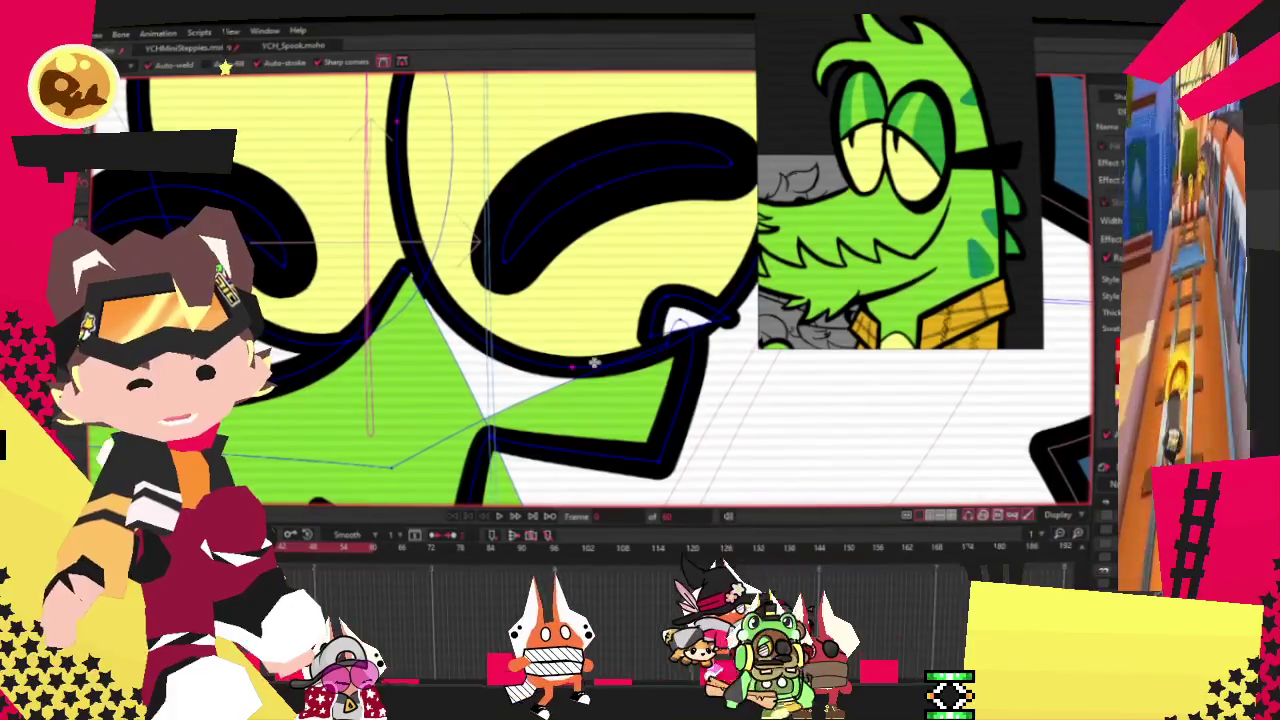
pyautogui.moveTo(605, 365); pyautogui.dragTo(648, 268)
pyautogui.press('c')
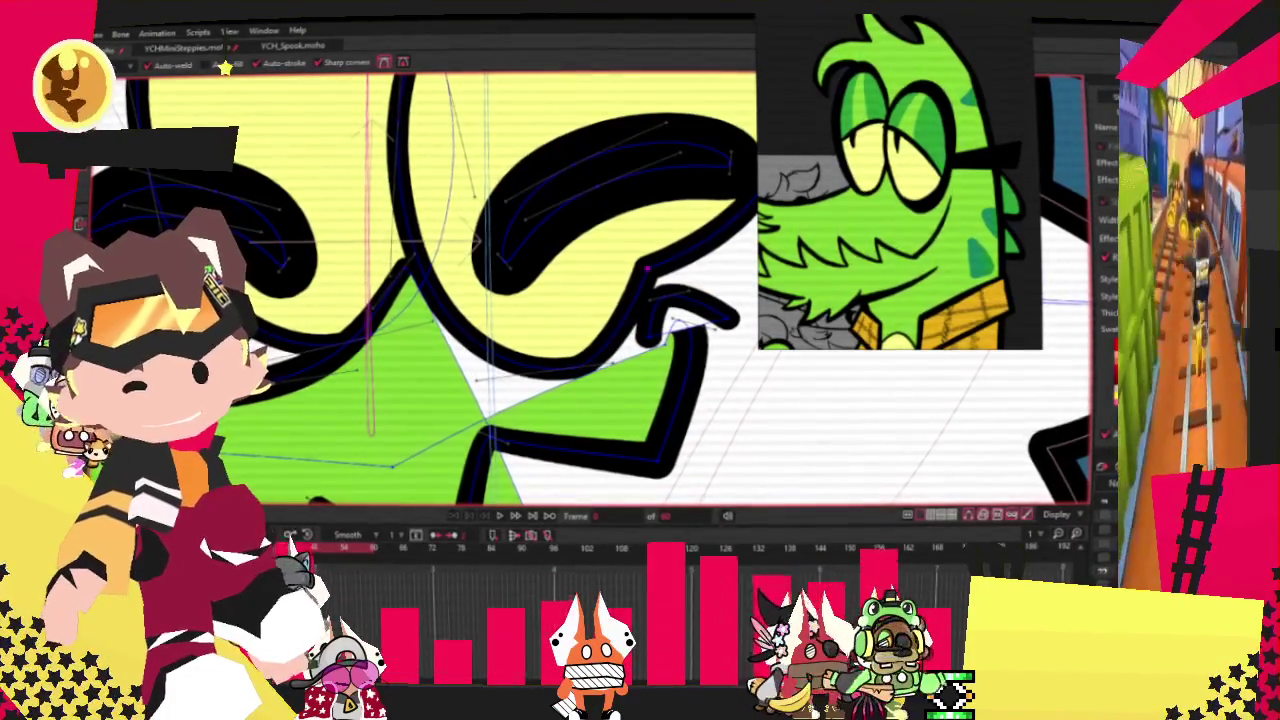
pyautogui.scroll(-1, 645, 270)
pyautogui.scroll(-1, 643, 271)
pyautogui.scroll(2, 643, 271)
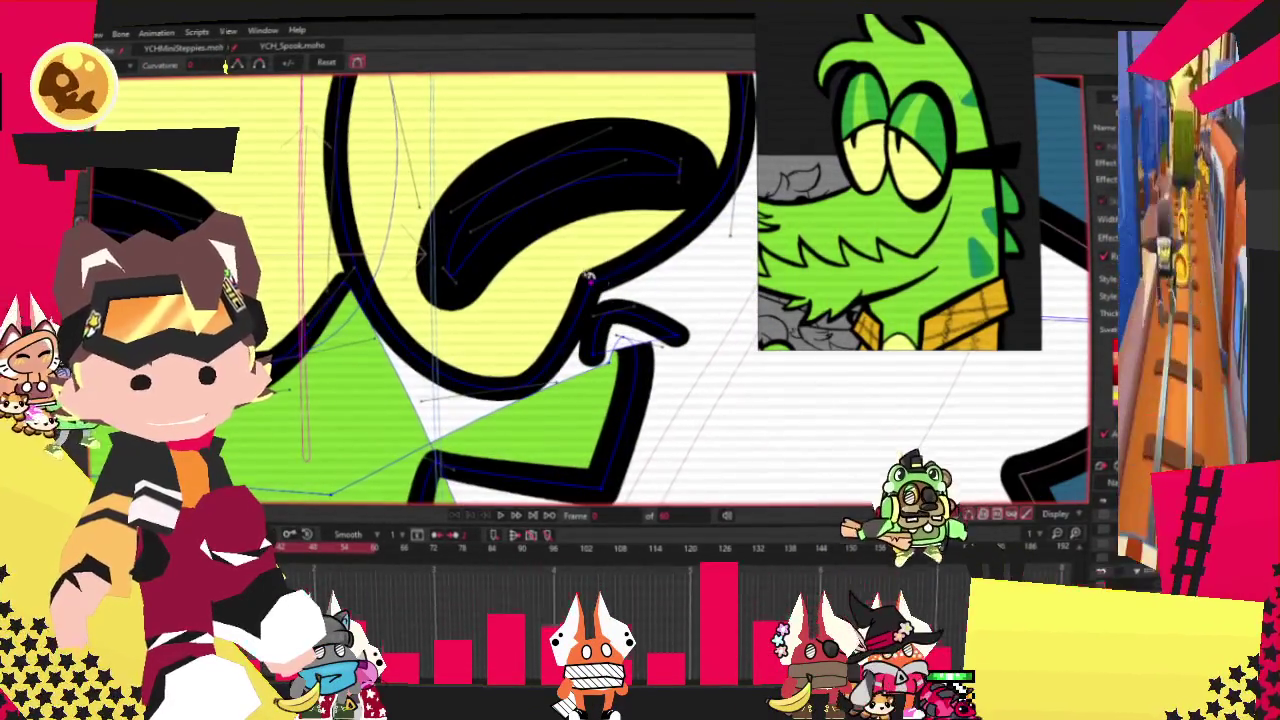
# Step: Pull the curve under the eye up-left and stretch the right eye shape wider
pyautogui.press('t')
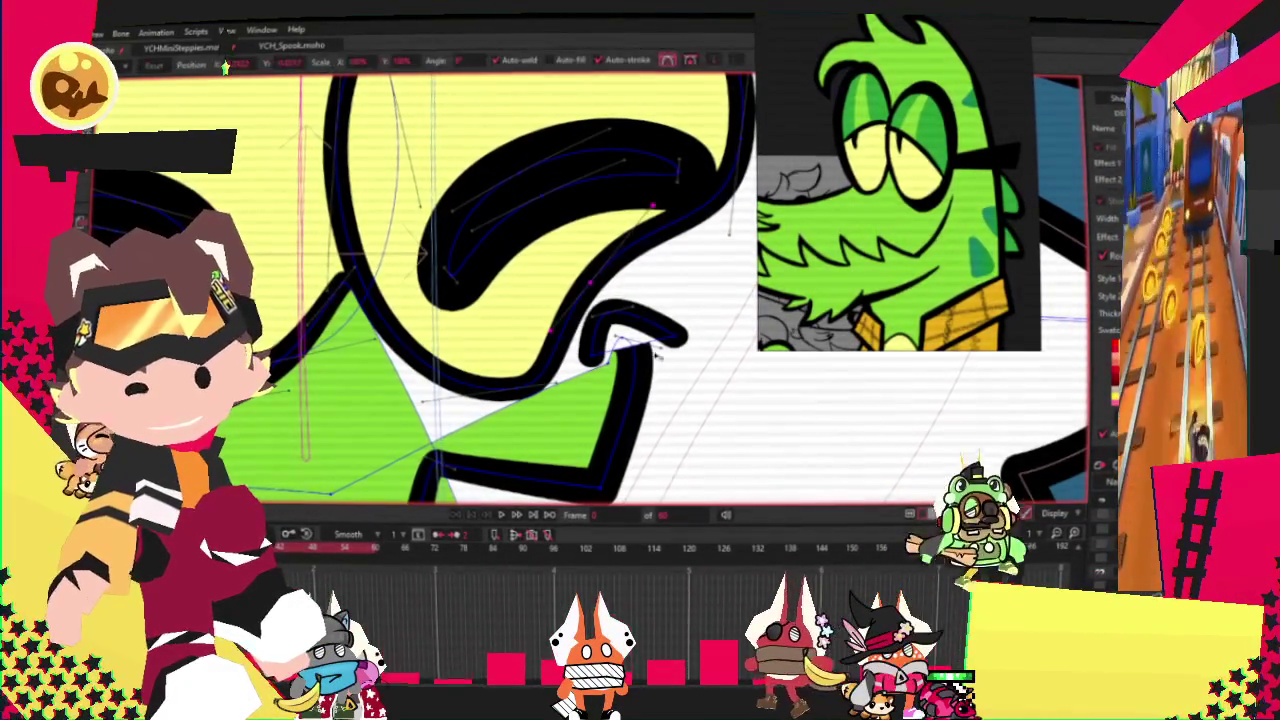
pyautogui.moveTo(530, 383); pyautogui.dragTo(440, 345)
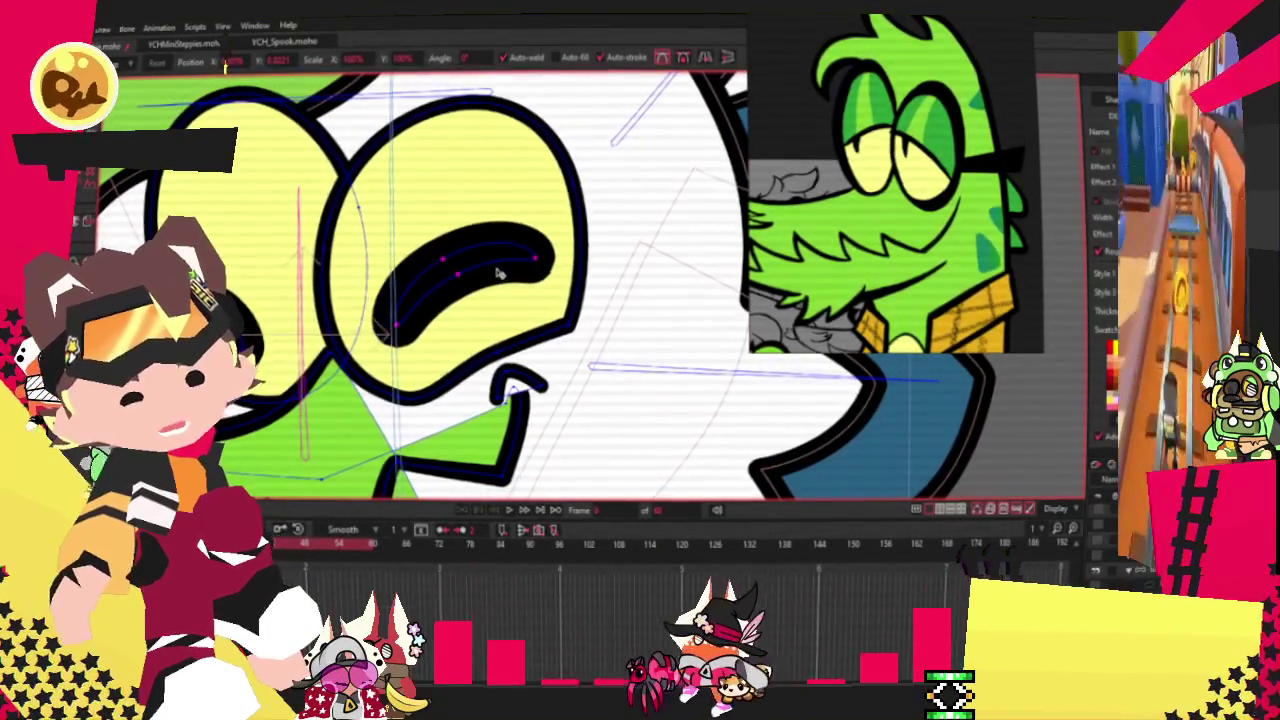
pyautogui.click(500, 274)
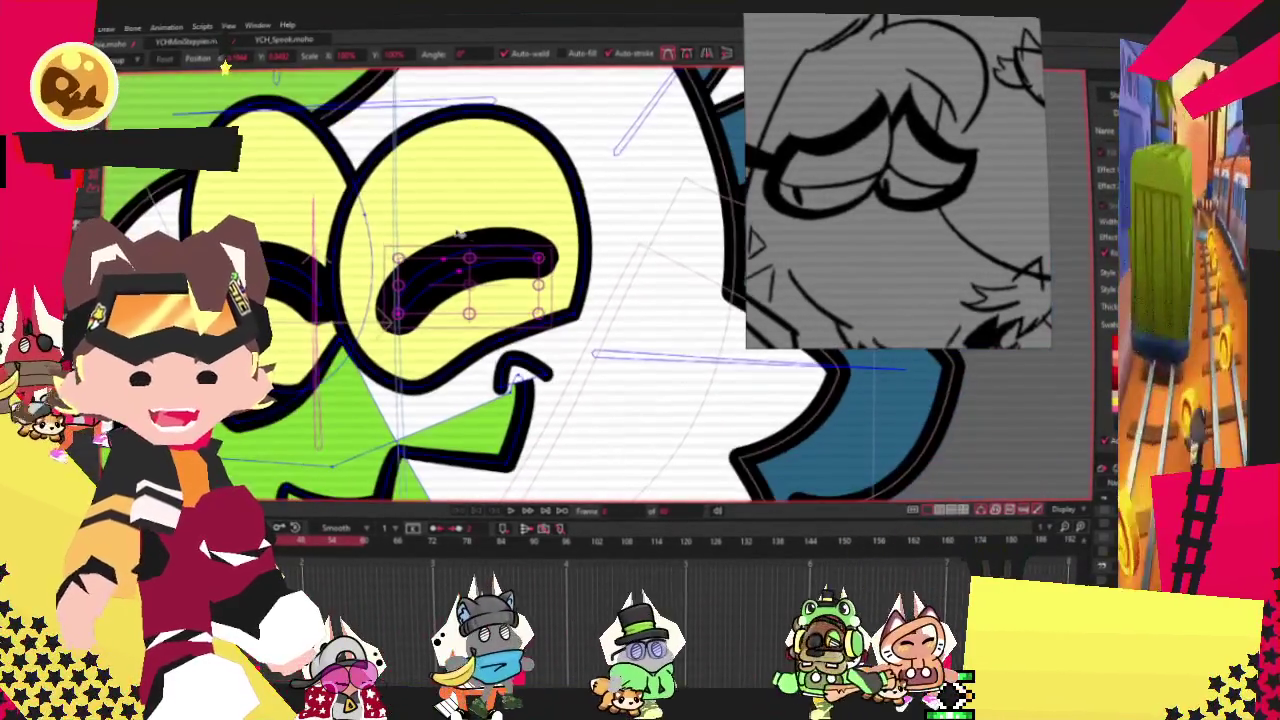
pyautogui.moveTo(597, 274)
pyautogui.mouseDown()
pyautogui.moveTo(481, 236)
pyautogui.moveTo(372, 393)
pyautogui.mouseUp()
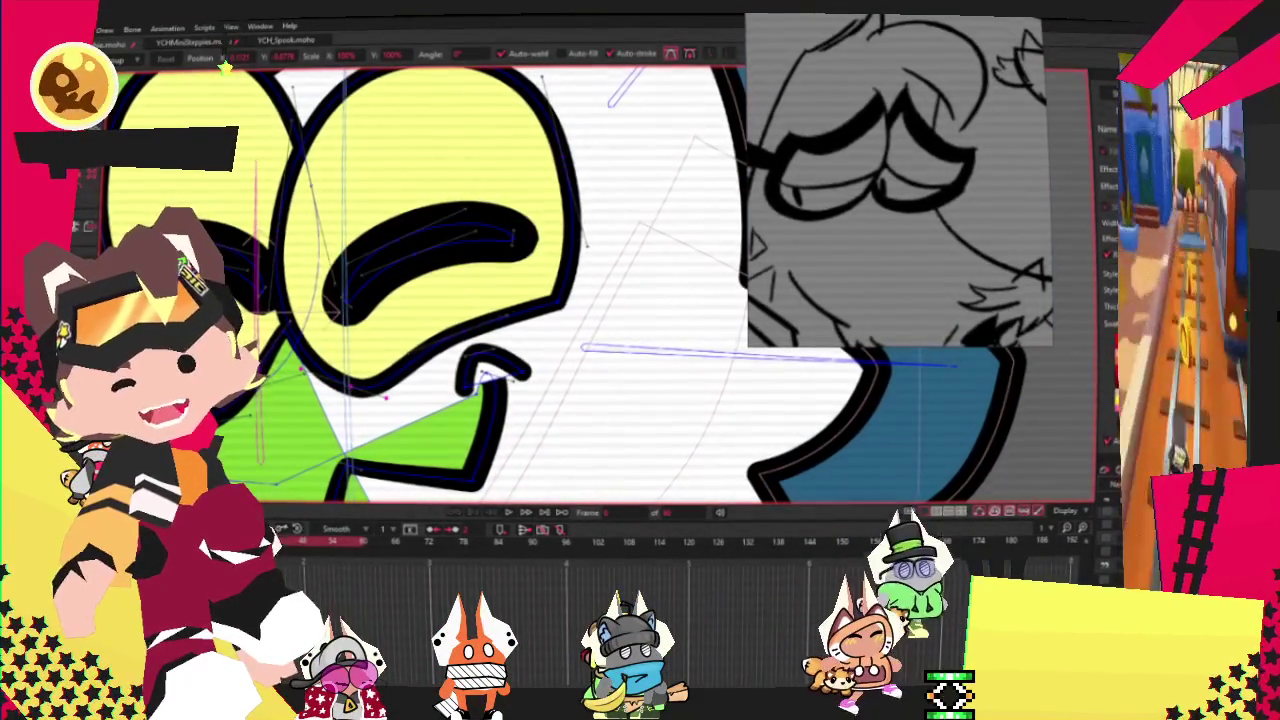
pyautogui.moveTo(420, 422); pyautogui.dragTo(540, 380)
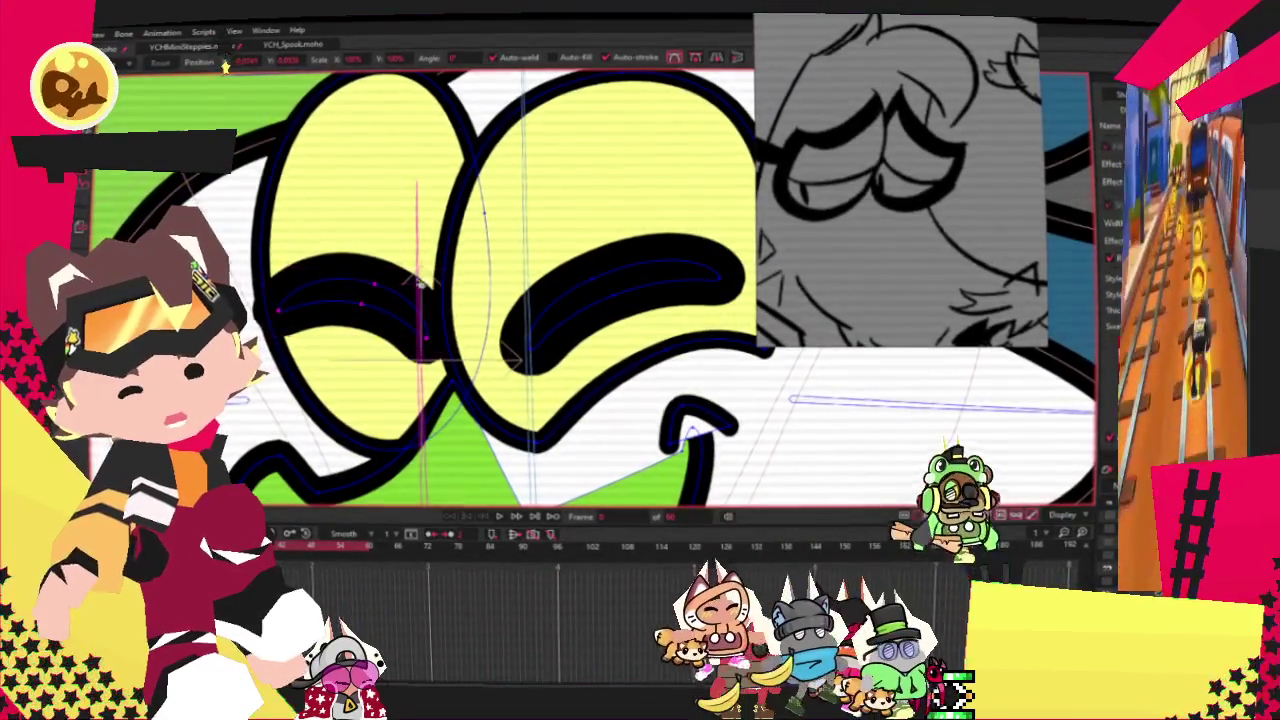
# Step: Extend the right eye shape further right and return to shape selection
pyautogui.click(376, 311)
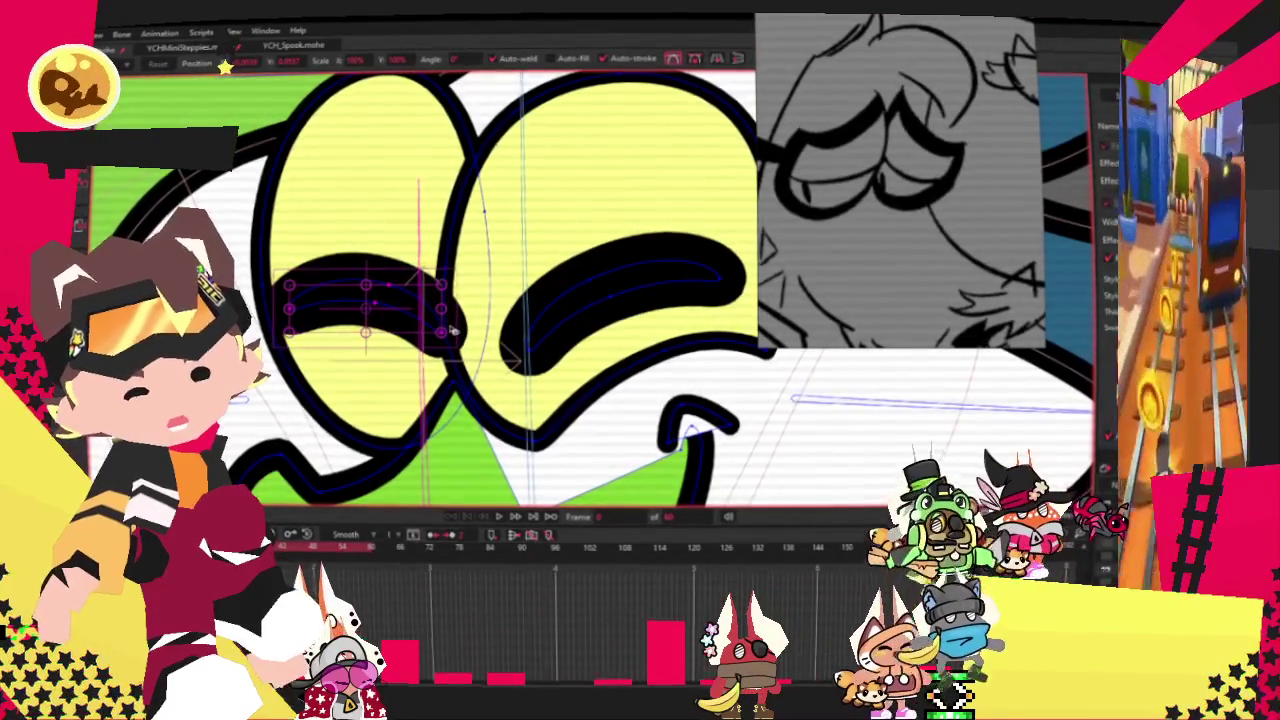
pyautogui.click(549, 318)
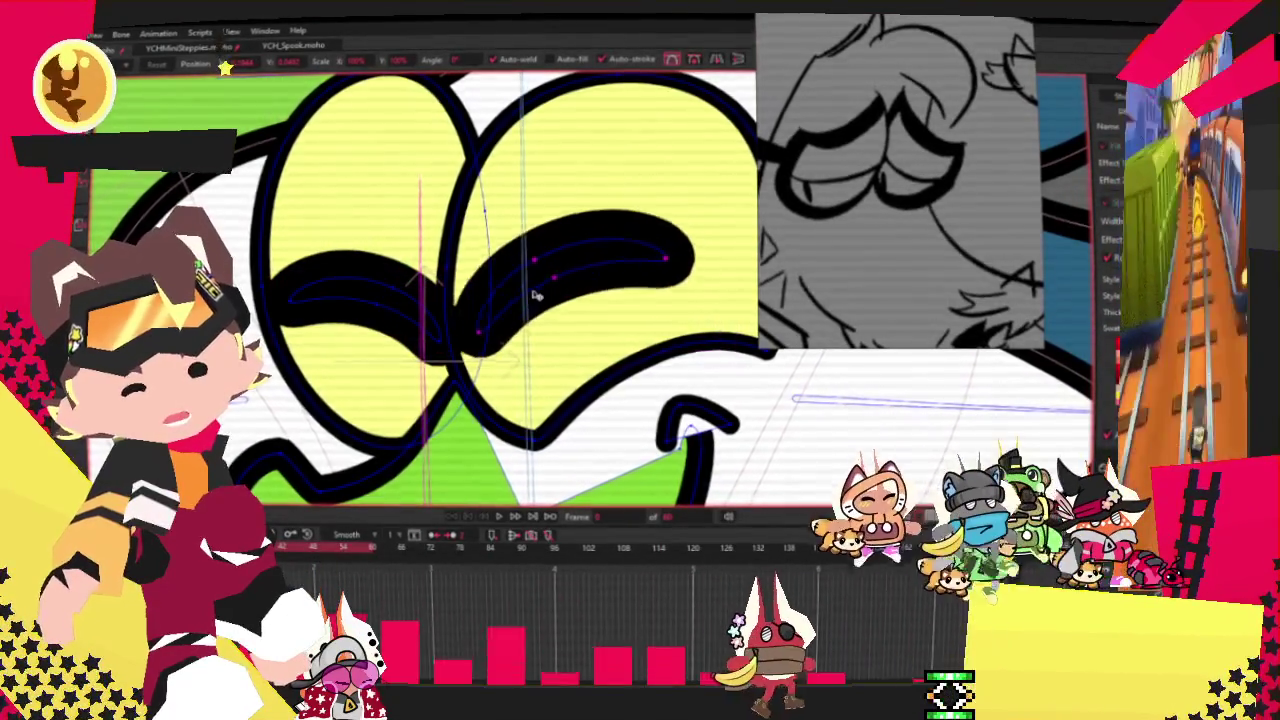
pyautogui.scroll(-3, 535, 295)
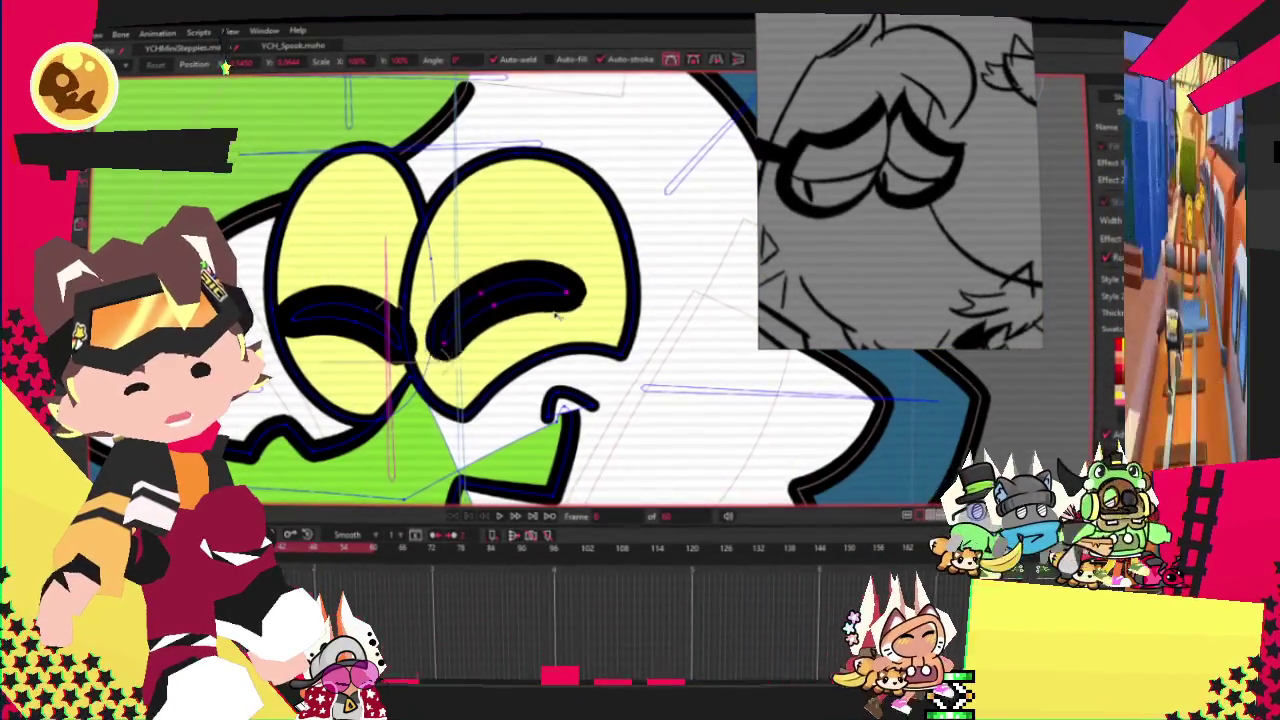
pyautogui.moveTo(548, 318)
pyautogui.mouseDown()
pyautogui.moveTo(613, 324)
pyautogui.moveTo(590, 320)
pyautogui.mouseUp()
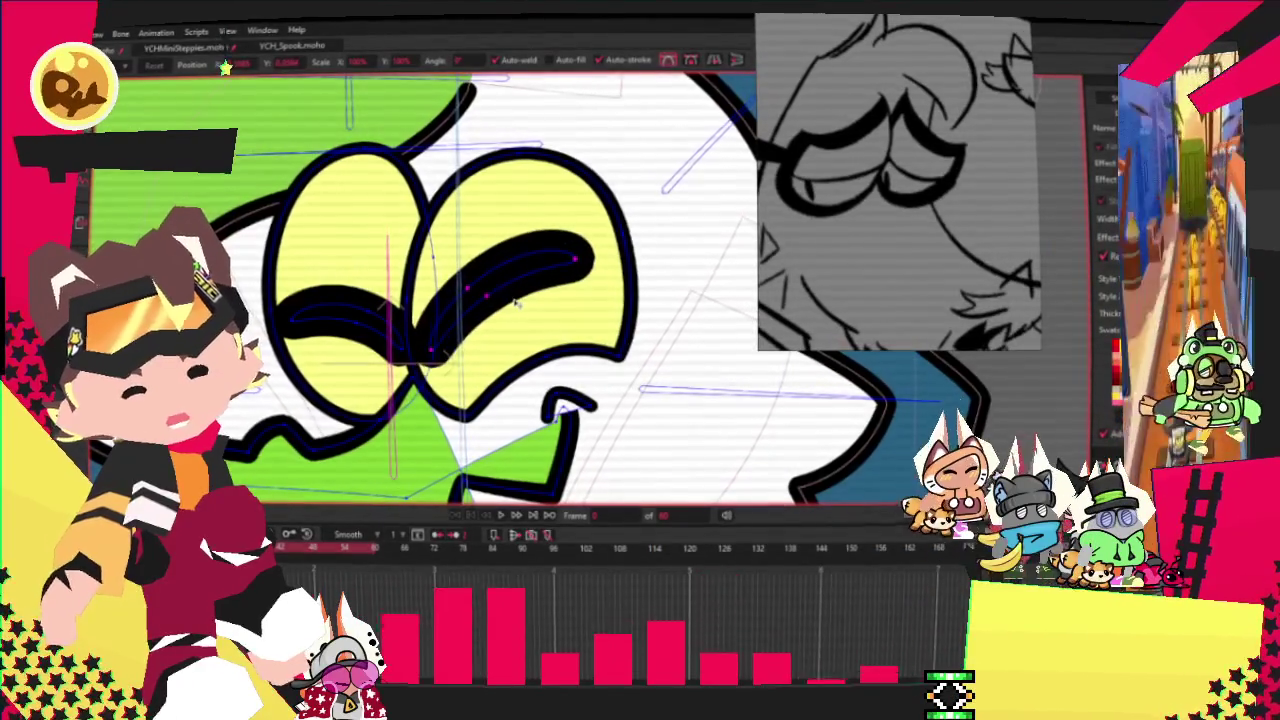
pyautogui.scroll(2, 365, 314)
pyautogui.scroll(2, 380, 316)
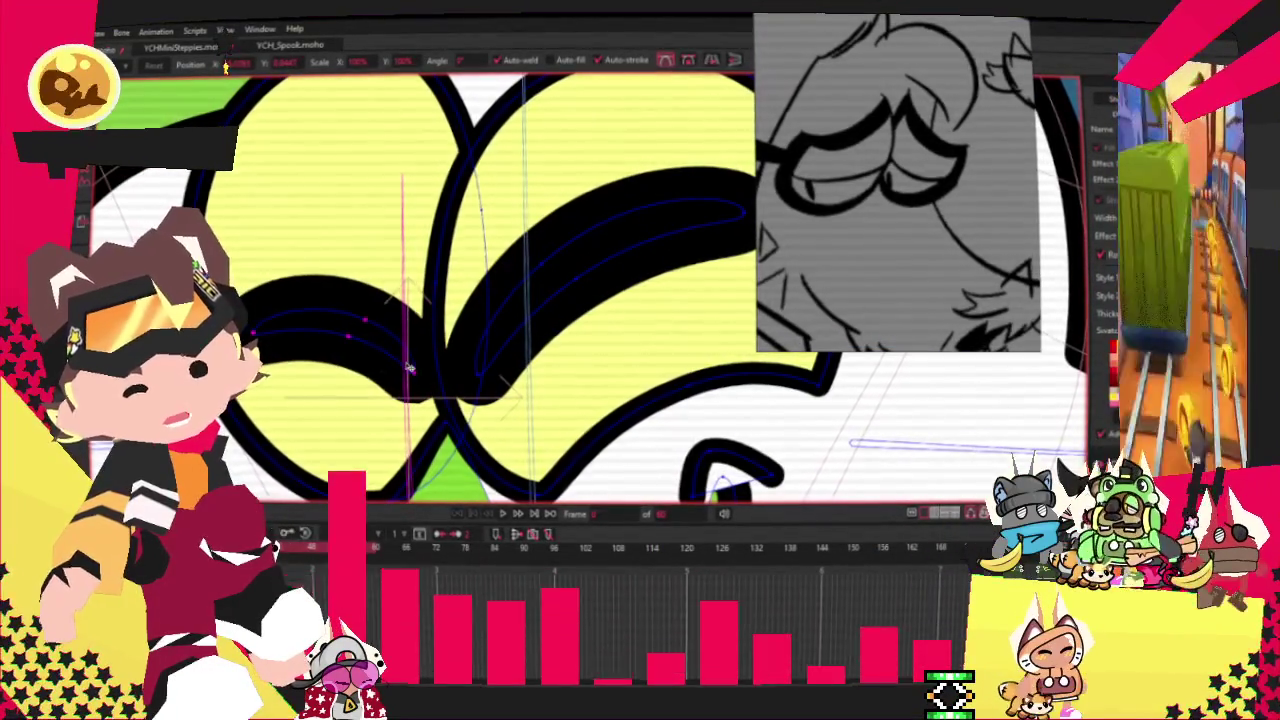
pyautogui.scroll(-3, 398, 318)
pyautogui.click(85, 183)
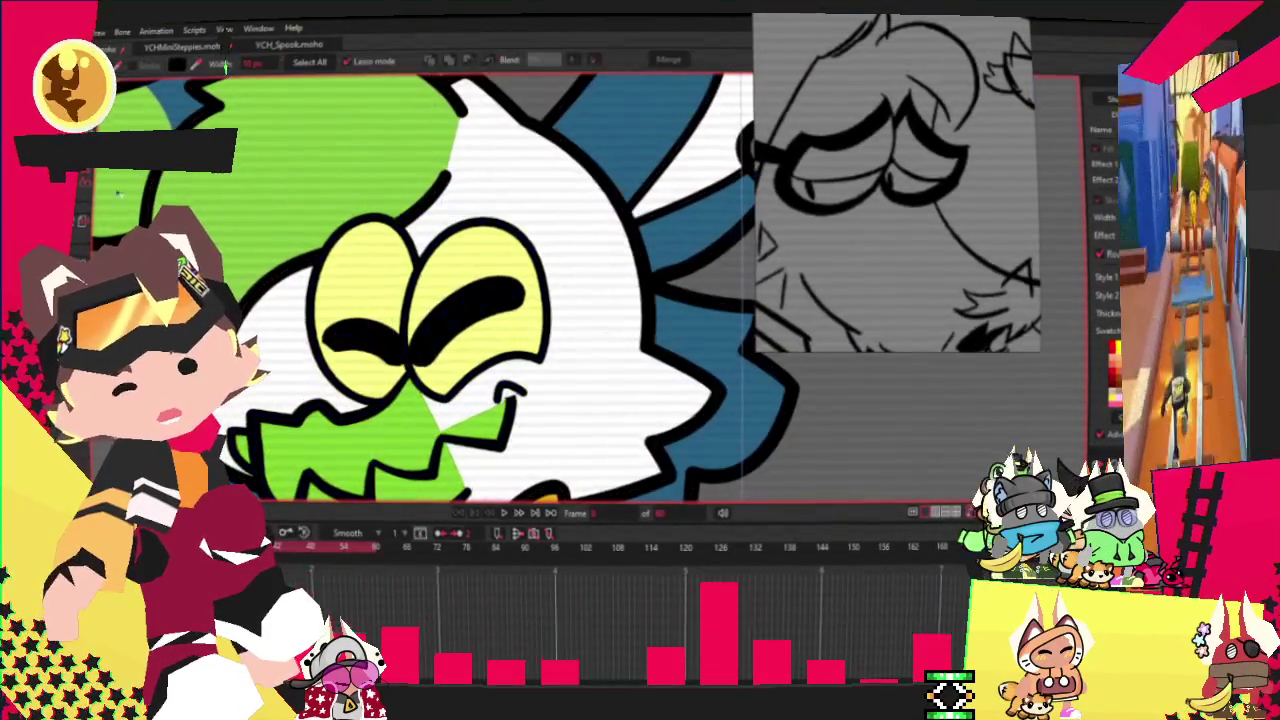
pyautogui.scroll(-3, 795, 163)
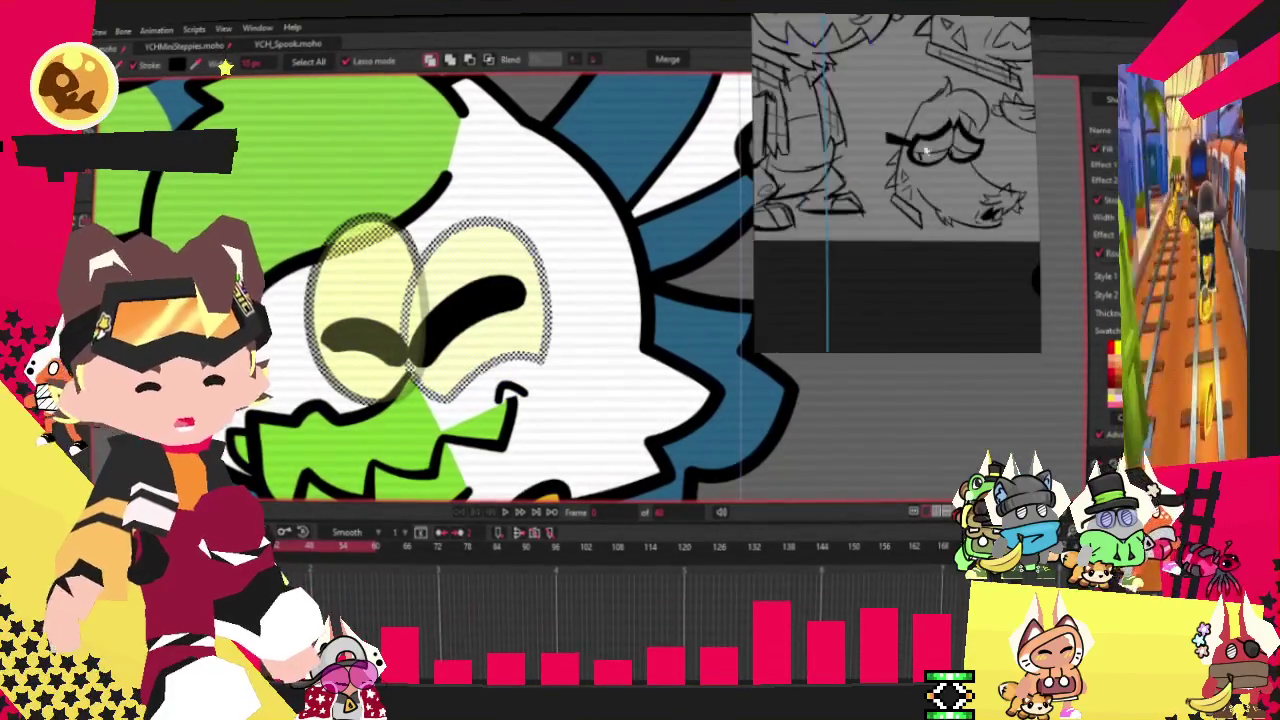
pyautogui.scroll(-3, 900, 170)
pyautogui.scroll(5, 891, 149)
pyautogui.scroll(3, 891, 149)
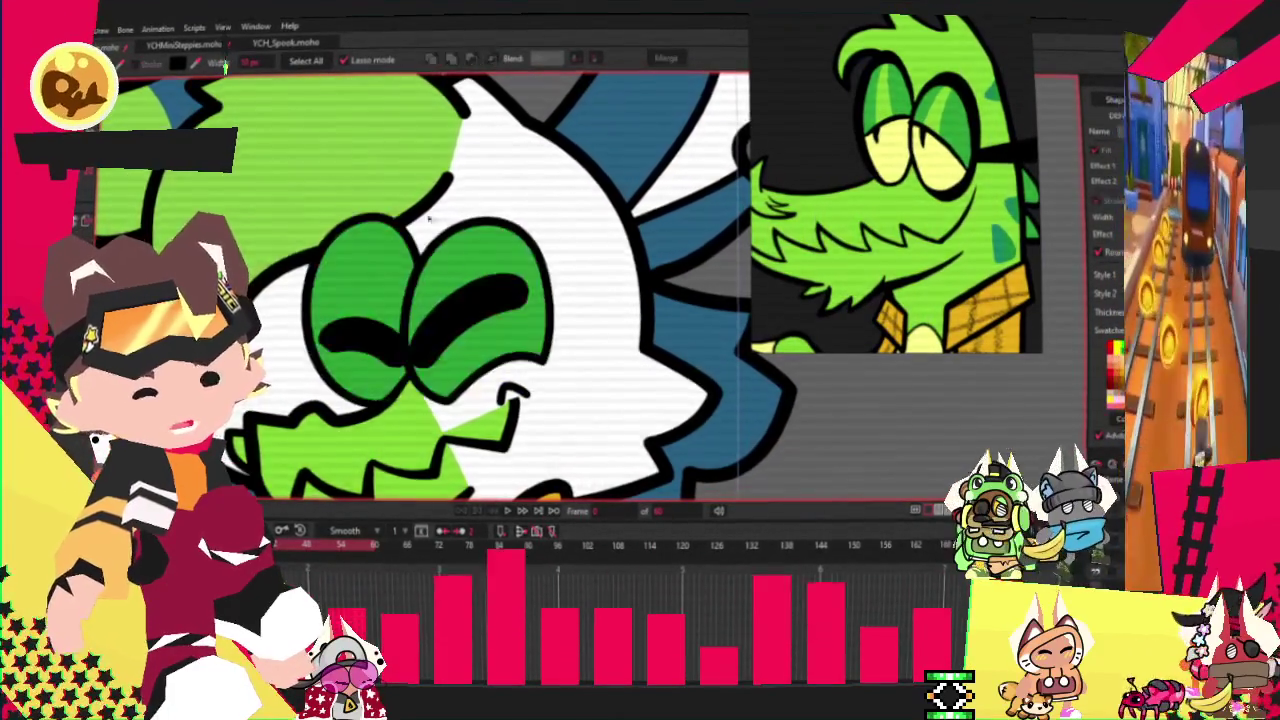
pyautogui.scroll(-3, 445, 278)
pyautogui.scroll(3, 445, 278)
pyautogui.scroll(3, 444, 276)
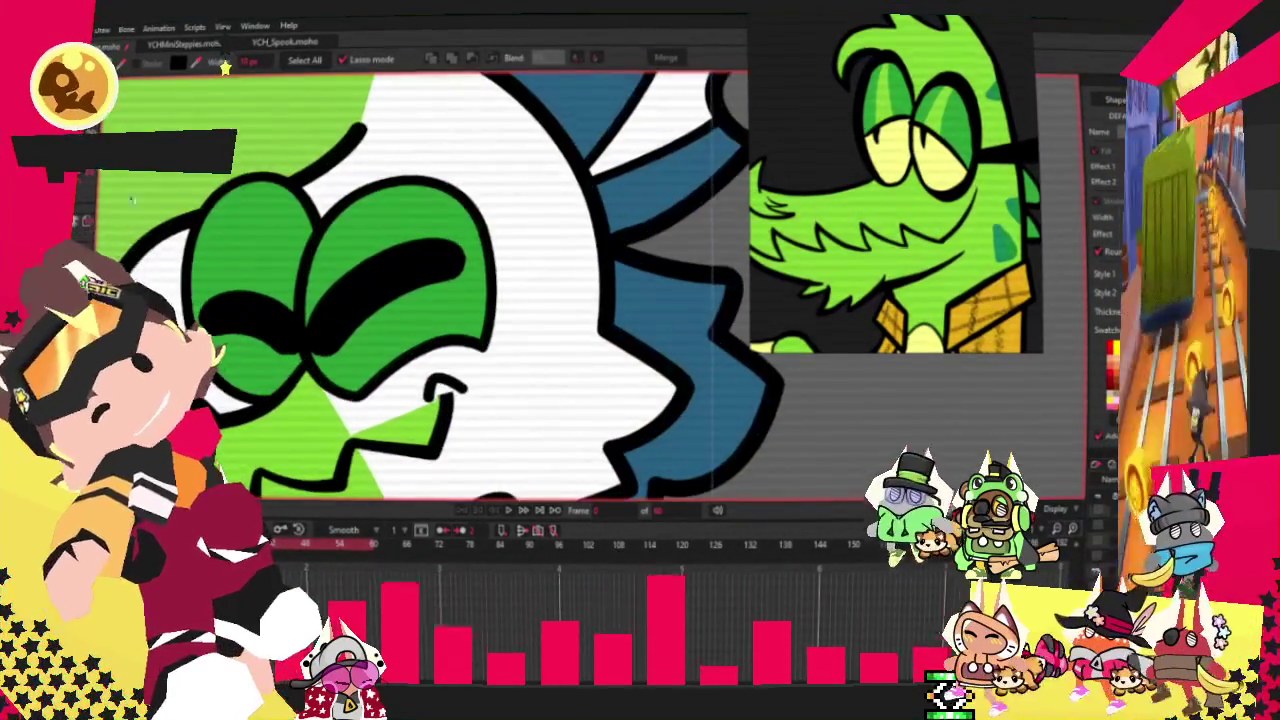
pyautogui.press('e')
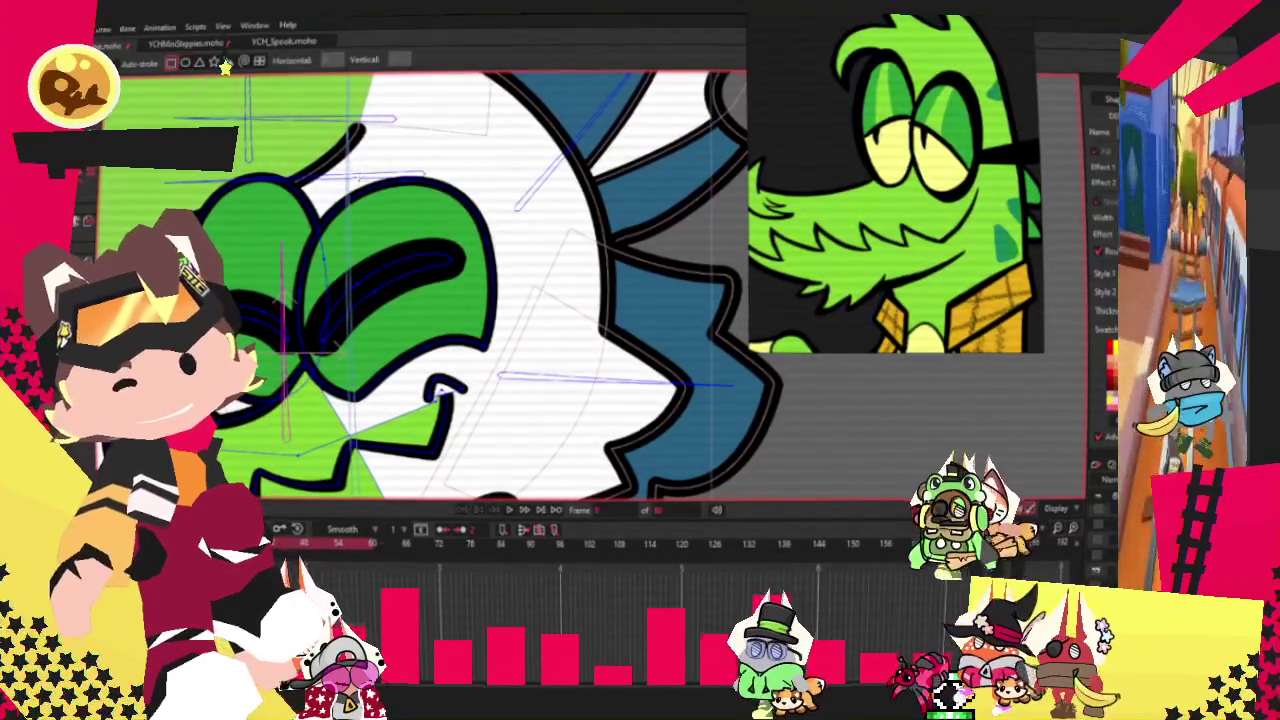
pyautogui.moveTo(342, 156); pyautogui.dragTo(410, 410)
pyautogui.press('g')
pyautogui.hotkey('ctrl', 'a')
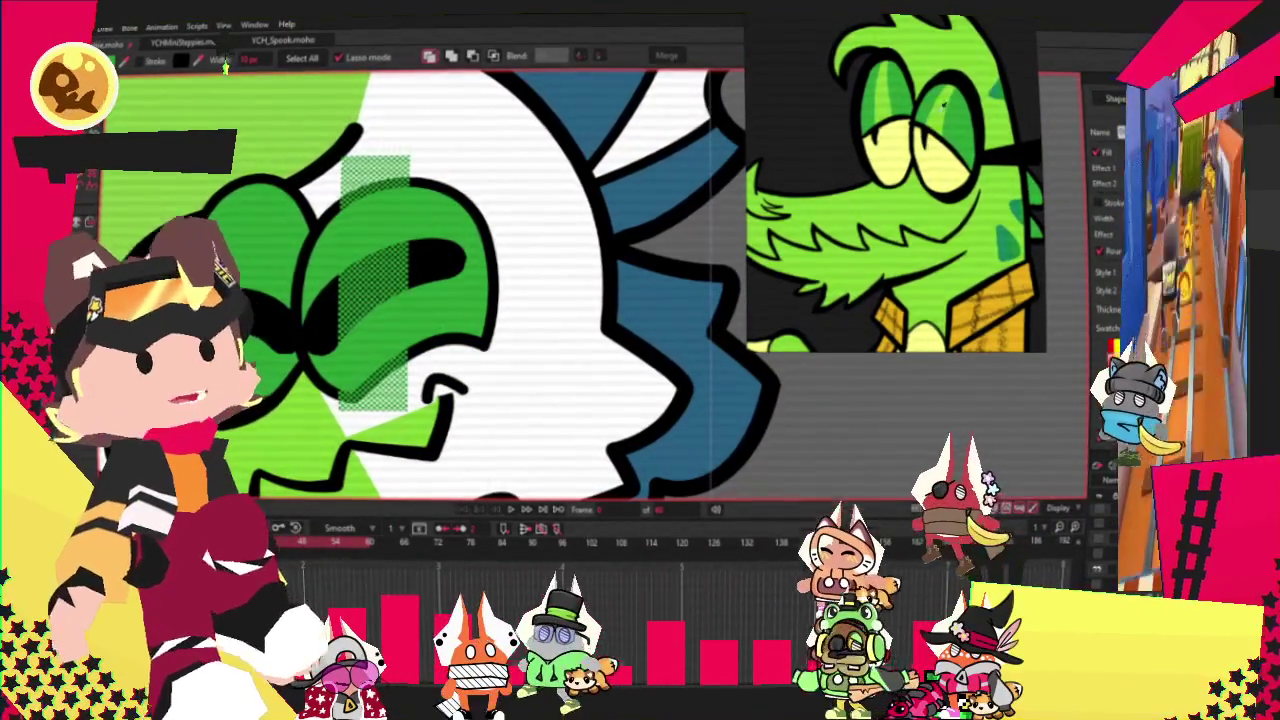
pyautogui.click(495, 58)
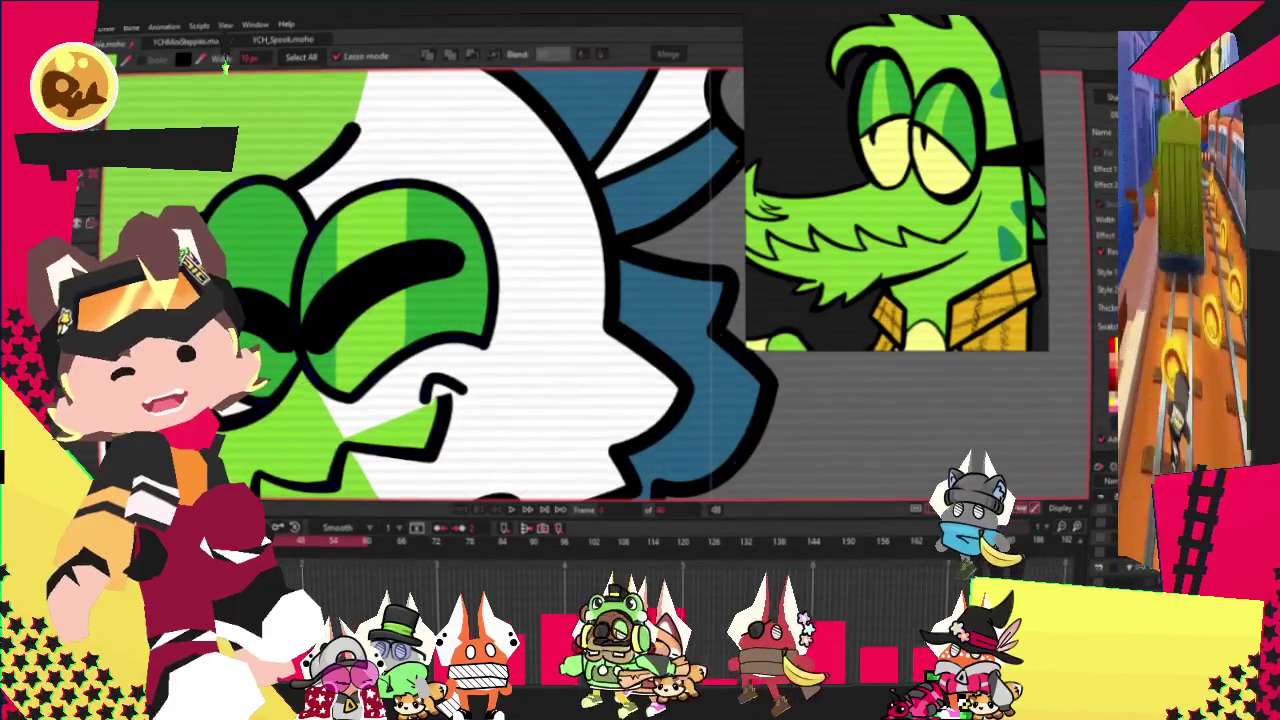
pyautogui.scroll(2, 226, 66)
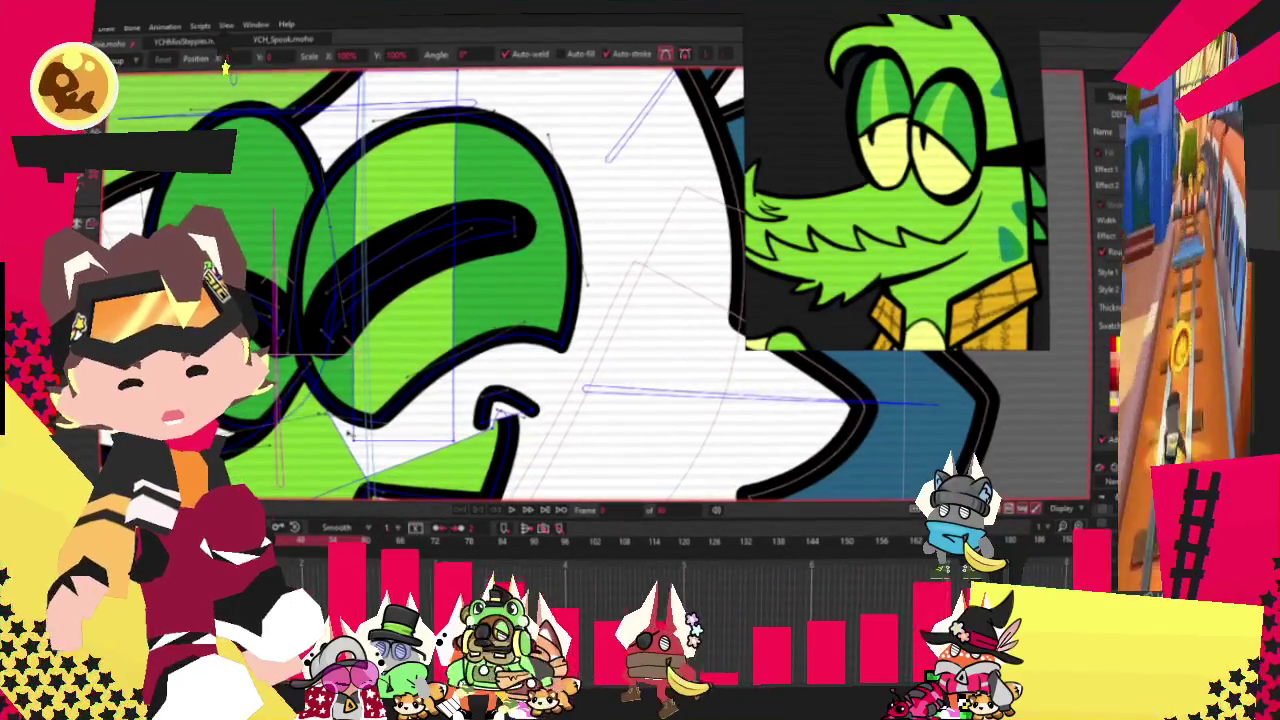
# Step: Move a point to reshape the eye's fill and adjust its curvature
pyautogui.moveTo(450, 438); pyautogui.dragTo(500, 378)
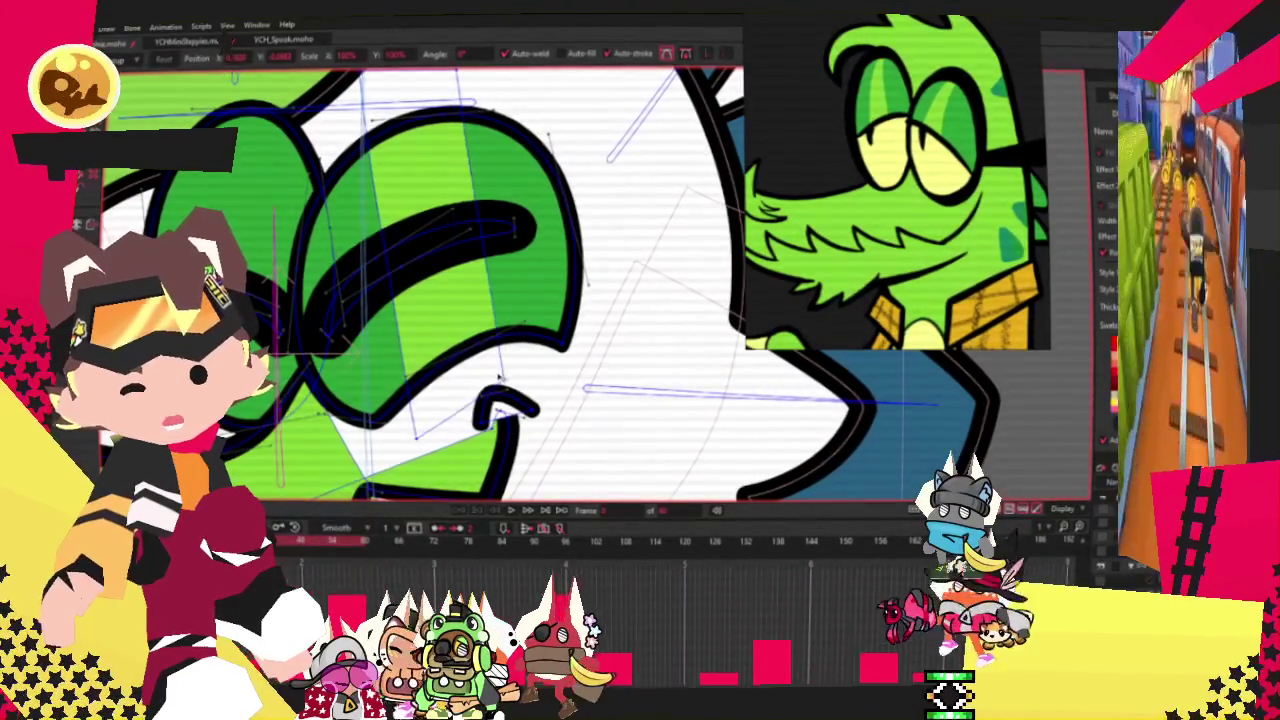
pyautogui.scroll(2, 547, 369)
pyautogui.press('c')
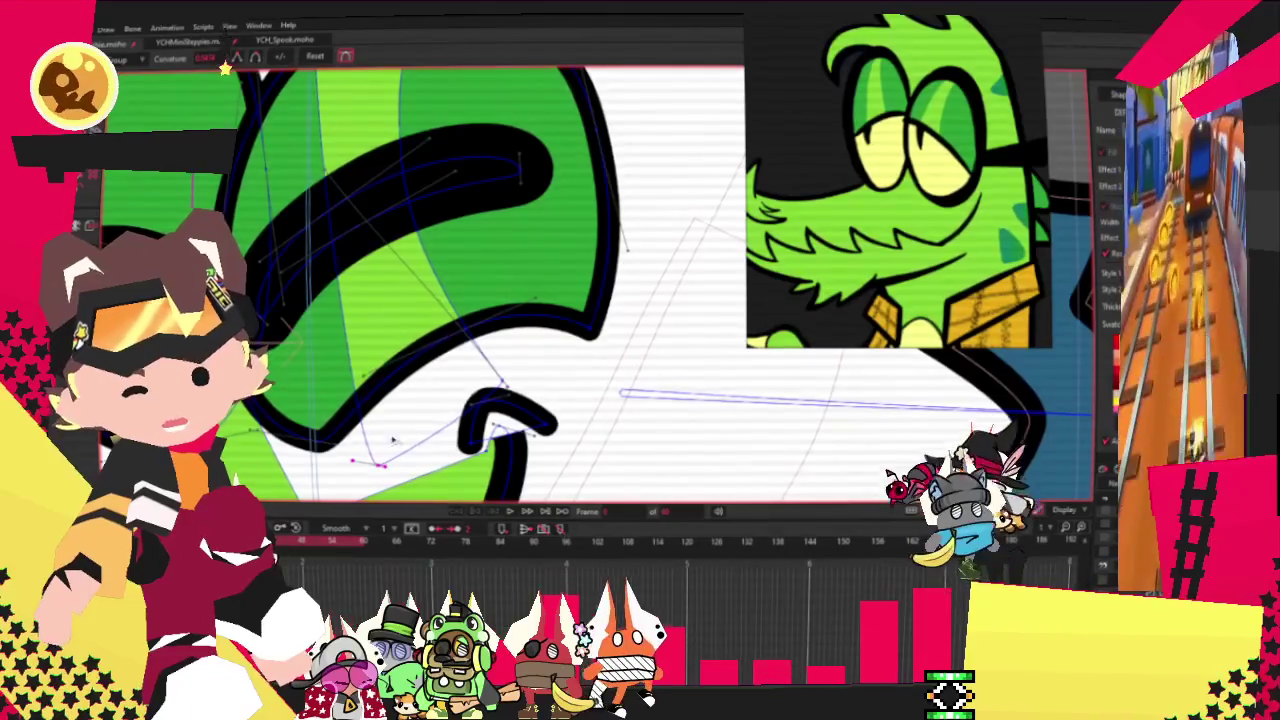
pyautogui.scroll(-3, 410, 443)
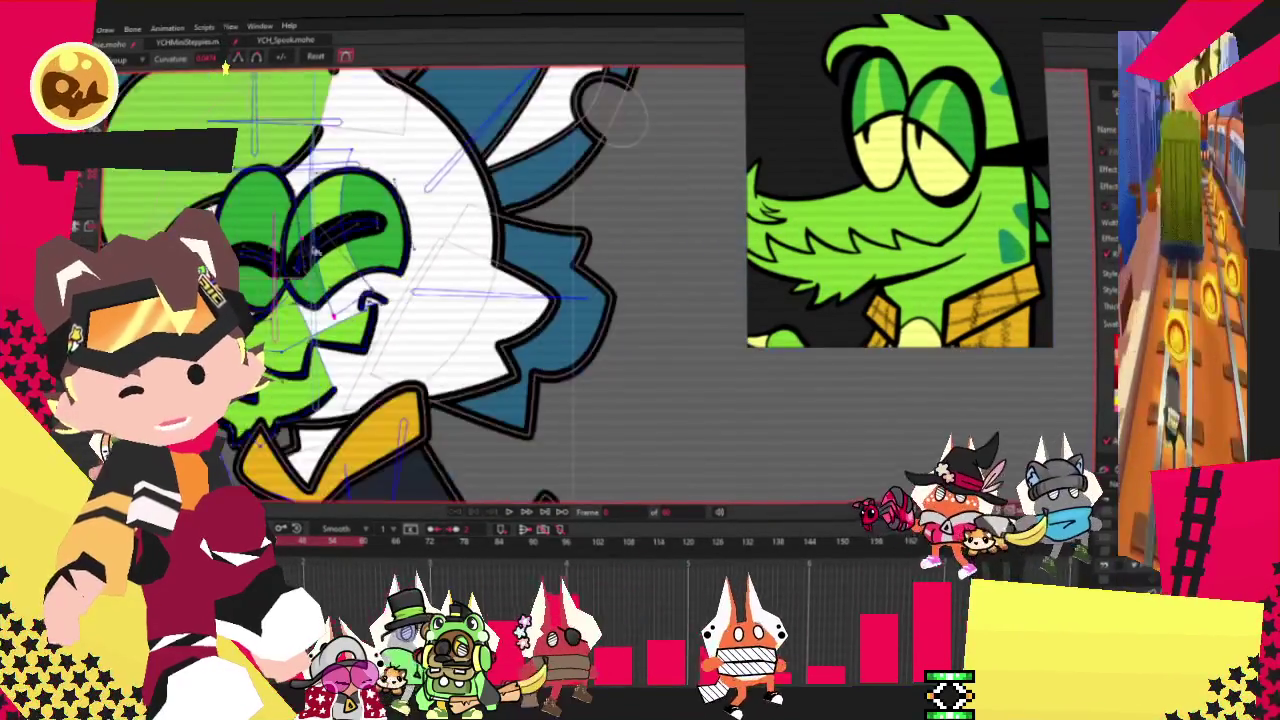
pyautogui.scroll(3, 235, 215)
pyautogui.press('t')
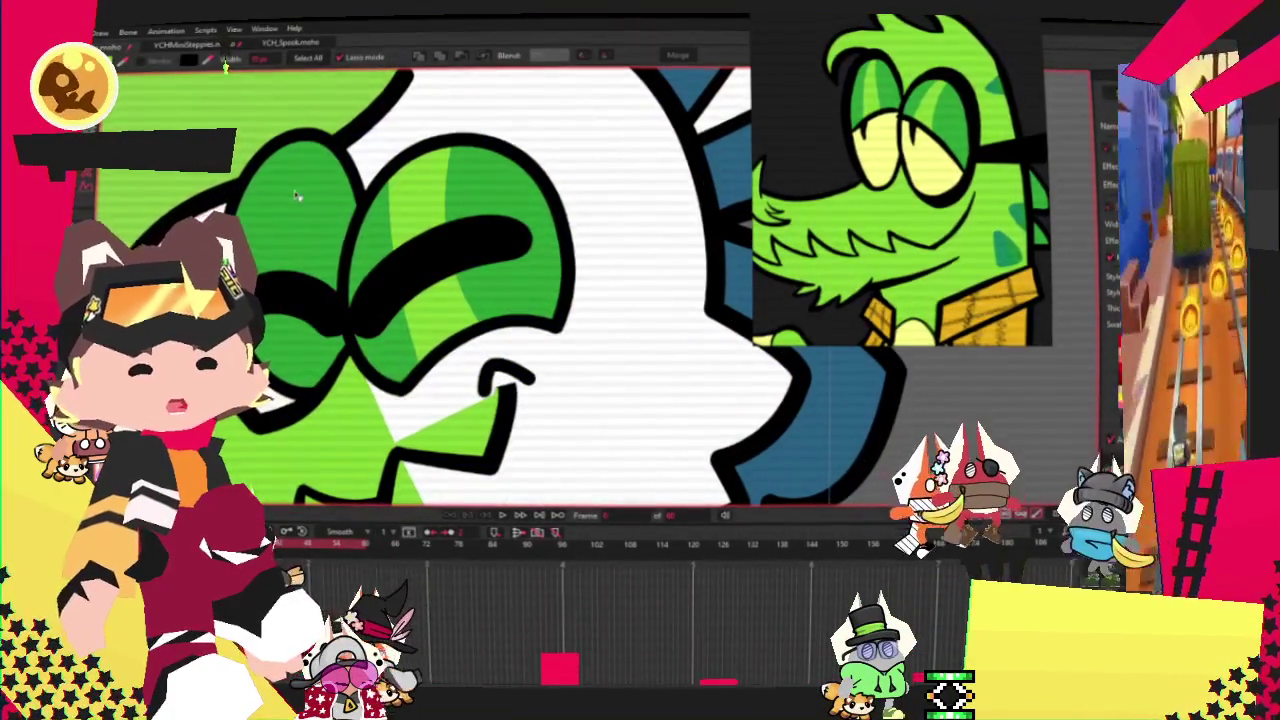
# Step: Reshape the black lid stroke across the green eye, checking its line width
pyautogui.scroll(-3, 339, 191)
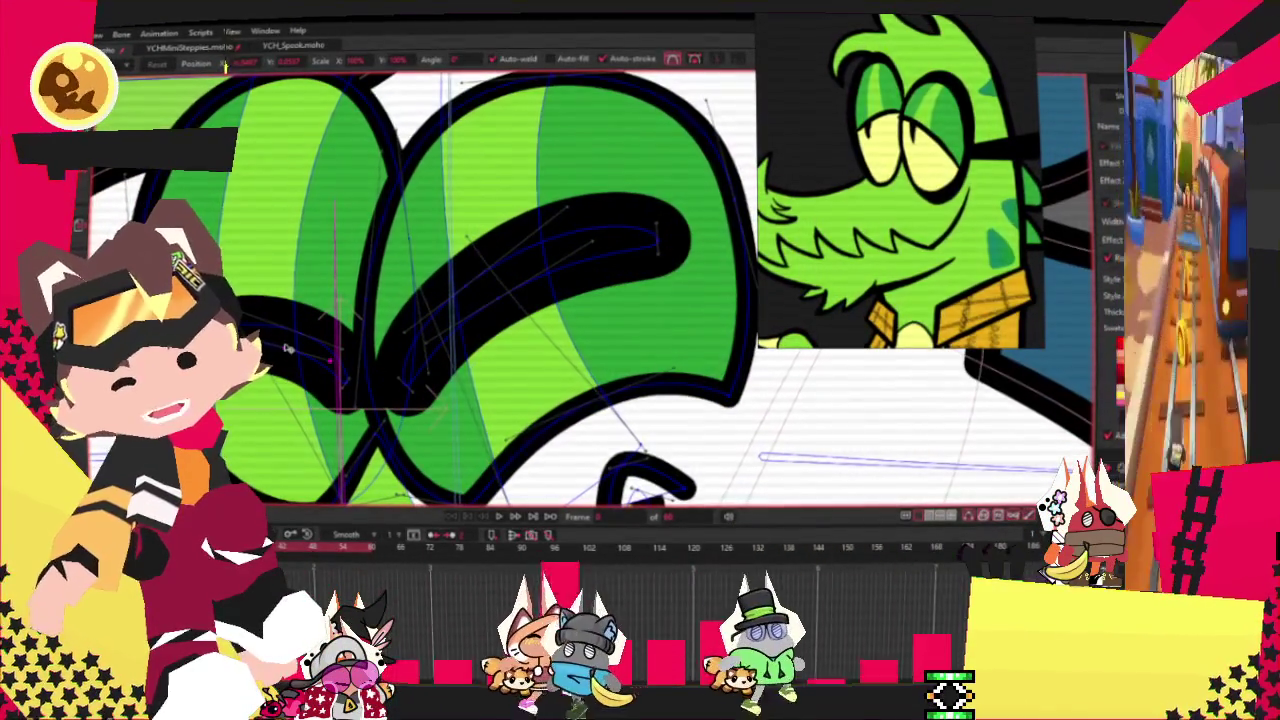
pyautogui.scroll(2, 298, 340)
pyautogui.scroll(2, 330, 370)
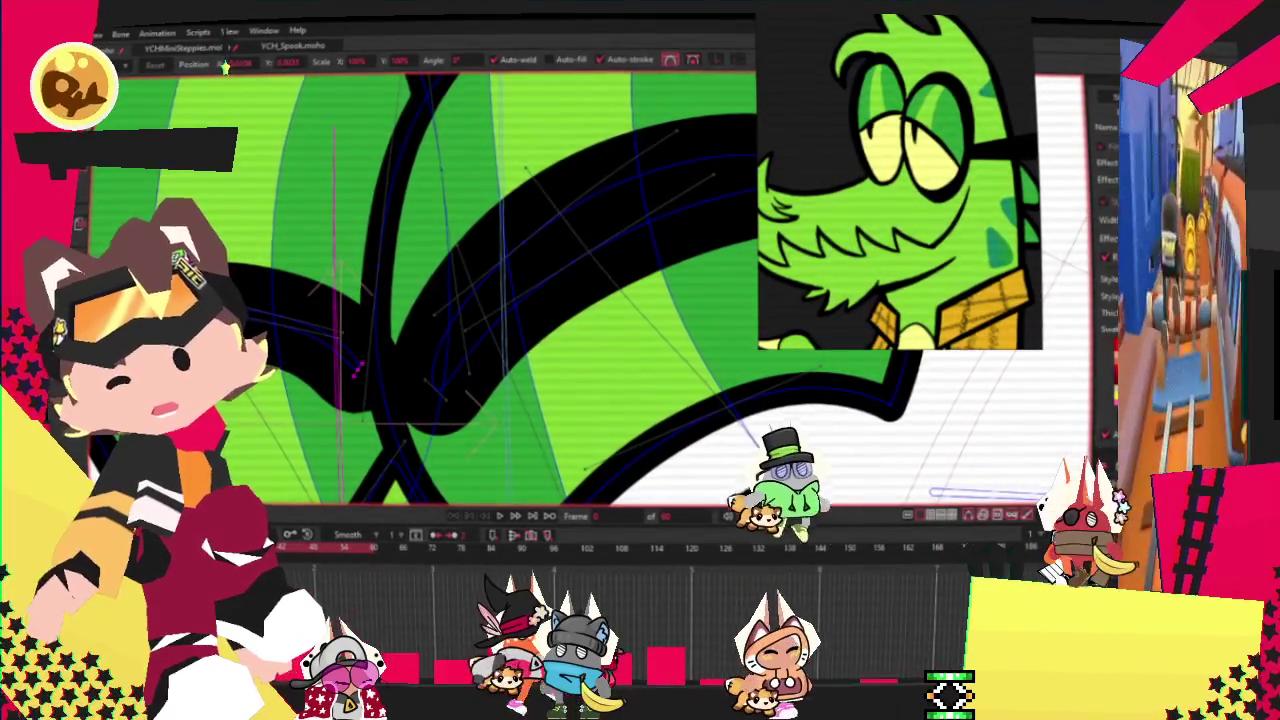
pyautogui.press('w')
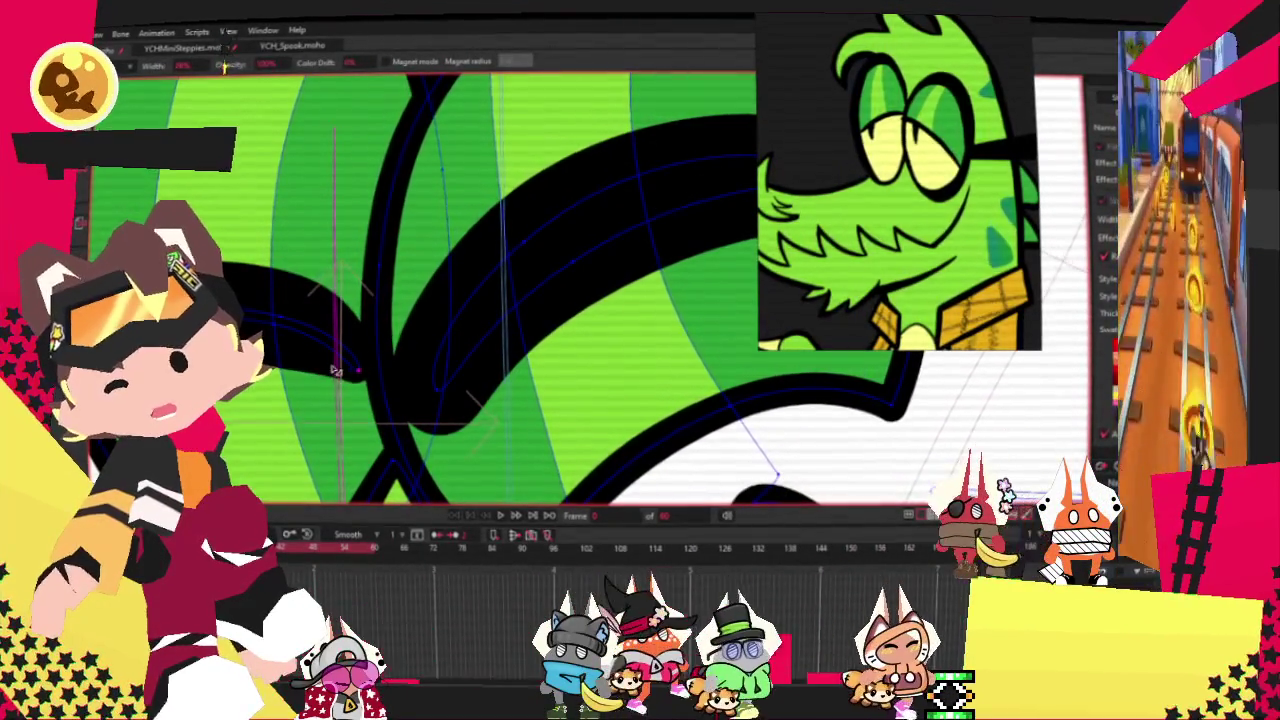
pyautogui.press('t')
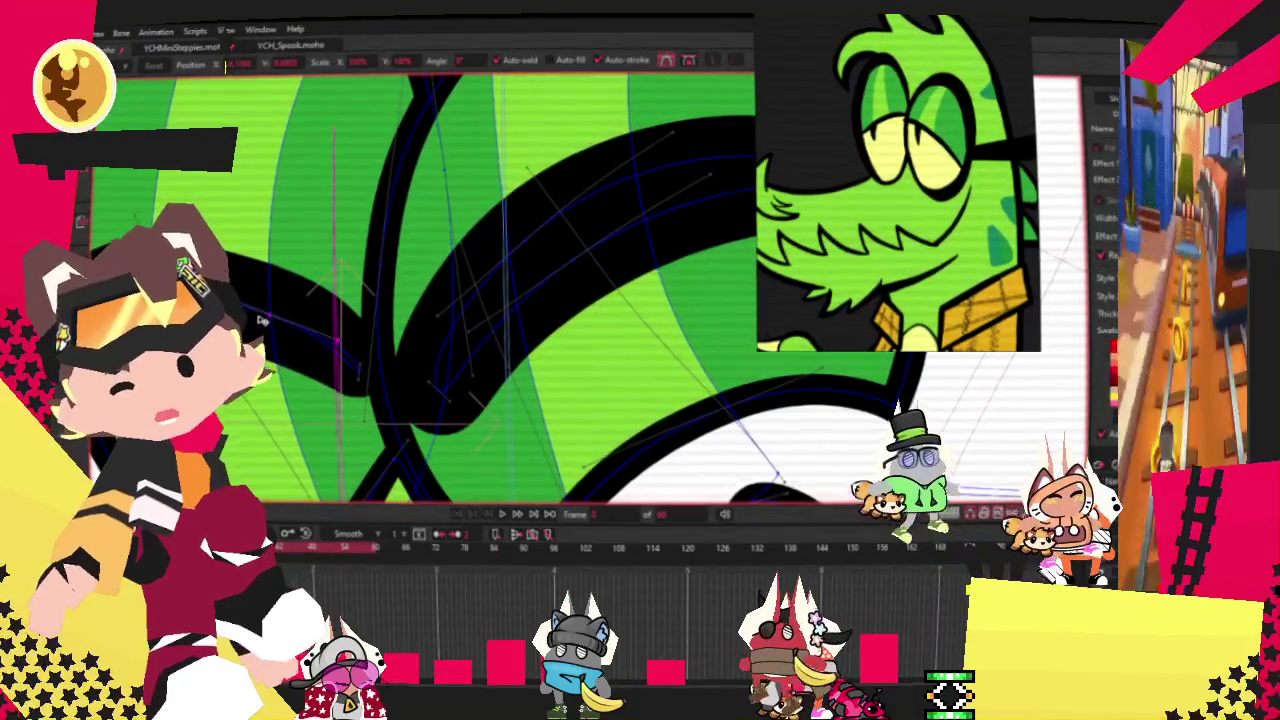
pyautogui.scroll(-3, 260, 320)
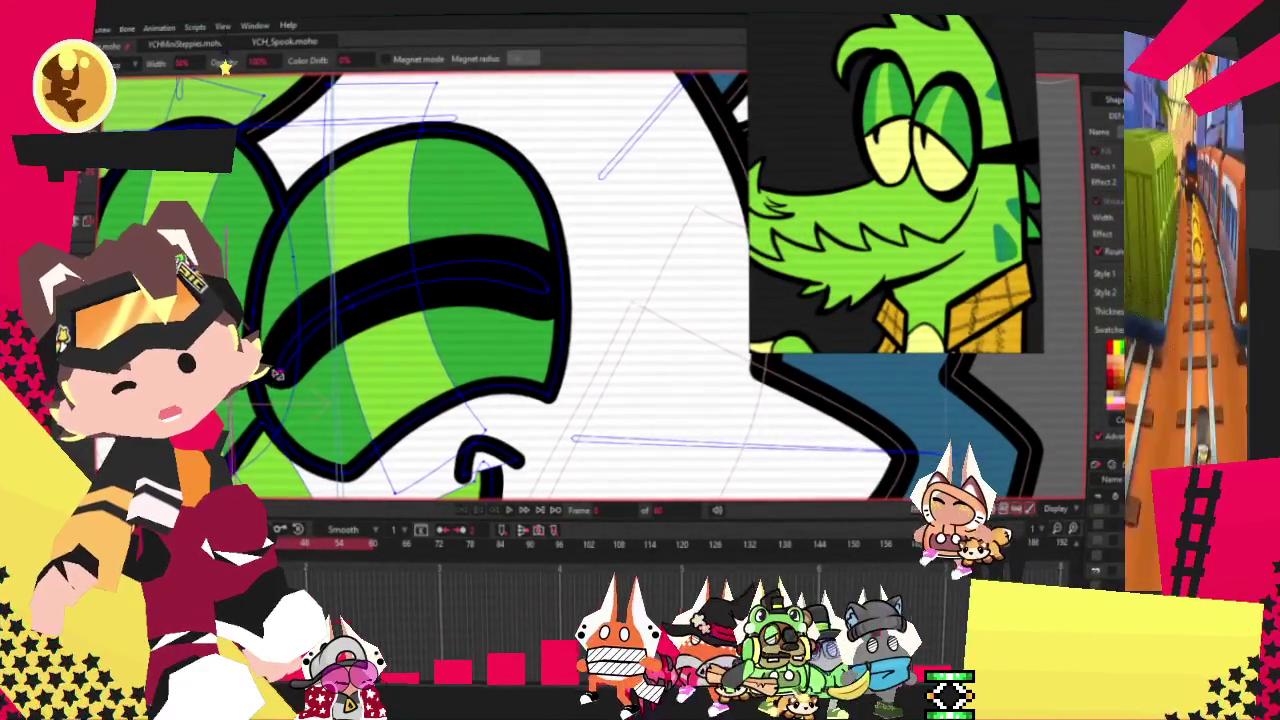
pyautogui.press('t')
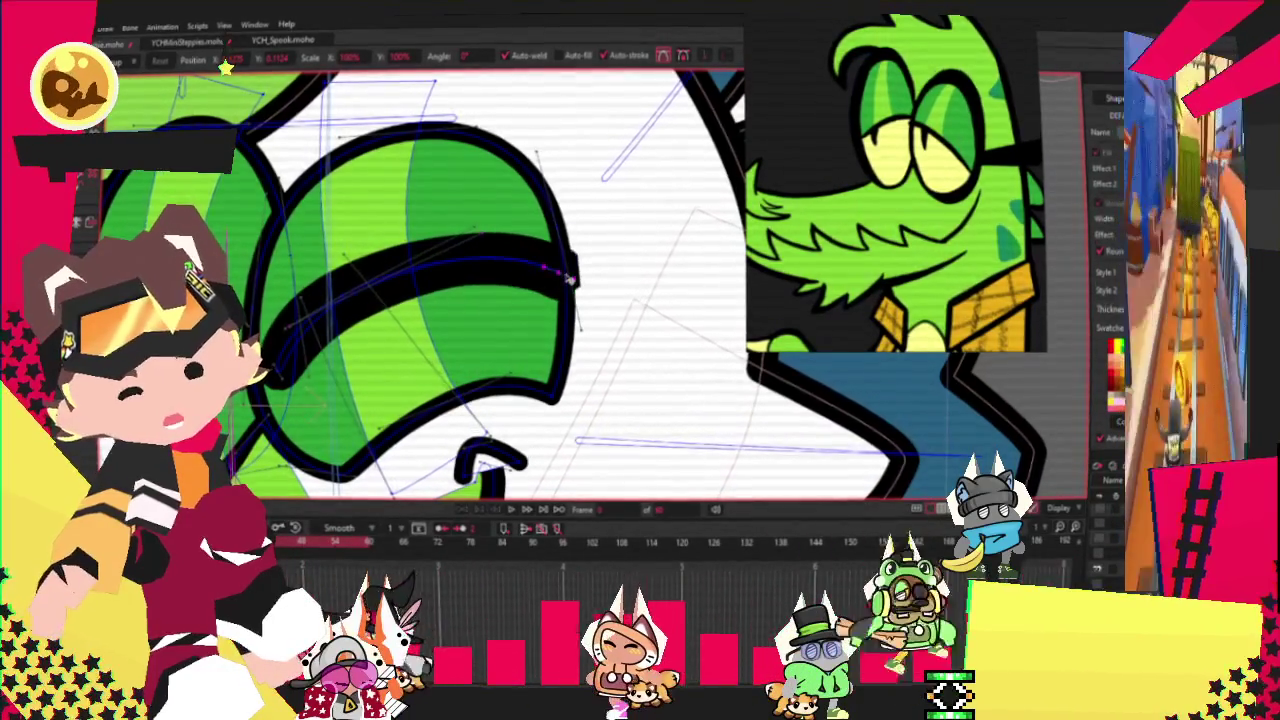
pyautogui.moveTo(340, 297); pyautogui.dragTo(342, 300)
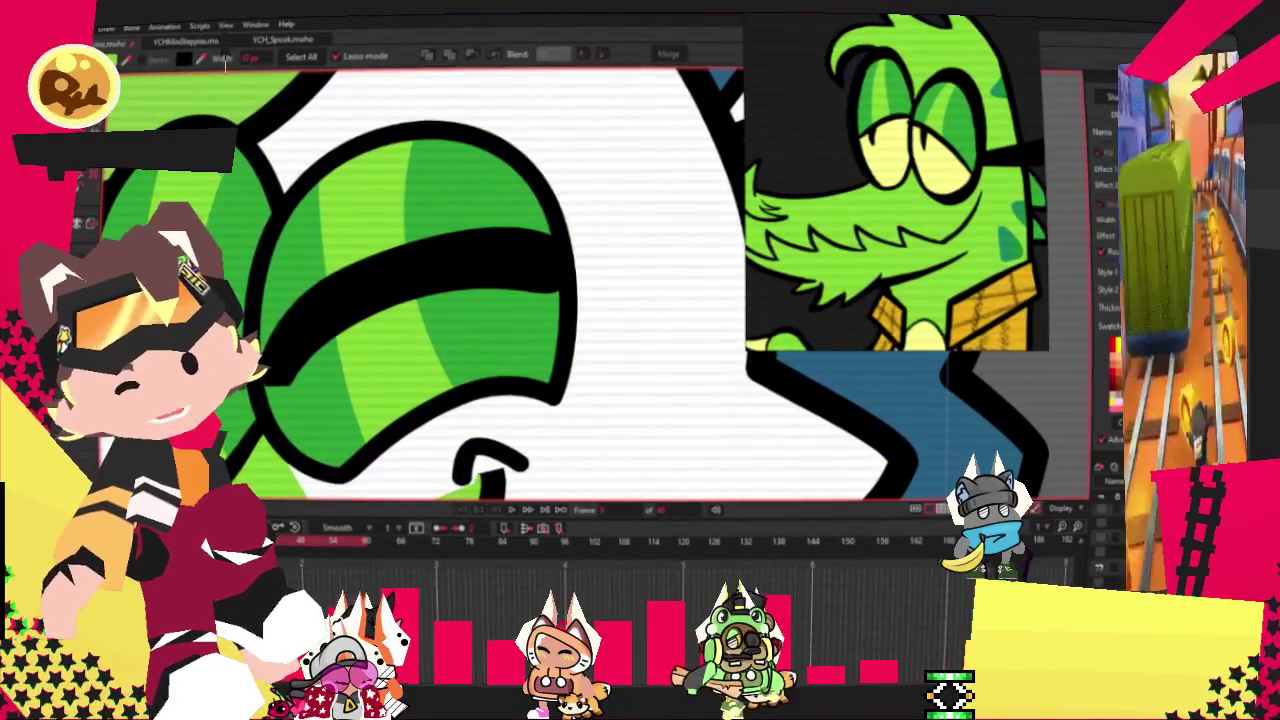
# Step: Select the black eye band and pull its stroke end point left, then back right
pyautogui.press('q')
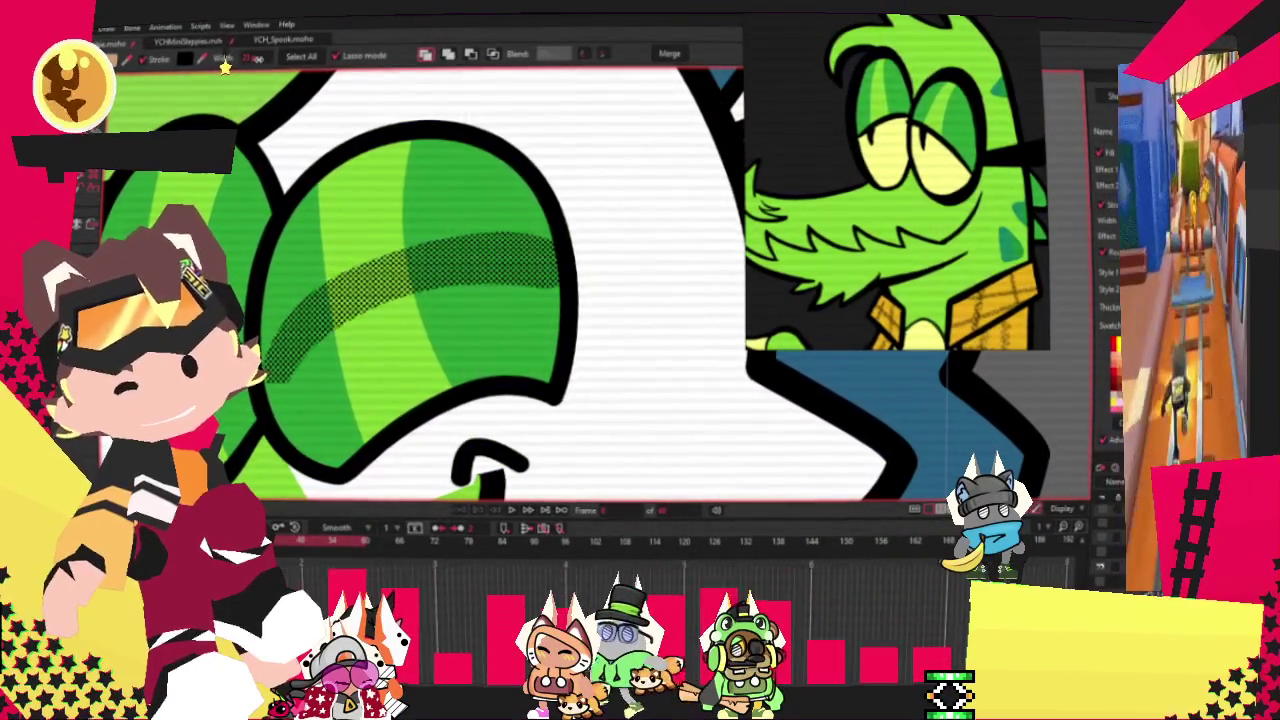
pyautogui.scroll(-5, 585, 337)
pyautogui.scroll(-2, 585, 337)
pyautogui.scroll(5, 309, 211)
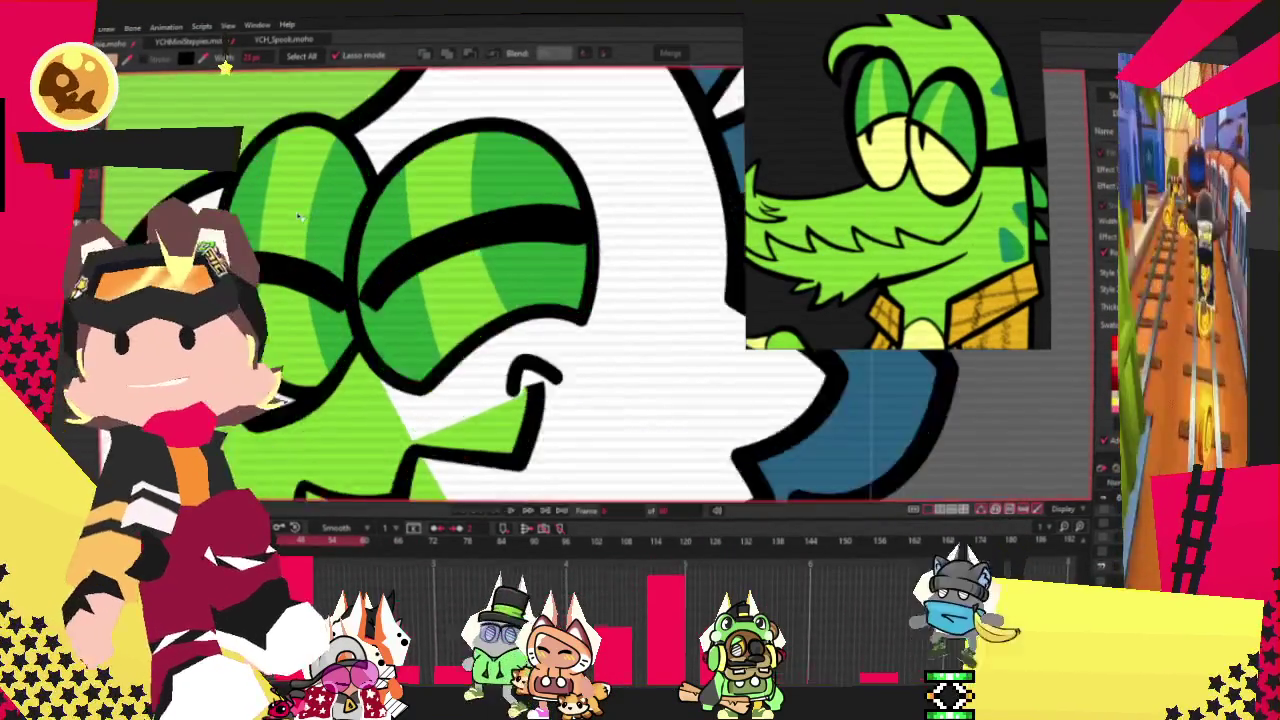
pyautogui.scroll(2, 309, 211)
pyautogui.press('t')
pyautogui.scroll(3, 700, 258)
pyautogui.moveTo(690, 246); pyautogui.dragTo(657, 244)
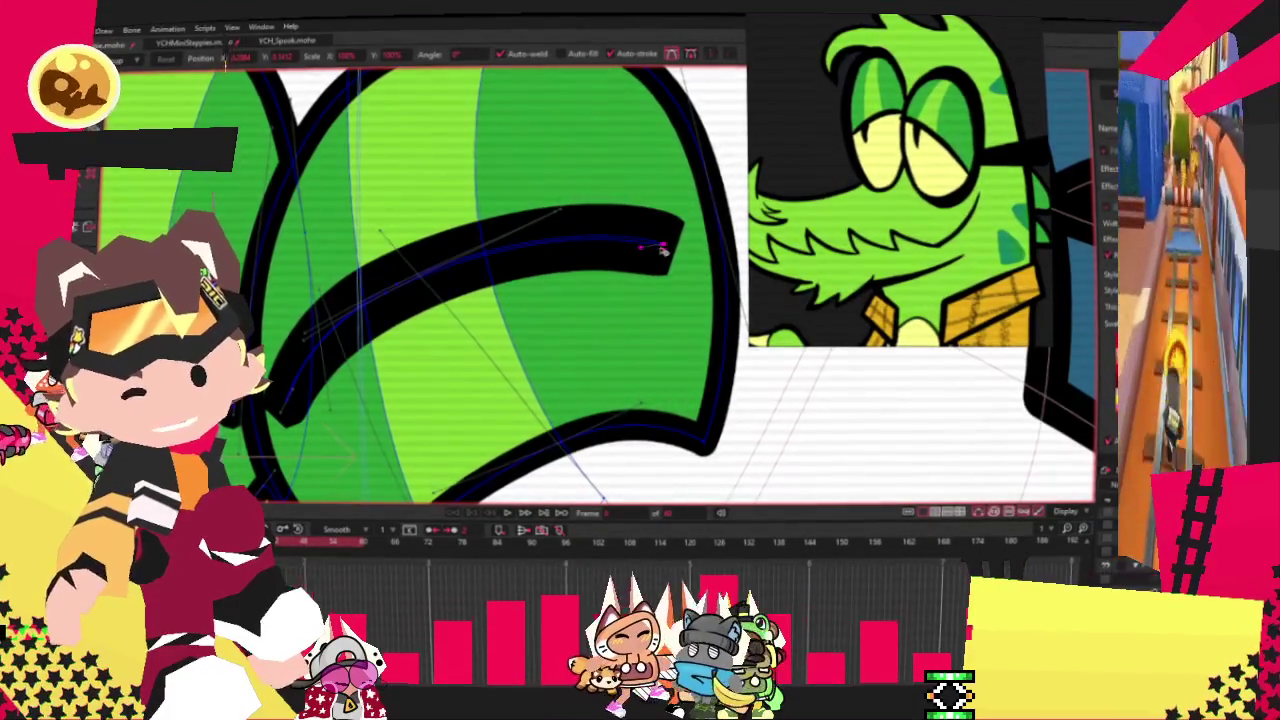
pyautogui.moveTo(660, 244); pyautogui.dragTo(666, 258)
# Step: Move the eye strokes' end points up-right and slightly left to shape drooping lids
pyautogui.scroll(-3, 666, 258)
pyautogui.scroll(-2, 620, 260)
pyautogui.scroll(3, 580, 260)
pyautogui.scroll(3, 565, 260)
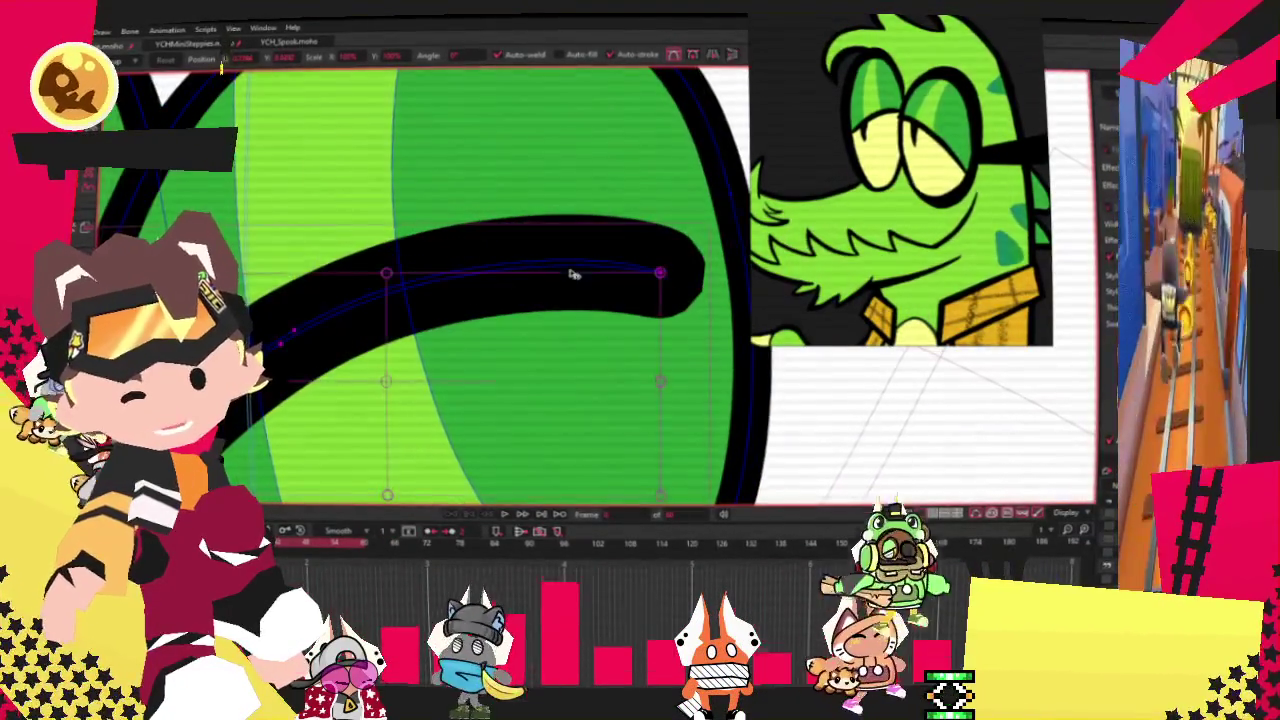
pyautogui.moveTo(568, 262); pyautogui.dragTo(586, 251)
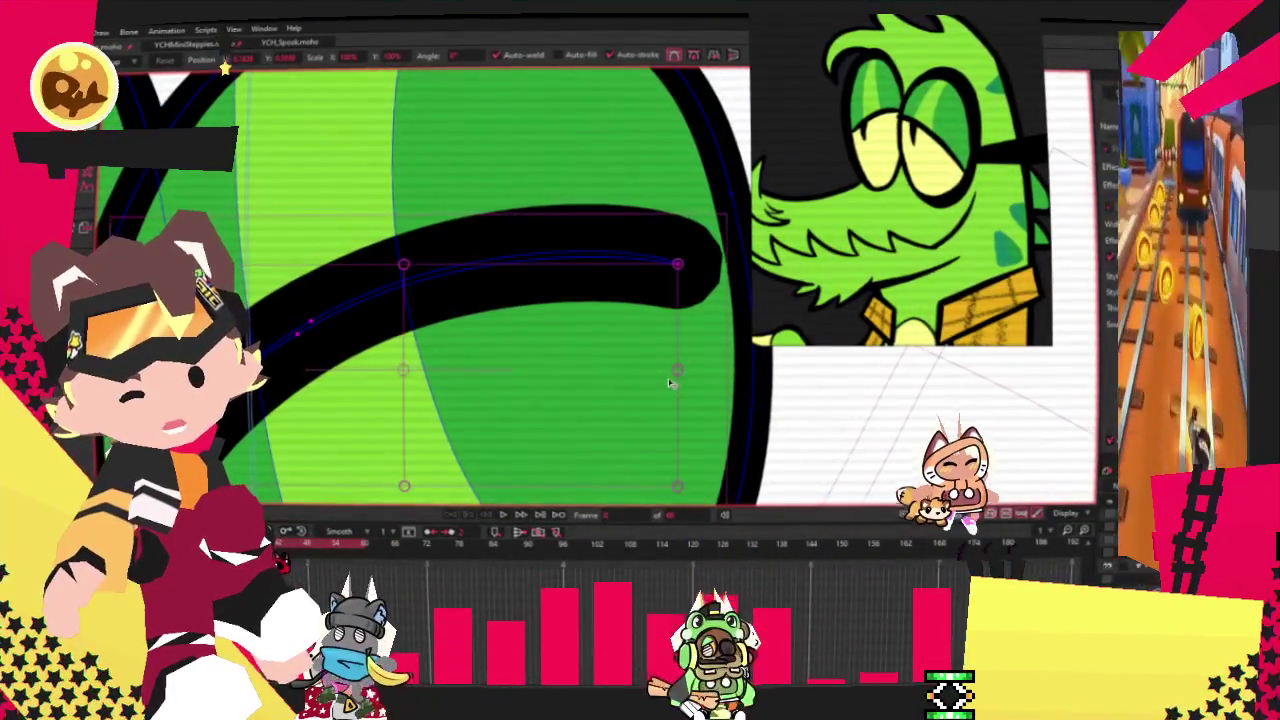
pyautogui.moveTo(703, 378); pyautogui.dragTo(677, 372)
# Step: Pan the view so the eye sits on the left and zoom in closer
pyautogui.scroll(-3, 677, 372)
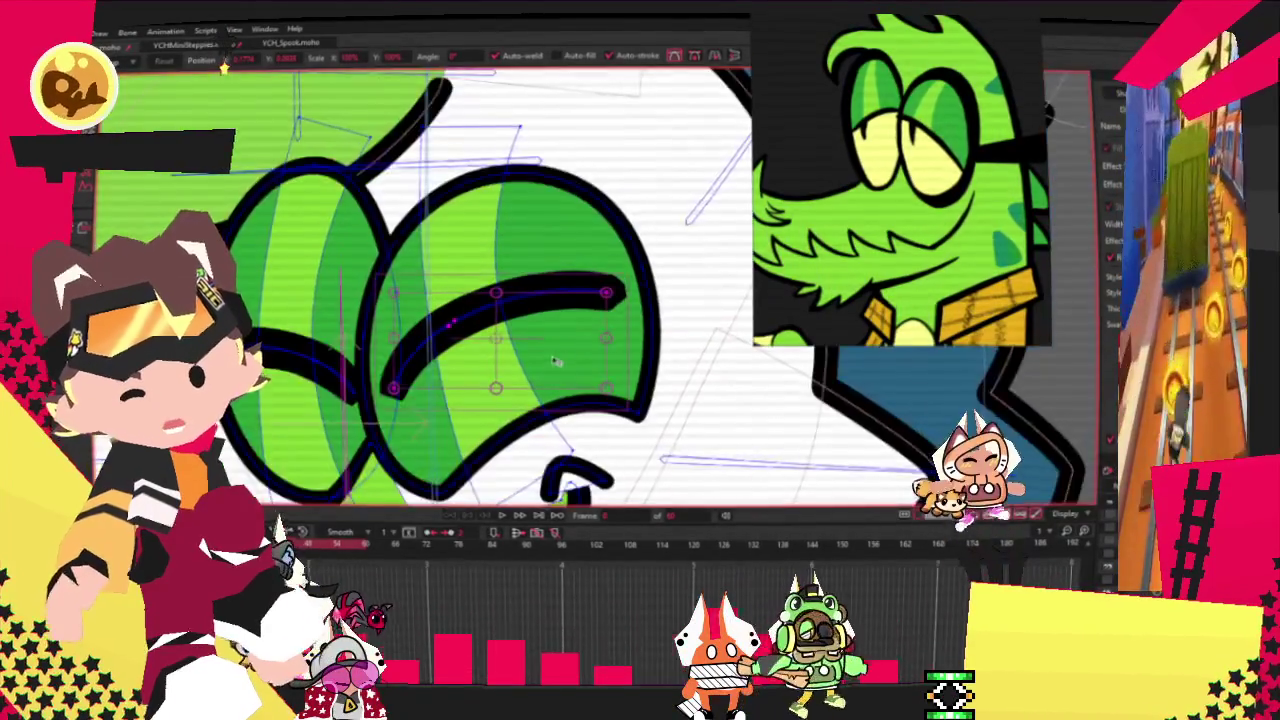
pyautogui.scroll(-2, 469, 504)
pyautogui.scroll(2, 470, 505)
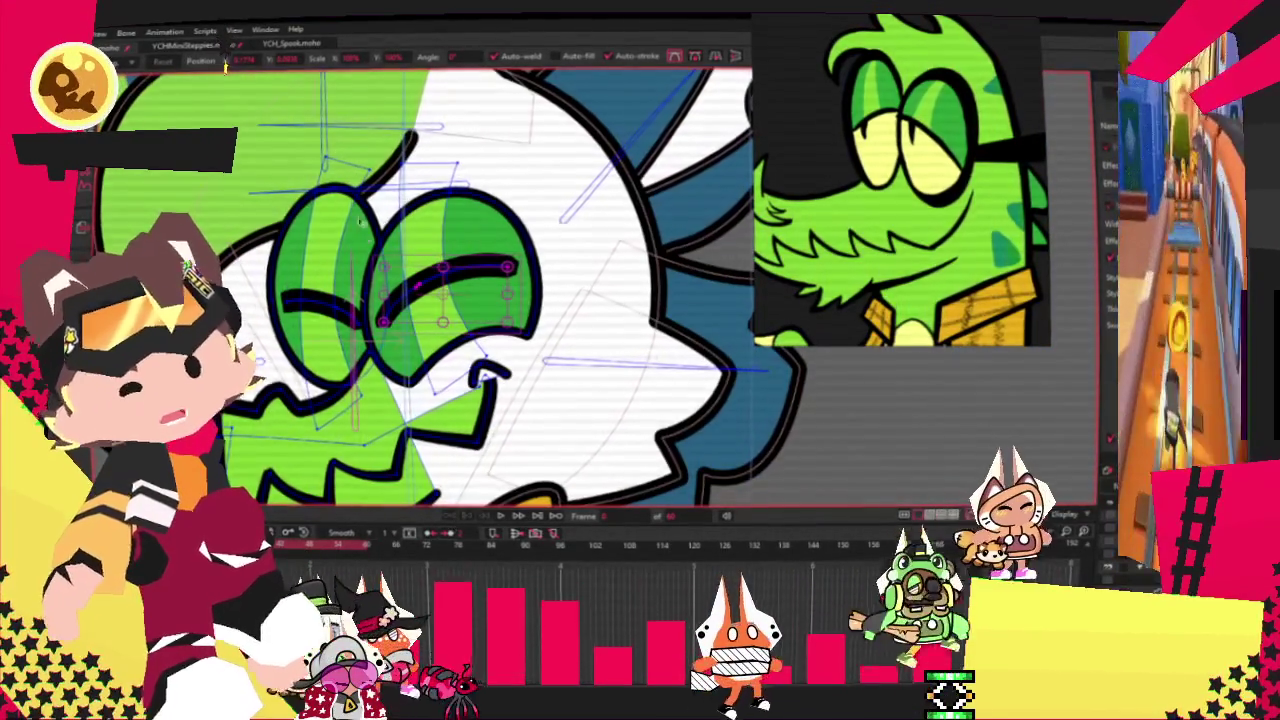
pyautogui.scroll(1, 470, 505)
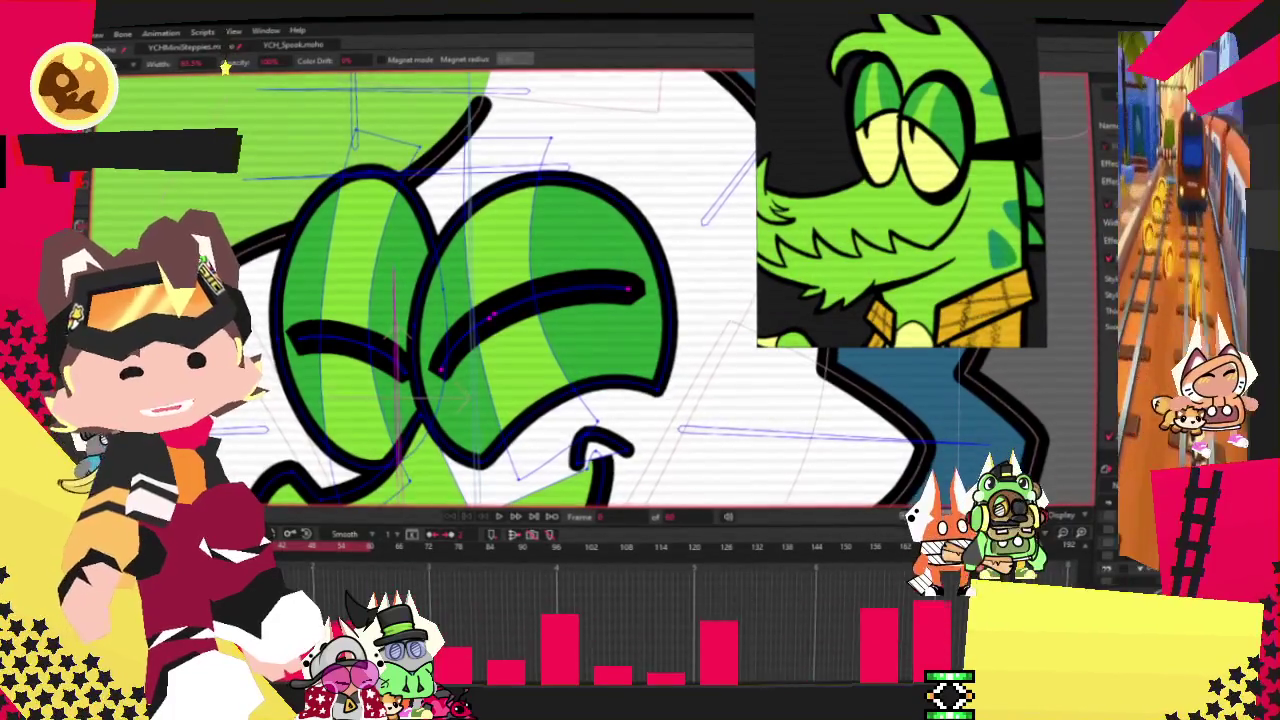
pyautogui.moveTo(500, 330); pyautogui.dragTo(350, 250)
pyautogui.scroll(1, 355, 250)
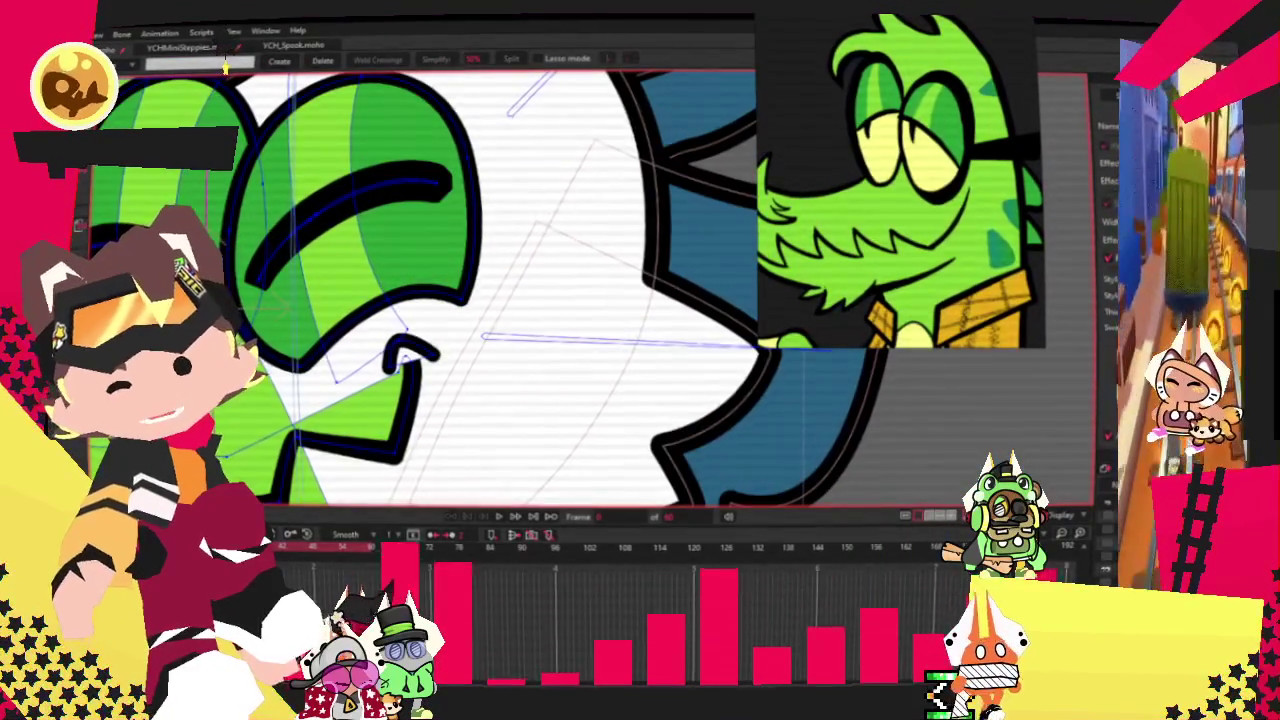
# Step: Thicken the black lid strokes over both eye lenses with the line width tool
pyautogui.press('t')
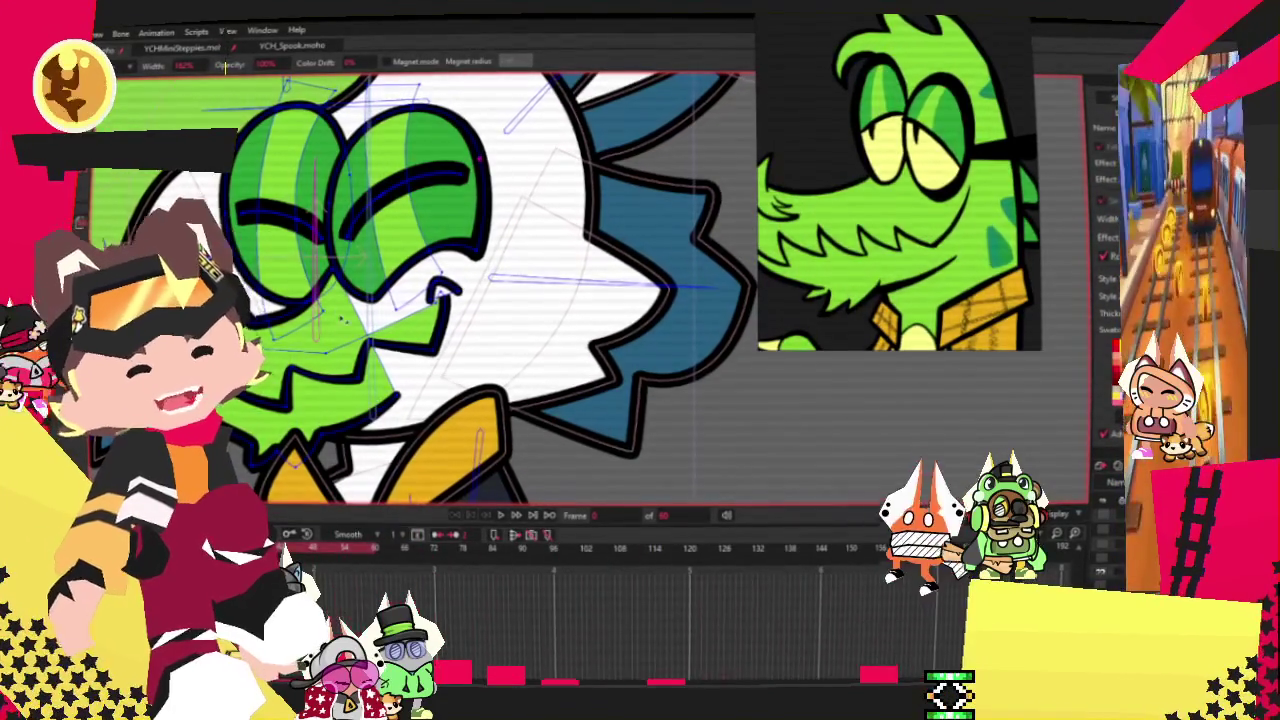
pyautogui.scroll(1, 300, 213)
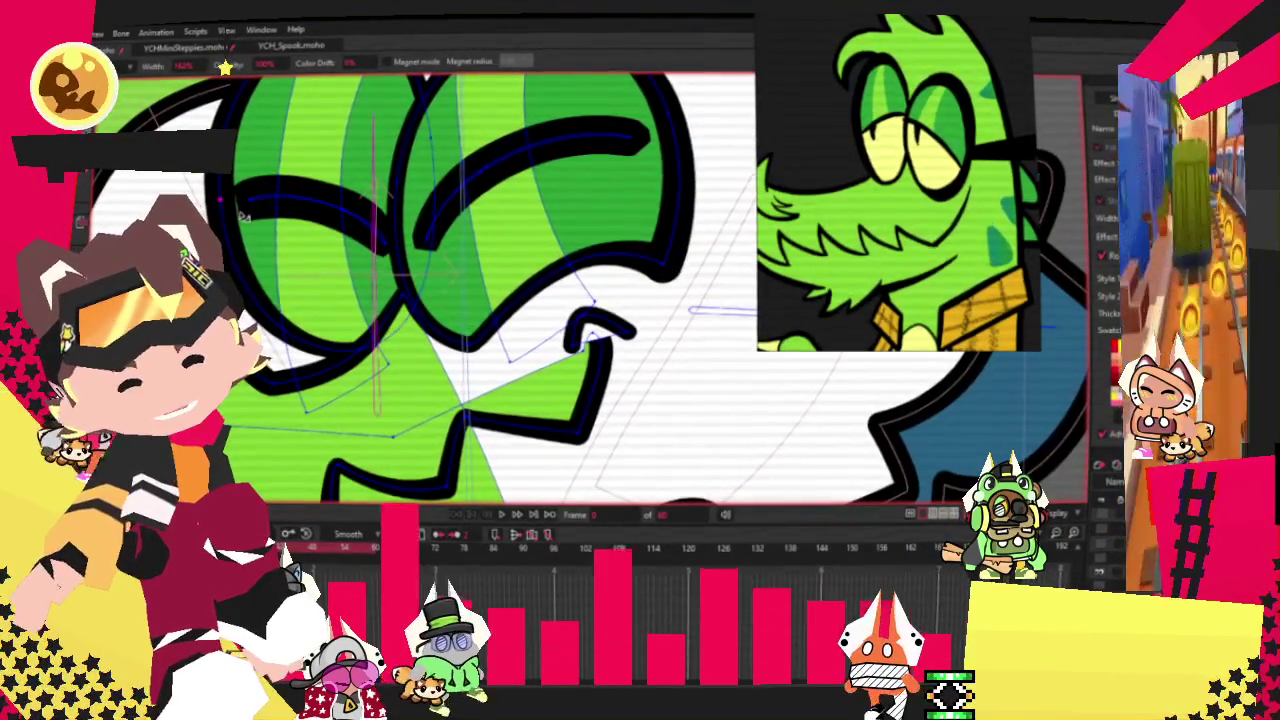
pyautogui.scroll(-2, 365, 145)
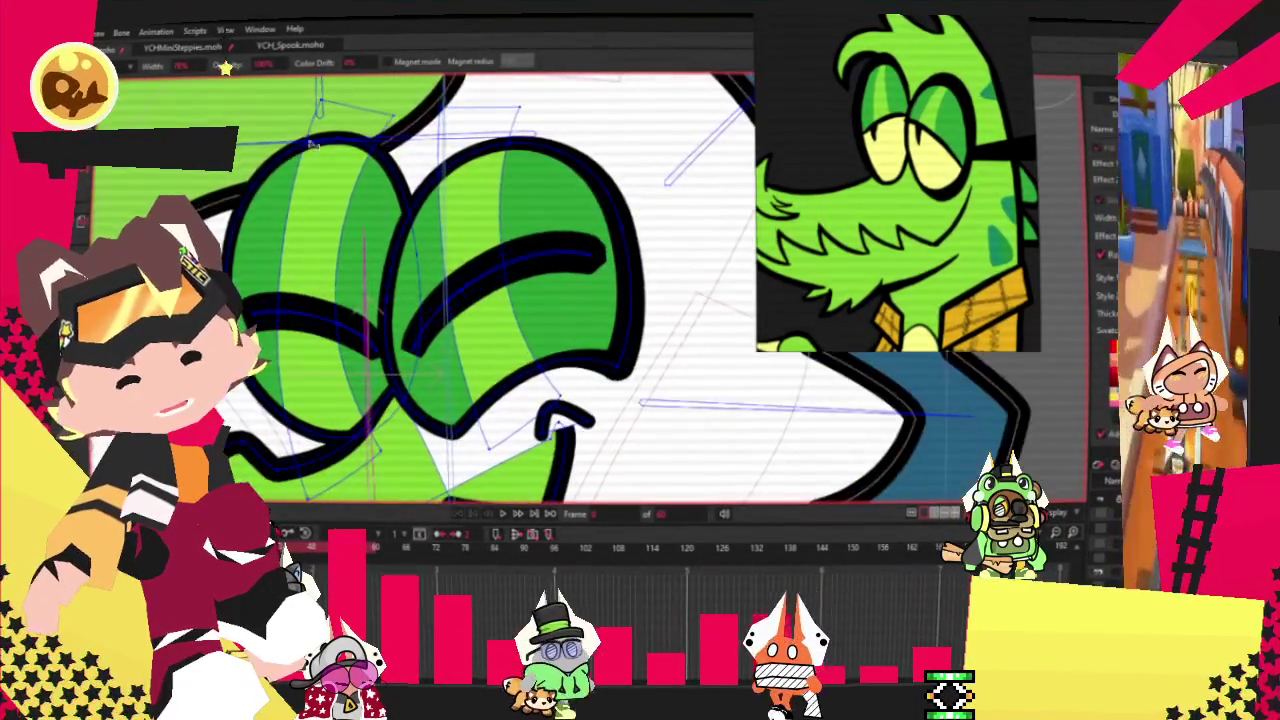
pyautogui.scroll(2, 365, 145)
pyautogui.scroll(-2, 402, 300)
pyautogui.scroll(2, 402, 300)
pyautogui.scroll(-2, 548, 150)
pyautogui.scroll(-2, 540, 250)
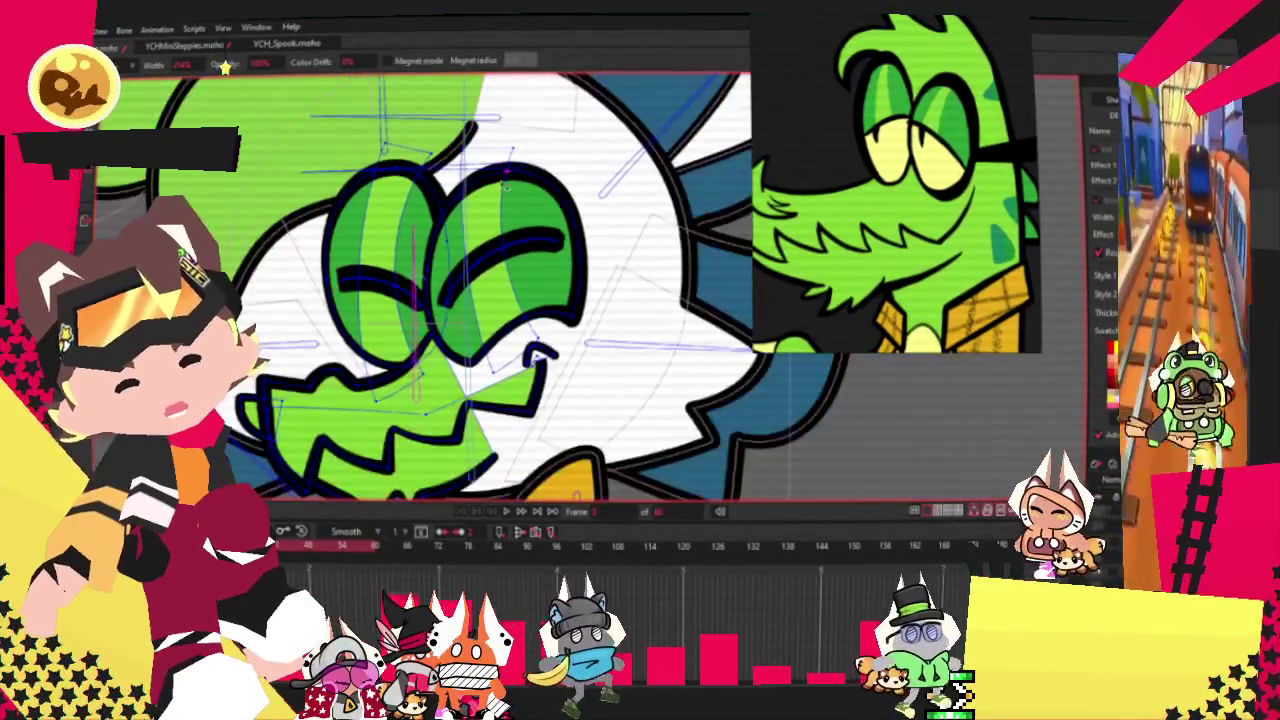
pyautogui.scroll(2, 588, 285)
pyautogui.scroll(-2, 588, 285)
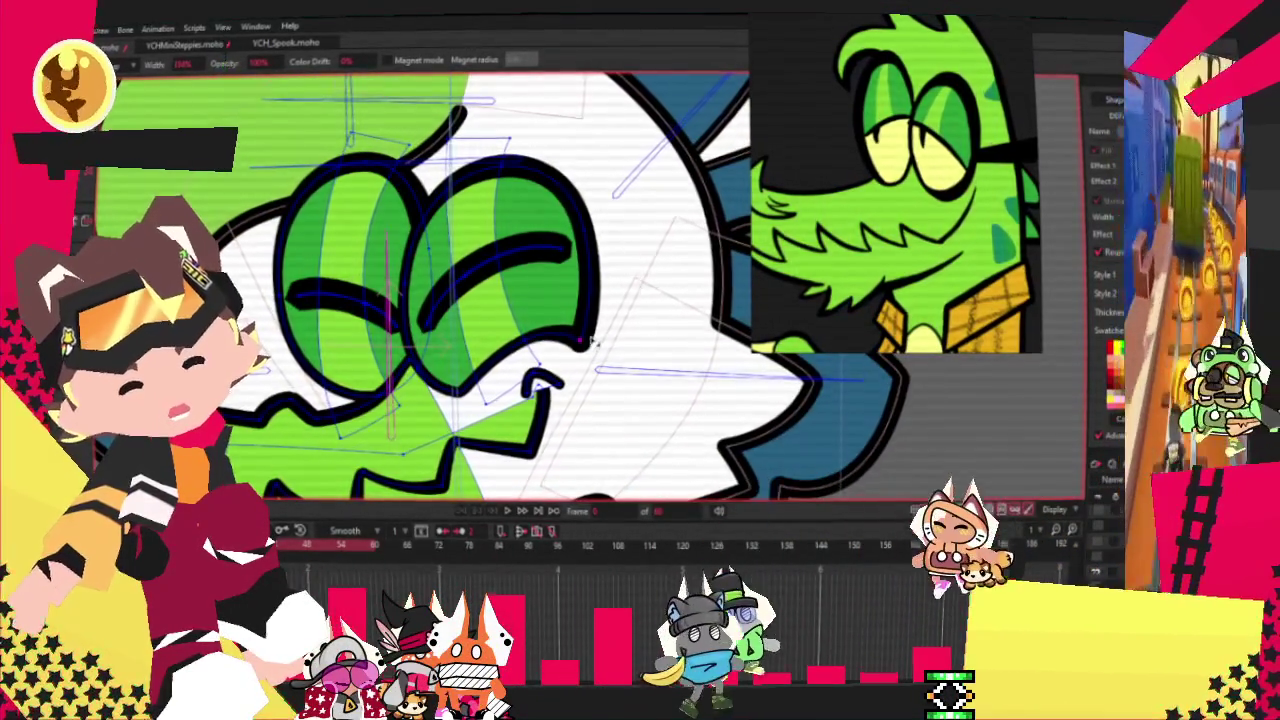
pyautogui.scroll(2, 580, 316)
pyautogui.scroll(-2, 578, 315)
pyautogui.scroll(2, 311, 292)
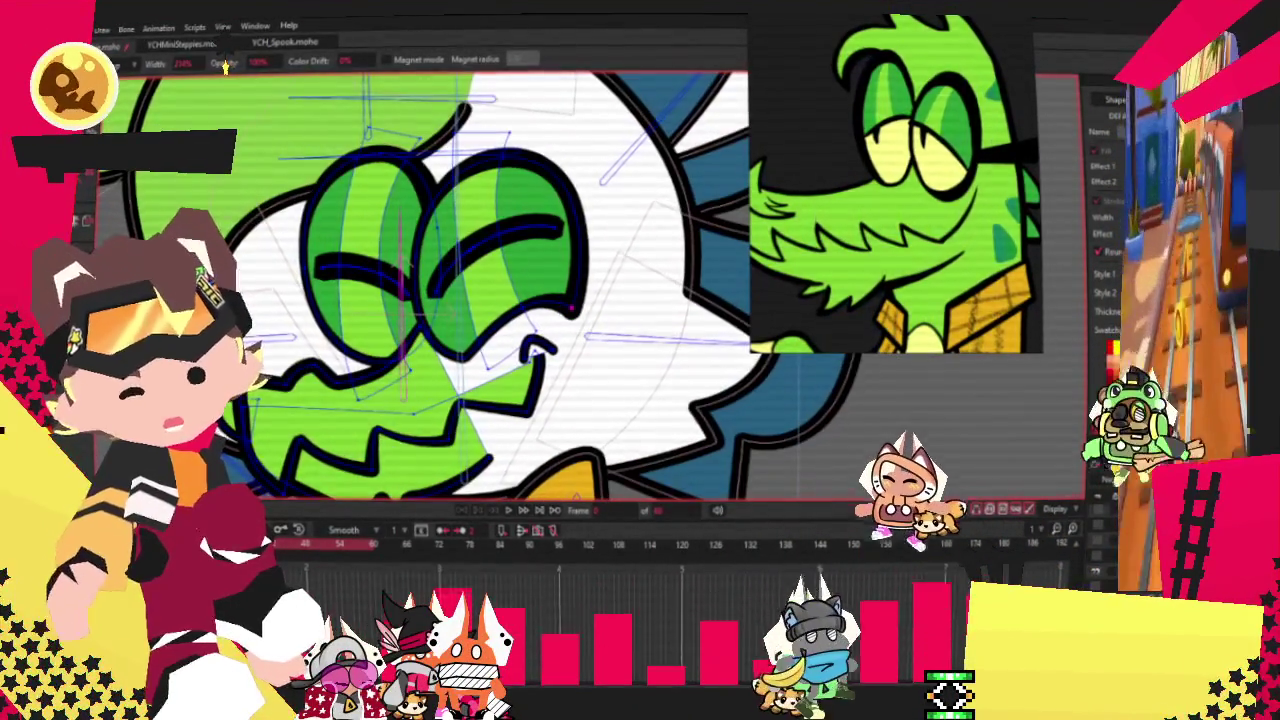
pyautogui.scroll(2, 311, 292)
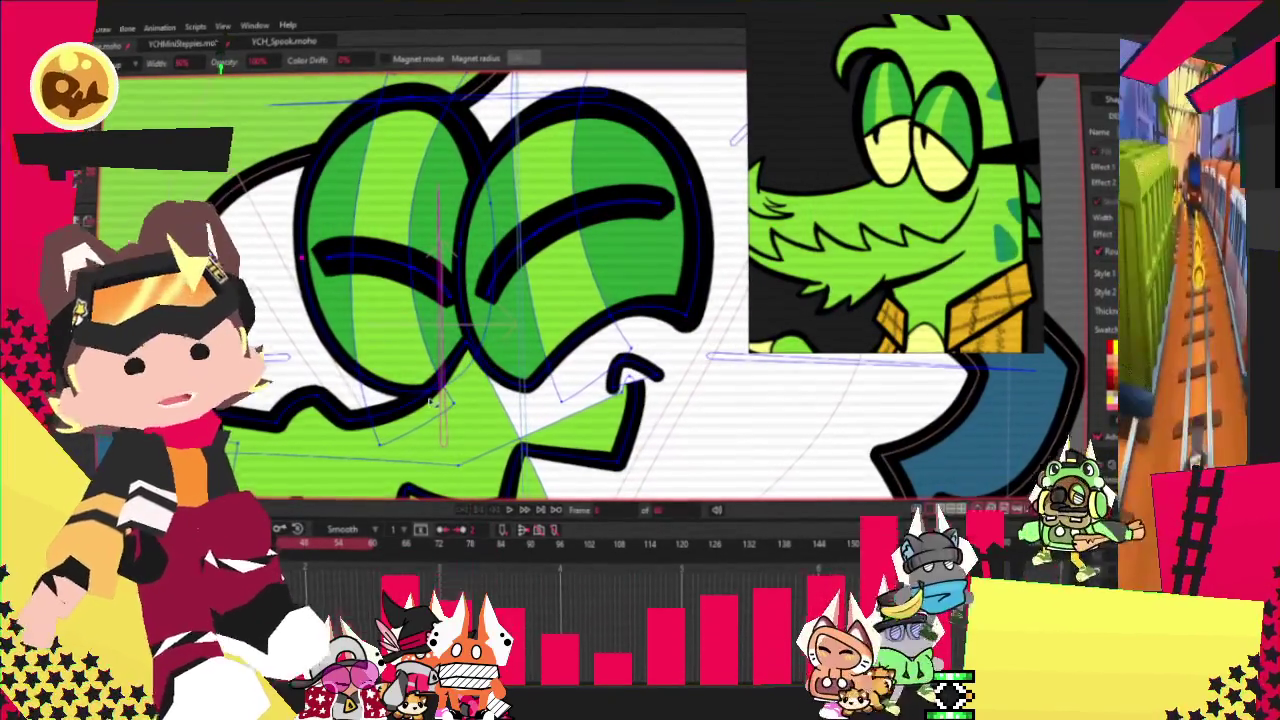
pyautogui.scroll(-1, 311, 292)
pyautogui.scroll(-2, 311, 292)
pyautogui.scroll(-1, 311, 292)
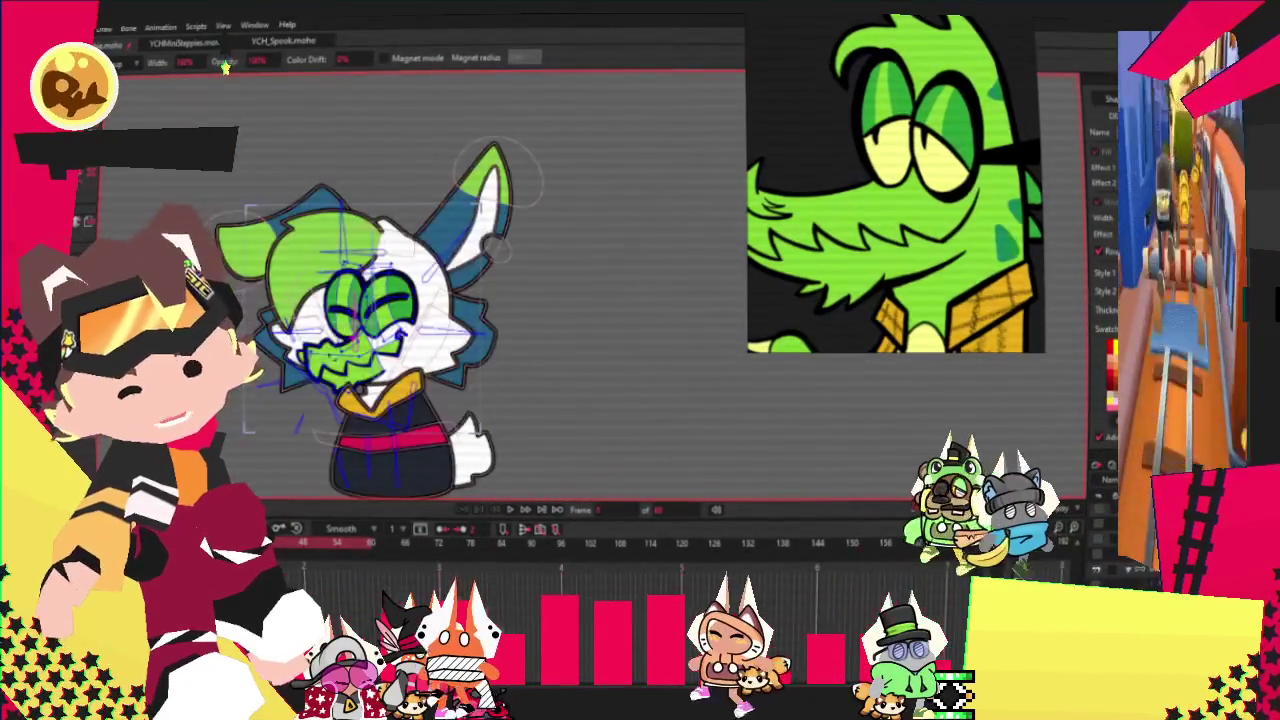
pyautogui.scroll(2, 305, 330)
pyautogui.scroll(2, 400, 280)
pyautogui.scroll(1, 400, 280)
# Step: Draw a black rectangle beside the eyes for the glasses strap
pyautogui.press('o')
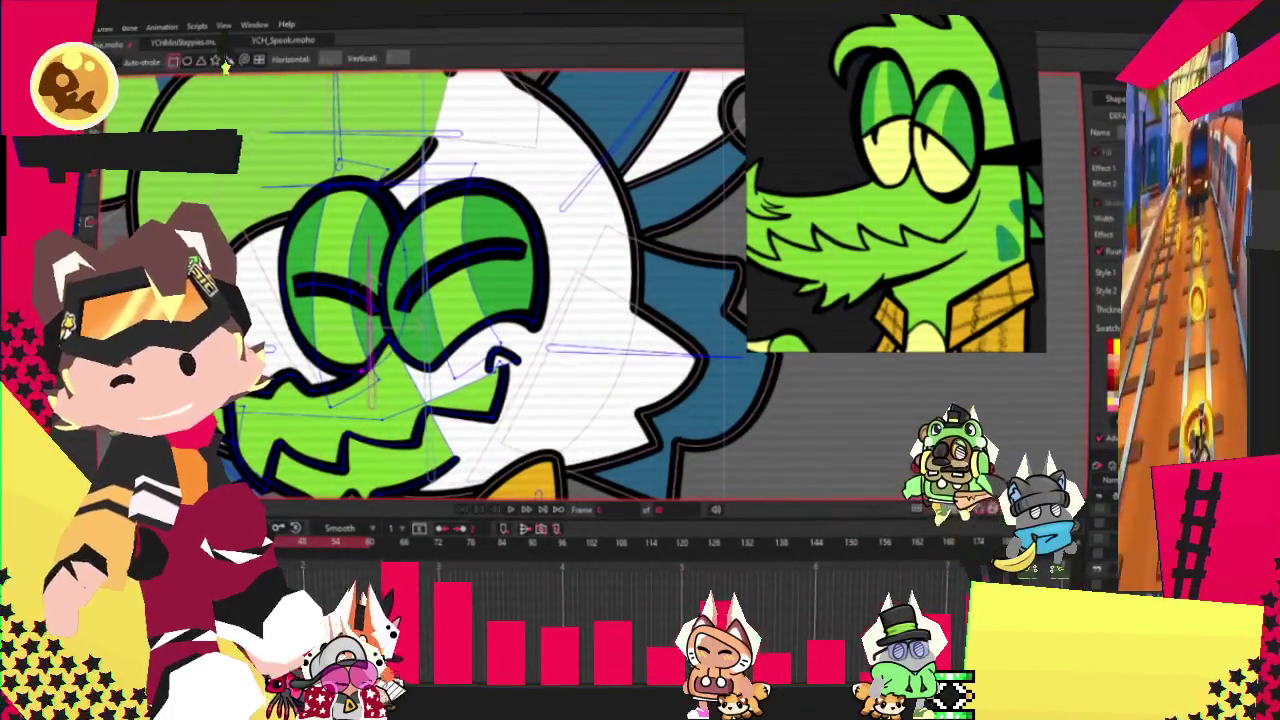
pyautogui.moveTo(530, 237); pyautogui.dragTo(662, 290)
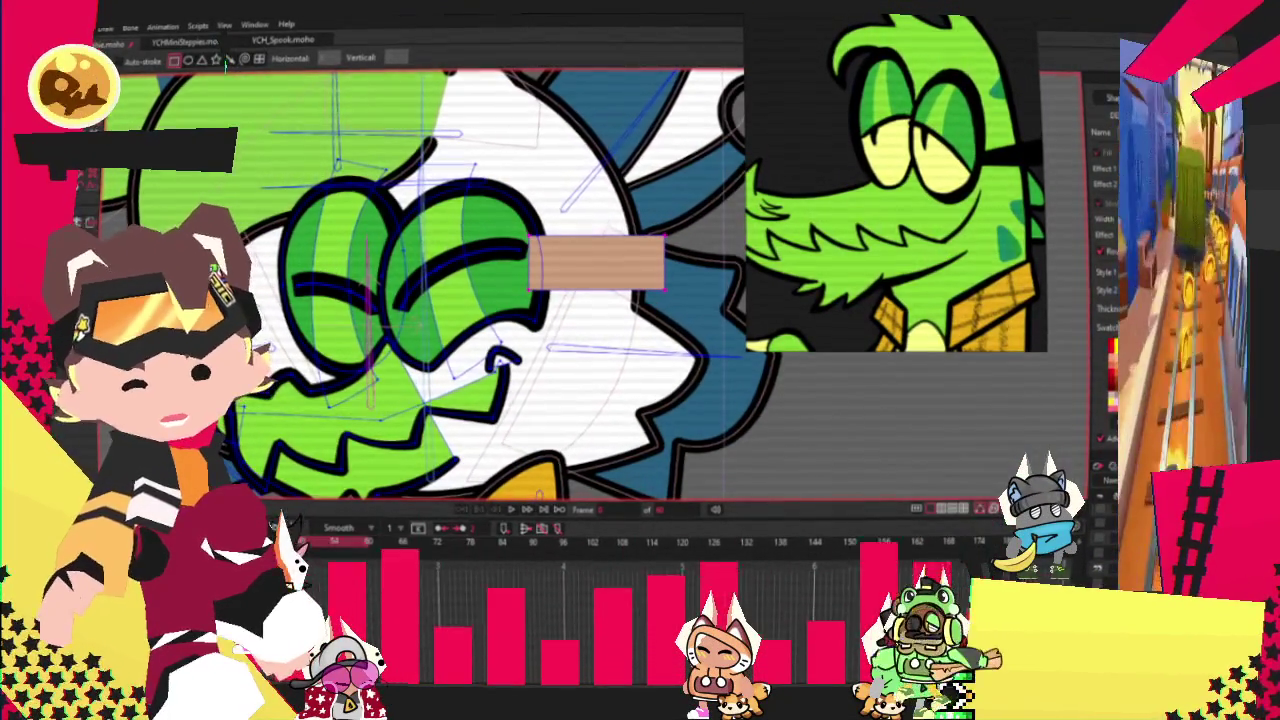
pyautogui.press('f')
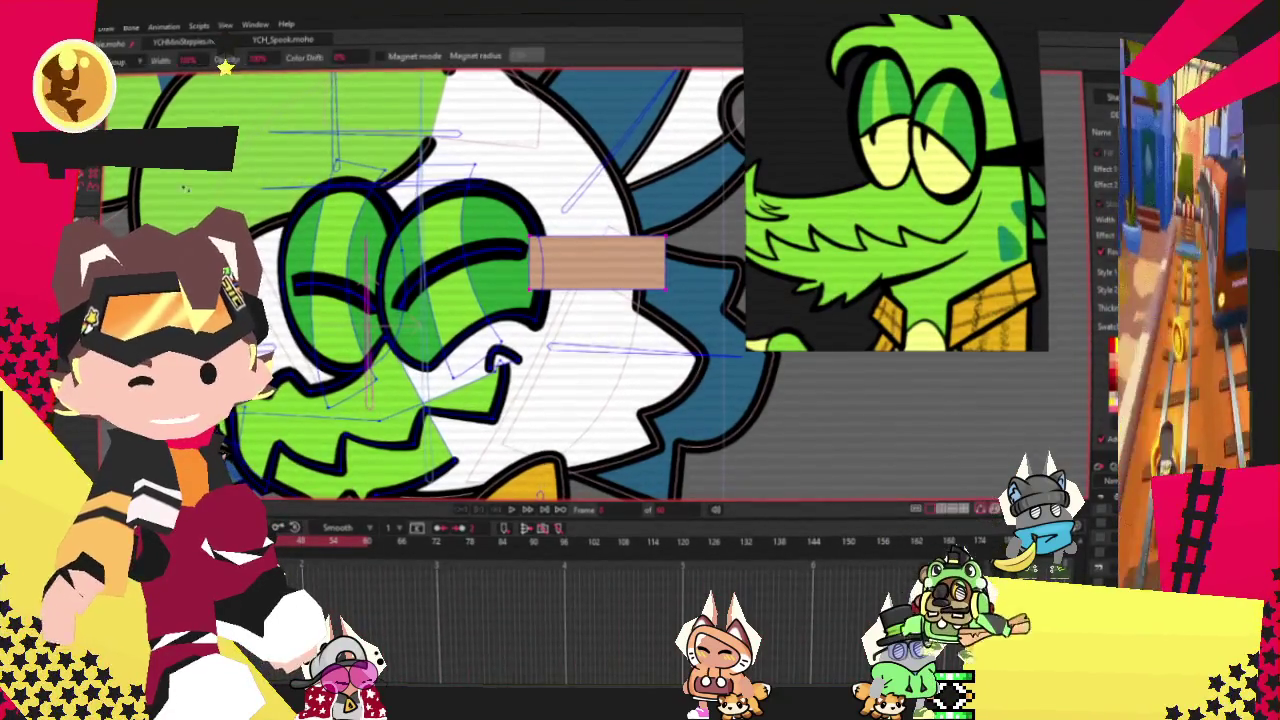
pyautogui.press('g')
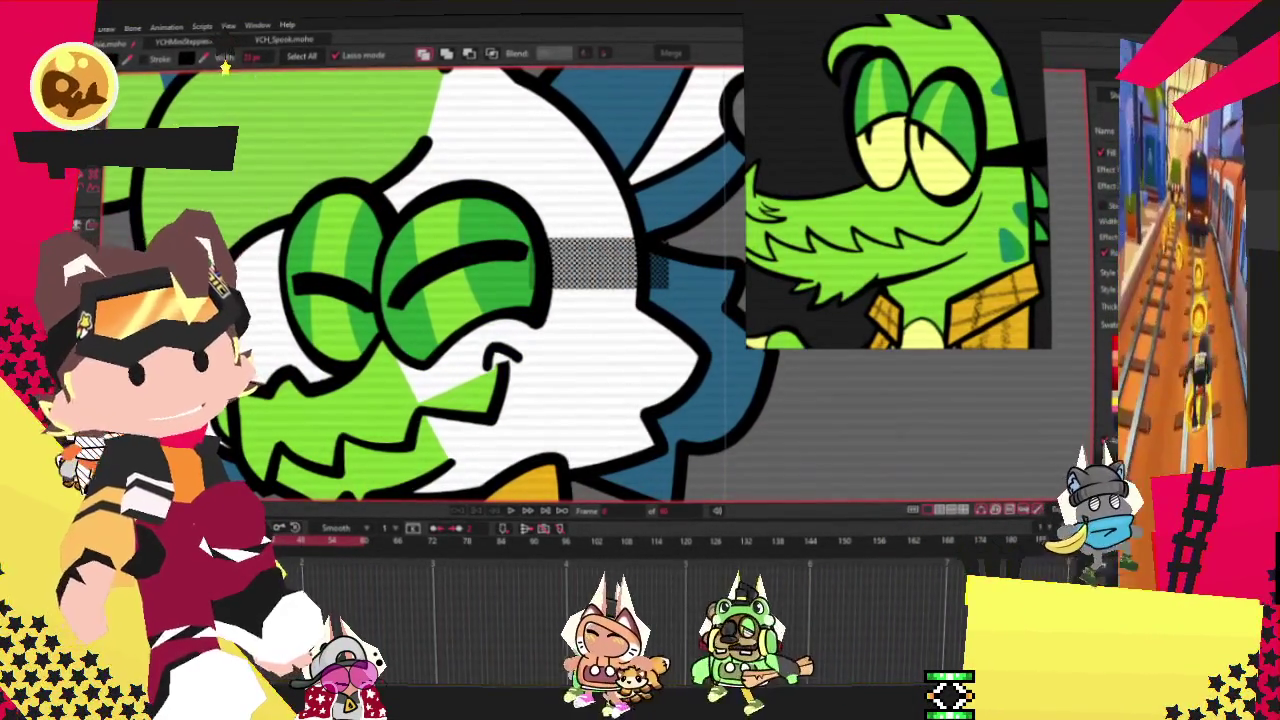
# Step: Reshape the rectangle into a tapered wedge by moving its right-end corners
pyautogui.press('t')
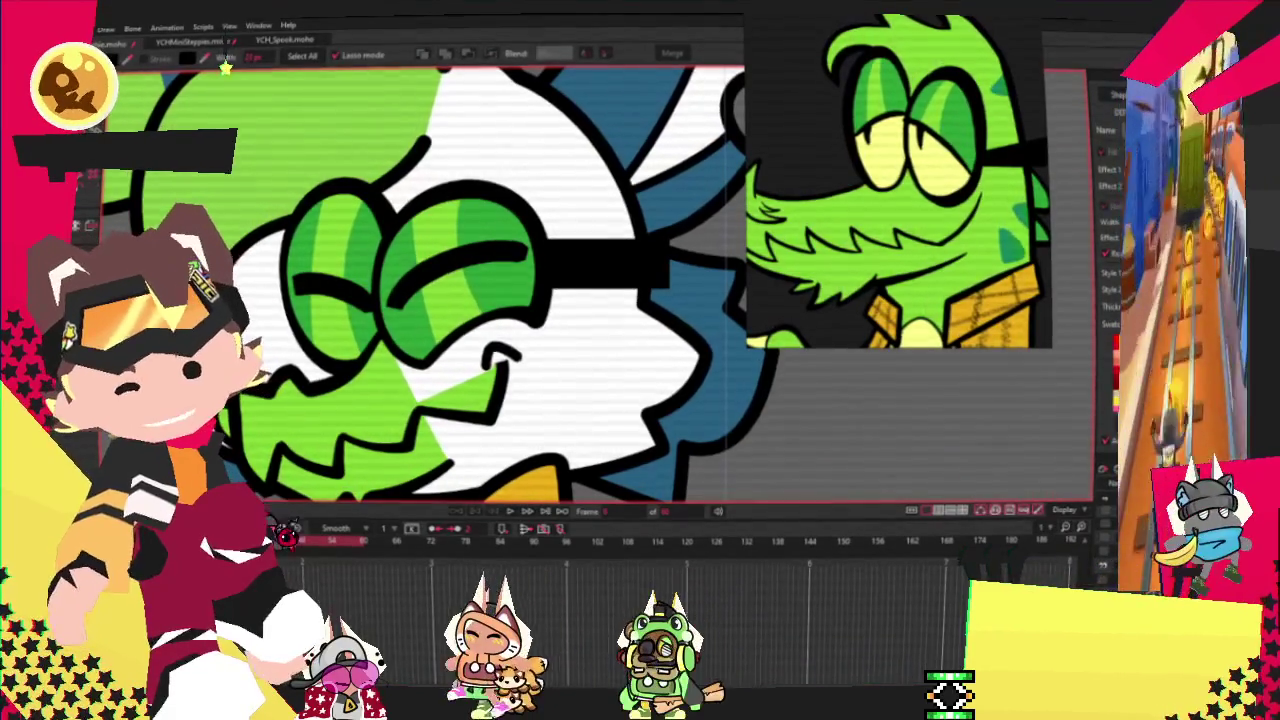
pyautogui.moveTo(668, 247); pyautogui.dragTo(668, 180)
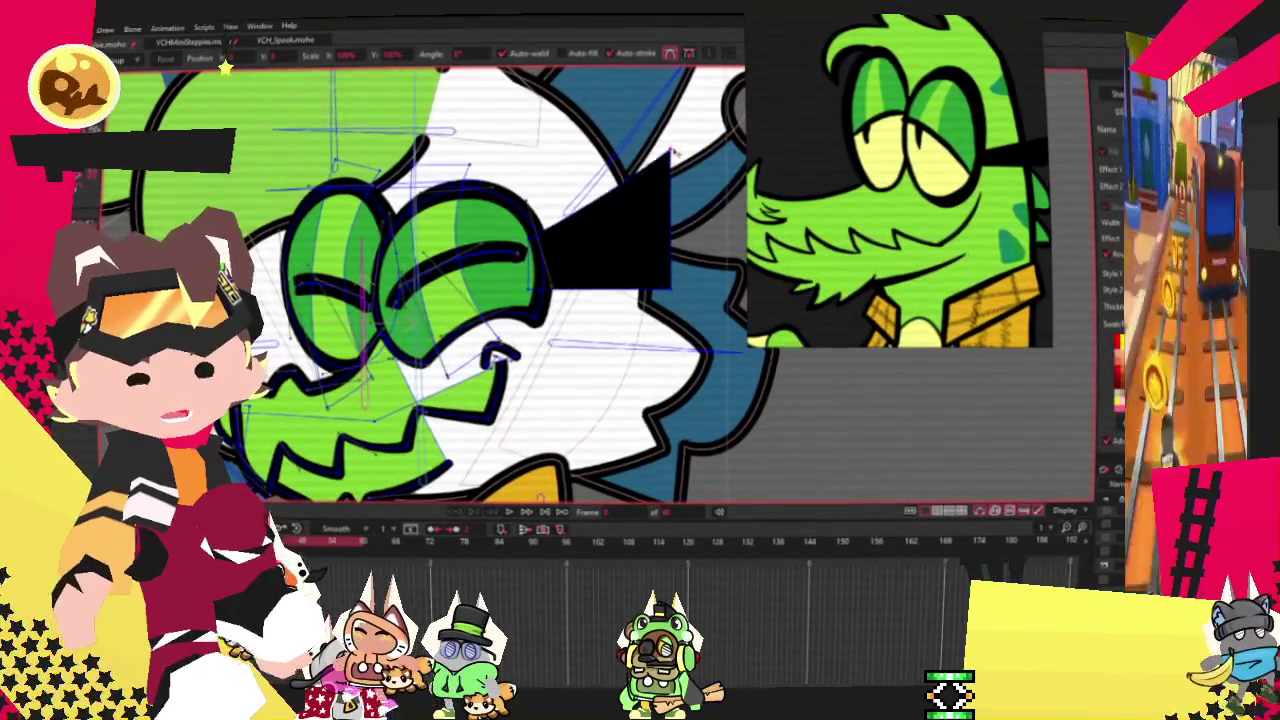
pyautogui.moveTo(672, 284); pyautogui.dragTo(672, 268)
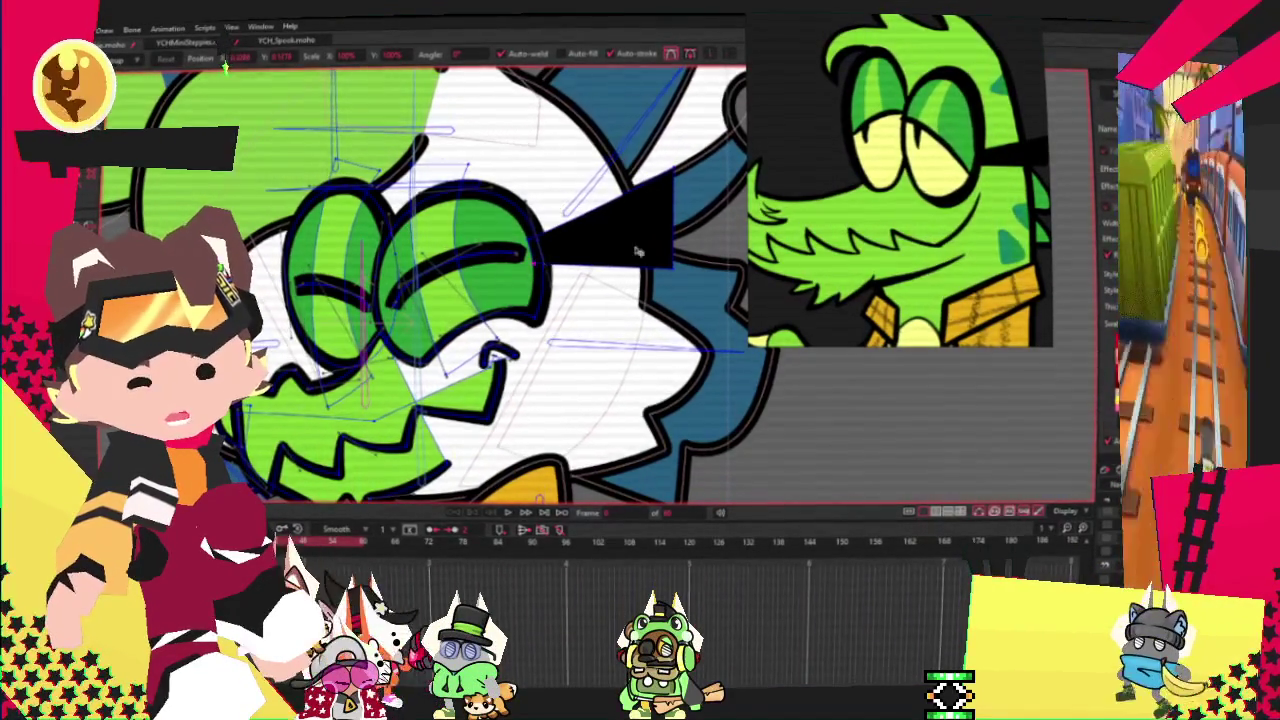
pyautogui.moveTo(679, 194); pyautogui.dragTo(690, 188)
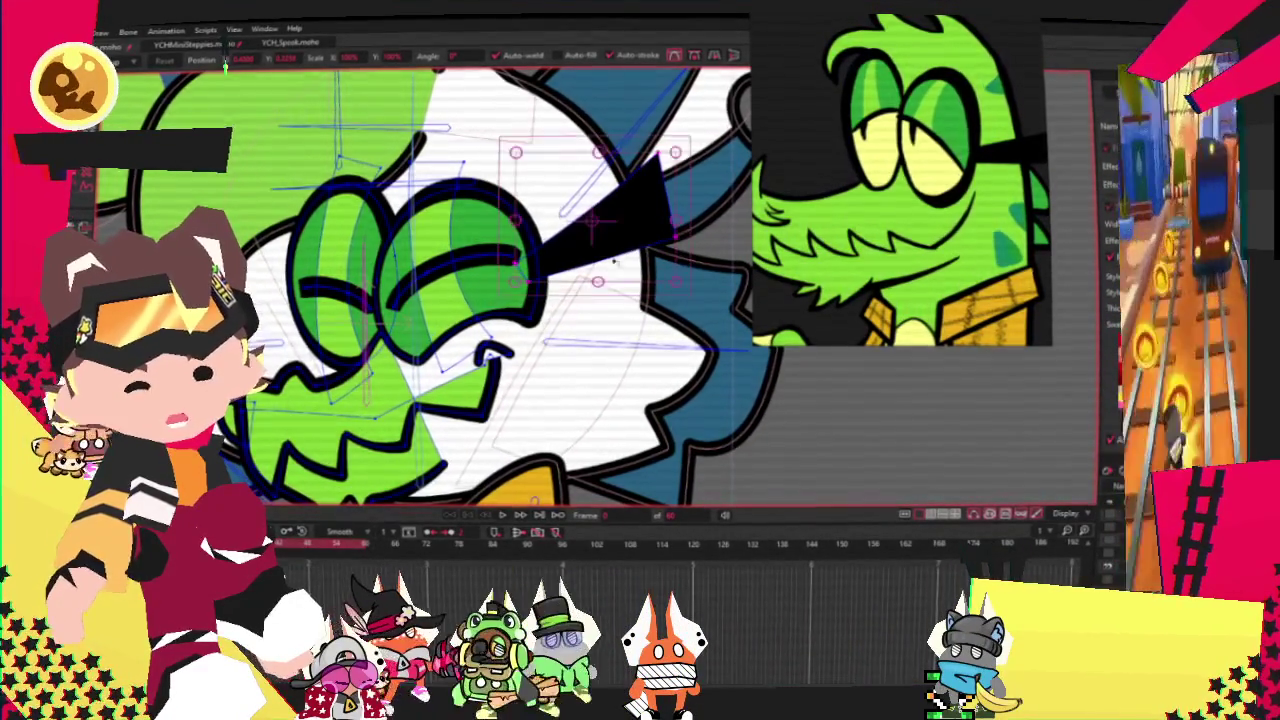
pyautogui.press('q')
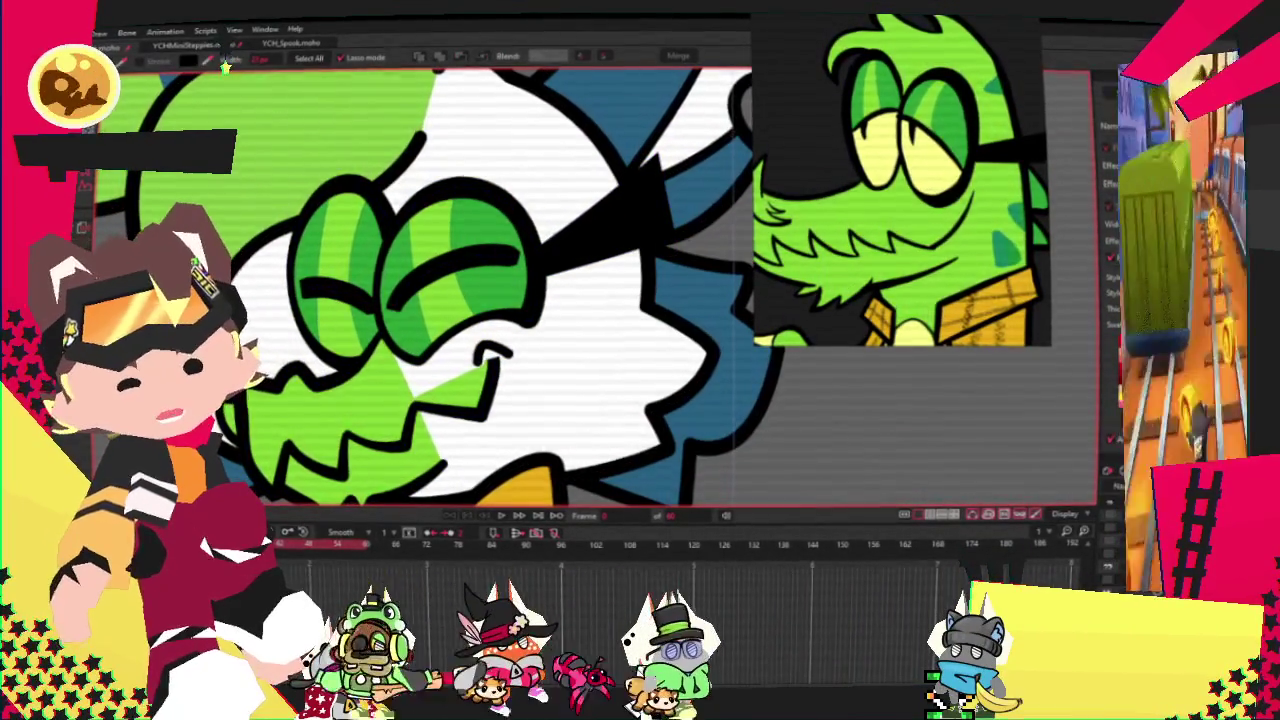
# Step: Select all the eye and head outline points so they can be bound to bones
pyautogui.press('z')
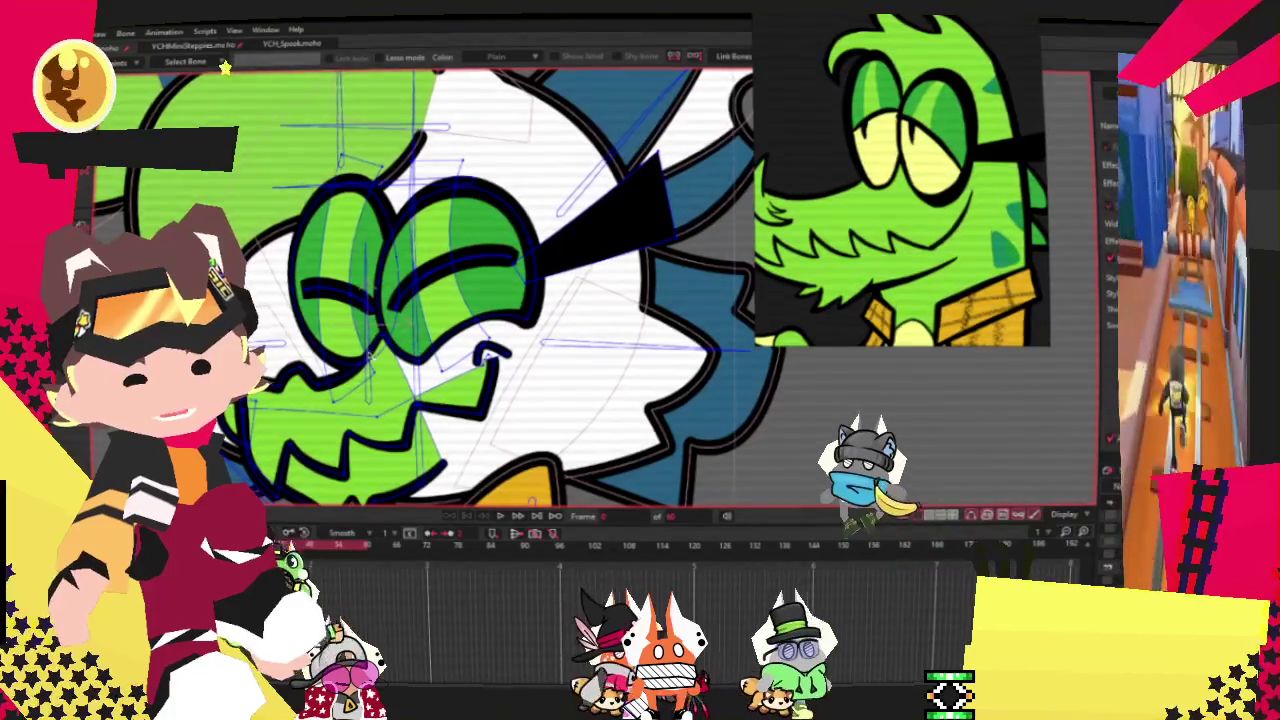
pyautogui.press('g')
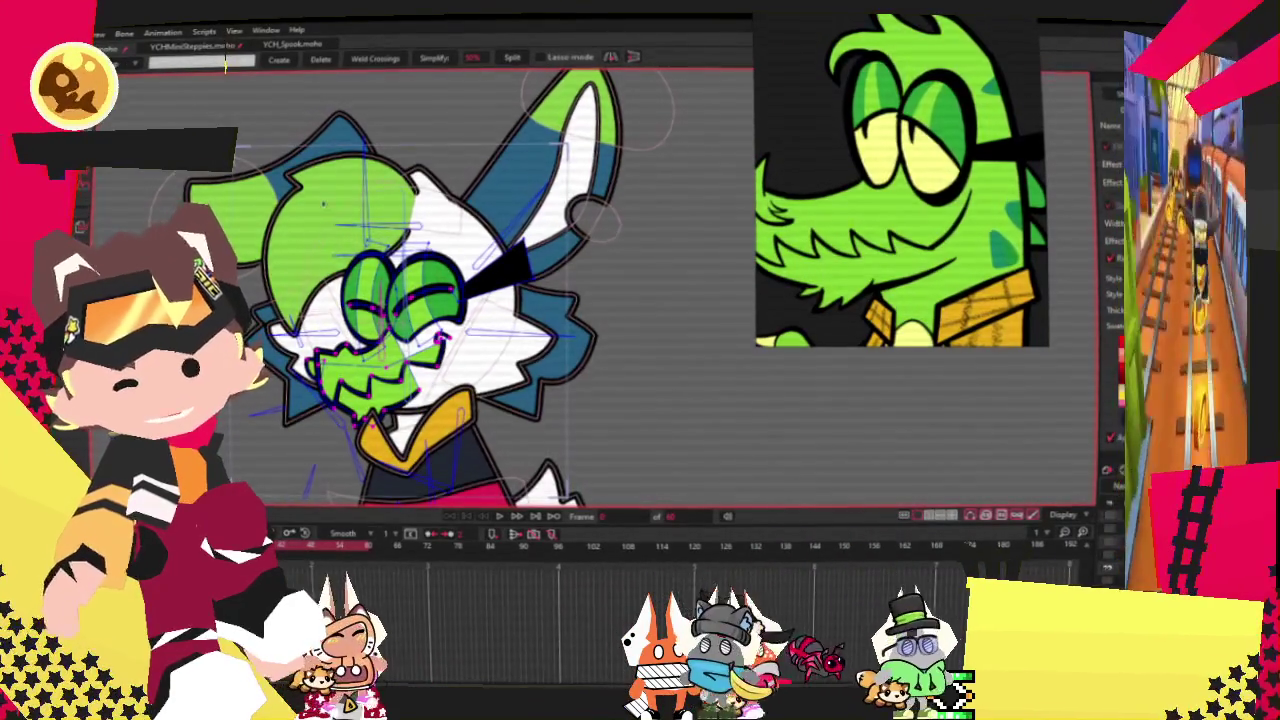
pyautogui.hotkey('ctrl', 'a')
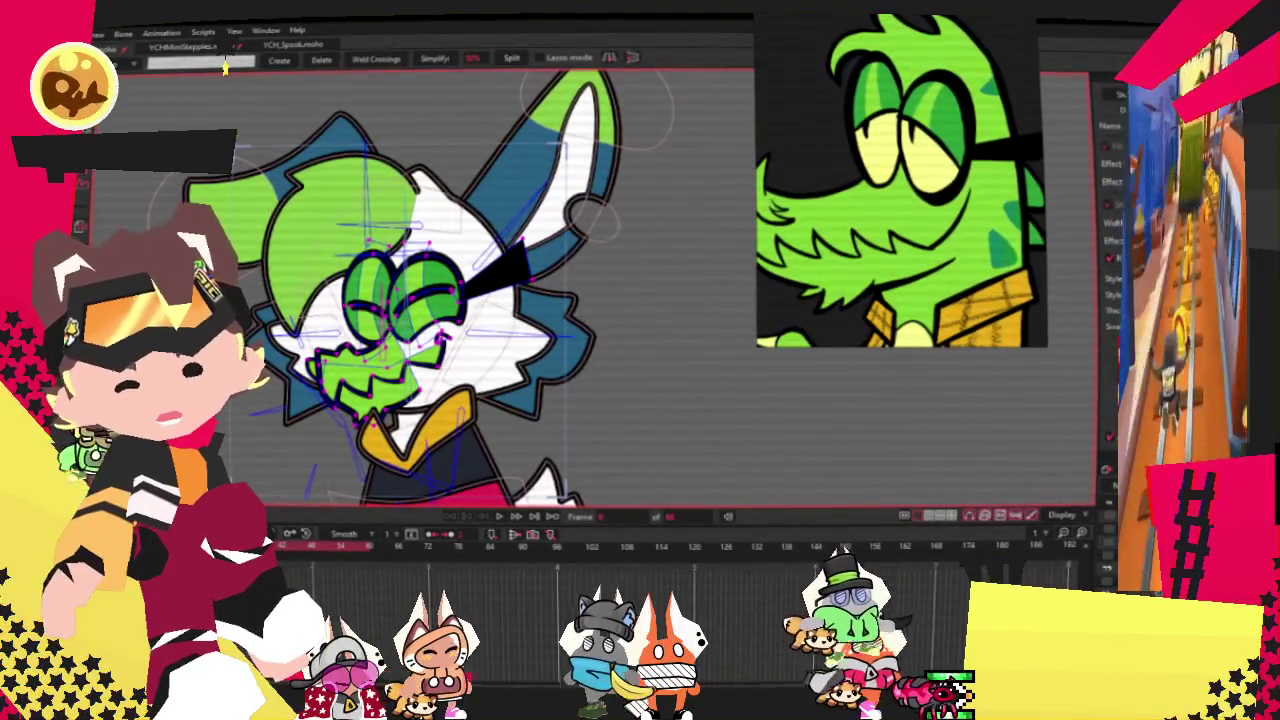
pyautogui.press('i')
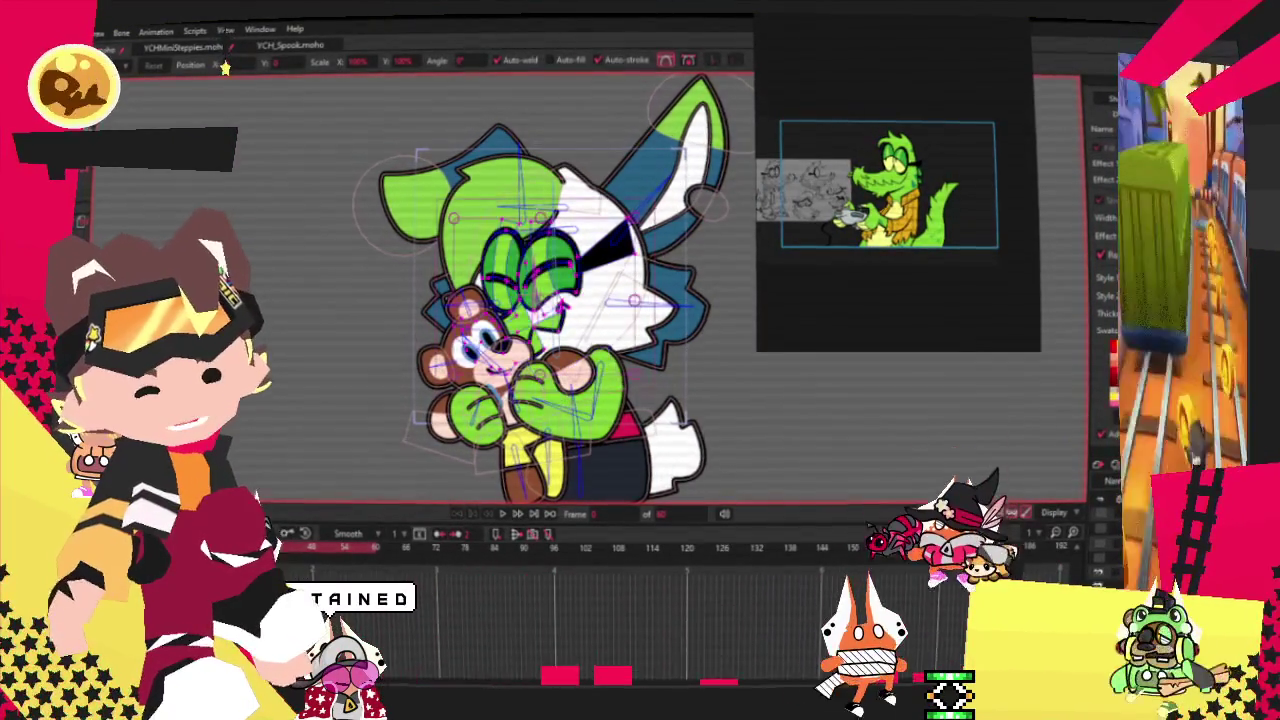
# Step: Switch to the Add Points tool to edit the head outline
pyautogui.press('u')
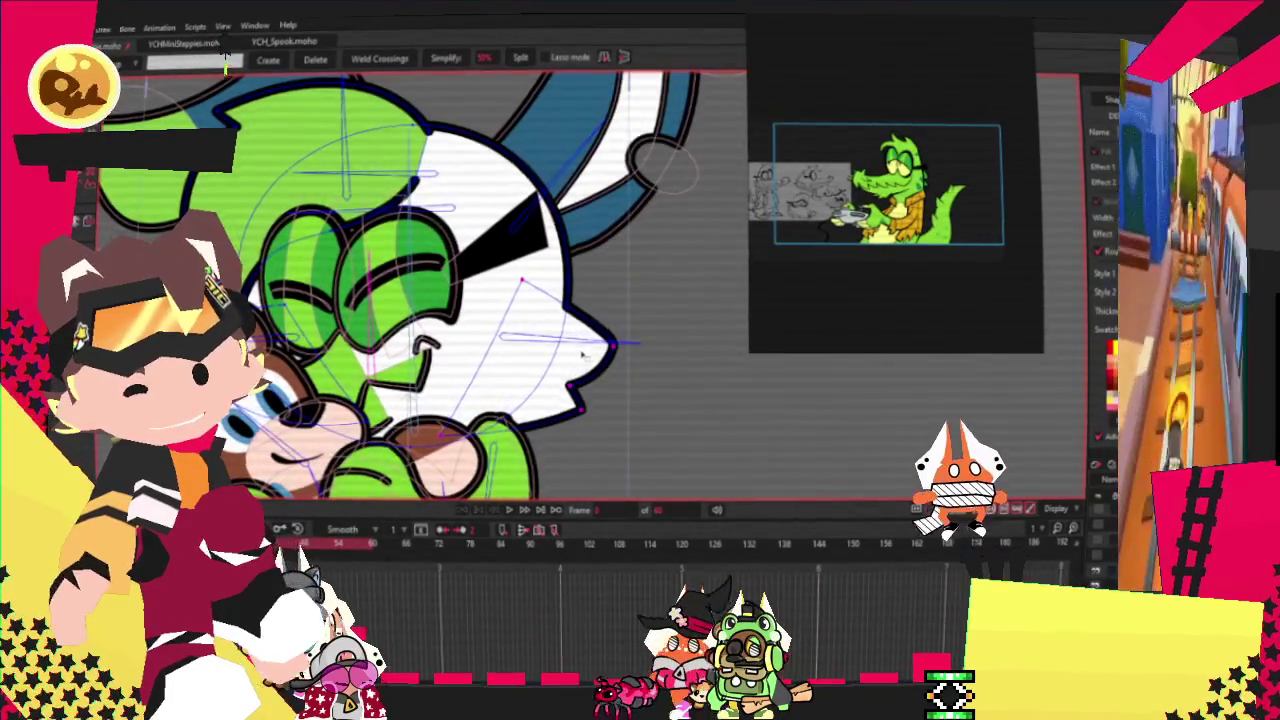
# Step: Pull the white side of the head outline inward, then zoom out to the whole character
pyautogui.press('t')
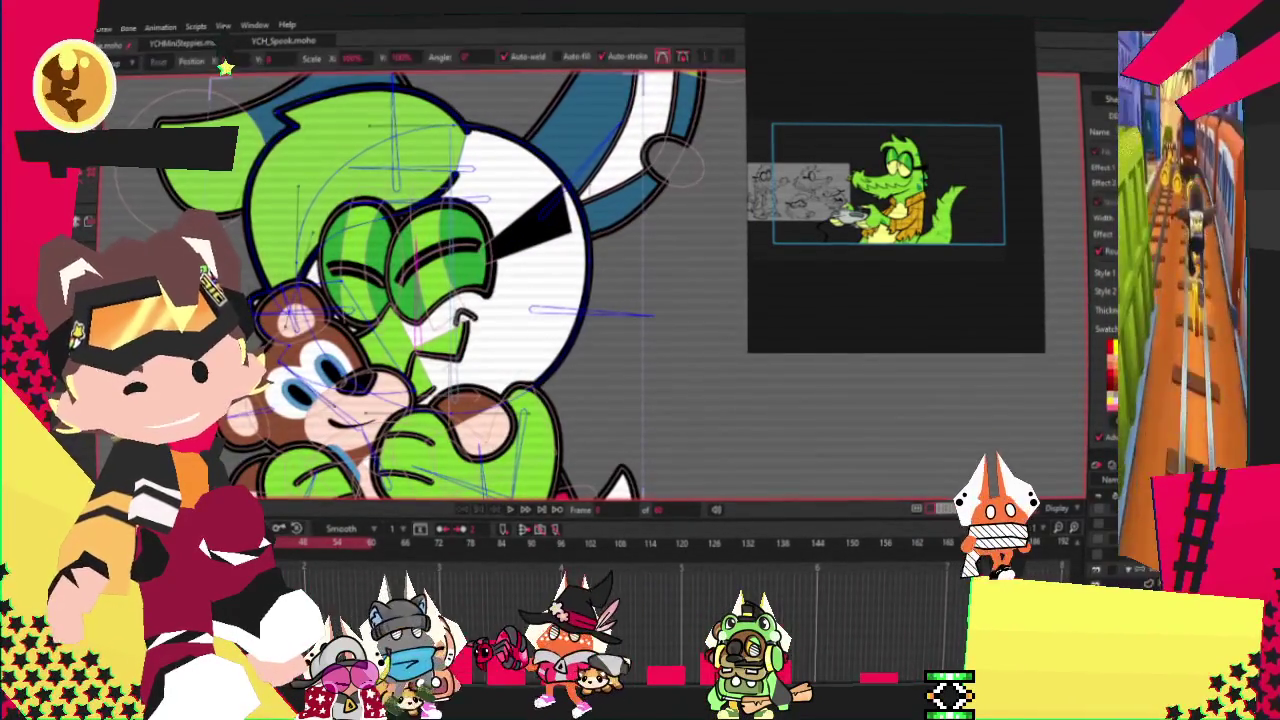
pyautogui.moveTo(592, 260); pyautogui.dragTo(540, 275)
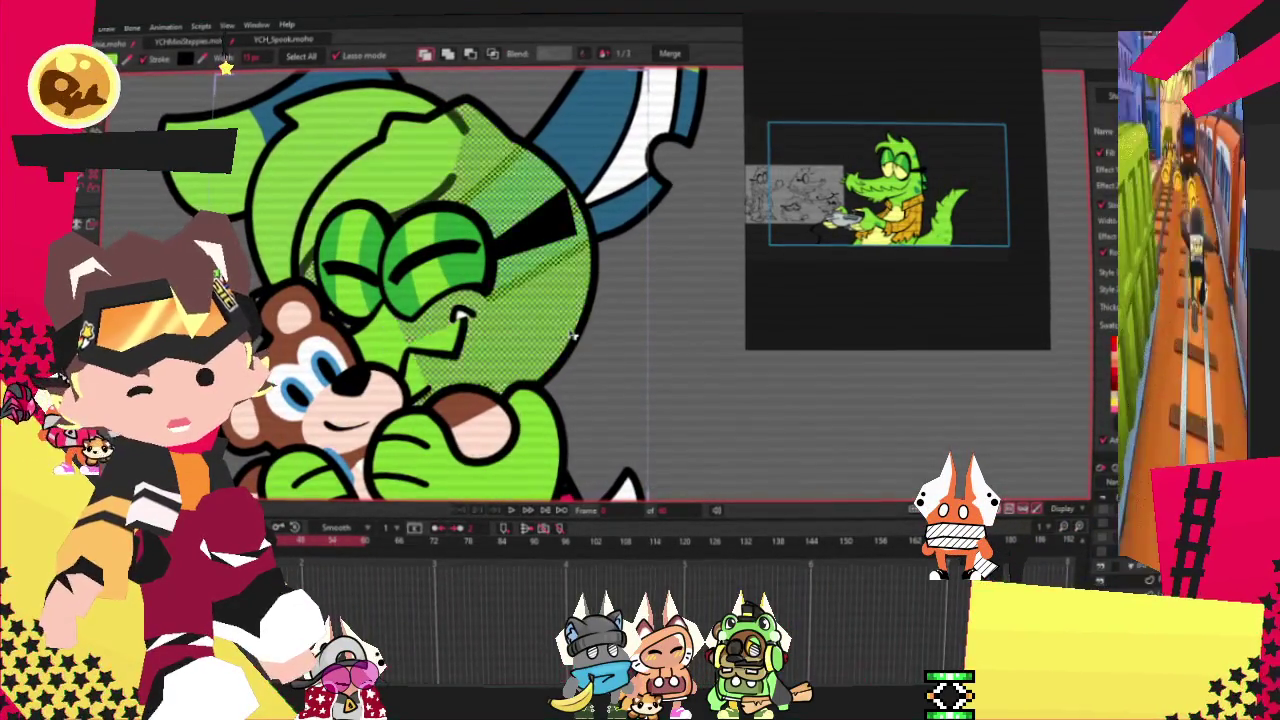
pyautogui.press('t')
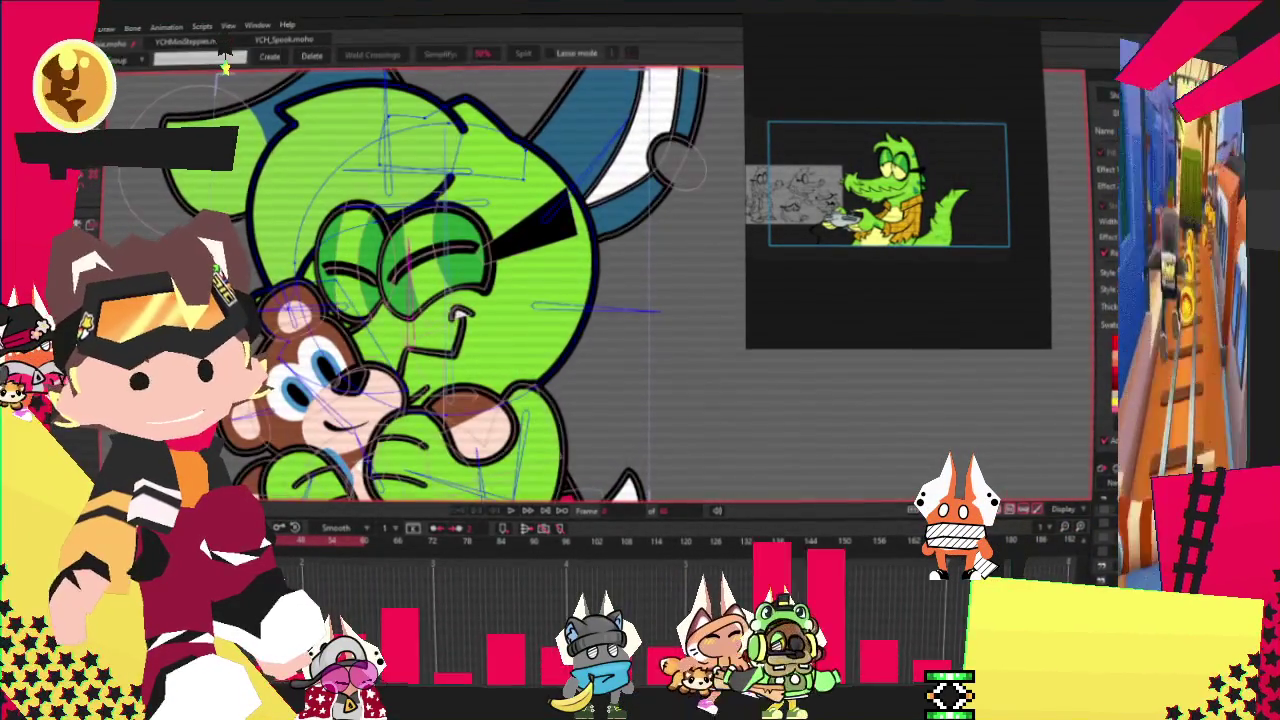
pyautogui.hotkey('ctrl', 'r')
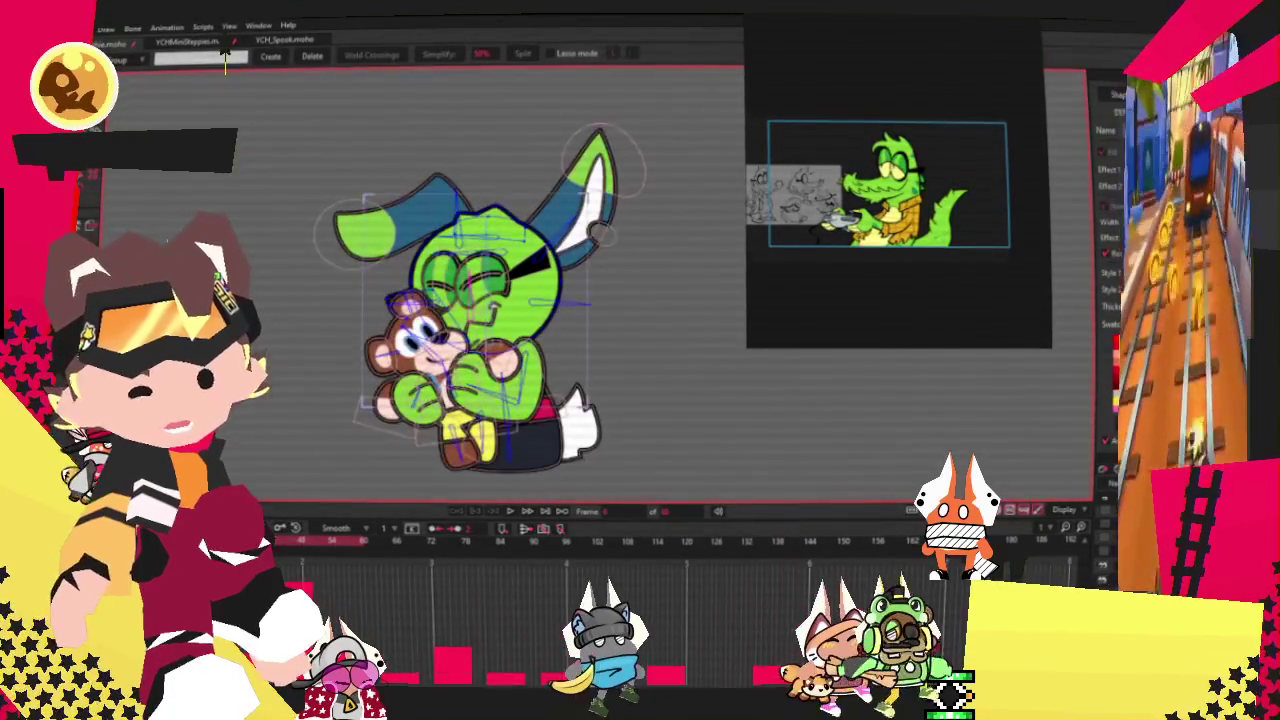
# Step: Zoom around the reshaped pointed crest, then step through the animation frames to preview
pyautogui.scroll(-2, 626, 280)
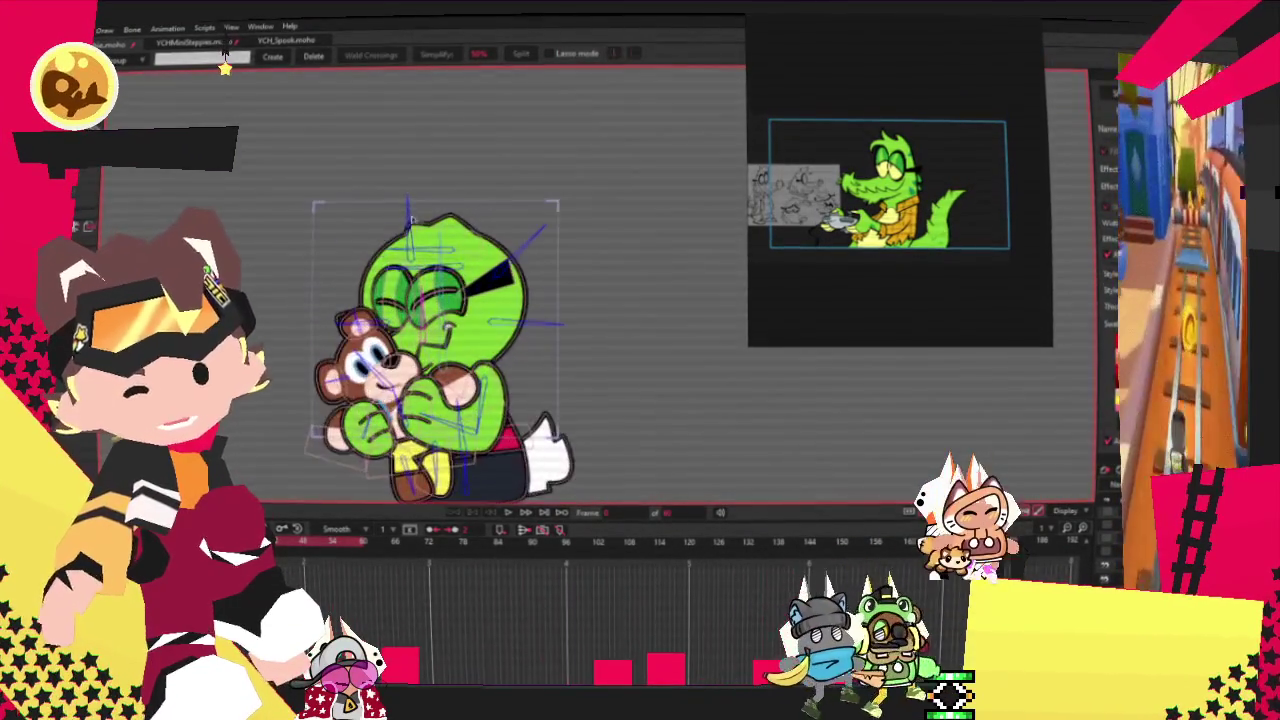
pyautogui.scroll(2, 399, 190)
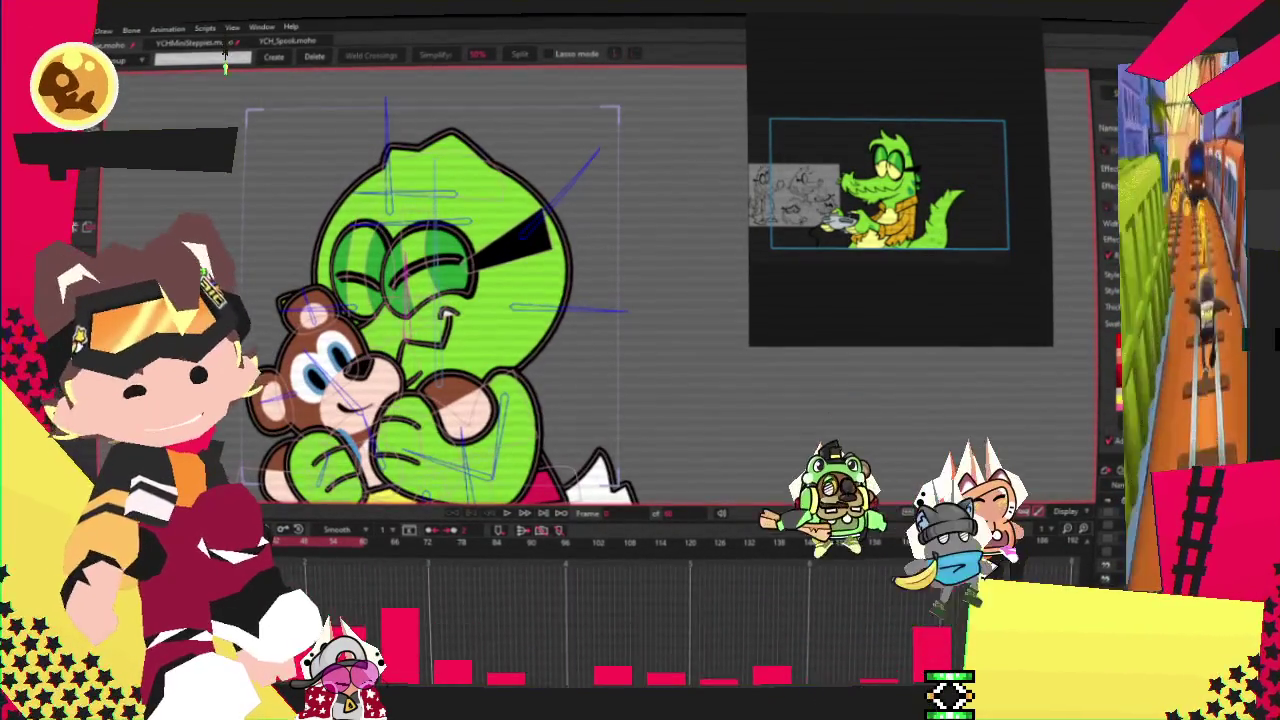
pyautogui.scroll(-2, 495, 243)
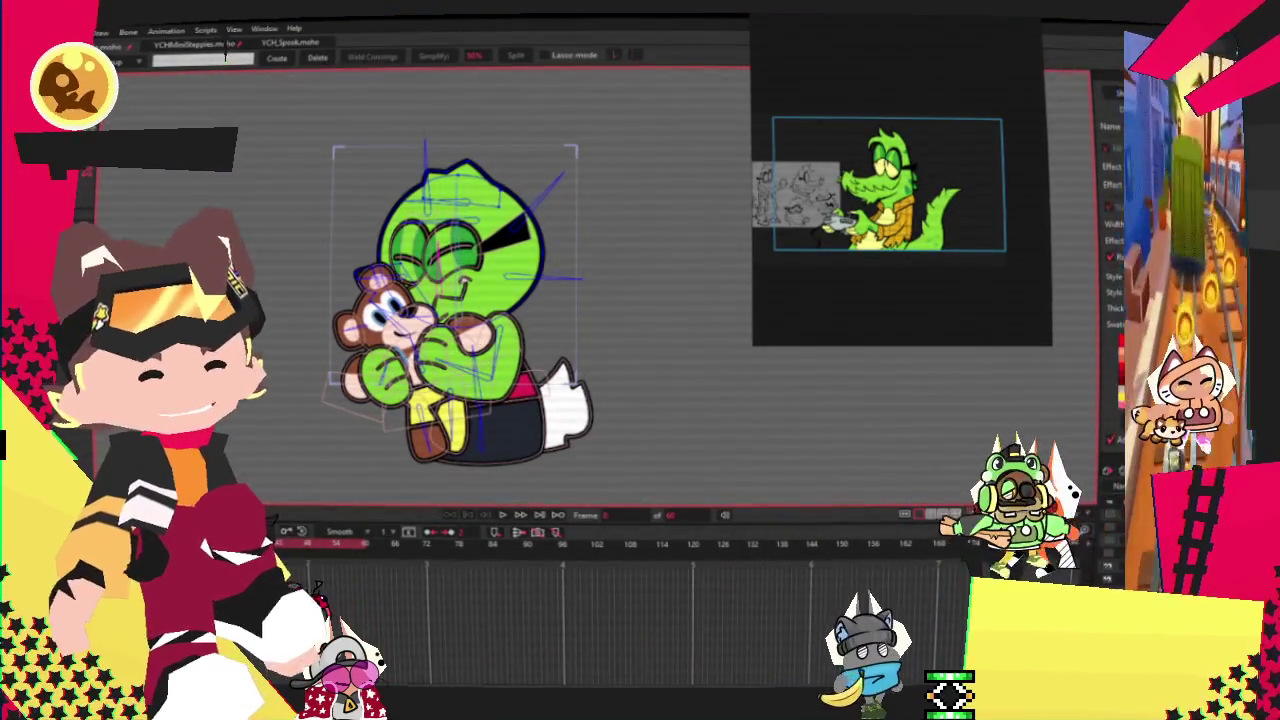
pyautogui.scroll(1, 540, 410)
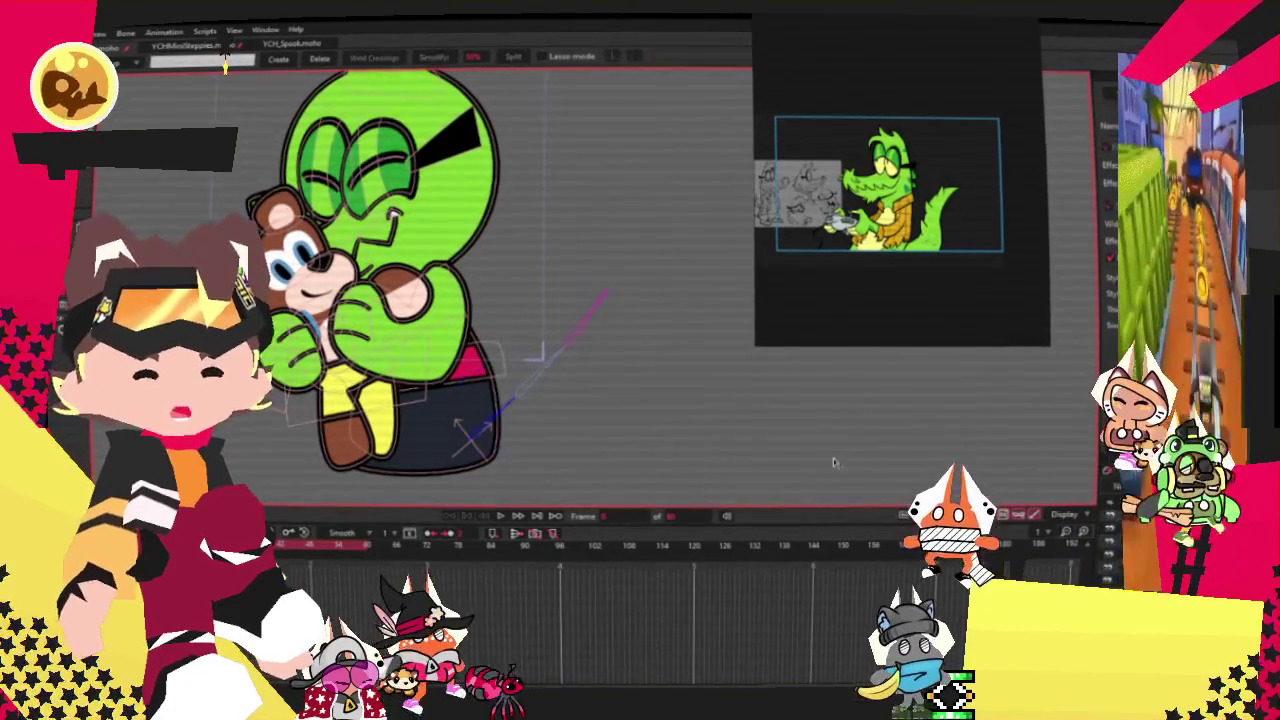
pyautogui.scroll(1, 519, 400)
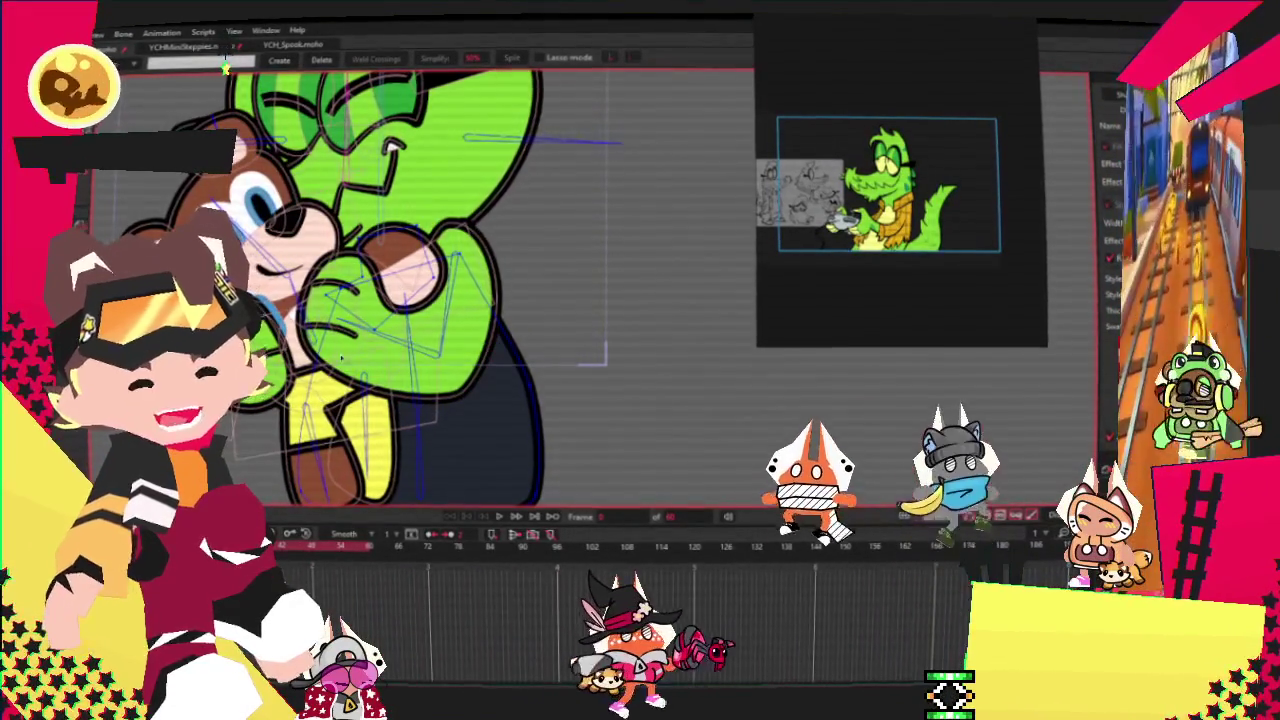
pyautogui.press('q')
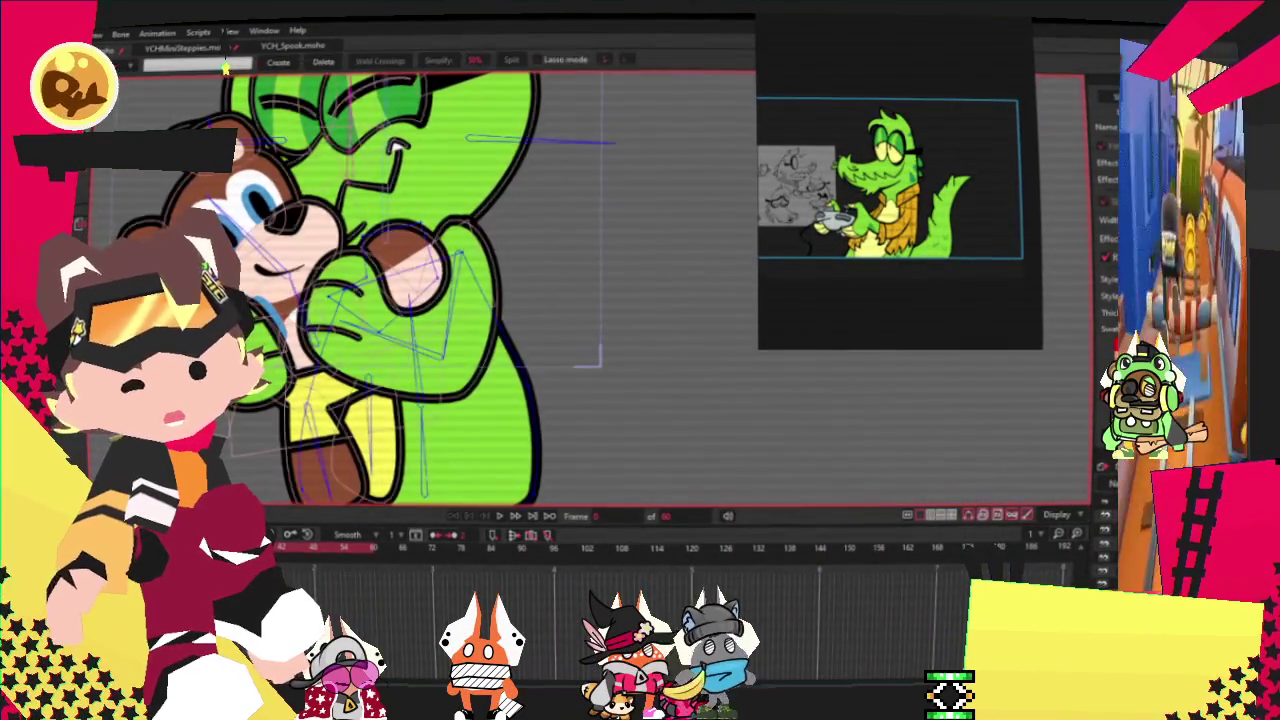
pyautogui.scroll(2, 458, 258)
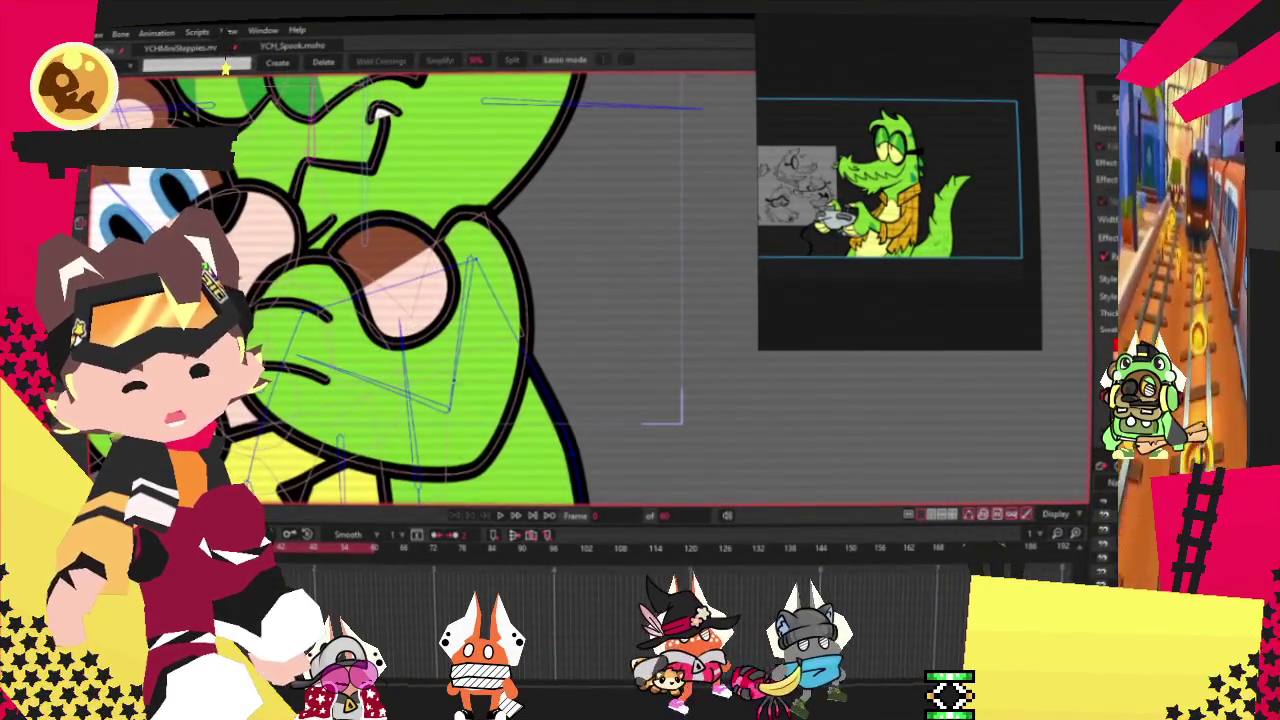
pyautogui.click(503, 515)
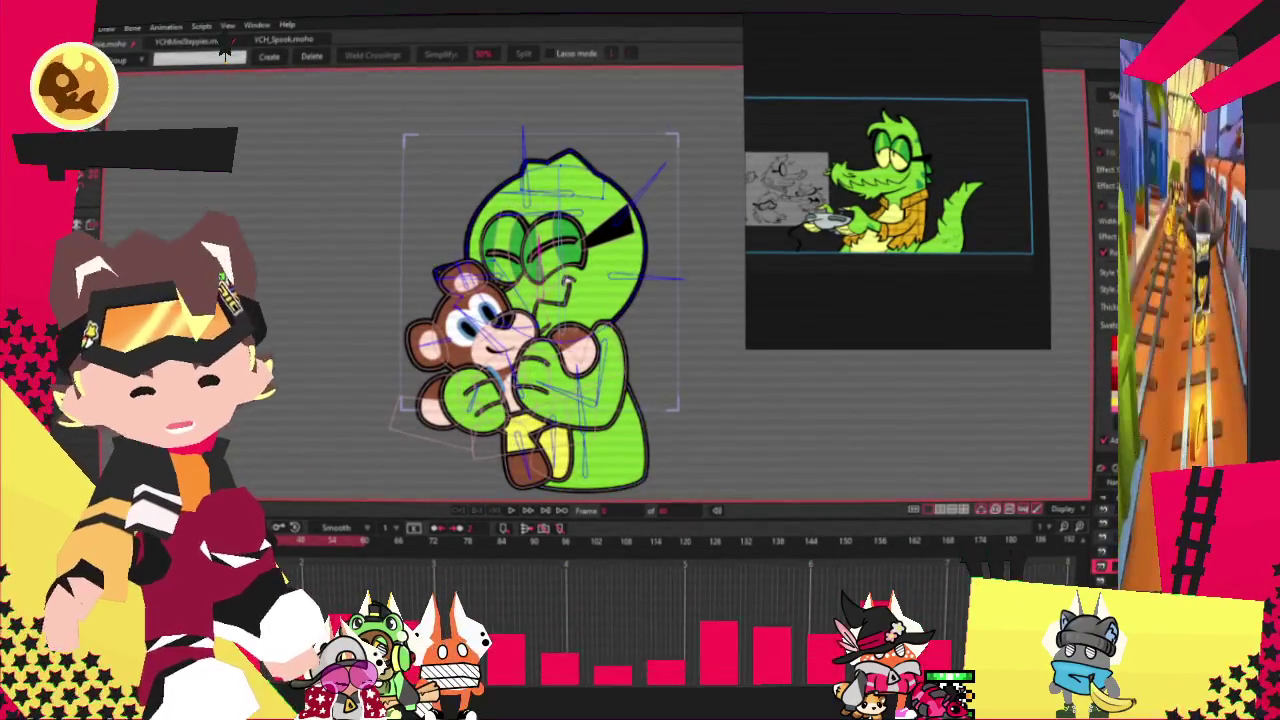
pyautogui.press('t')
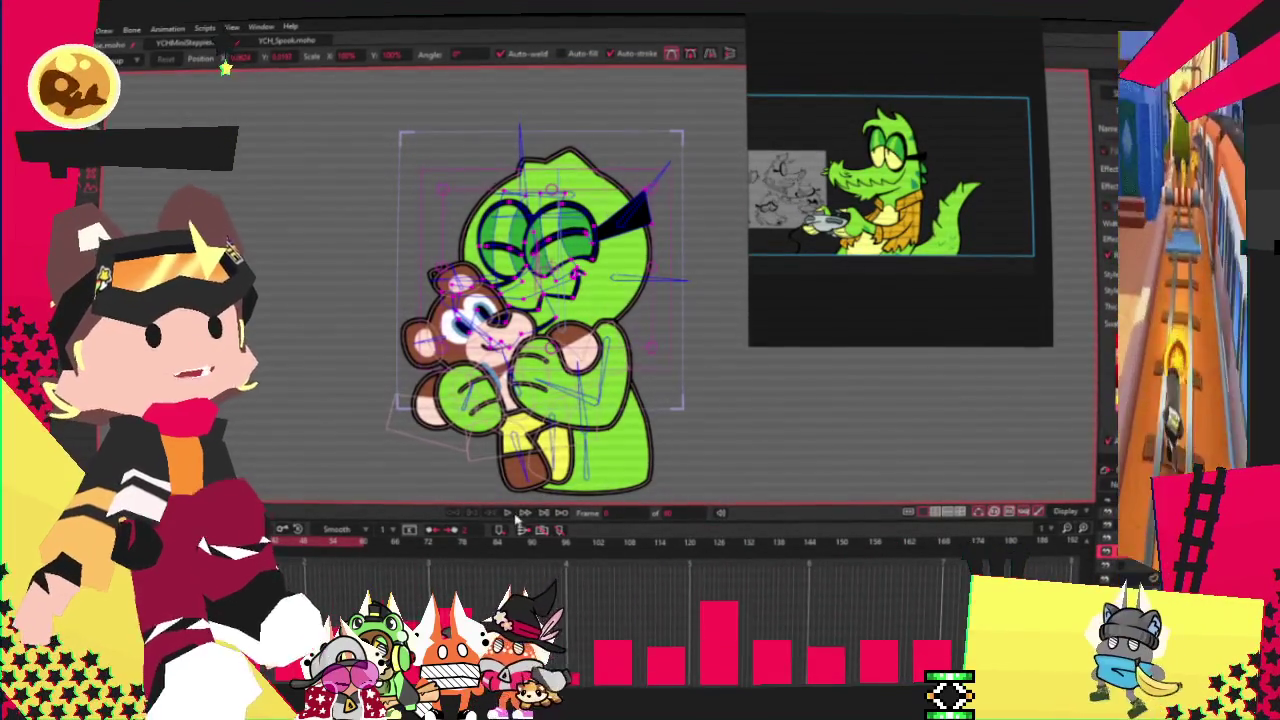
pyautogui.scroll(-2, 613, 285)
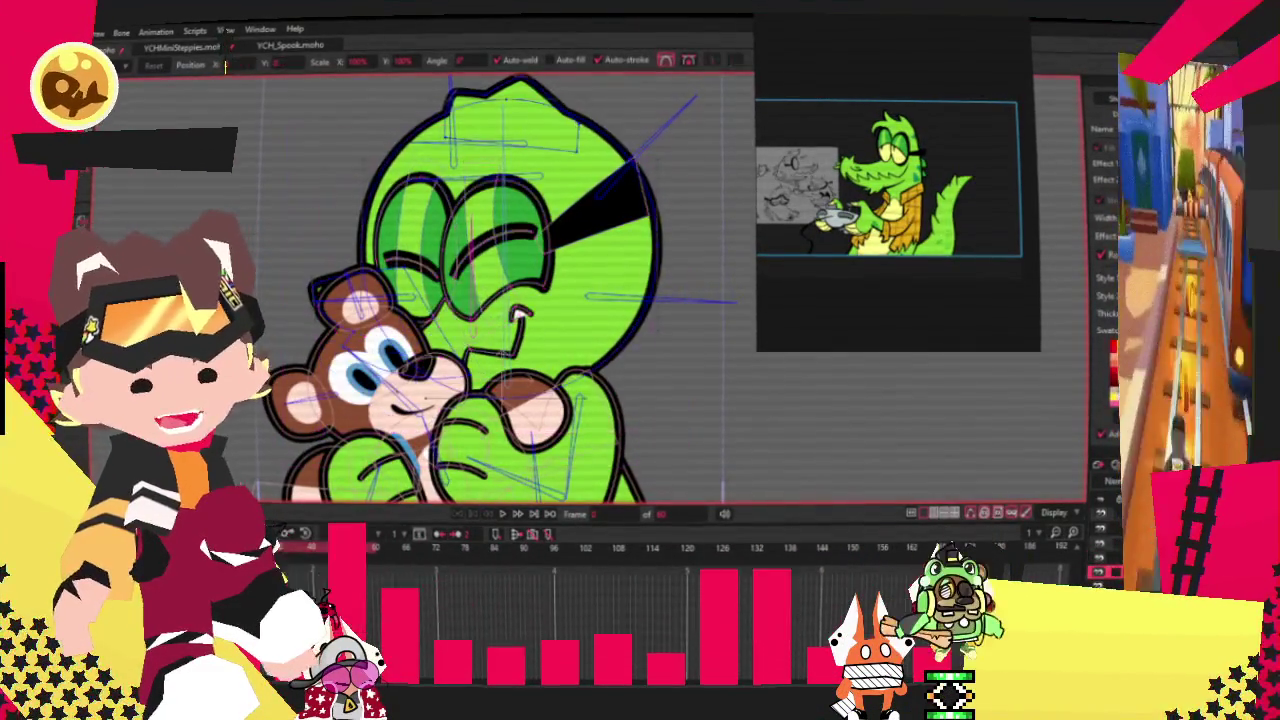
pyautogui.press('g')
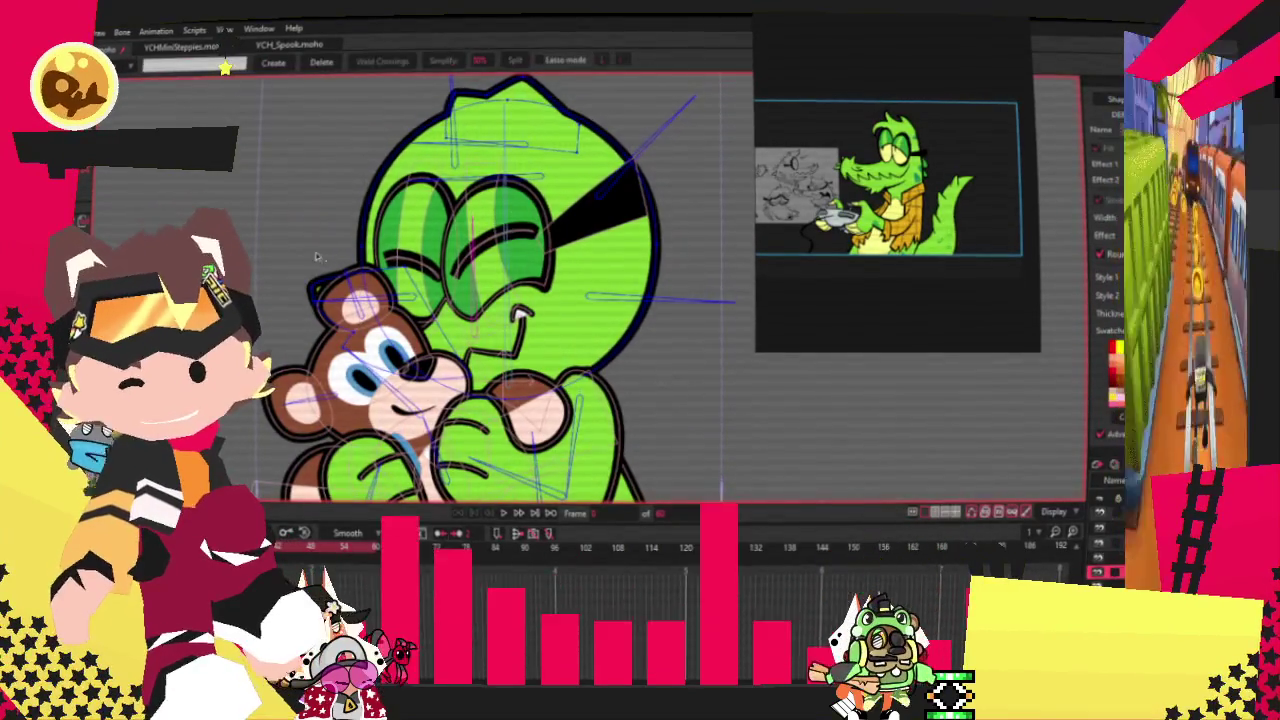
# Step: Stretch the head's top-left outline points further to the left
pyautogui.press('t')
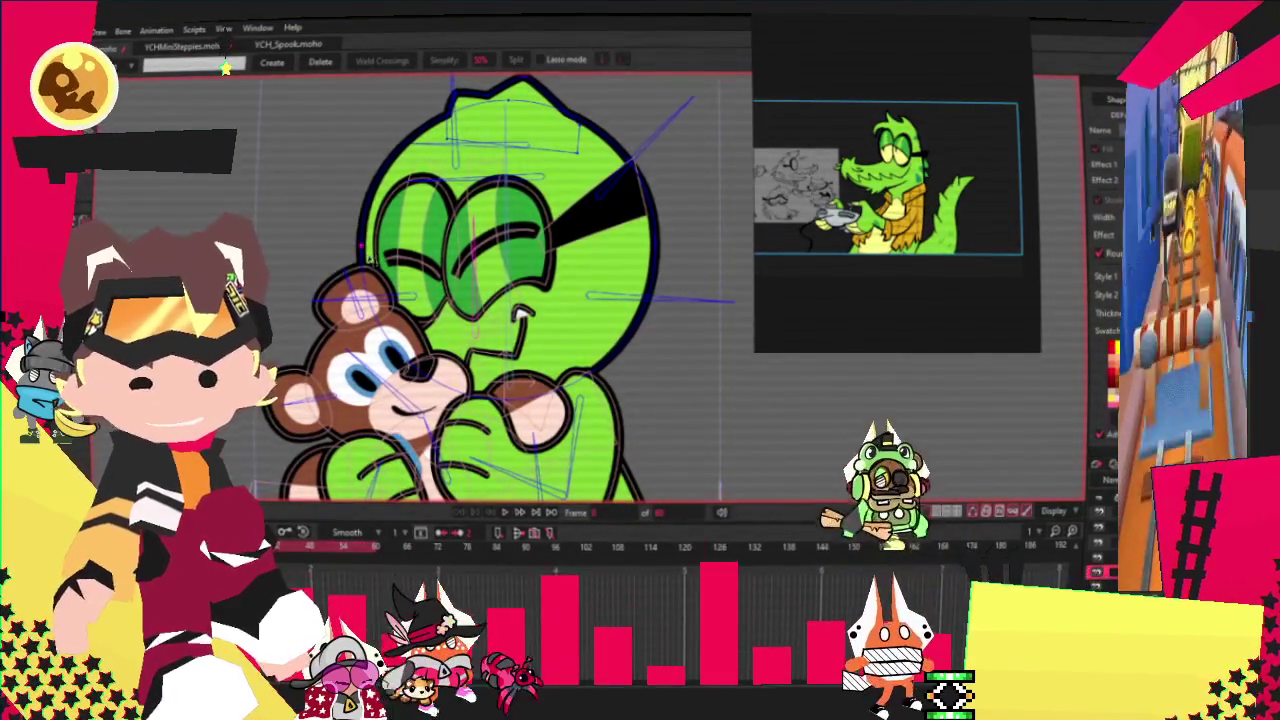
pyautogui.scroll(2, 365, 225)
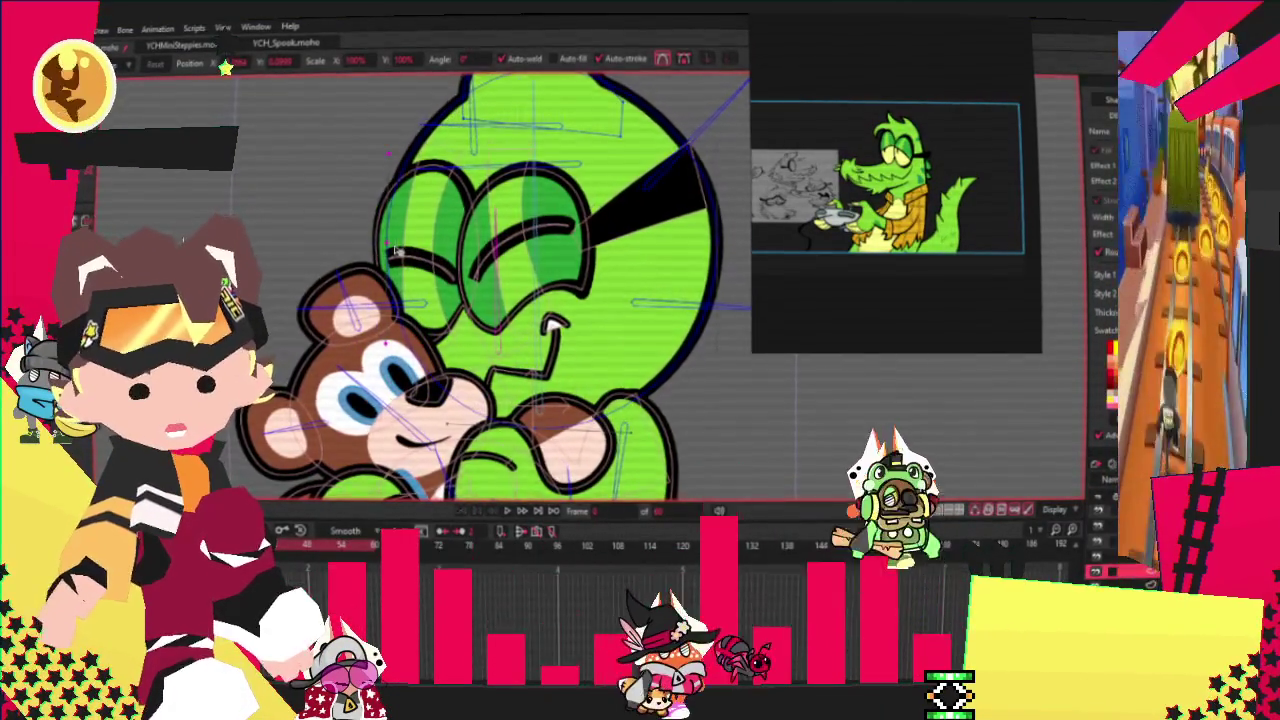
pyautogui.scroll(-3, 437, 264)
pyautogui.scroll(5, 431, 165)
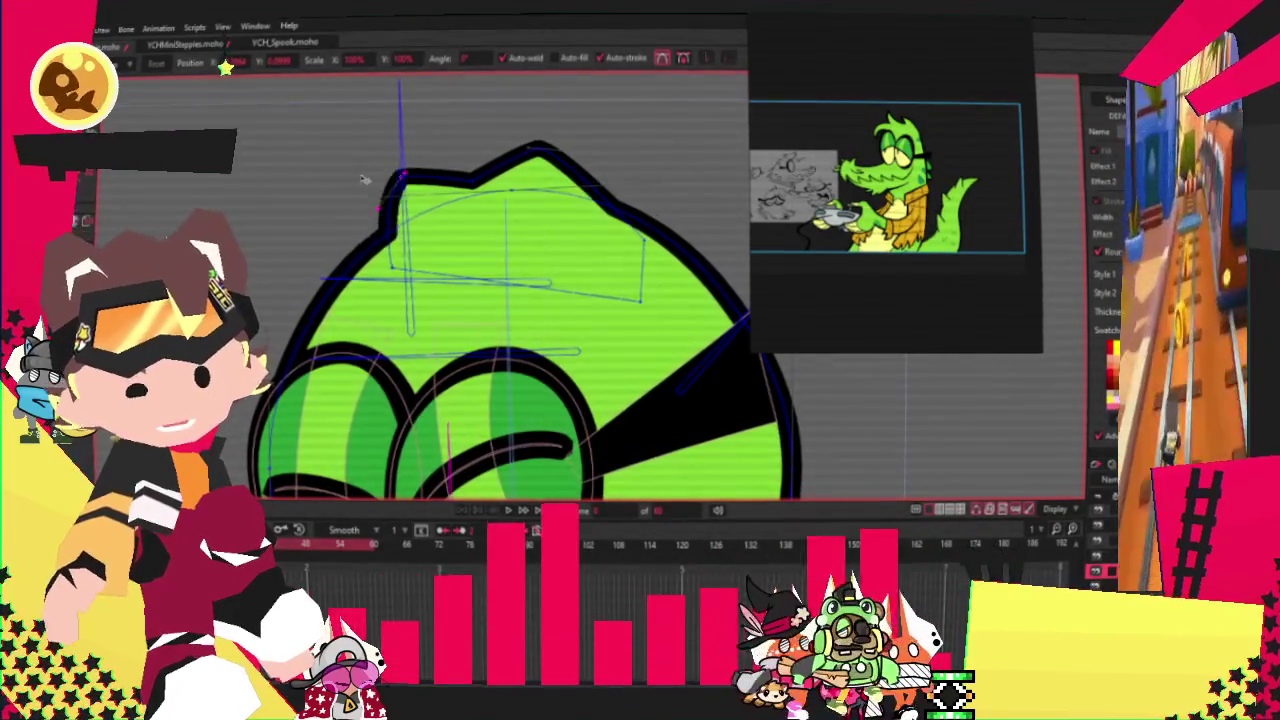
pyautogui.moveTo(405, 178); pyautogui.dragTo(226, 238)
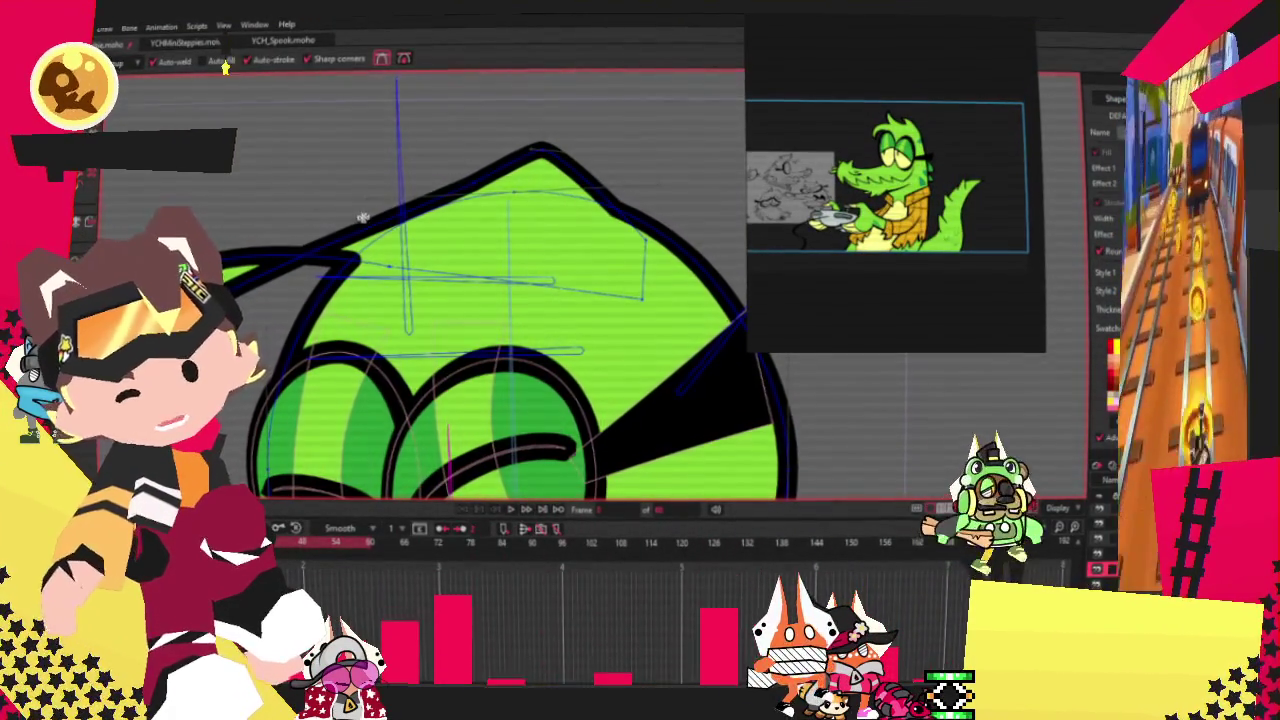
pyautogui.moveTo(354, 228); pyautogui.dragTo(200, 198)
# Step: Pull a new spike up from the head outline, widen it, and shift its tip right
pyautogui.press('u')
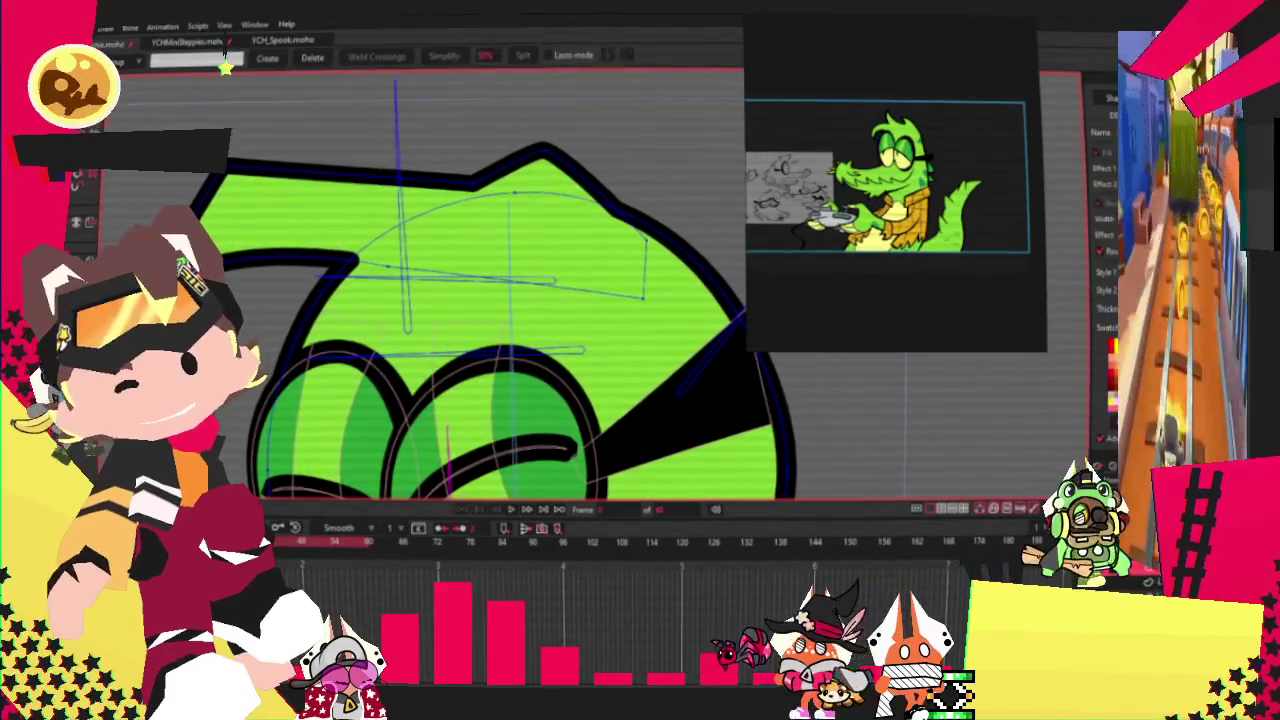
pyautogui.press('t')
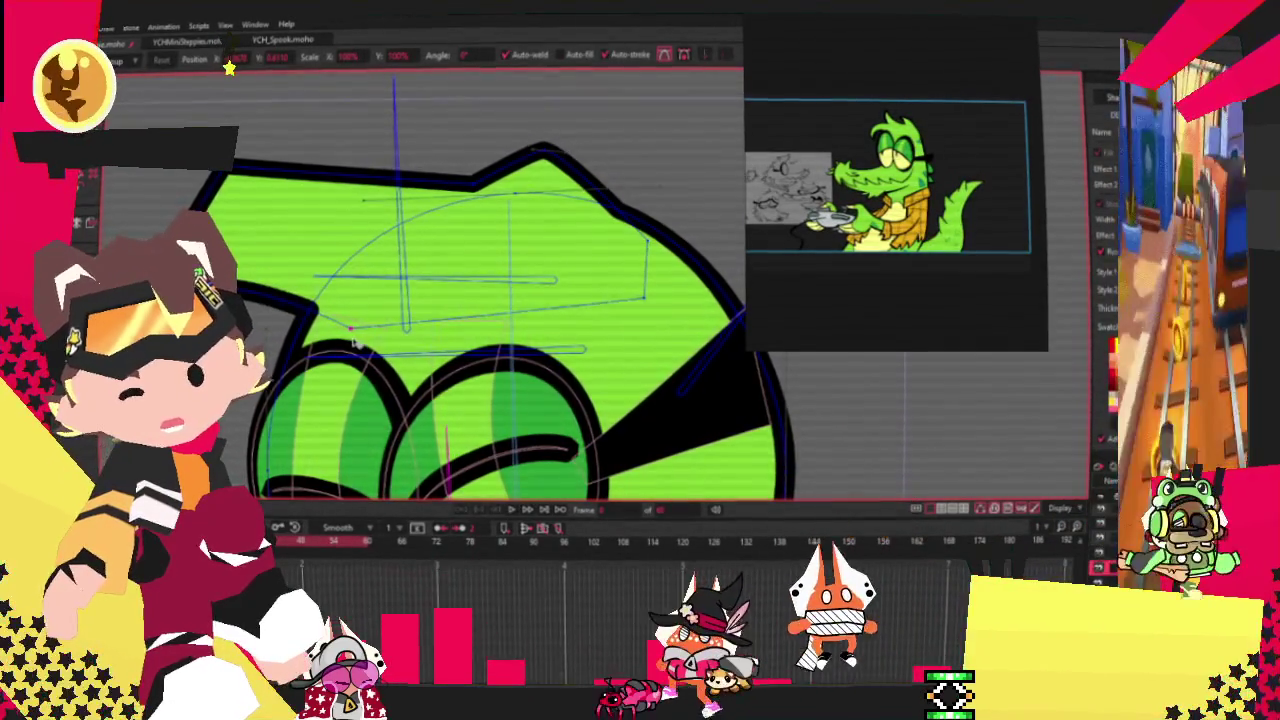
pyautogui.press('c')
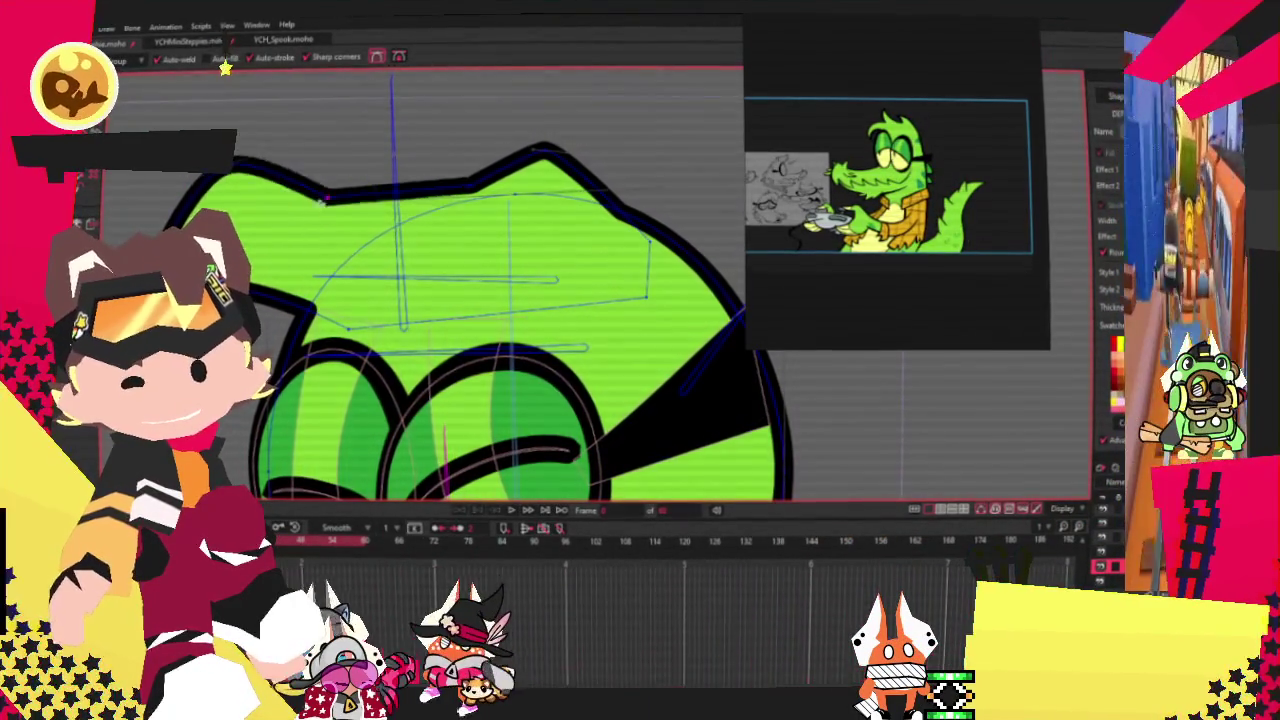
pyautogui.moveTo(343, 200); pyautogui.dragTo(290, 96)
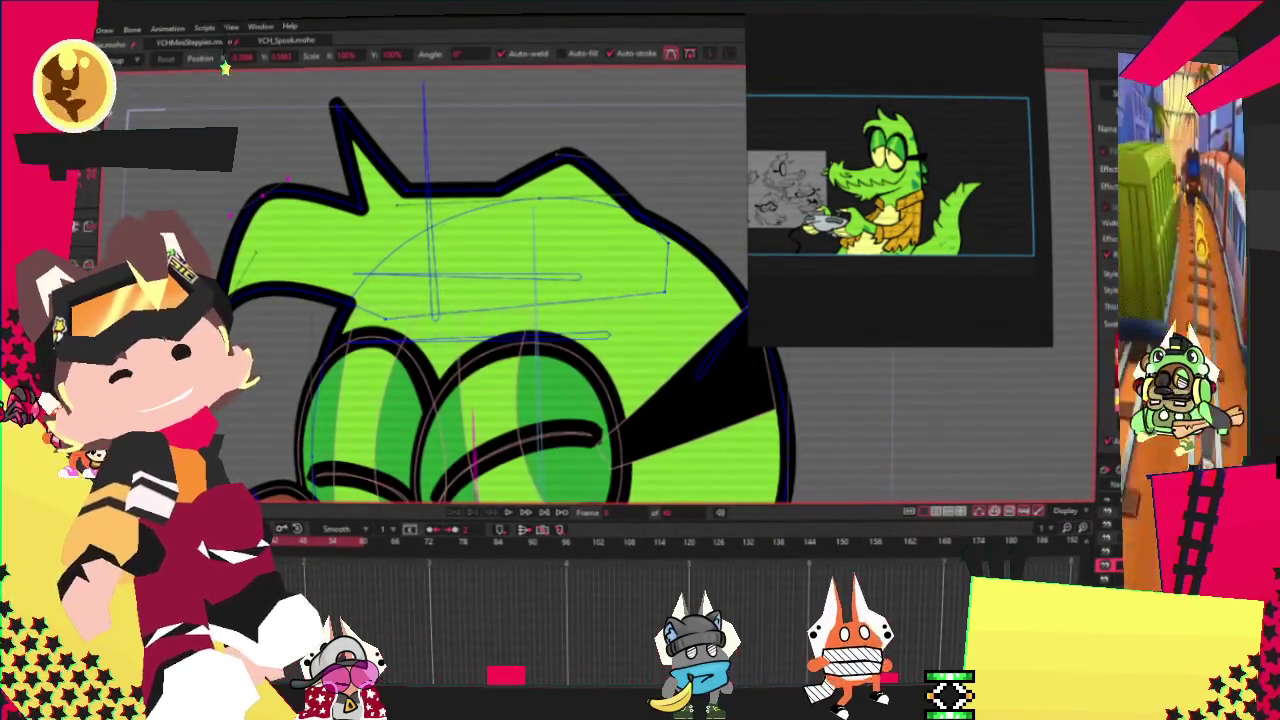
pyautogui.moveTo(398, 123); pyautogui.dragTo(272, 195)
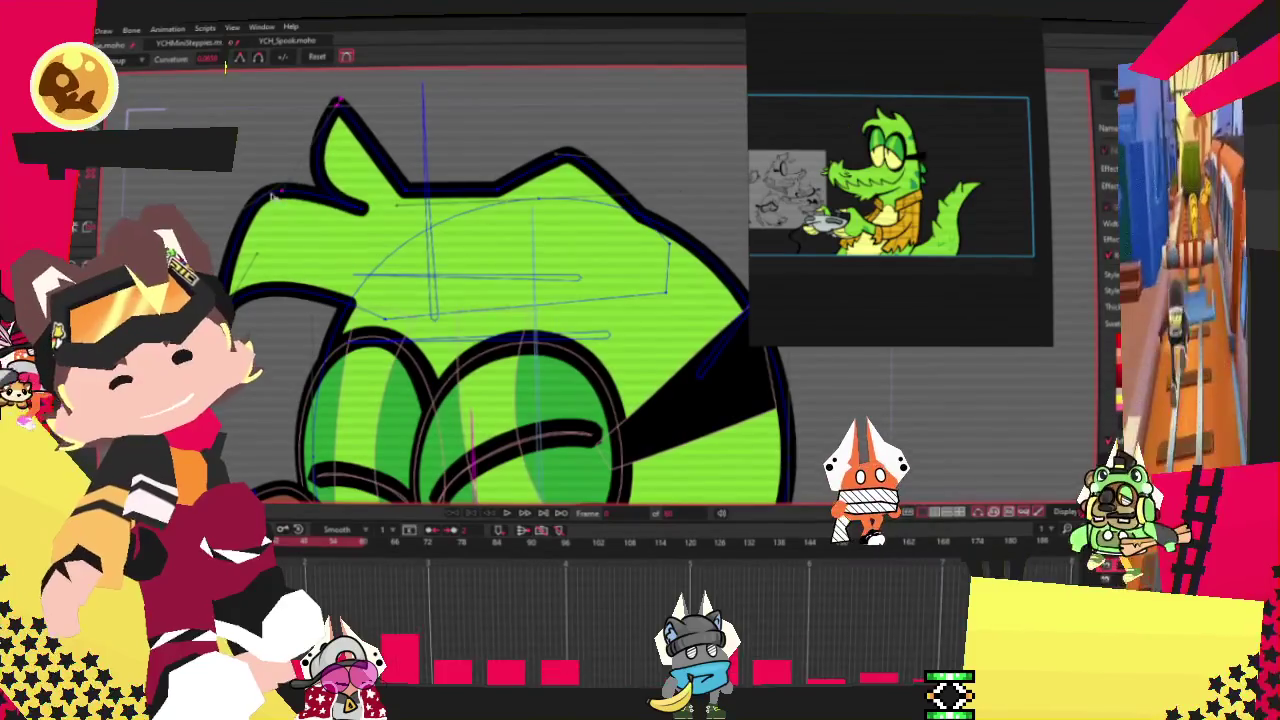
pyautogui.click(422, 190)
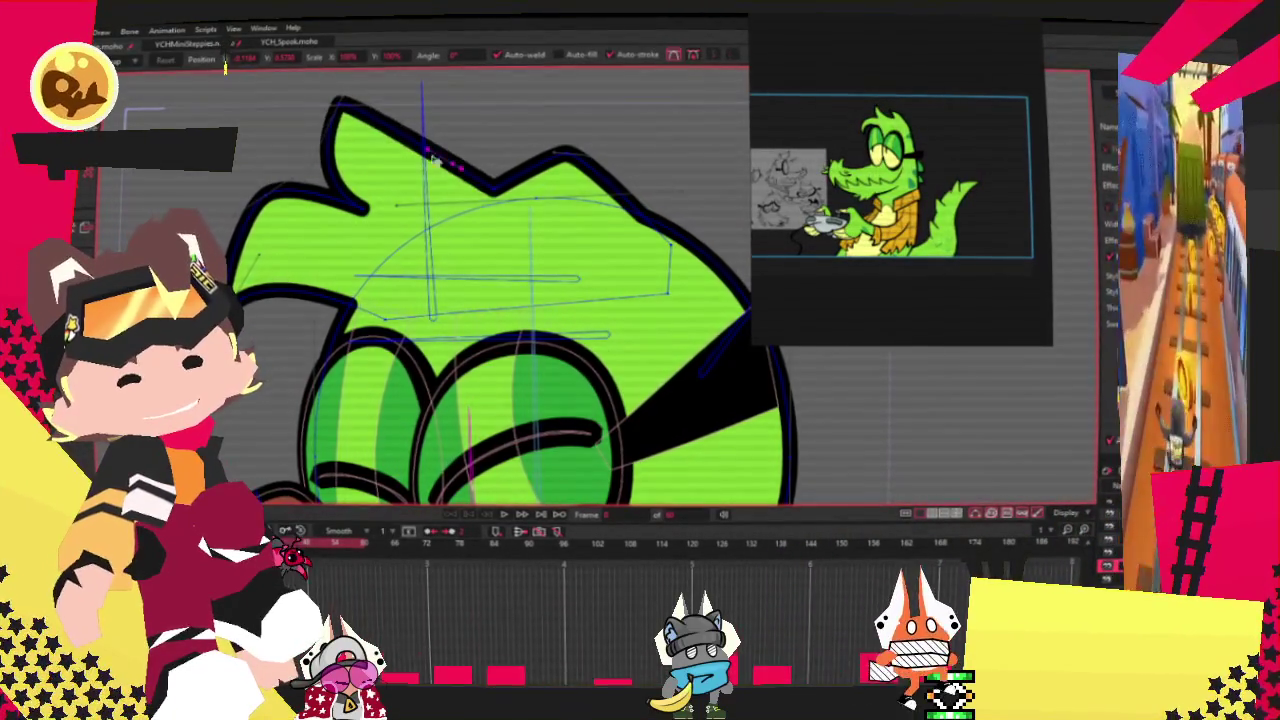
pyautogui.moveTo(340, 100); pyautogui.dragTo(407, 112)
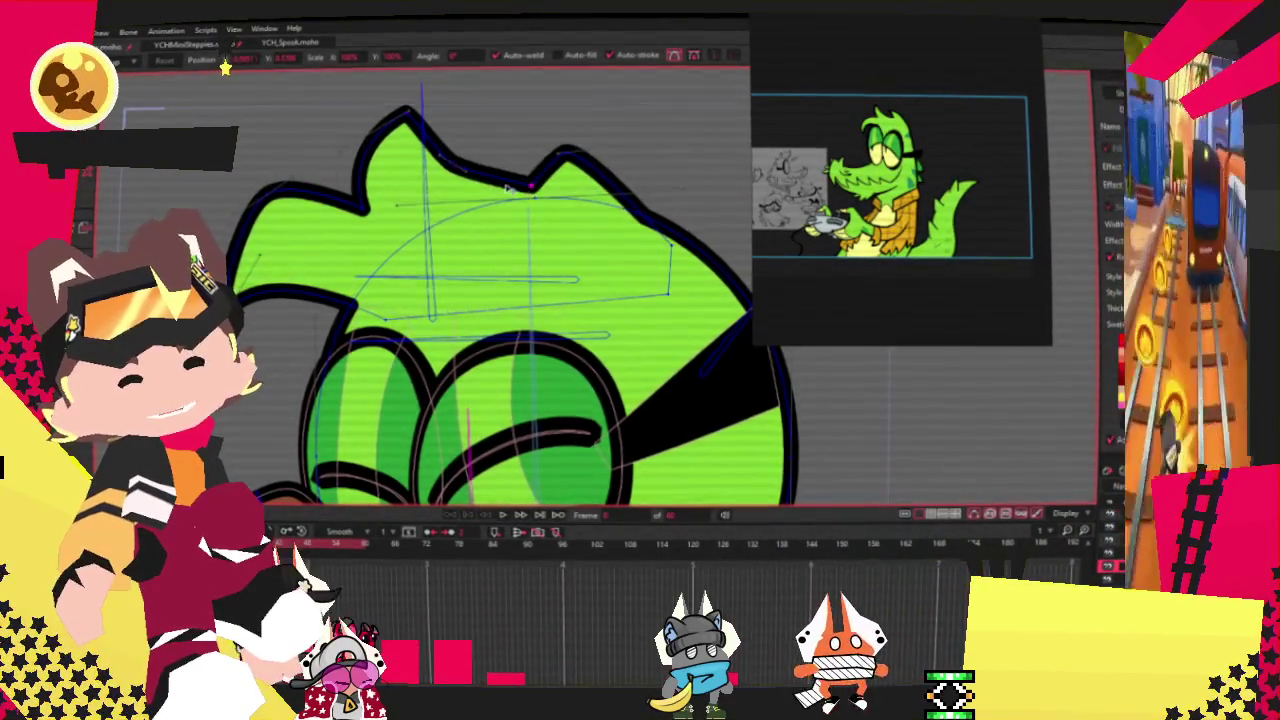
# Step: Smooth out the notch in the head outline
pyautogui.scroll(2, 507, 188)
pyautogui.scroll(2, 470, 170)
pyautogui.scroll(1, 435, 156)
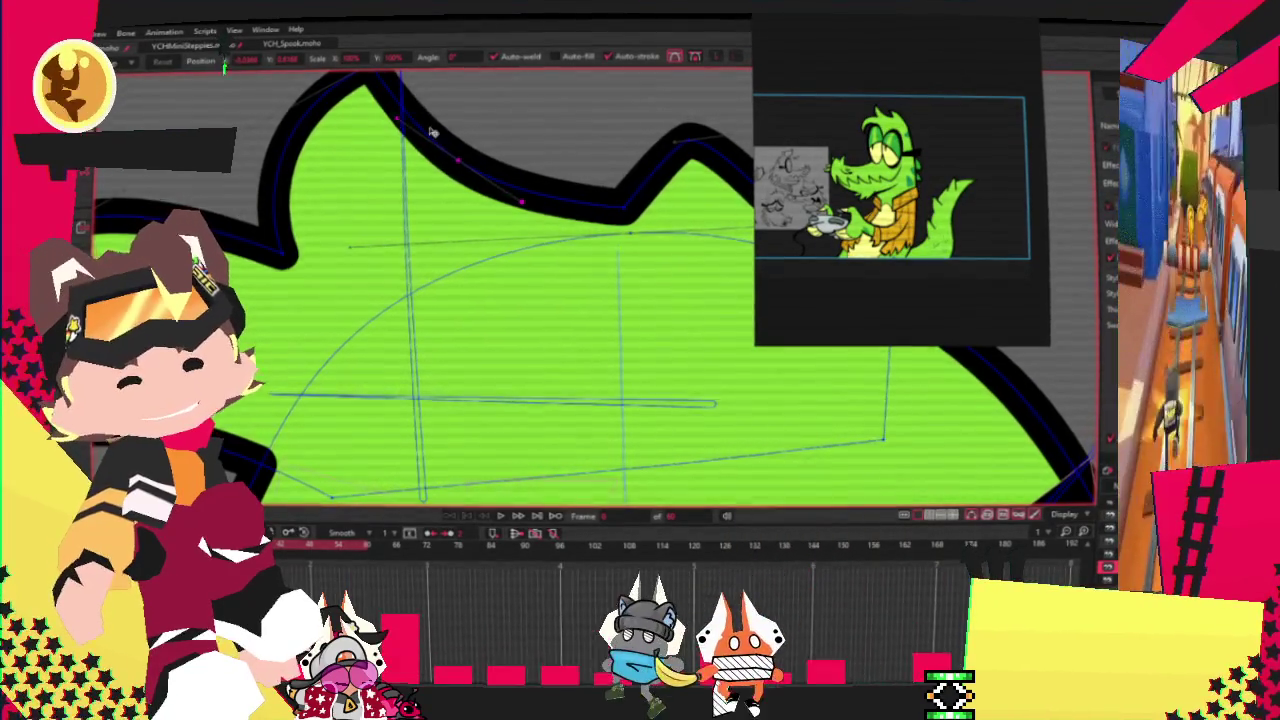
pyautogui.scroll(-2, 420, 128)
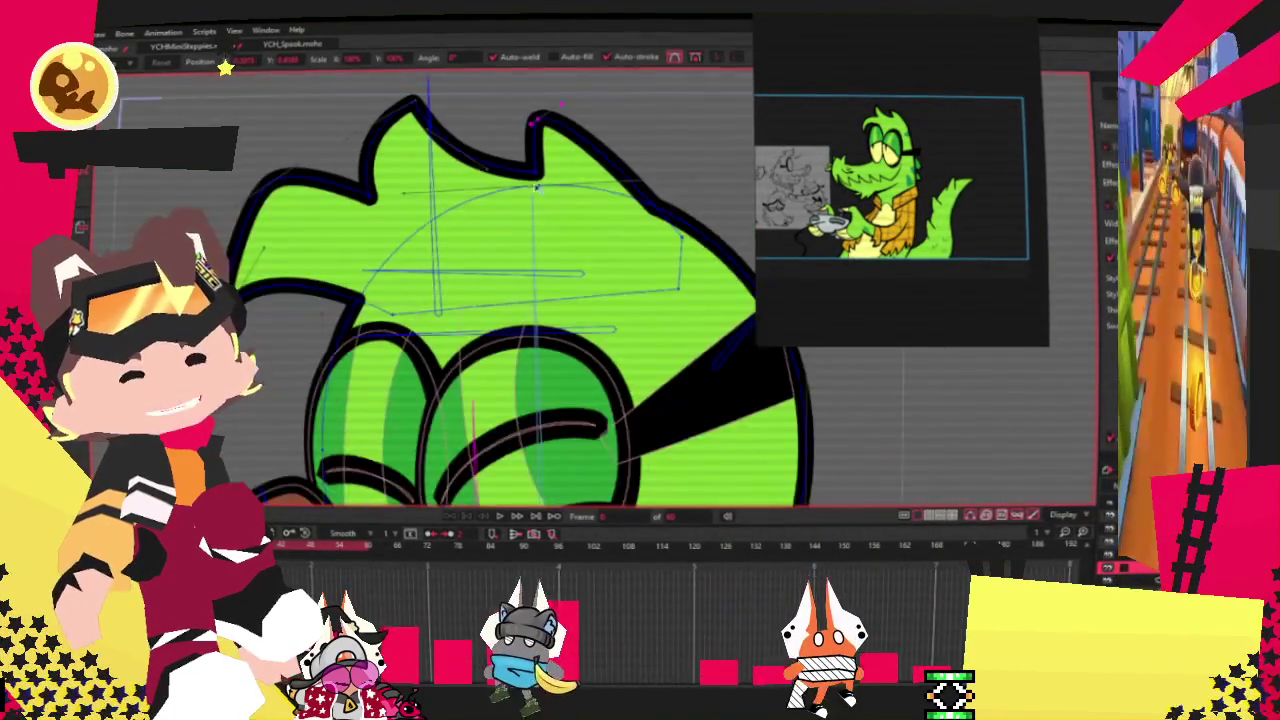
pyautogui.scroll(1, 346, 196)
pyautogui.scroll(1, 486, 114)
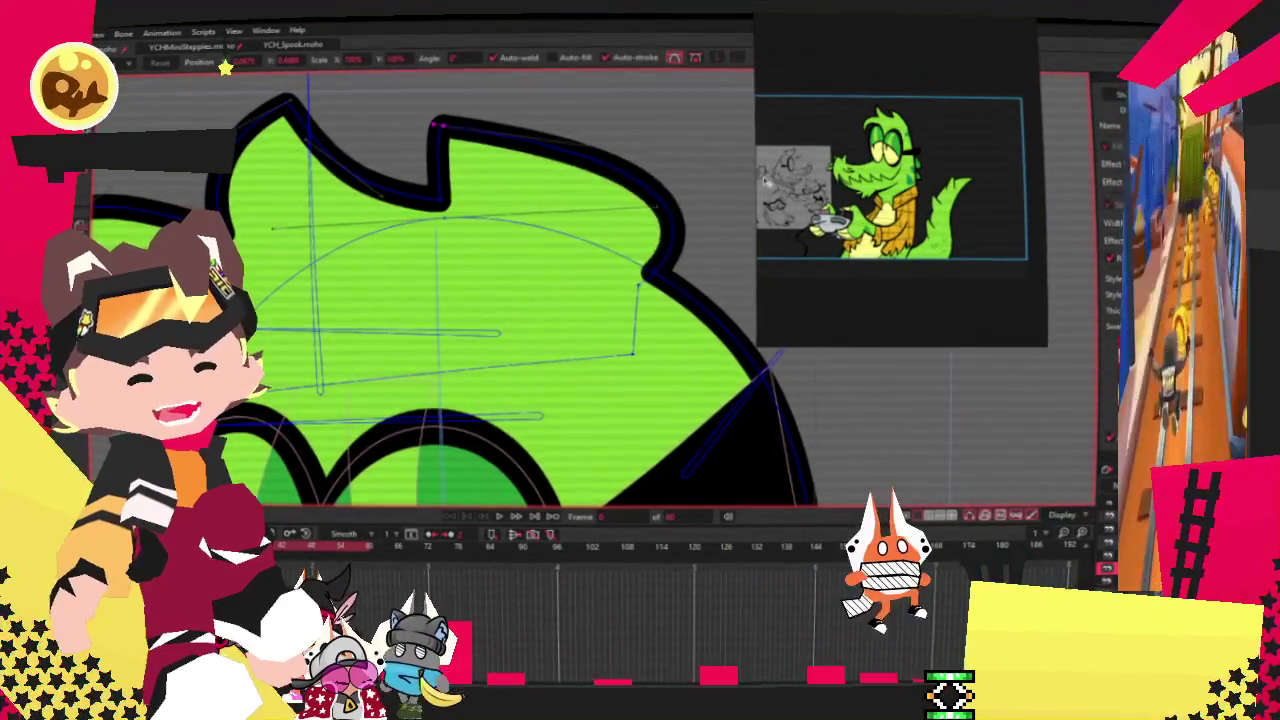
pyautogui.moveTo(655, 276); pyautogui.dragTo(710, 350)
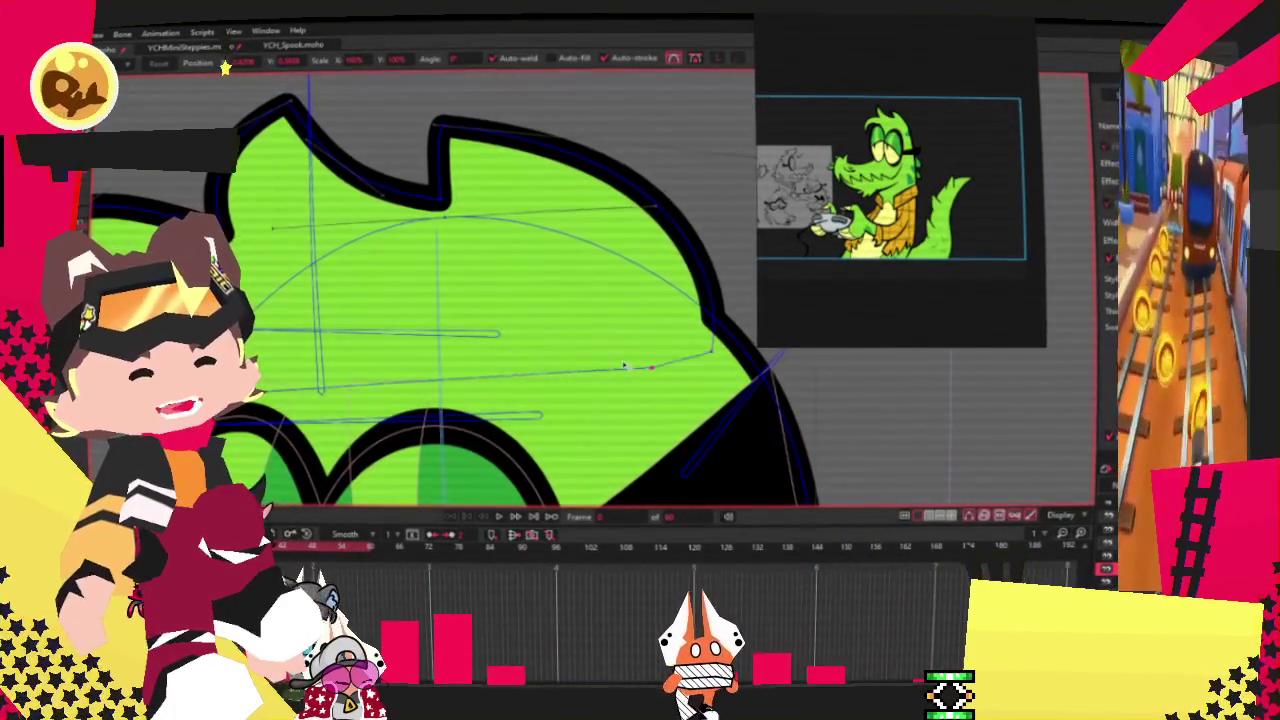
# Step: Select all head points, clear the selection, and zoom around to inspect the spiky crest
pyautogui.scroll(-1, 450, 255)
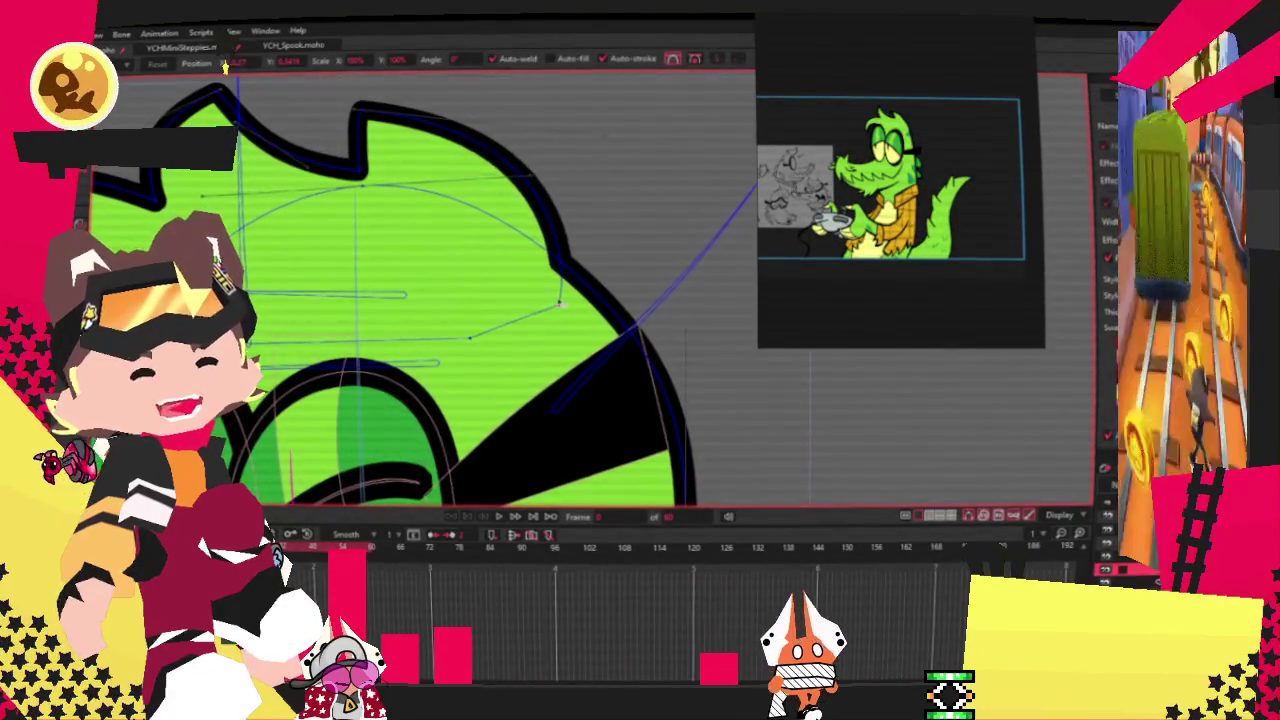
pyautogui.scroll(1, 543, 220)
pyautogui.scroll(-1, 251, 182)
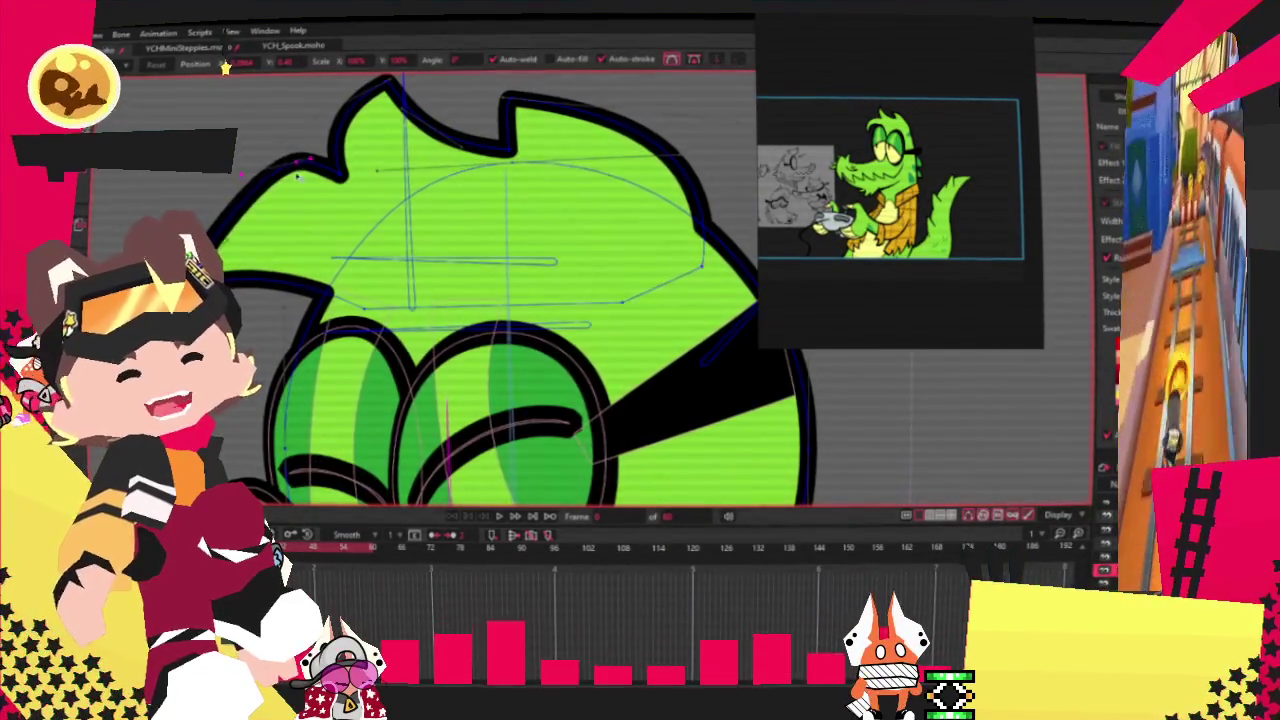
pyautogui.scroll(1, 387, 183)
pyautogui.scroll(1, 360, 184)
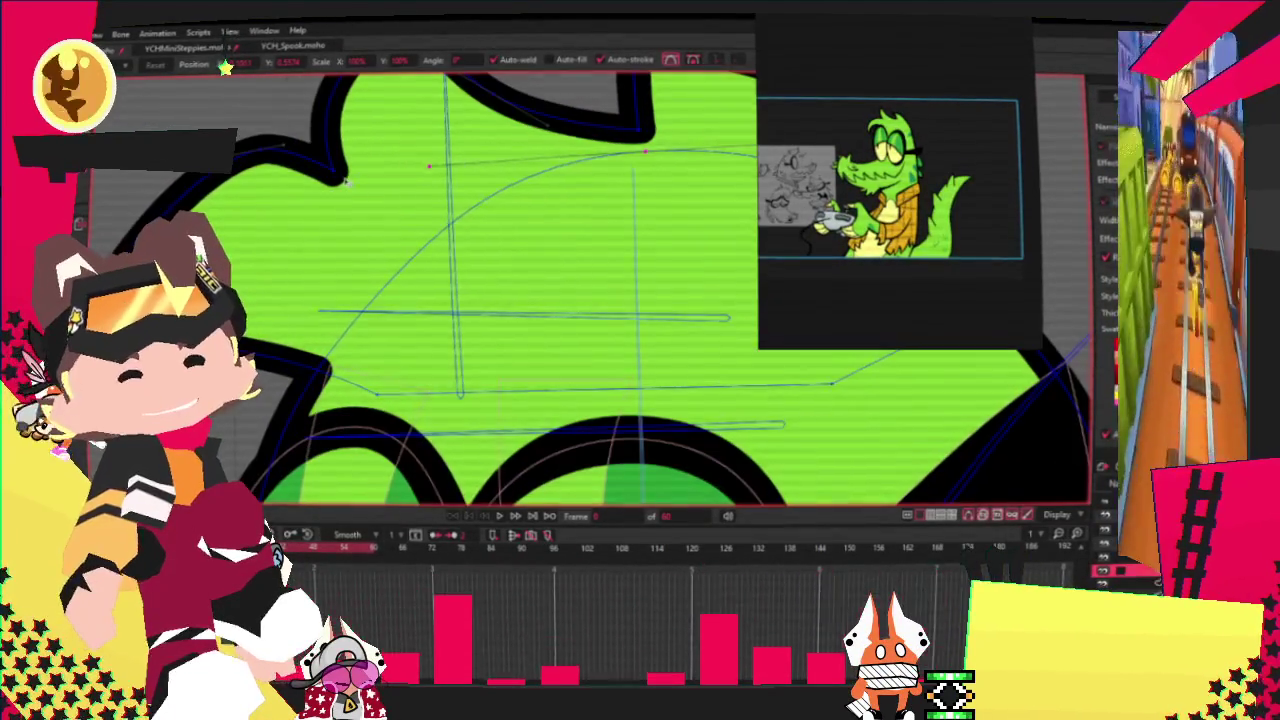
pyautogui.scroll(-2, 340, 185)
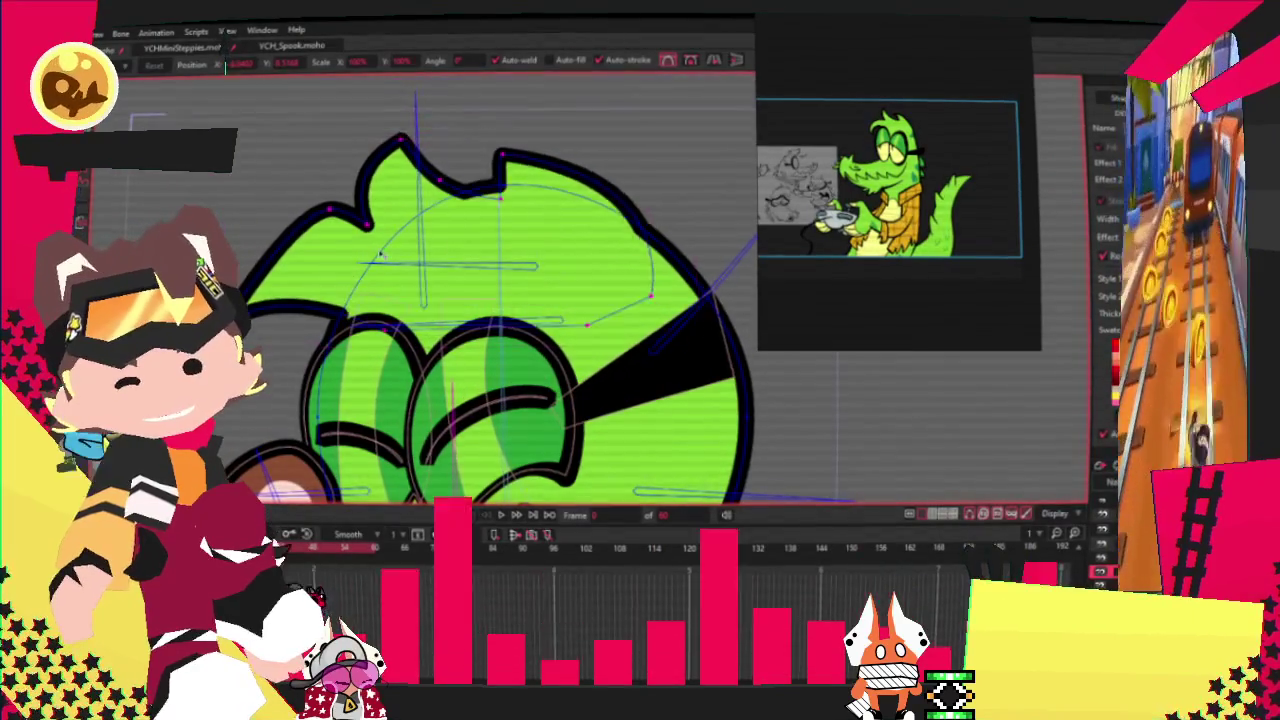
pyautogui.hotkey('ctrl', 'a')
pyautogui.click(502, 192)
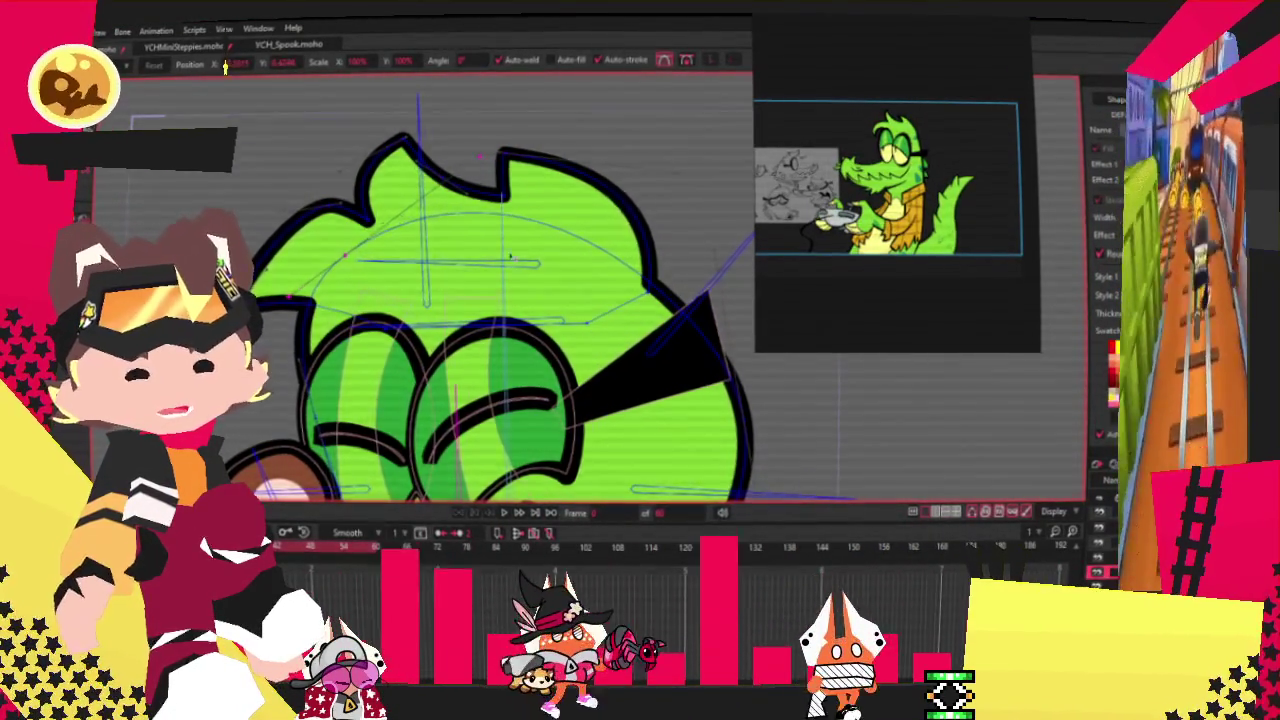
pyautogui.scroll(2, 346, 259)
pyautogui.scroll(-3, 397, 232)
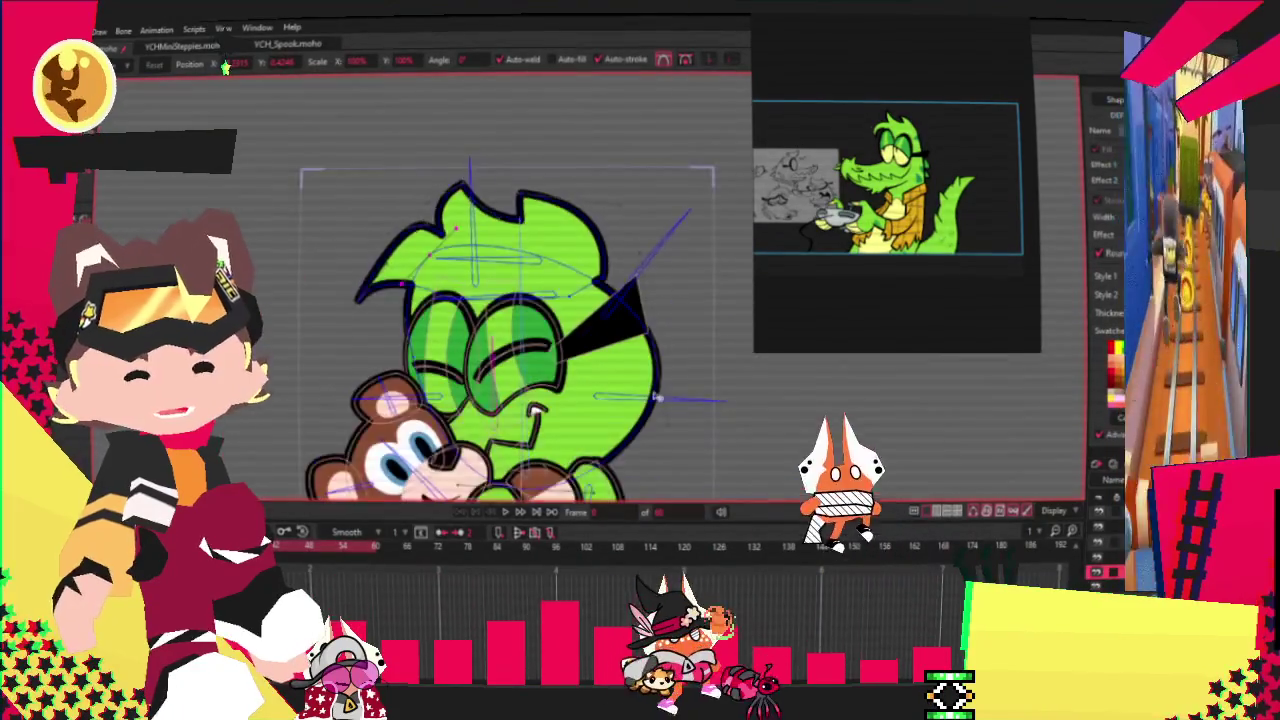
pyautogui.scroll(2, 500, 280)
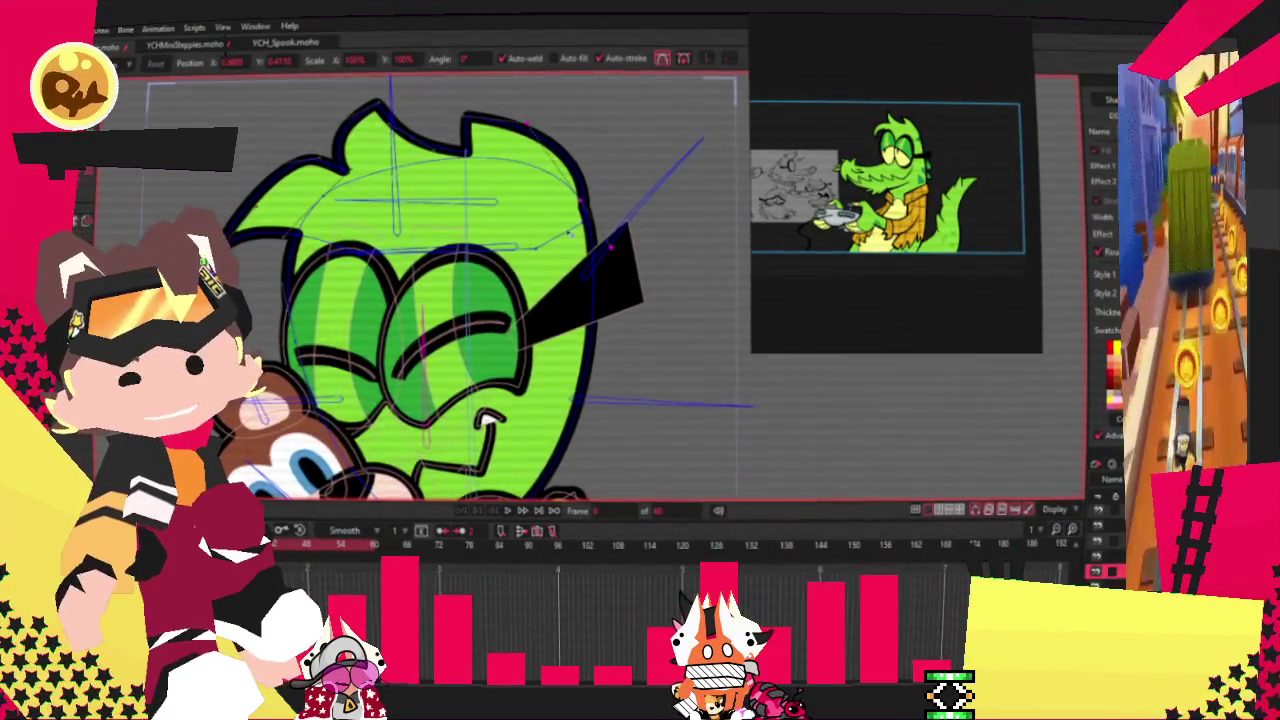
pyautogui.scroll(2, 524, 96)
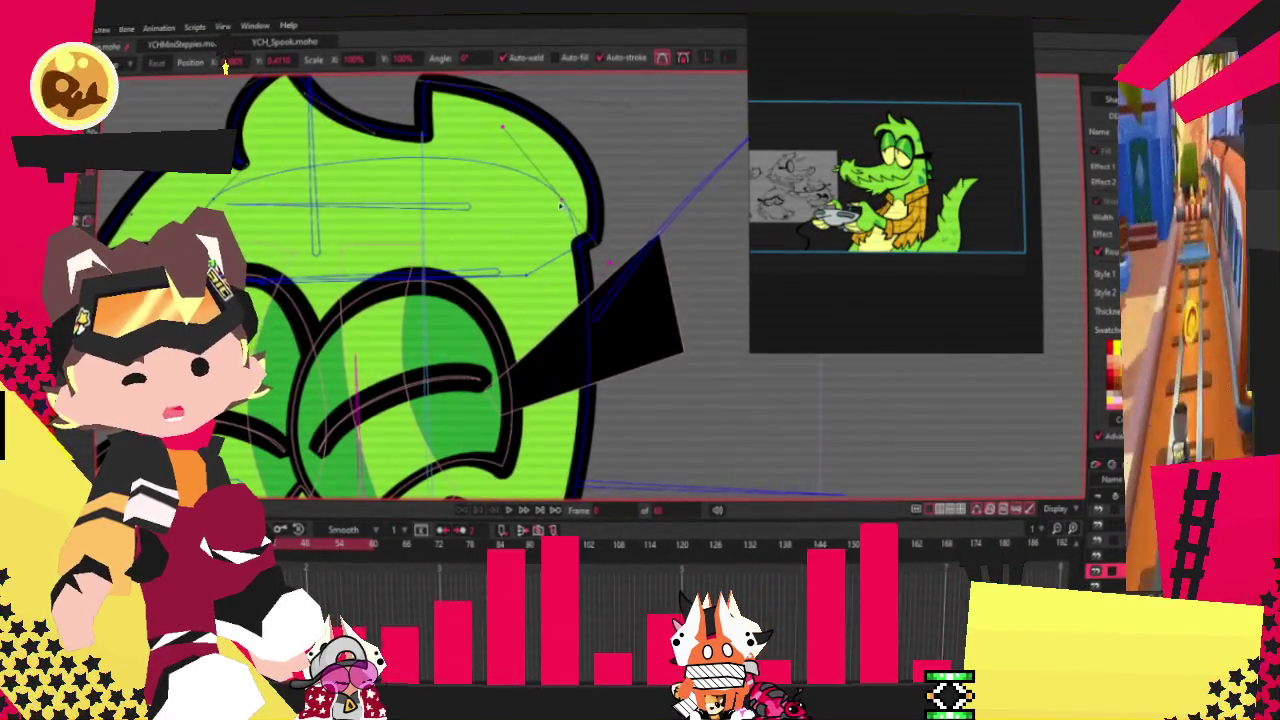
pyautogui.scroll(-2, 567, 210)
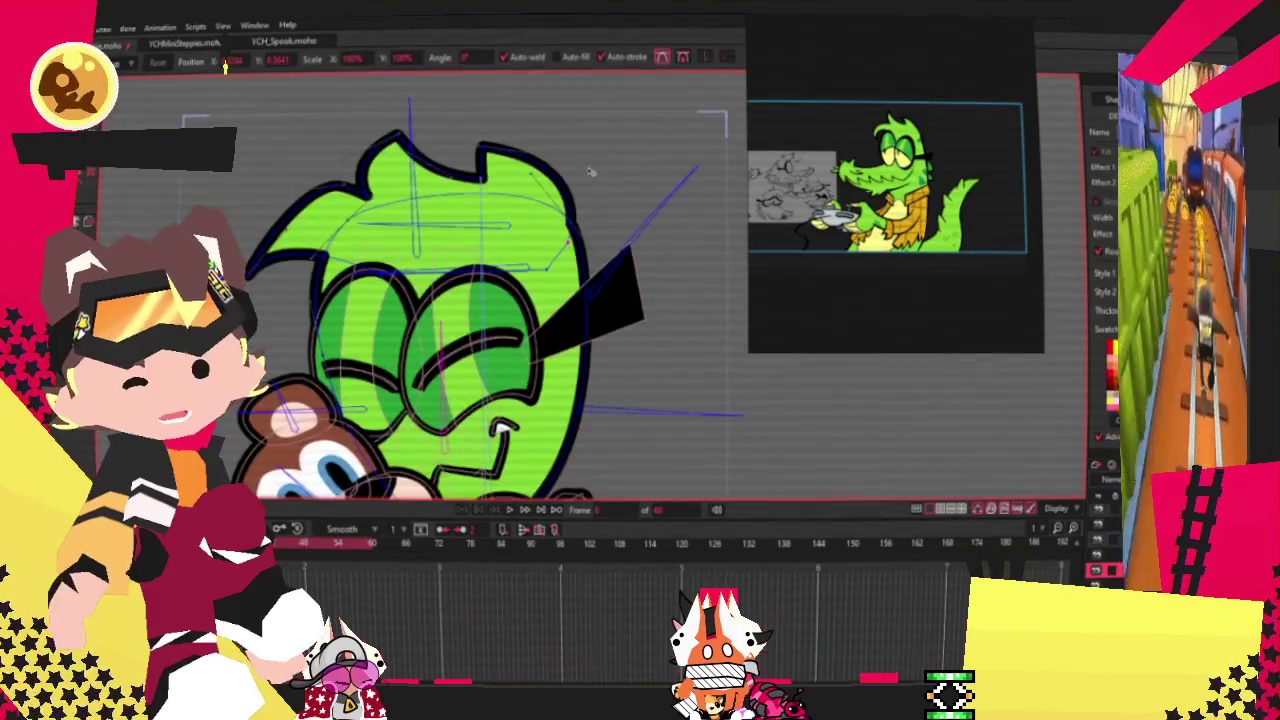
pyautogui.scroll(2, 584, 167)
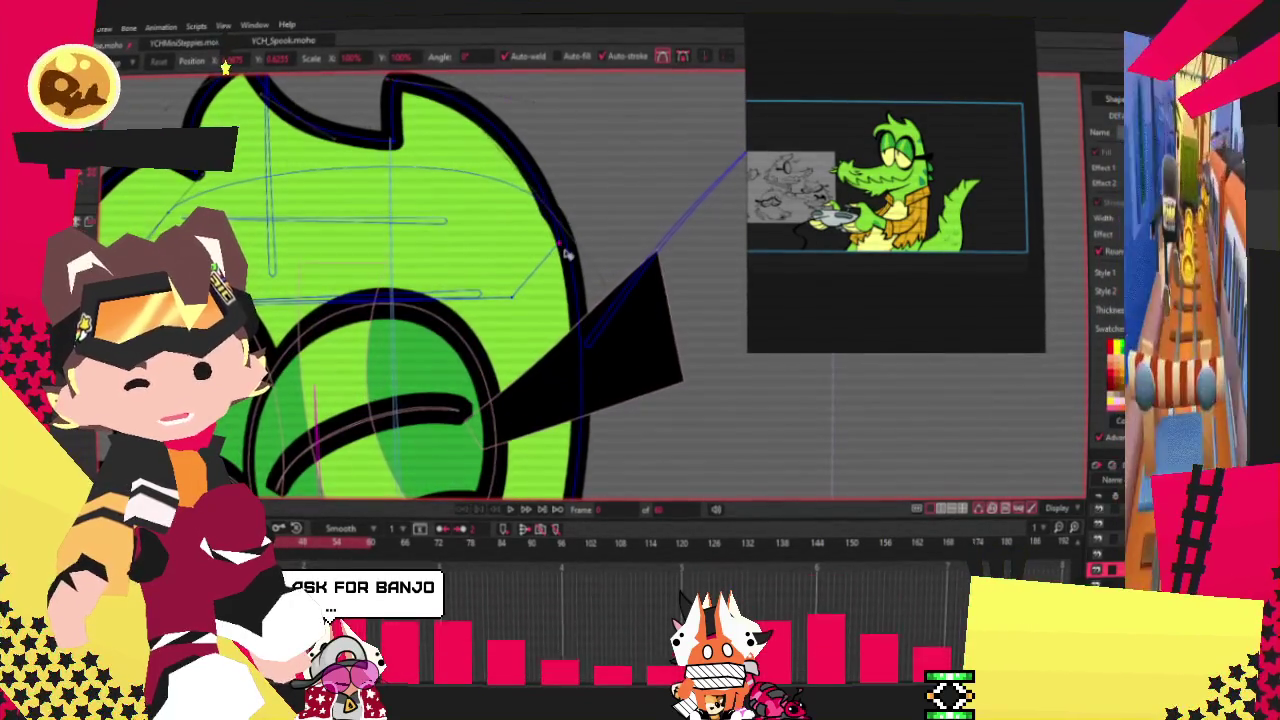
pyautogui.scroll(-3, 572, 255)
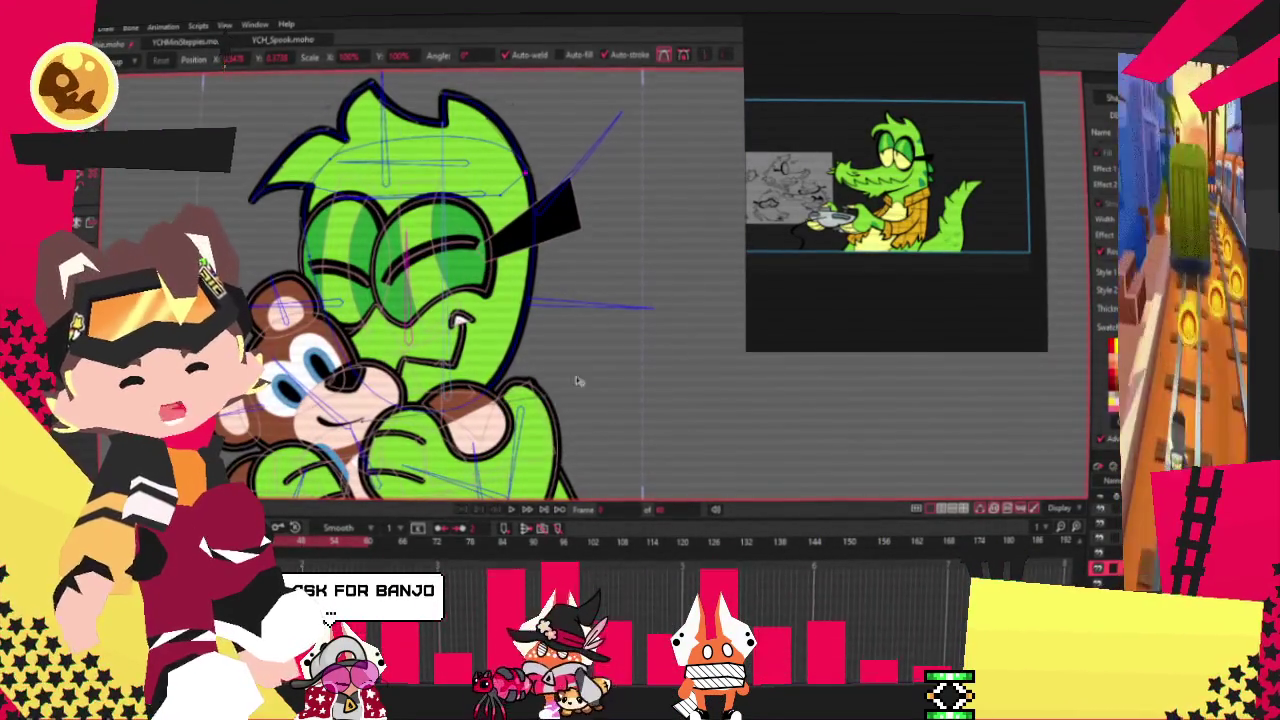
pyautogui.scroll(2, 543, 317)
pyautogui.press('a')
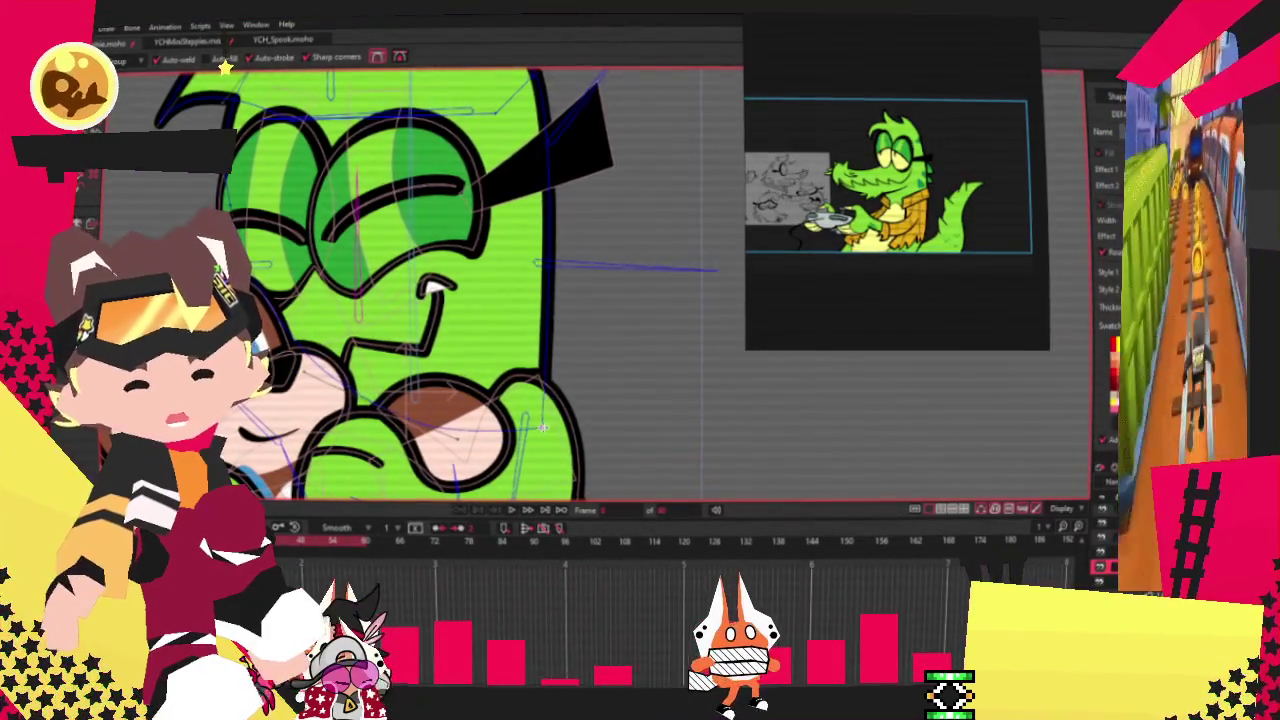
# Step: Zoom in and out on the head crest with Transform Points active
pyautogui.scroll(-3, 540, 425)
pyautogui.scroll(3, 487, 285)
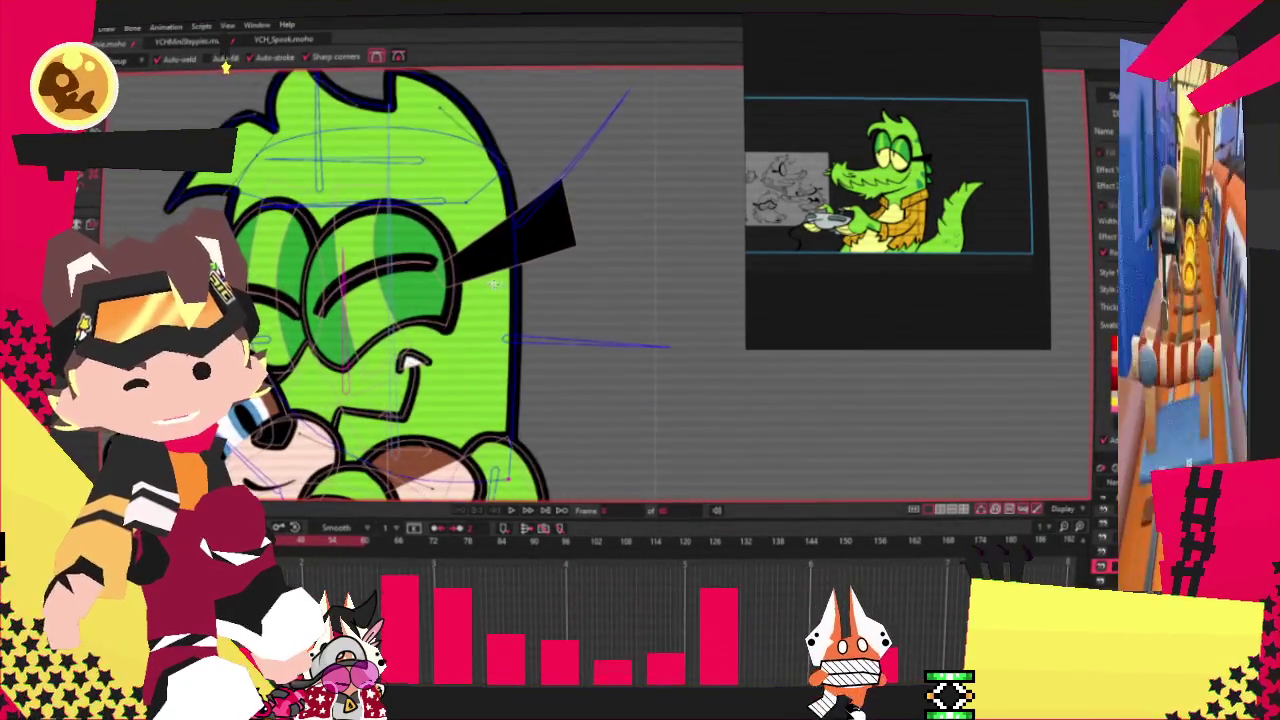
pyautogui.scroll(-2, 450, 236)
pyautogui.press('t')
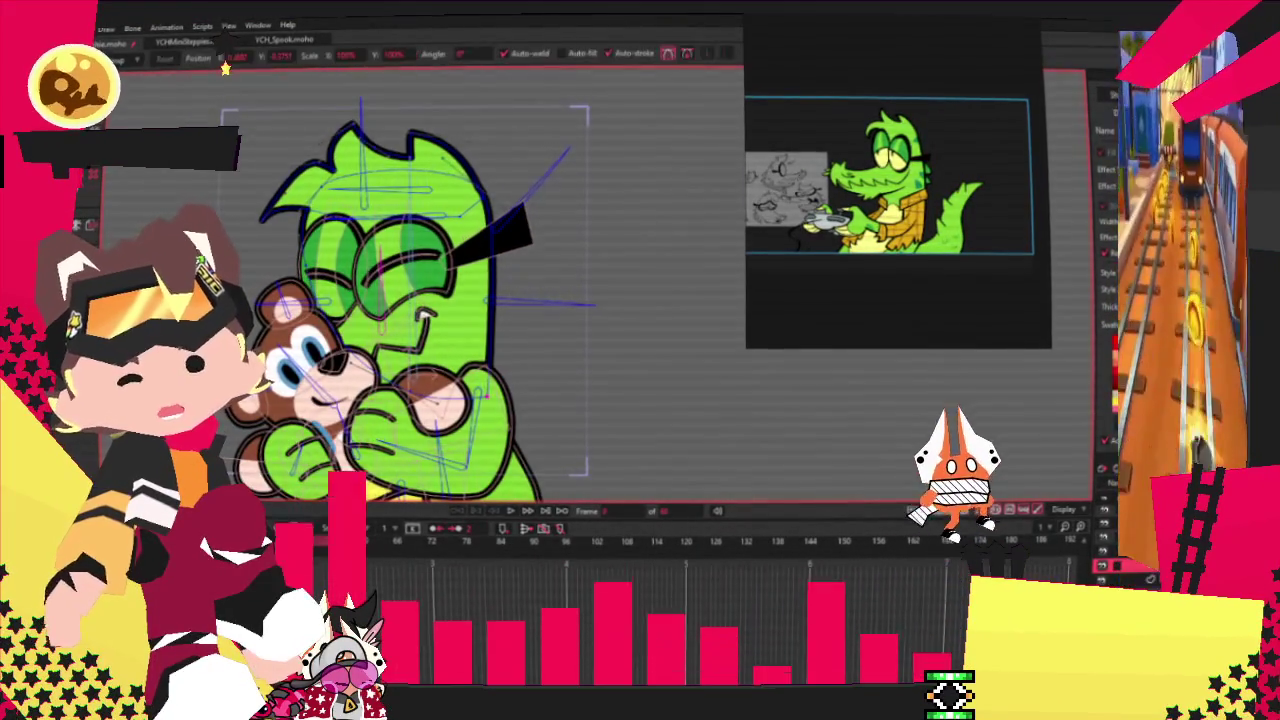
pyautogui.scroll(2, 445, 200)
pyautogui.scroll(2, 445, 200)
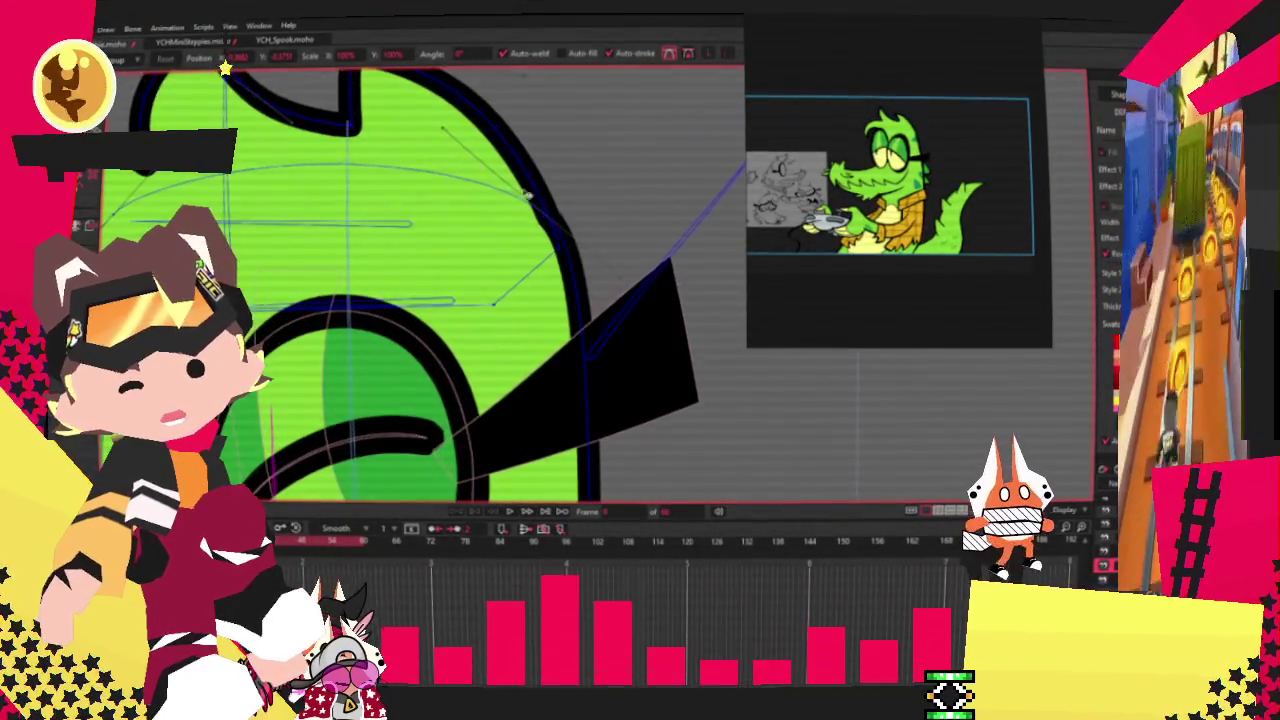
pyautogui.scroll(1, 445, 200)
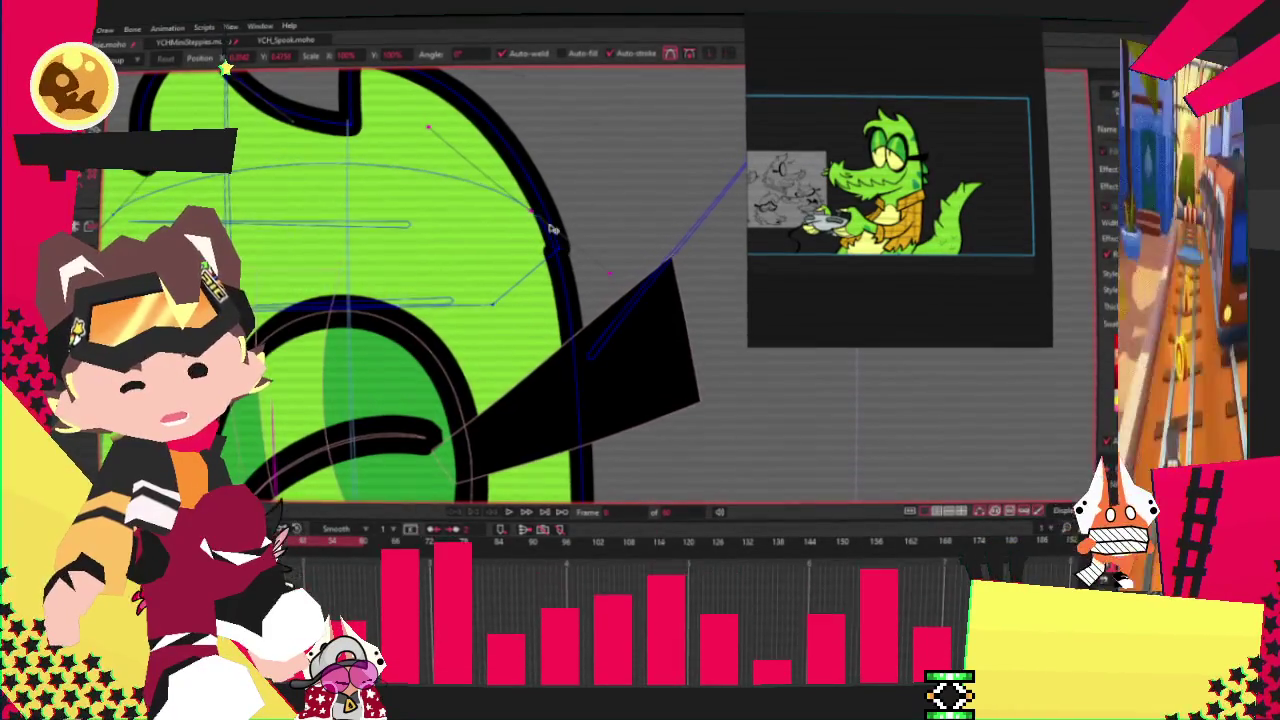
pyautogui.scroll(-2, 553, 247)
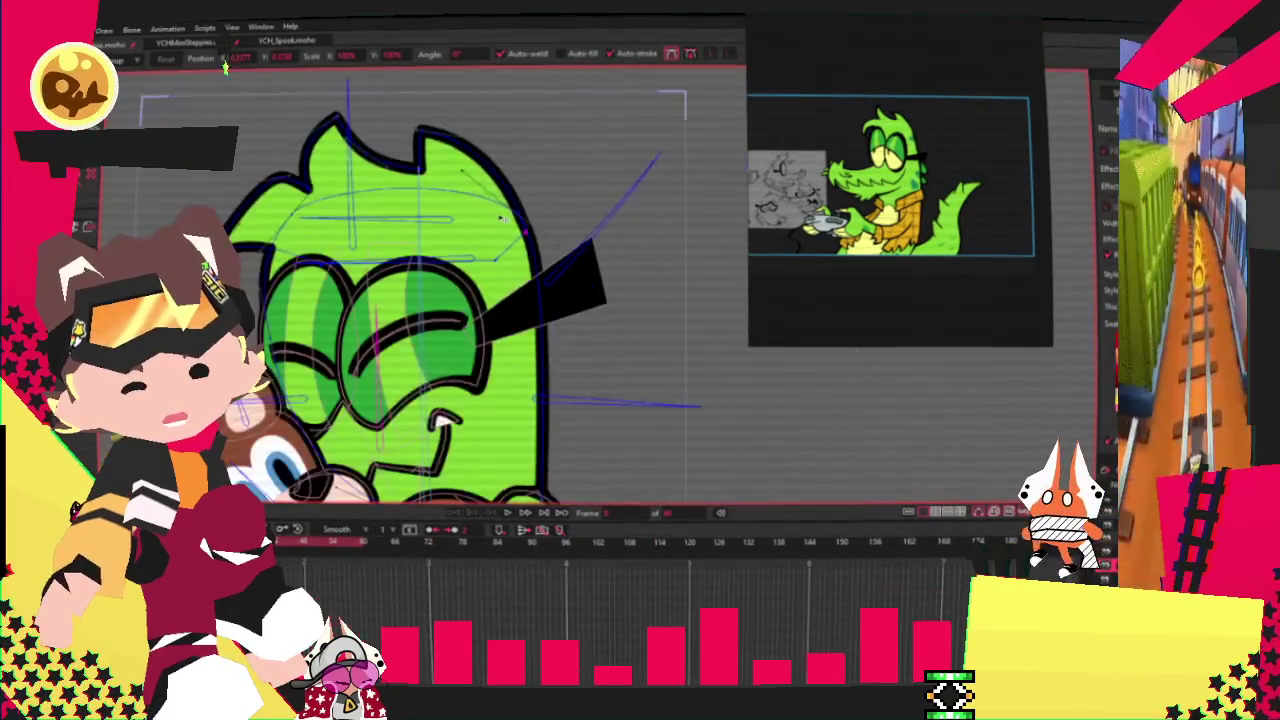
pyautogui.scroll(-2, 500, 240)
pyautogui.scroll(2, 450, 235)
pyautogui.scroll(2, 425, 233)
pyautogui.scroll(-3, 424, 233)
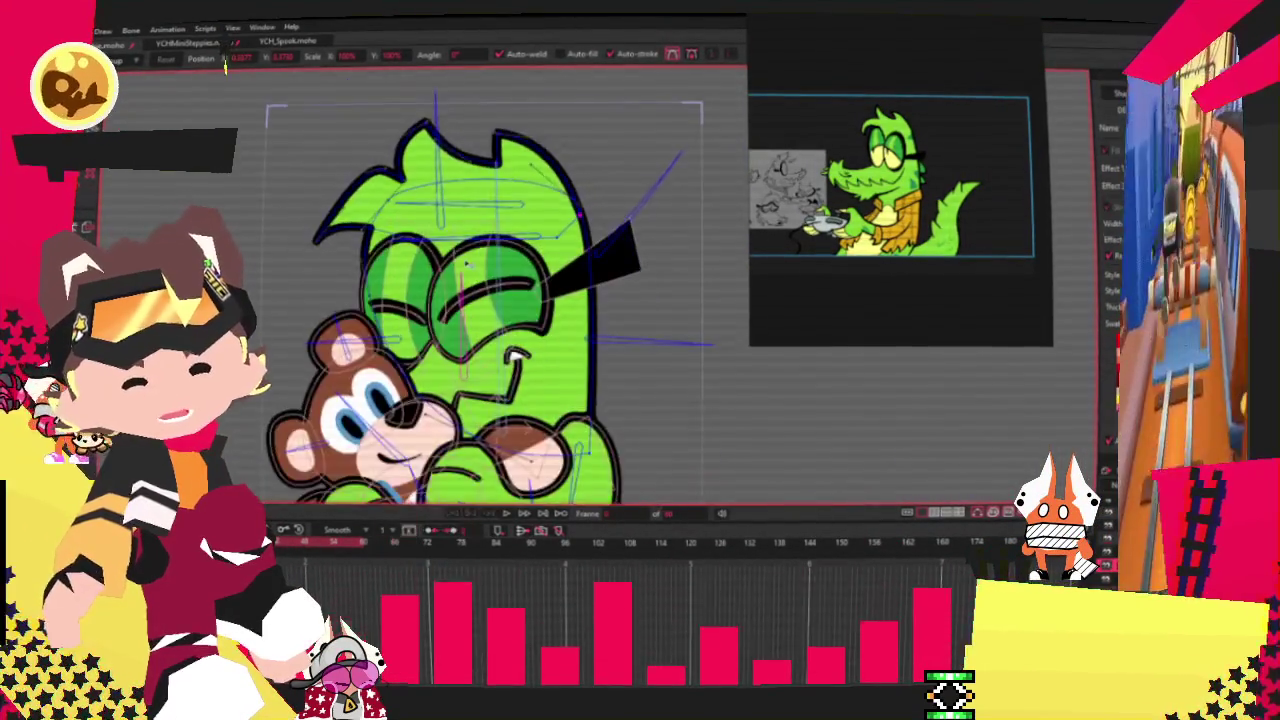
pyautogui.scroll(-1, 478, 258)
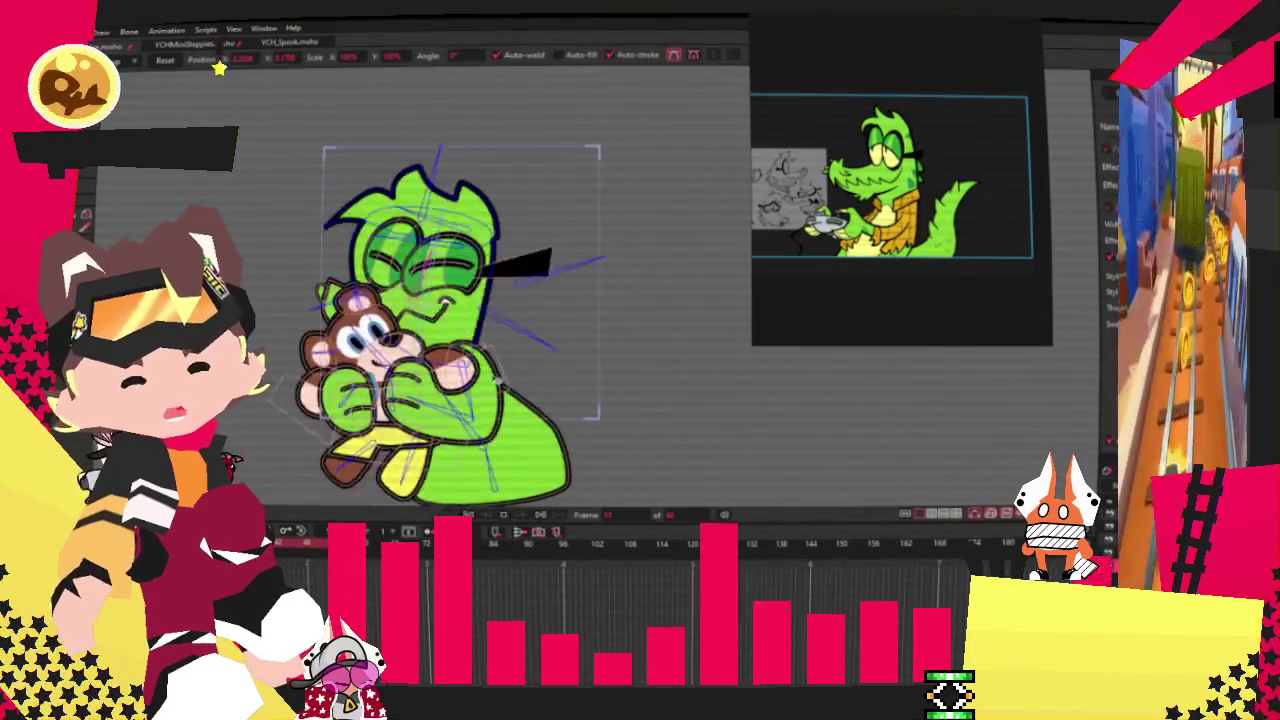
pyautogui.scroll(1, 470, 322)
pyautogui.scroll(1, 528, 318)
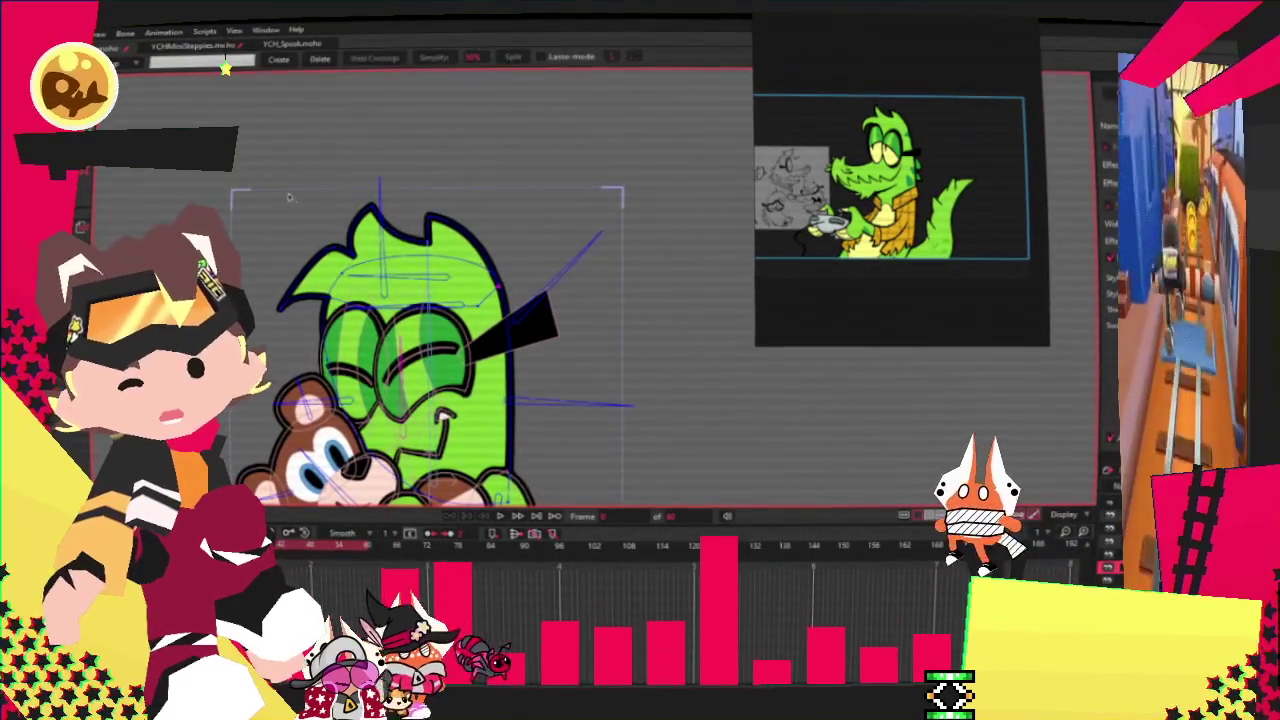
# Step: Raise the top of the head crest slightly to make the head taller
pyautogui.press('g')
pyautogui.press('t')
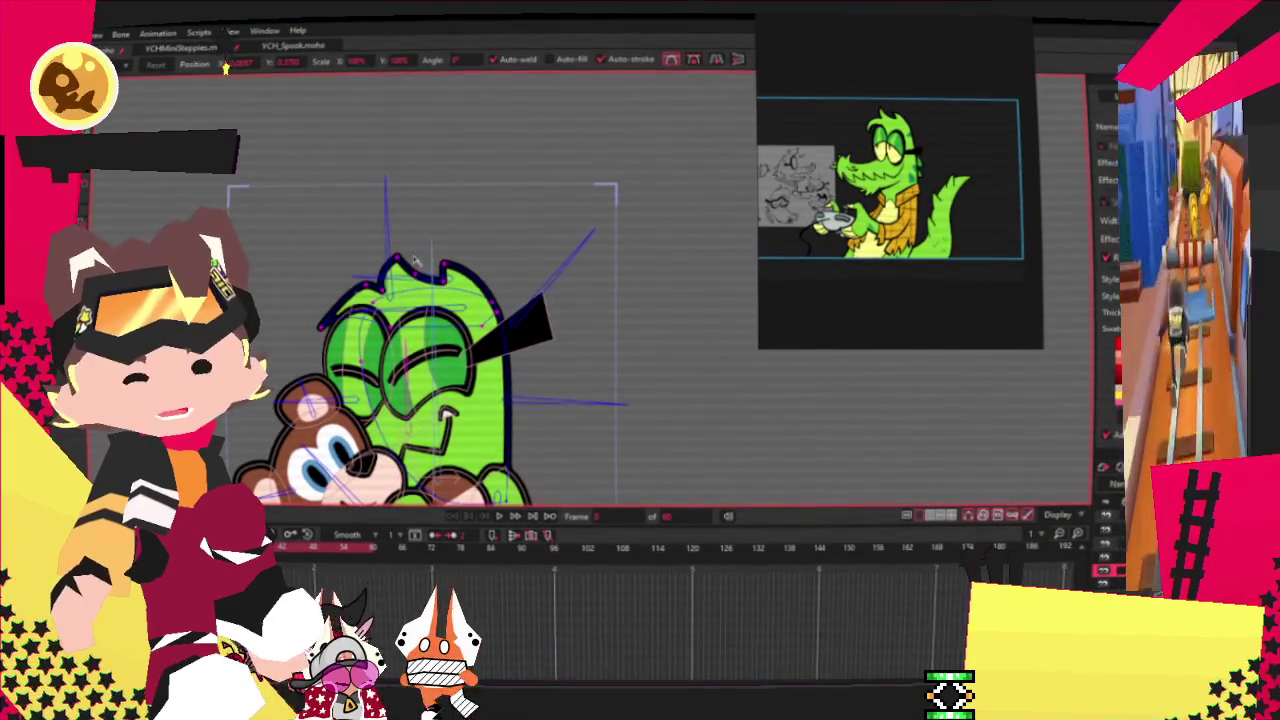
pyautogui.moveTo(416, 261); pyautogui.dragTo(413, 245)
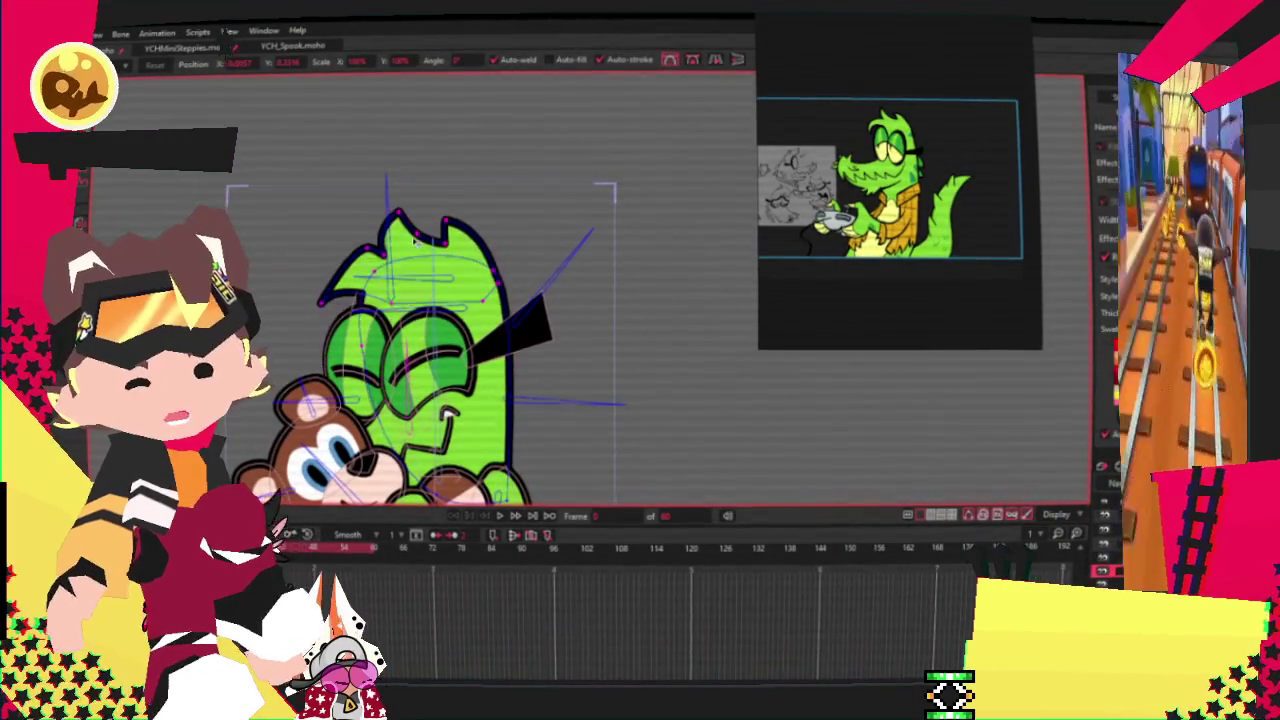
pyautogui.scroll(3, 317, 305)
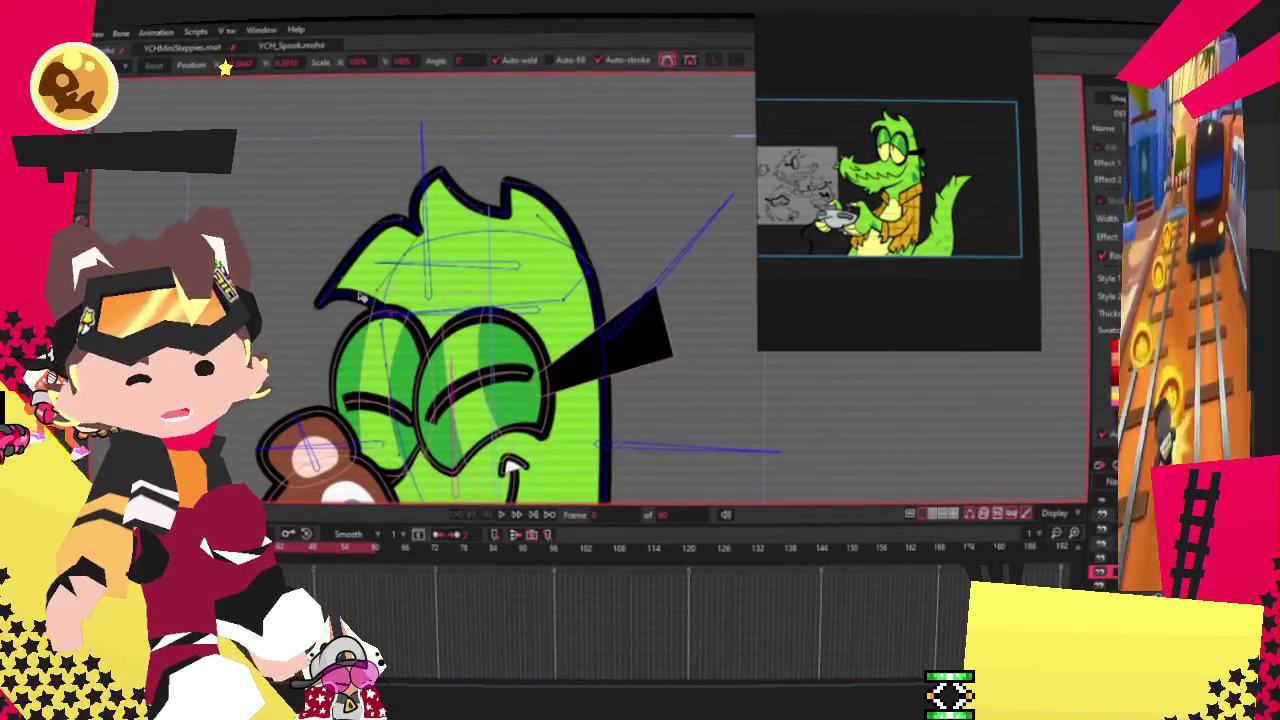
pyautogui.scroll(3, 369, 300)
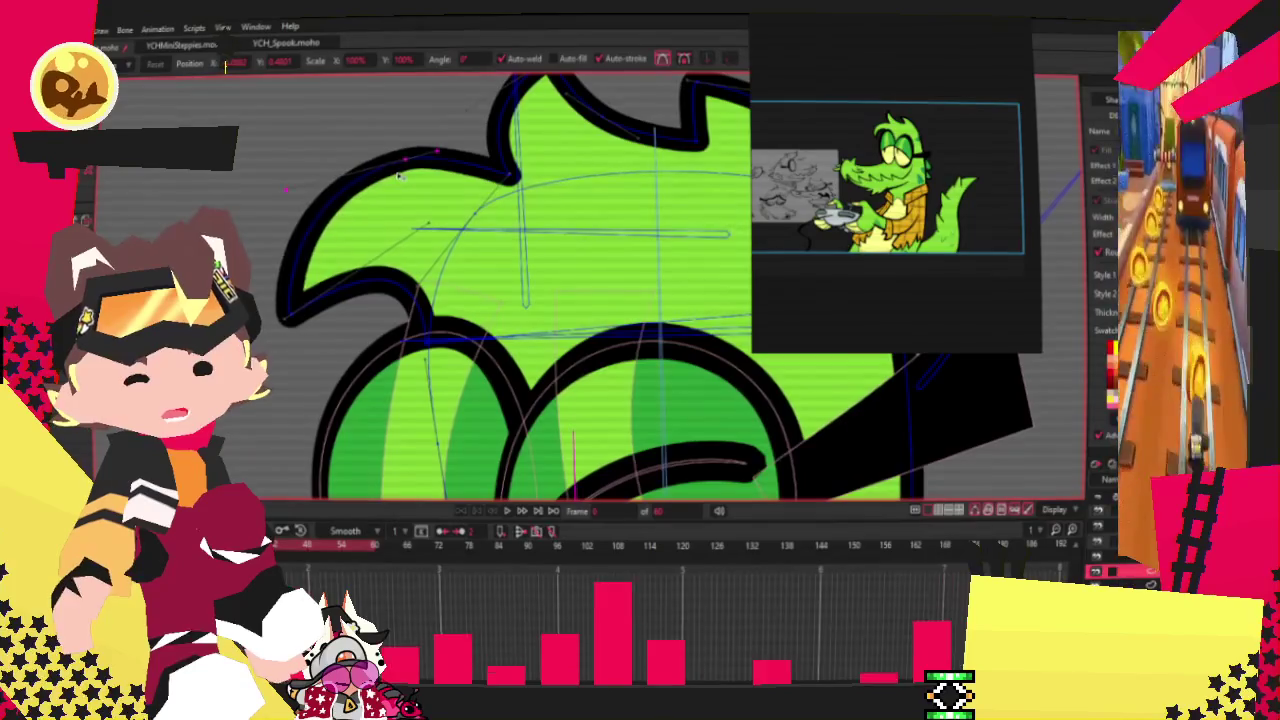
pyautogui.scroll(-3, 513, 290)
pyautogui.scroll(-2, 513, 290)
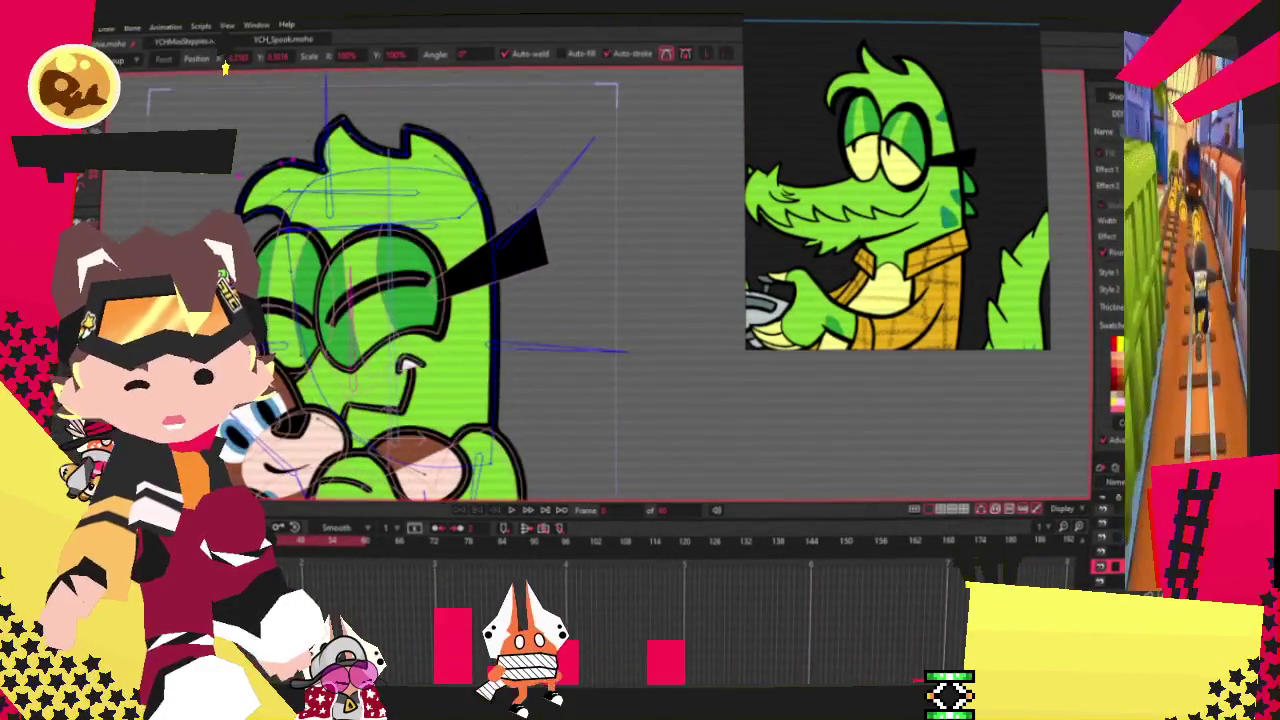
pyautogui.press('g')
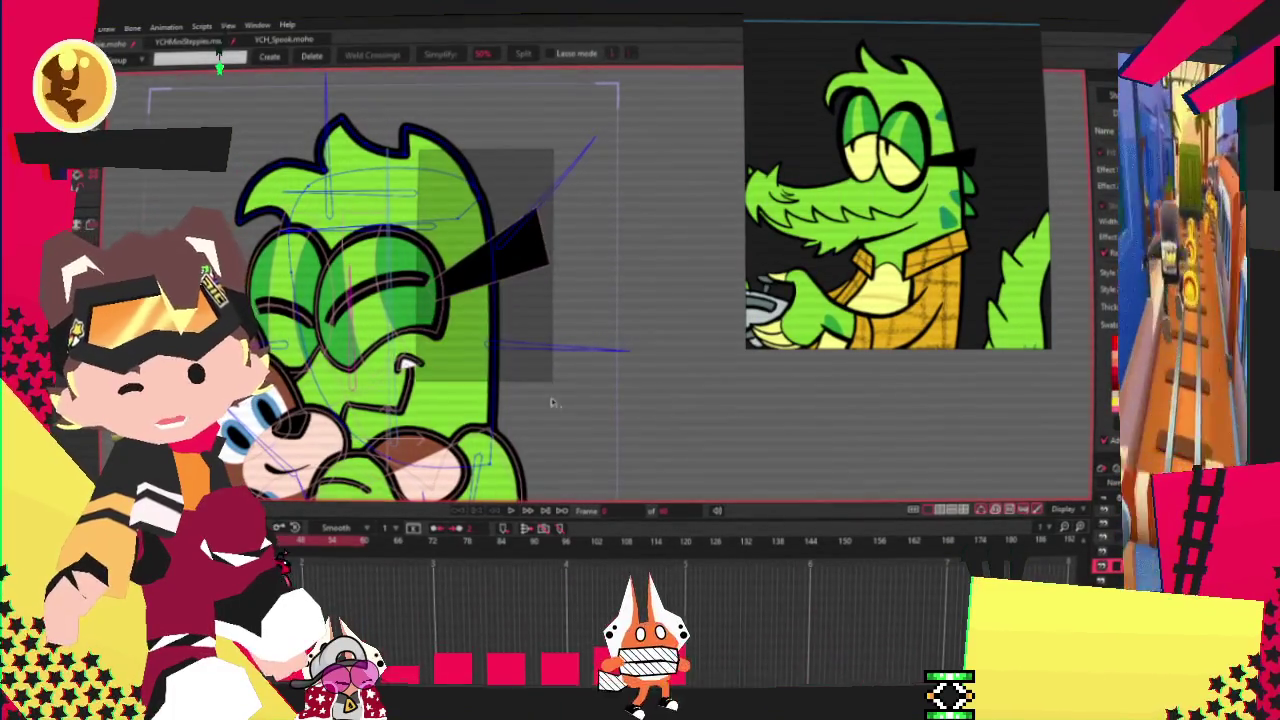
# Step: Select the points around the glasses and zoom to check the selection
pyautogui.moveTo(519, 354); pyautogui.dragTo(520, 356)
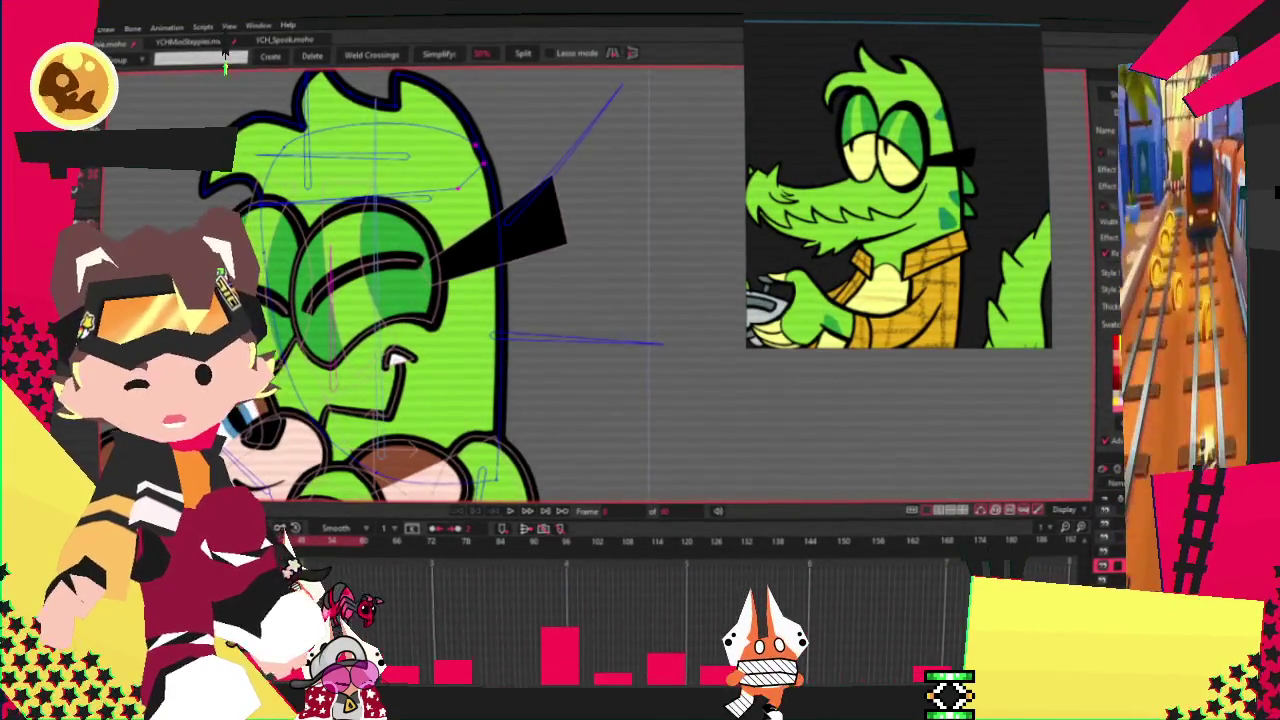
pyautogui.press('t')
pyautogui.scroll(3, 553, 187)
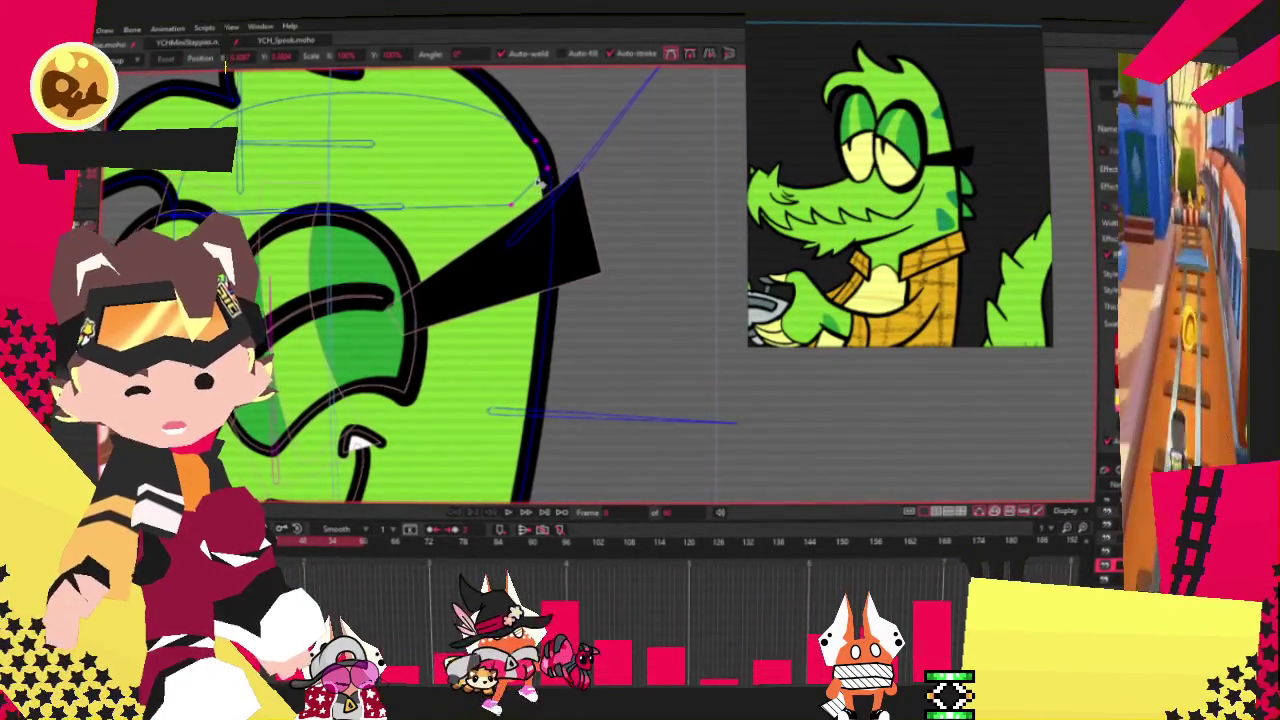
pyautogui.scroll(-3, 545, 185)
pyautogui.scroll(3, 549, 192)
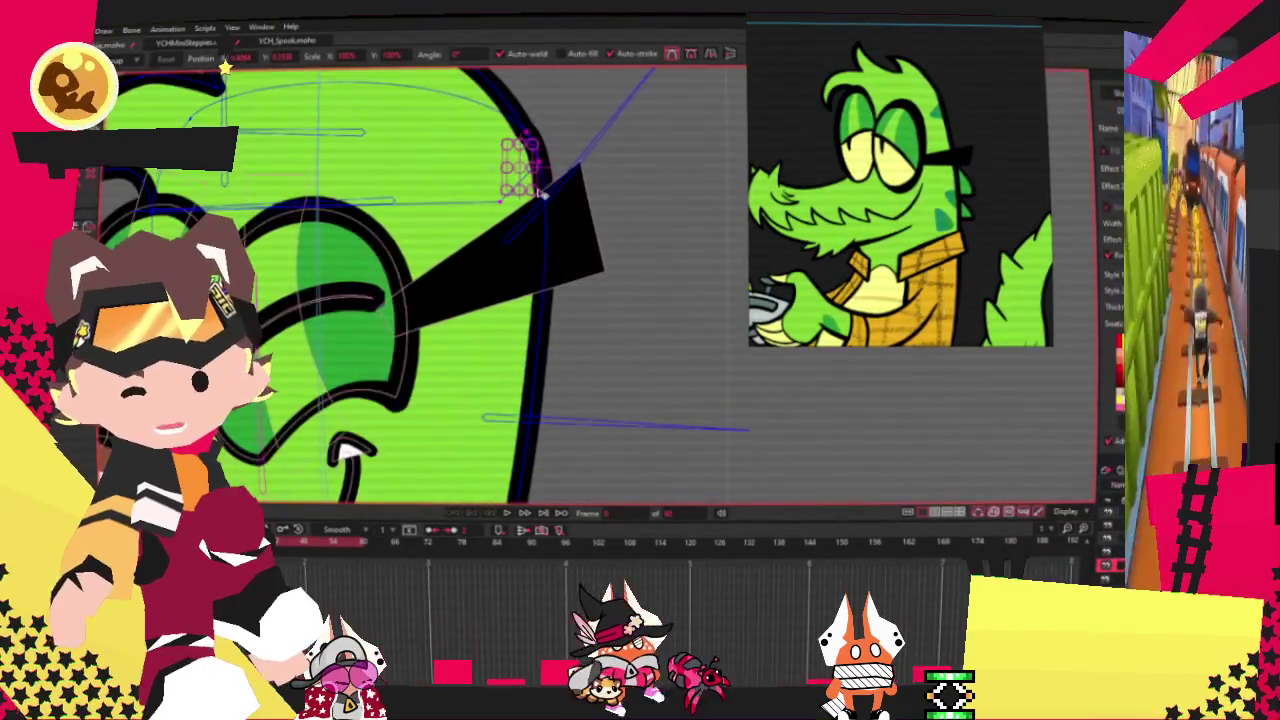
pyautogui.scroll(-3, 487, 185)
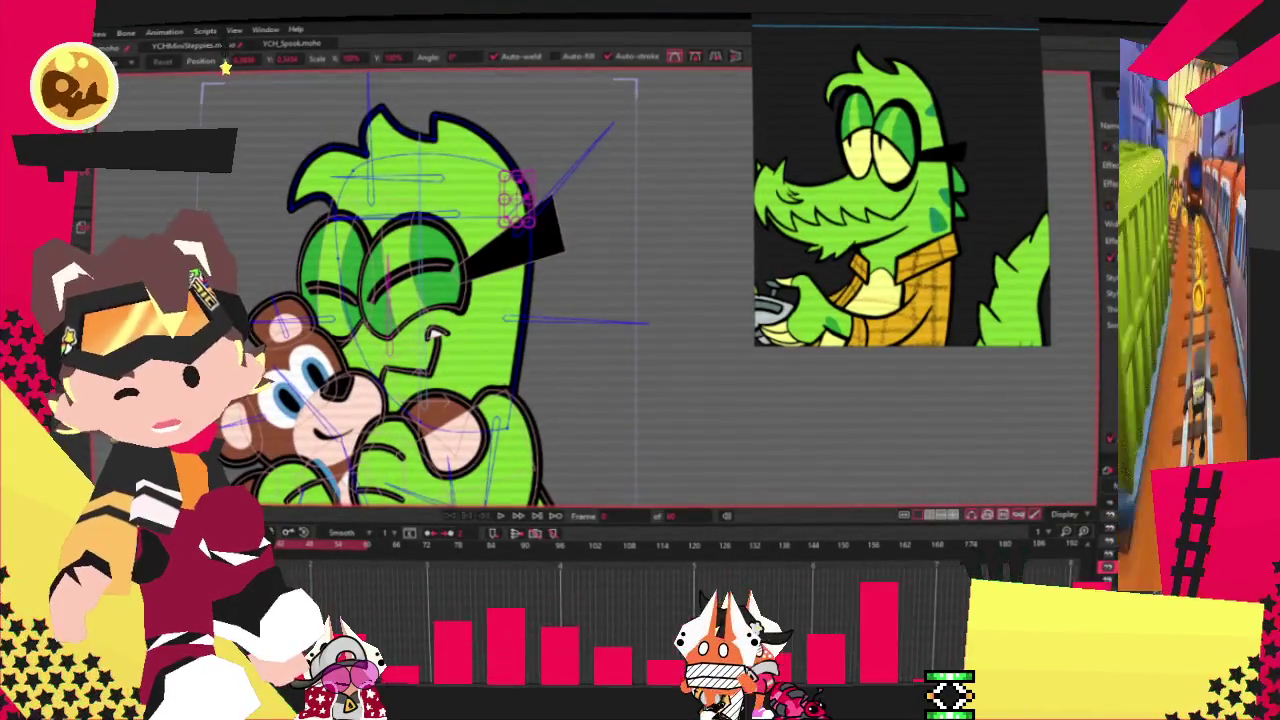
# Step: Pick the bone and marquee-select the head and glasses points for binding
pyautogui.press('b')
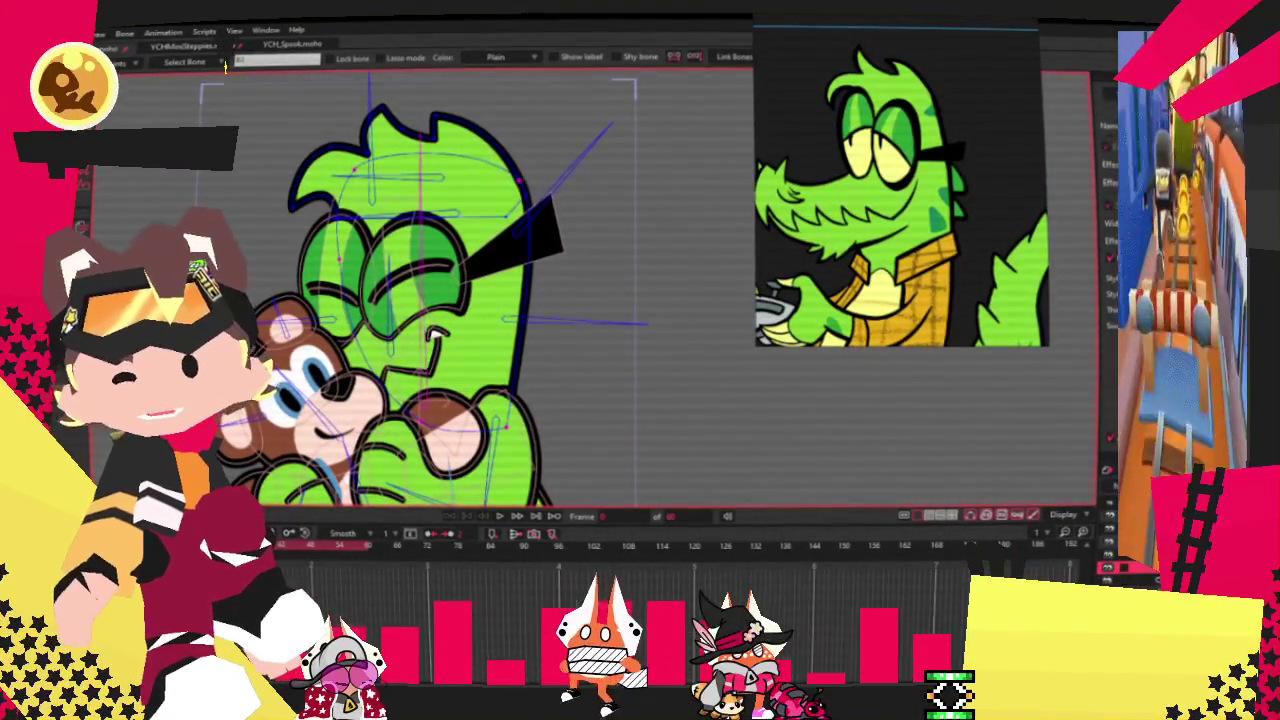
pyautogui.press('g')
pyautogui.scroll(-2, 400, 320)
pyautogui.moveTo(268, 150); pyautogui.dragTo(562, 274)
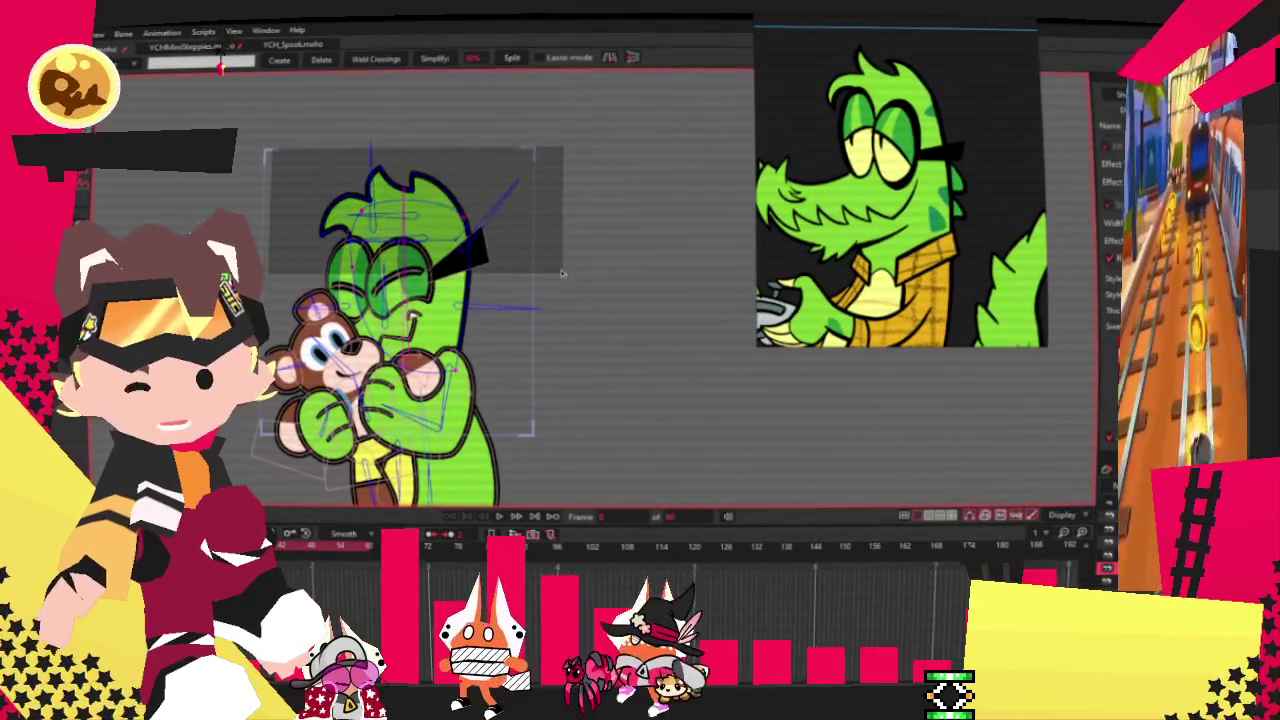
pyautogui.press('i')
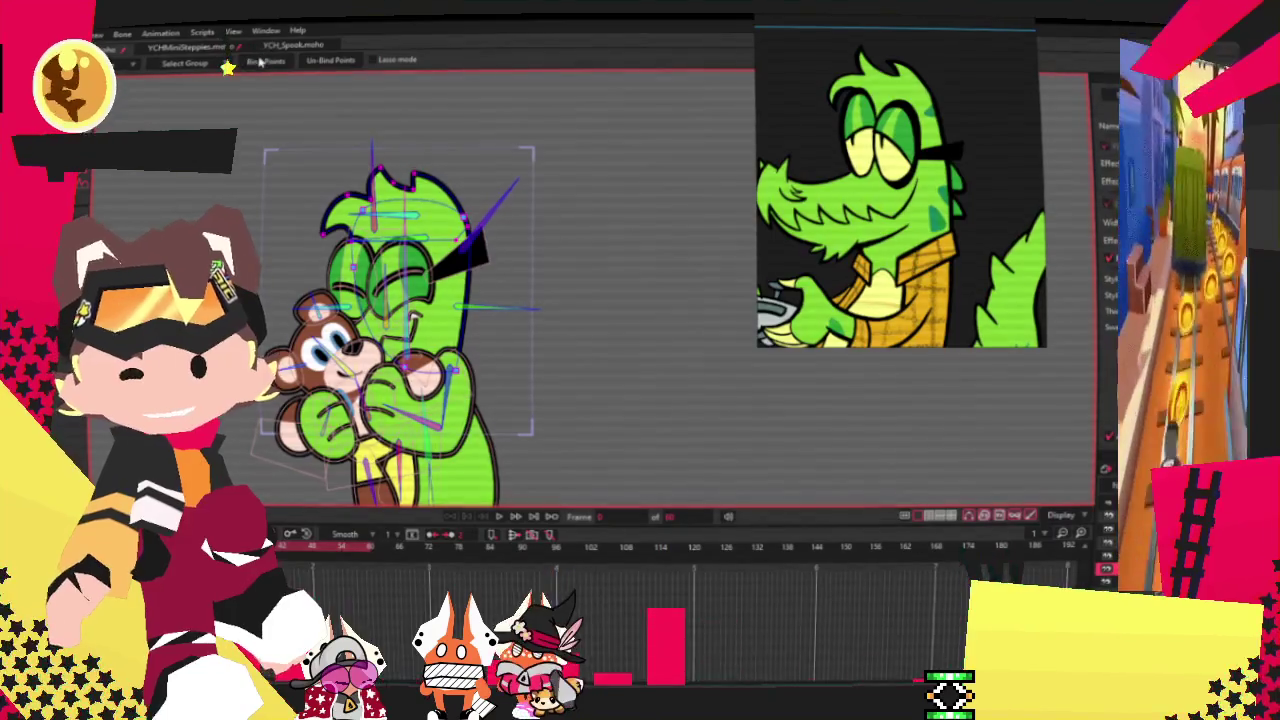
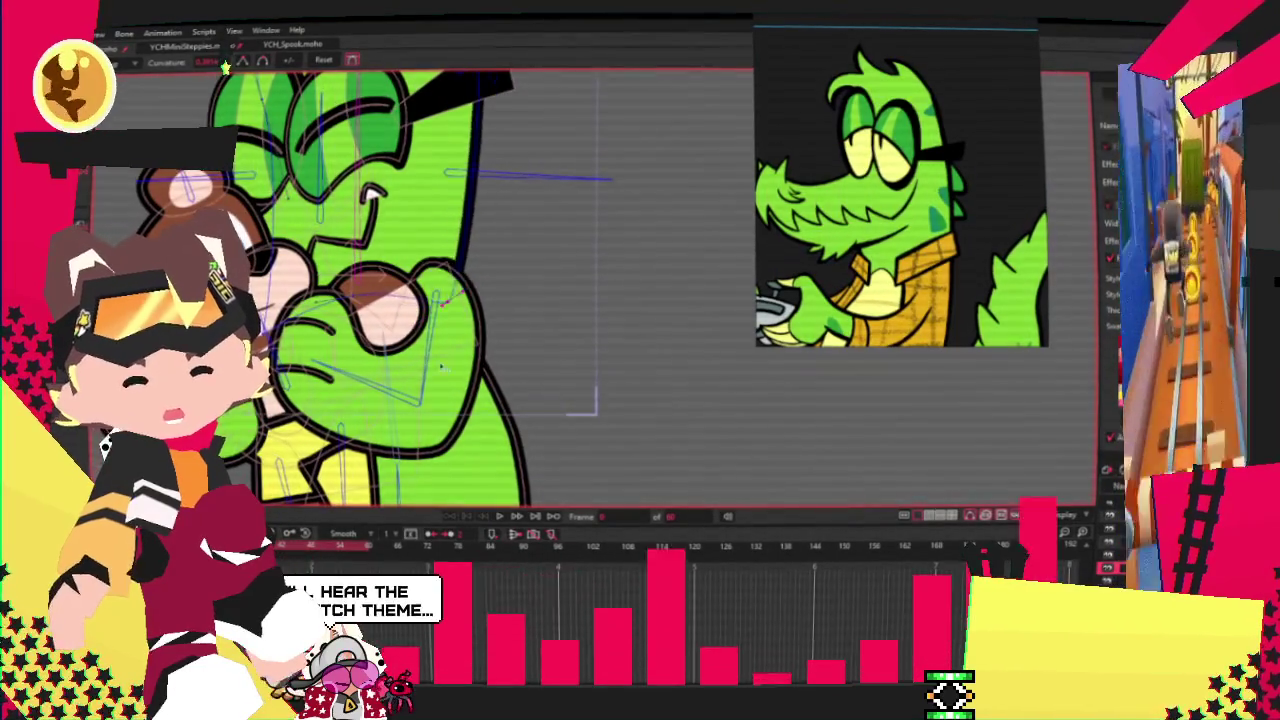
# Step: Preview the hug, then select all crocodile head points and drag to enlarge its eyes
pyautogui.press('t')
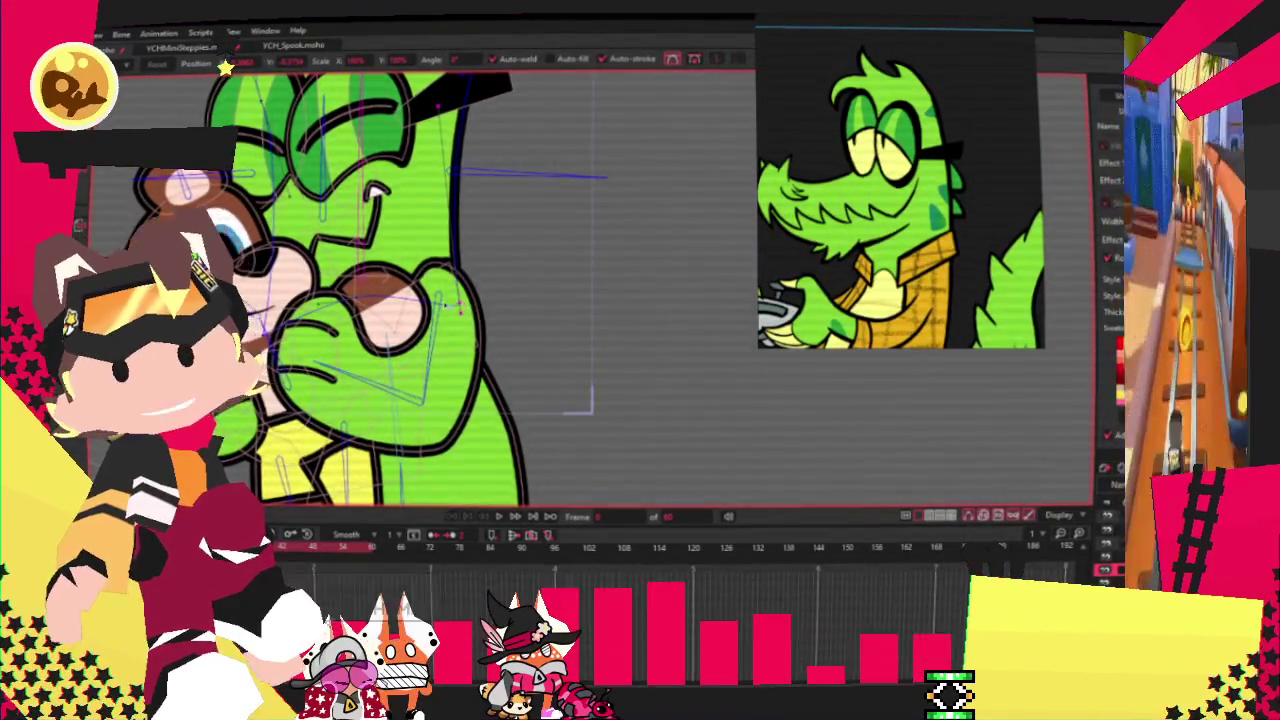
pyautogui.scroll(-3, 473, 407)
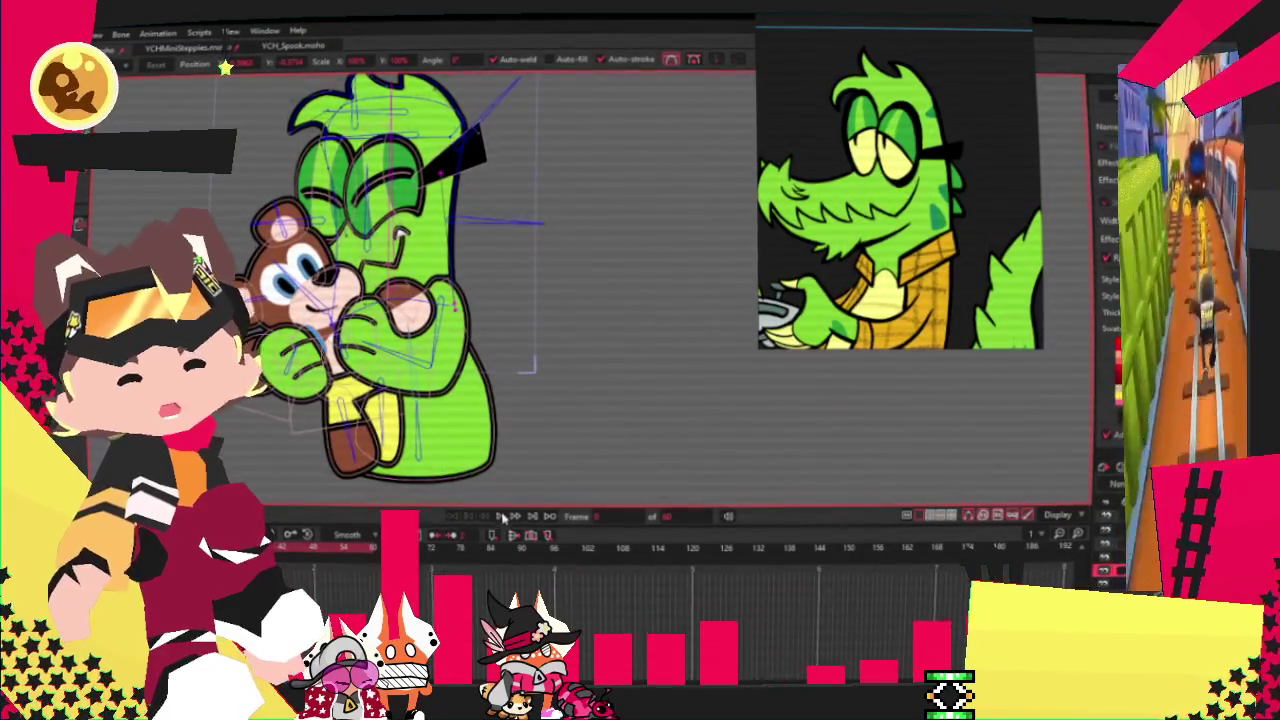
pyautogui.click(503, 517)
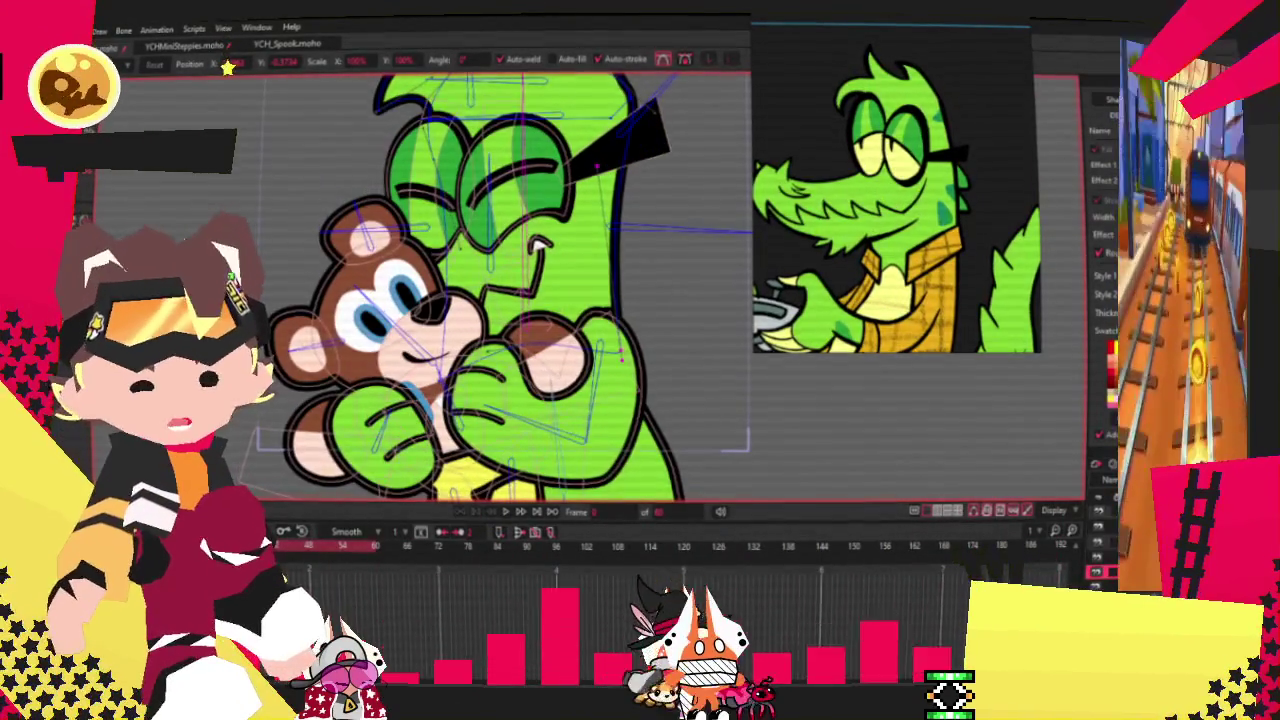
pyautogui.press('g')
pyautogui.hotkey('ctrl', 'a')
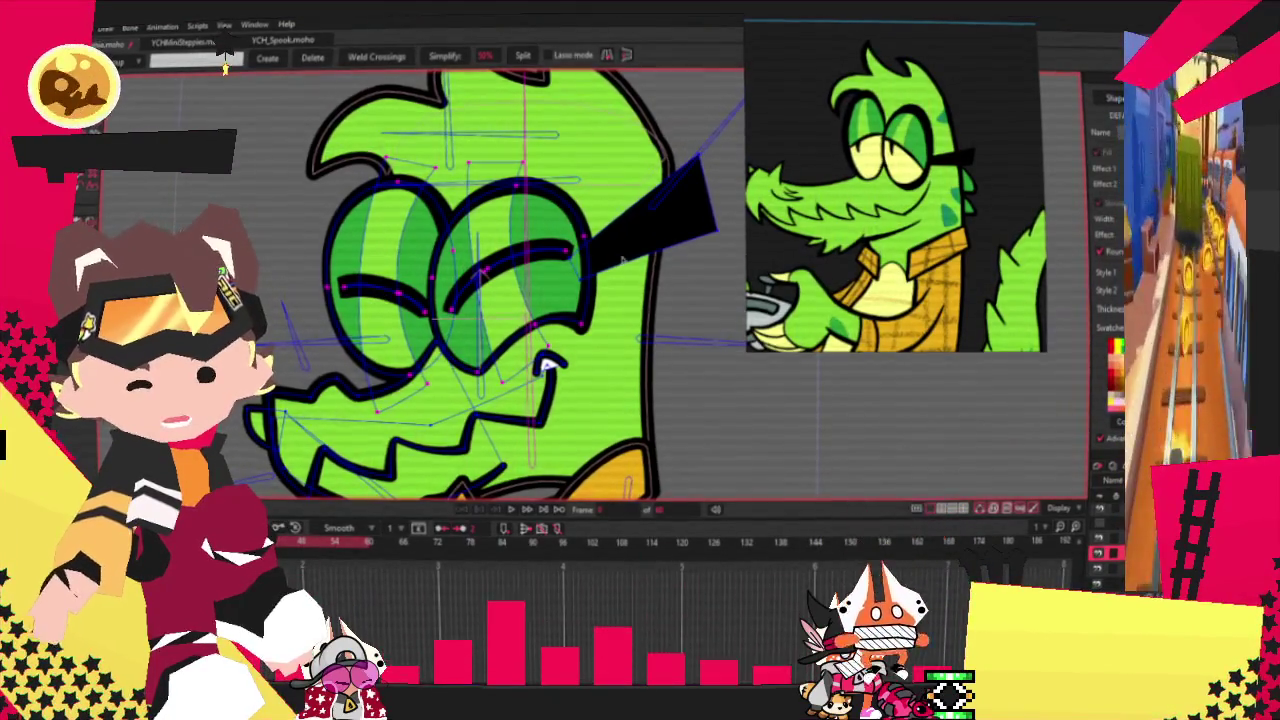
pyautogui.press('t')
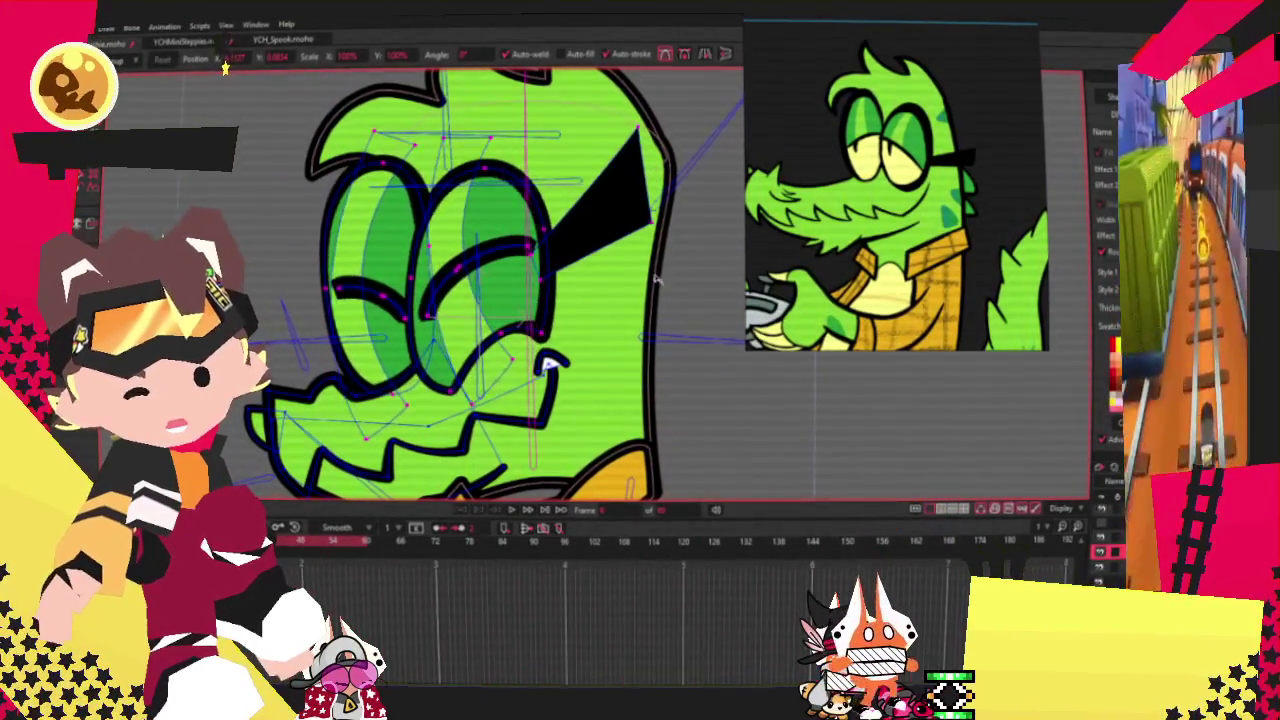
pyautogui.moveTo(677, 283); pyautogui.dragTo(593, 262)
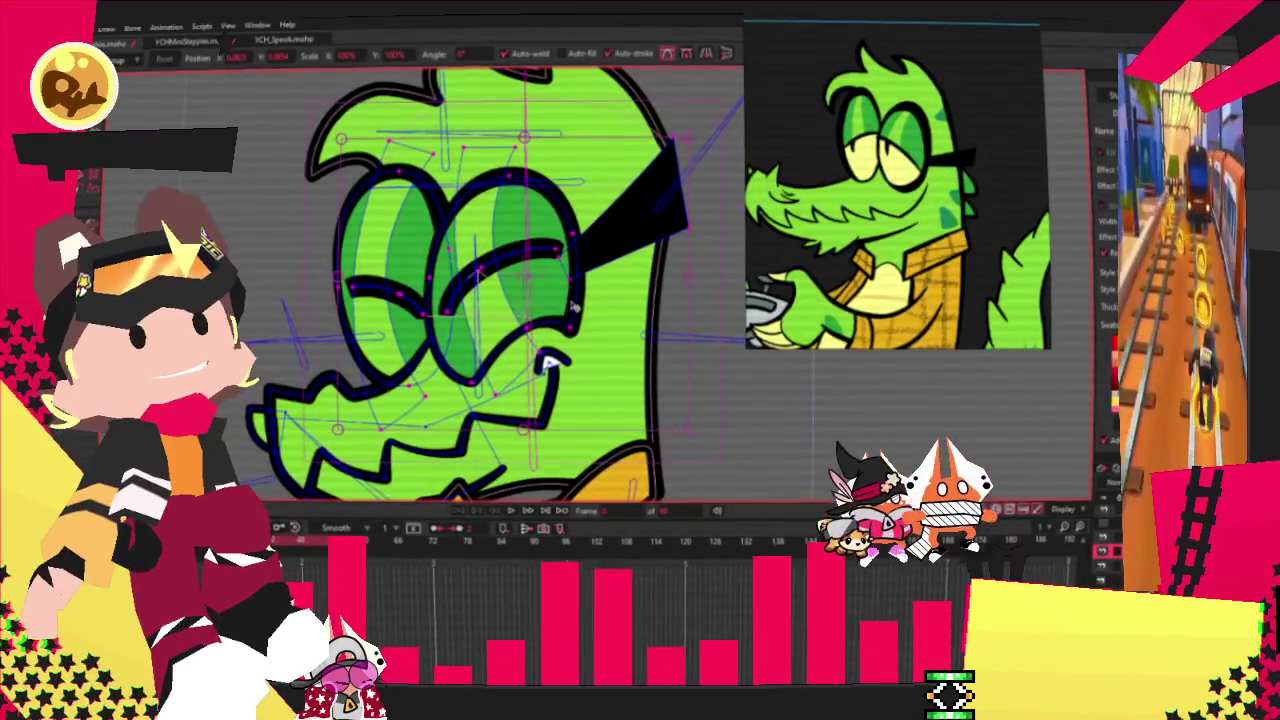
# Step: Pull the glasses arm's tip inward and swing its end up, then preview the animation
pyautogui.scroll(-1, 652, 189)
pyautogui.scroll(2, 652, 189)
pyautogui.scroll(2, 652, 189)
pyautogui.scroll(2, 652, 189)
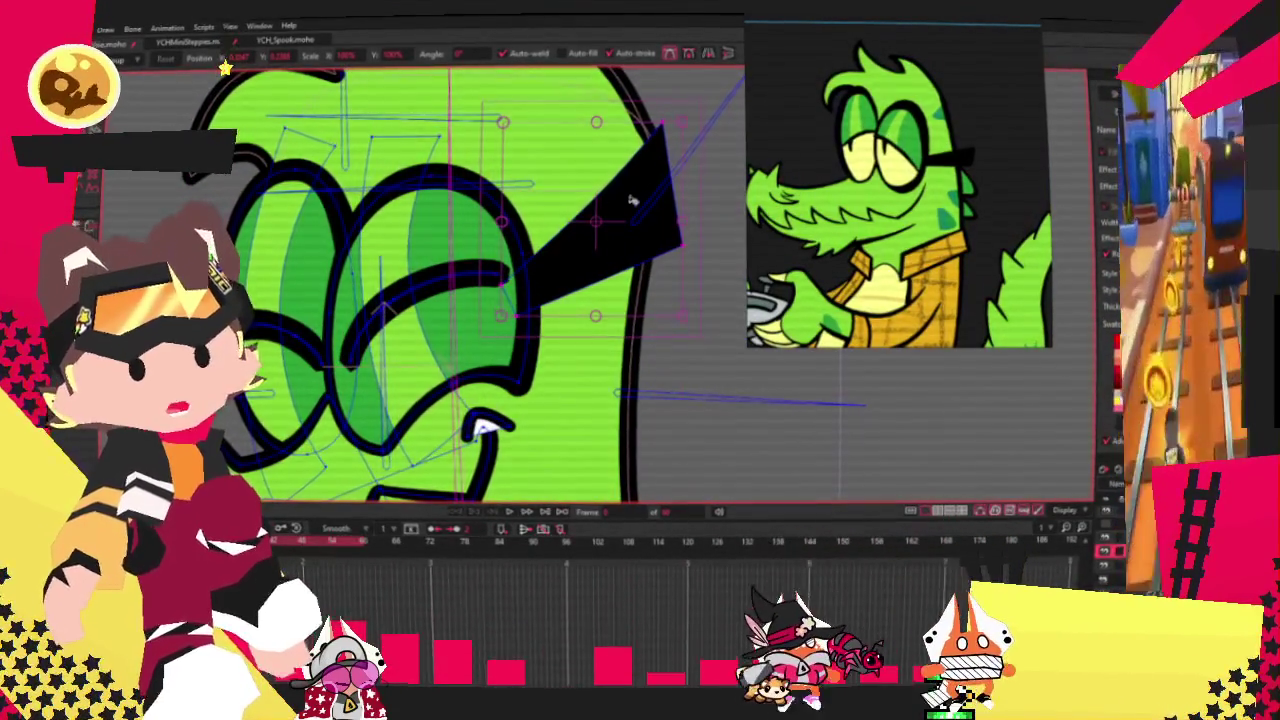
pyautogui.moveTo(600, 259); pyautogui.dragTo(588, 268)
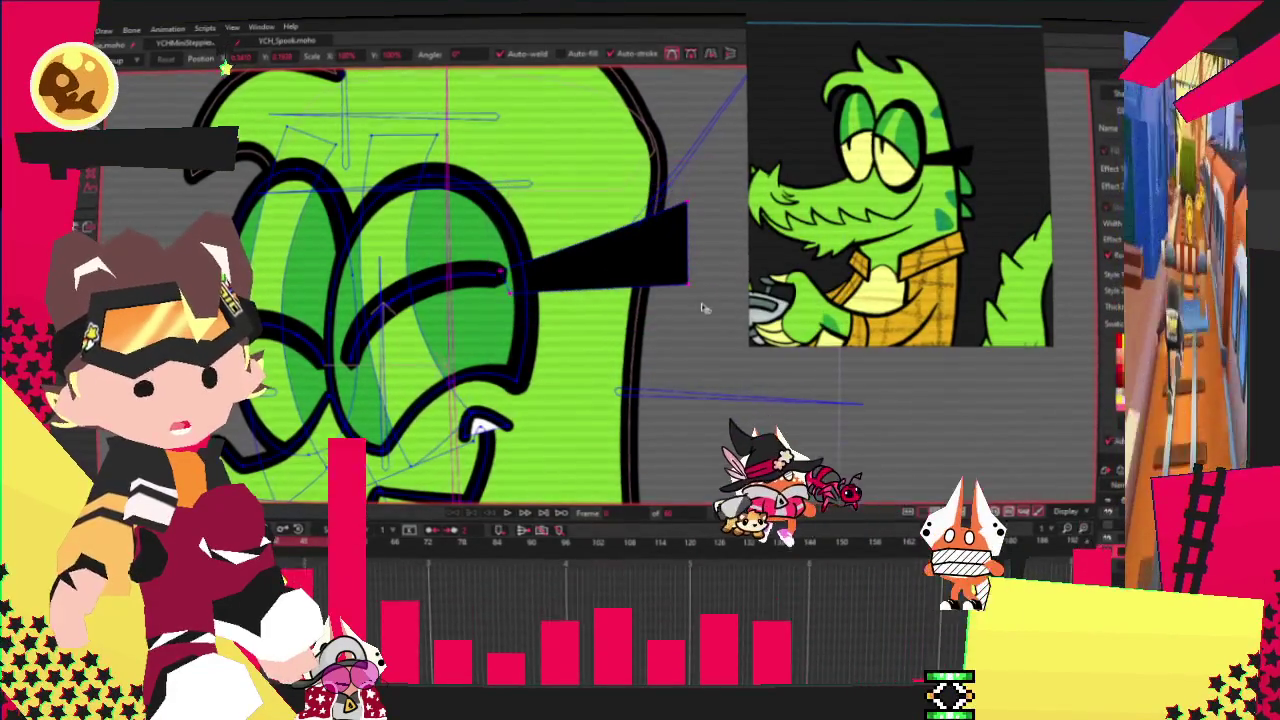
pyautogui.moveTo(712, 282)
pyautogui.mouseDown()
pyautogui.moveTo(619, 251)
pyautogui.moveTo(651, 268)
pyautogui.mouseUp()
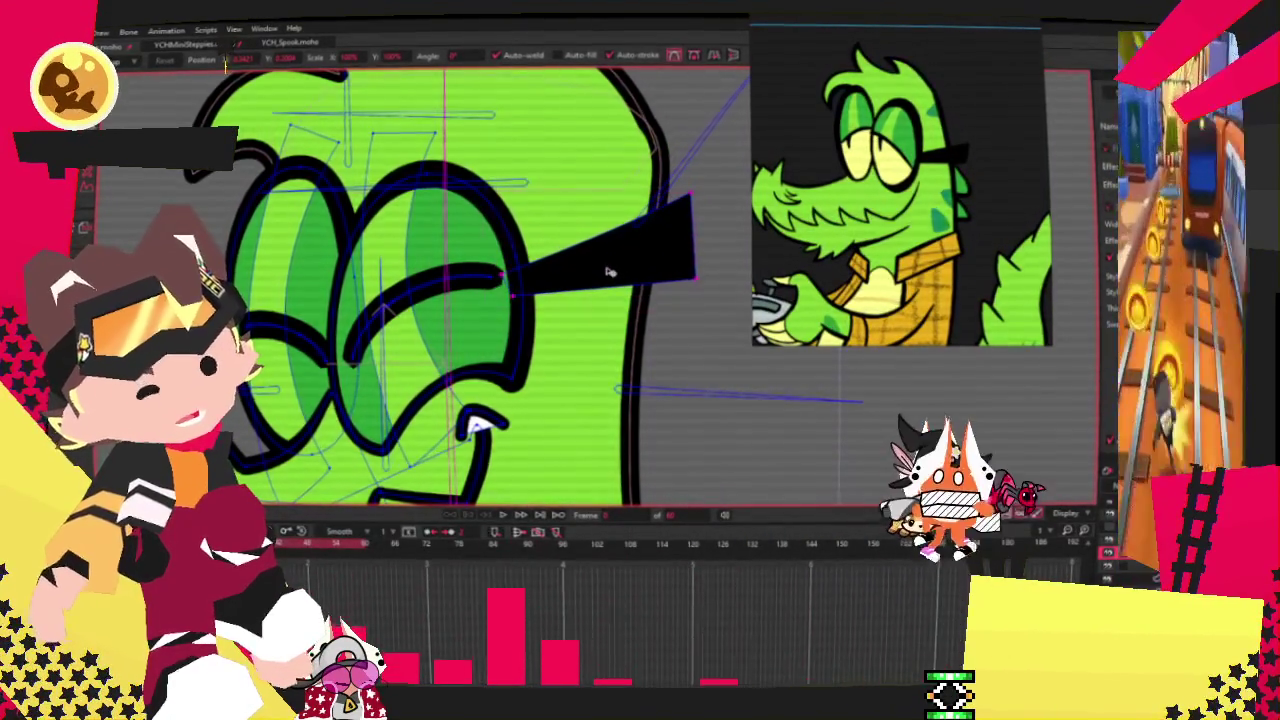
pyautogui.scroll(-3, 609, 271)
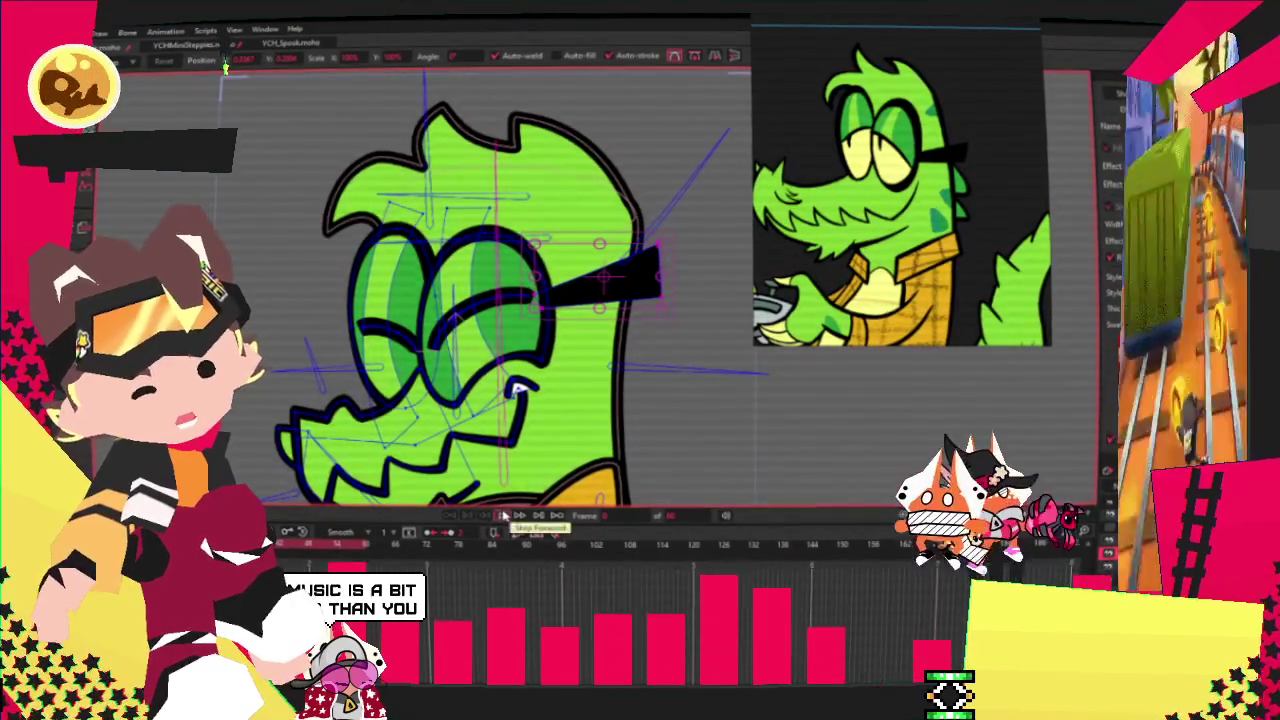
pyautogui.click(503, 515)
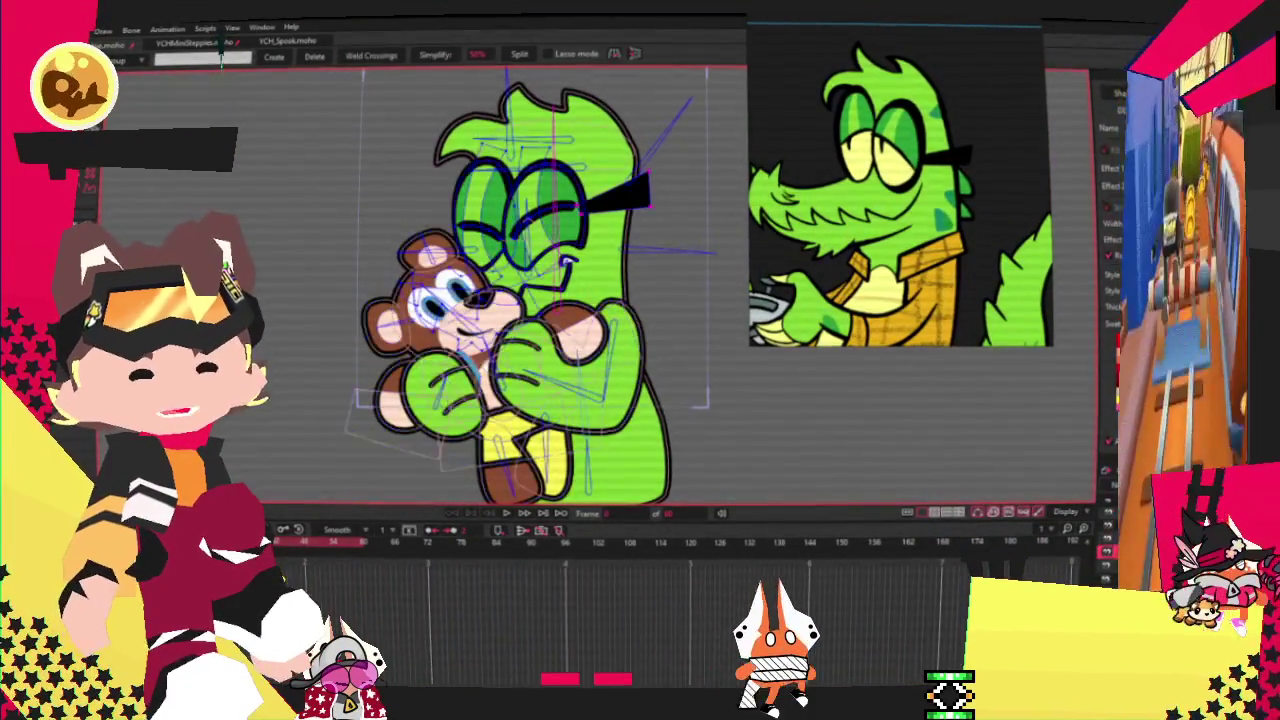
# Step: Draw a vertical outline stroke down the crocodile's arm and shorten its end
pyautogui.scroll(5, 567, 262)
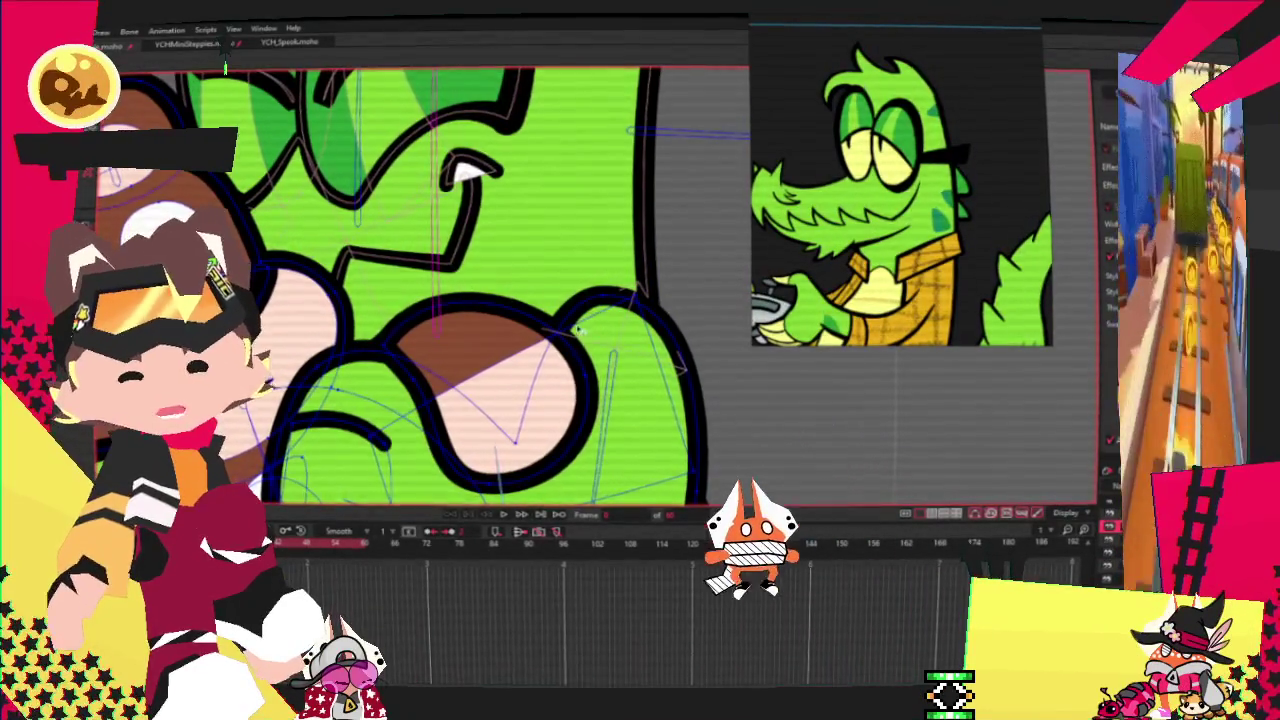
pyautogui.scroll(-2, 450, 290)
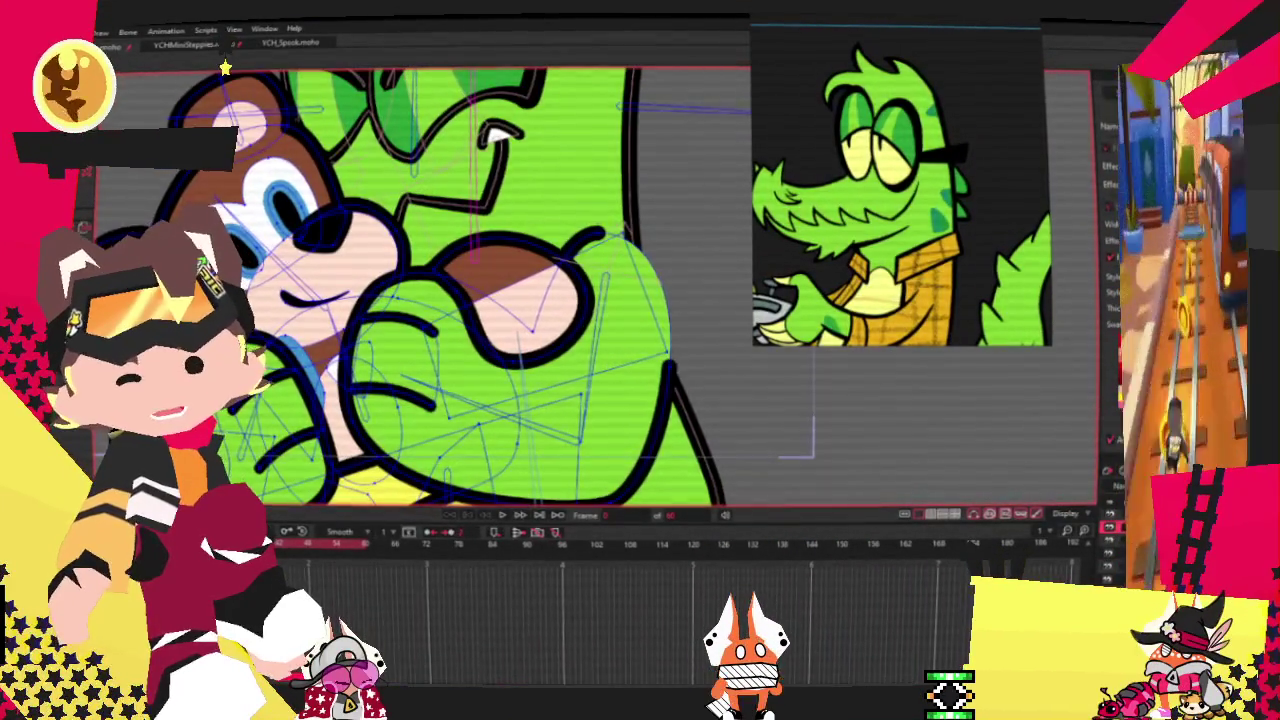
pyautogui.scroll(1, 627, 231)
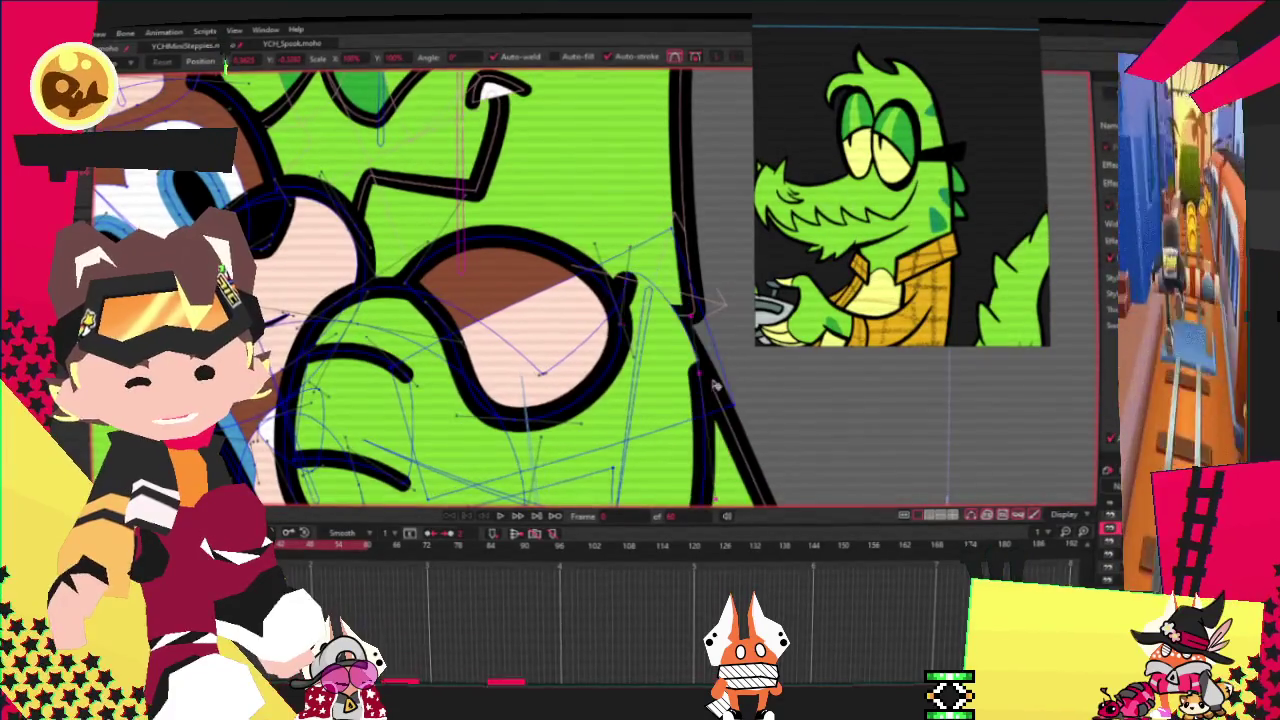
pyautogui.moveTo(686, 412); pyautogui.dragTo(686, 500)
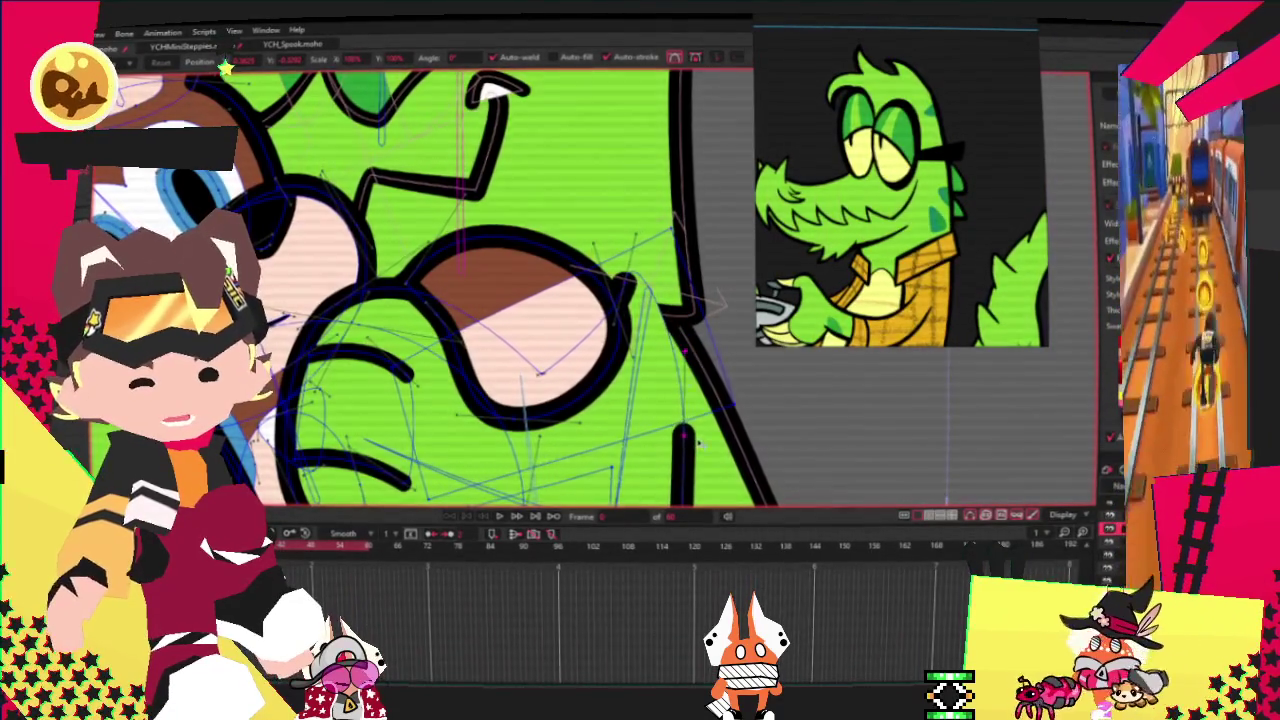
pyautogui.scroll(-2, 697, 447)
pyautogui.scroll(2, 574, 373)
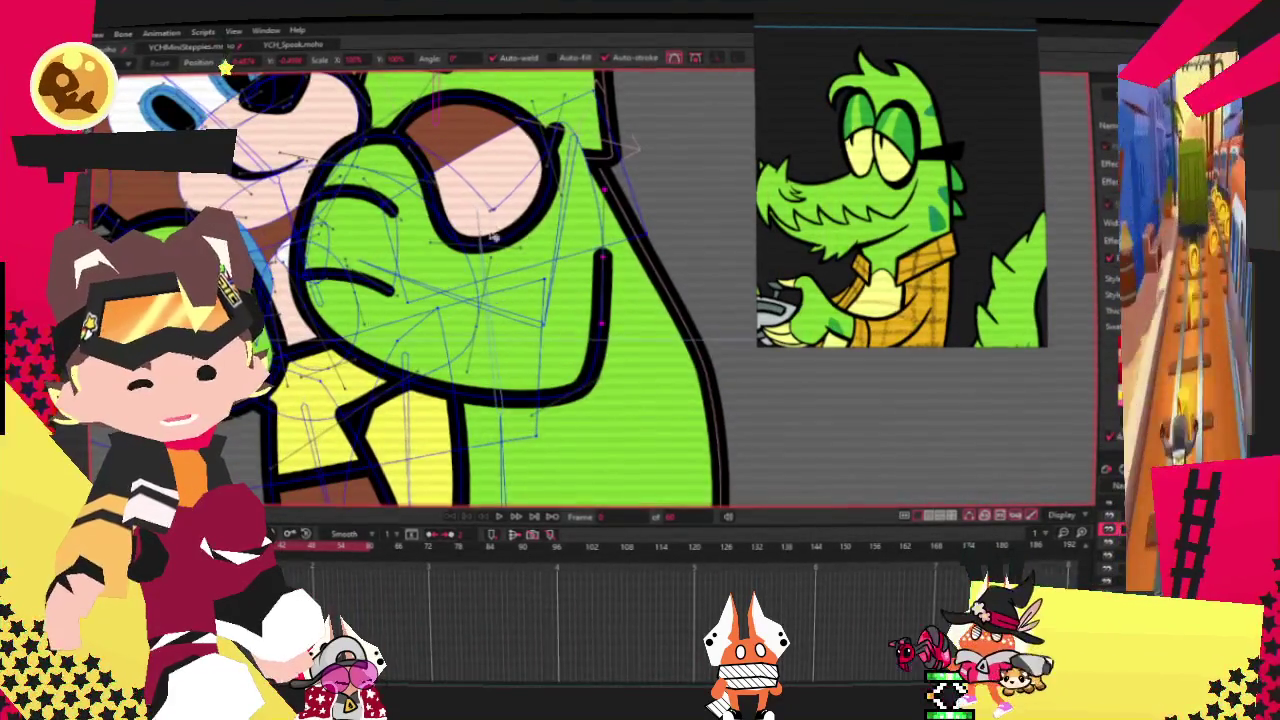
pyautogui.moveTo(597, 385); pyautogui.dragTo(565, 370)
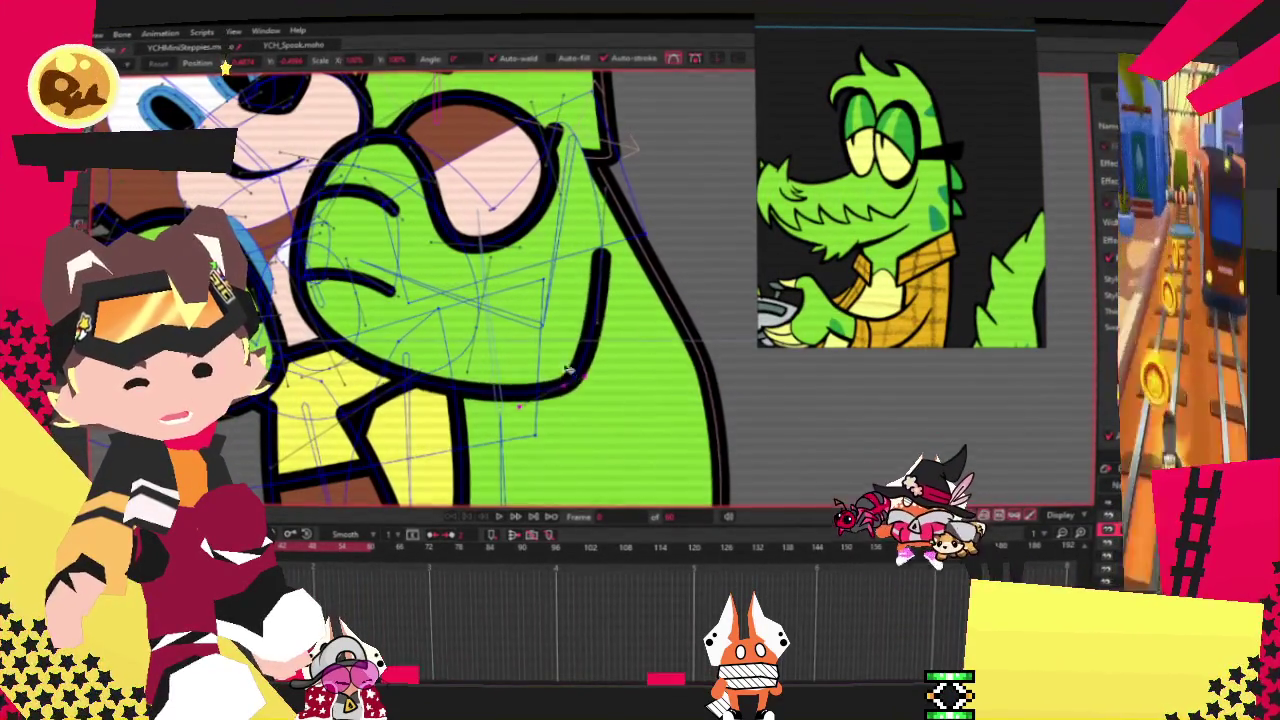
# Step: Play the animation twice to preview the new arm line
pyautogui.scroll(-1, 565, 370)
pyautogui.scroll(-2, 540, 400)
pyautogui.click(498, 516)
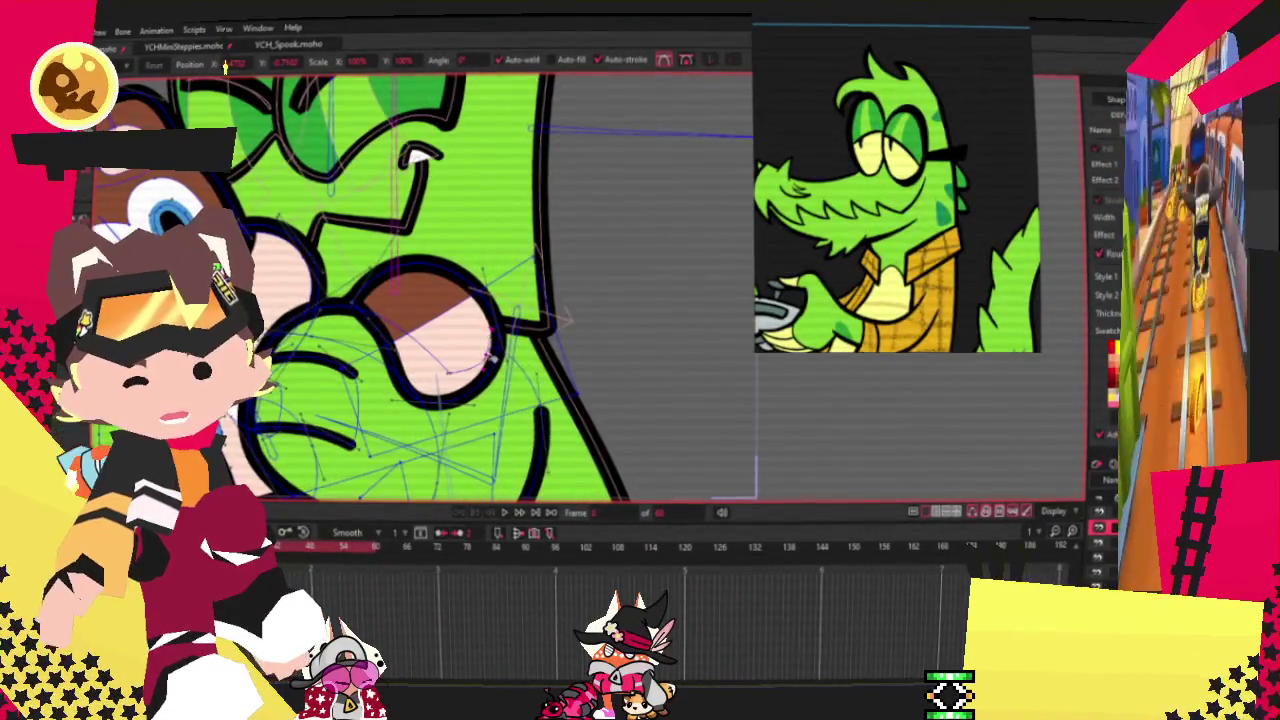
pyautogui.click(505, 513)
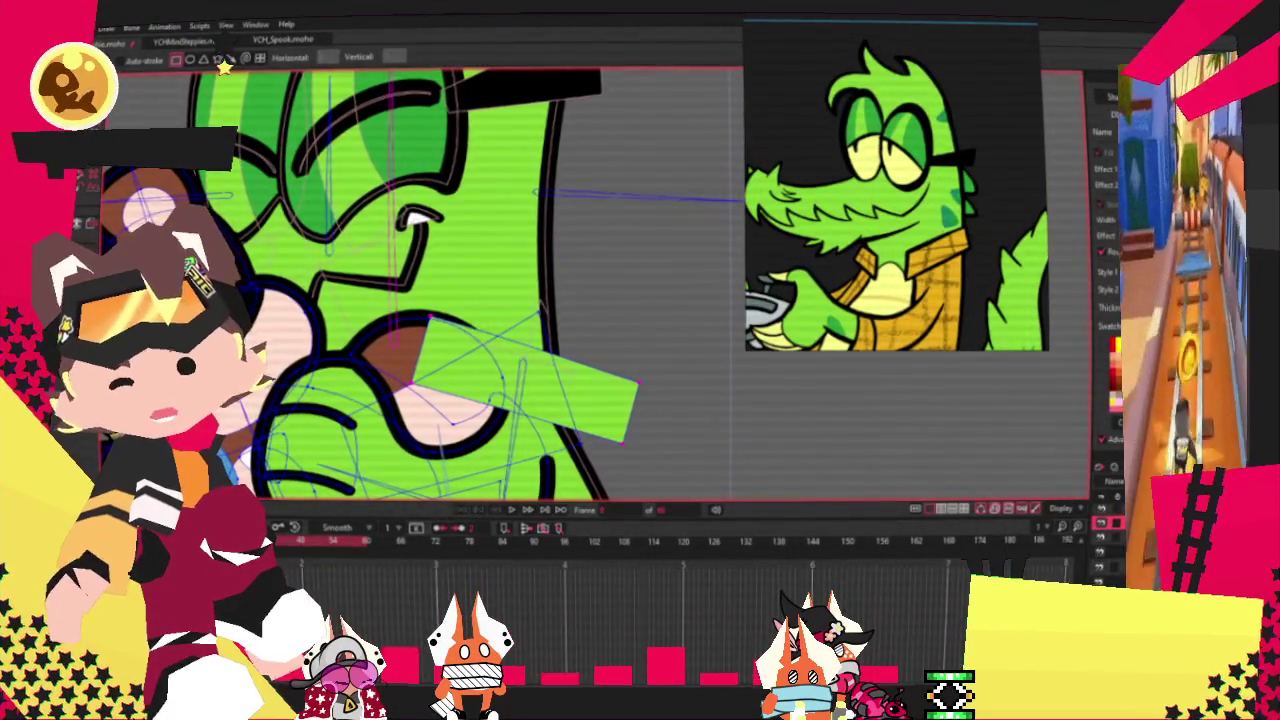
# Step: Fill the new rectangle orange and bend its tips into a pointed collar piece, then preview
pyautogui.press('q')
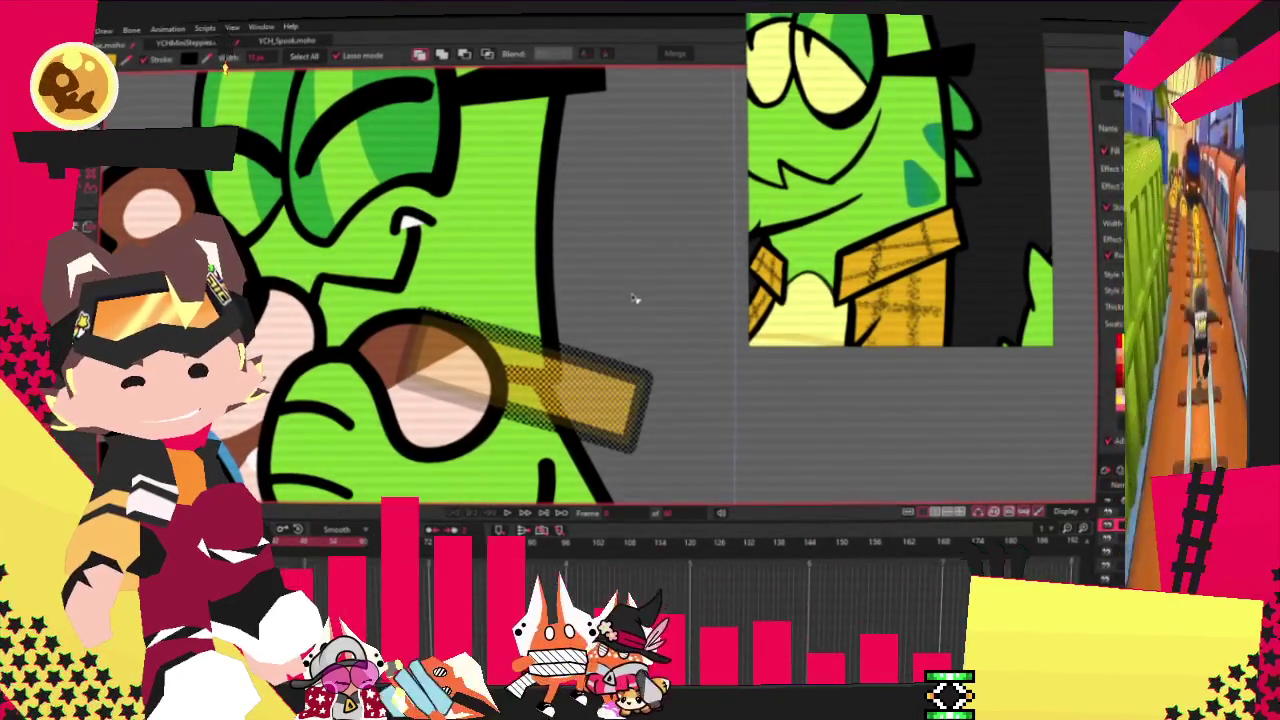
pyautogui.press('t')
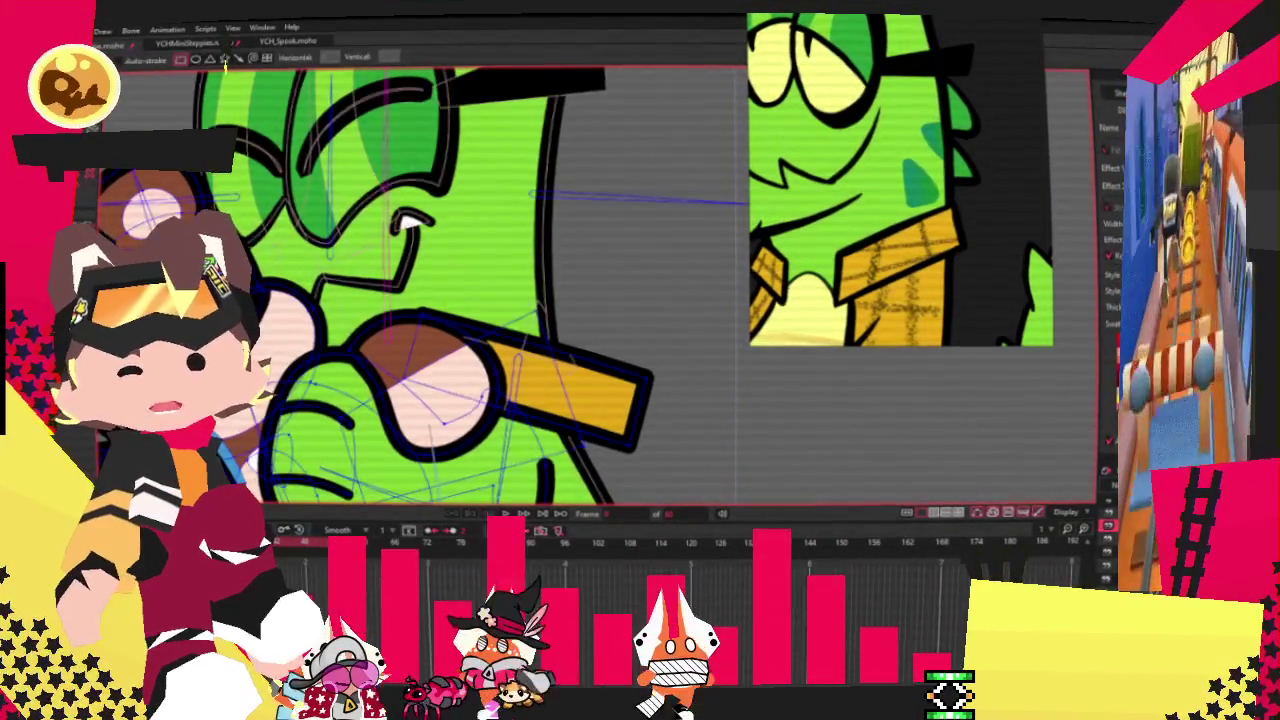
pyautogui.moveTo(630, 430); pyautogui.dragTo(588, 368)
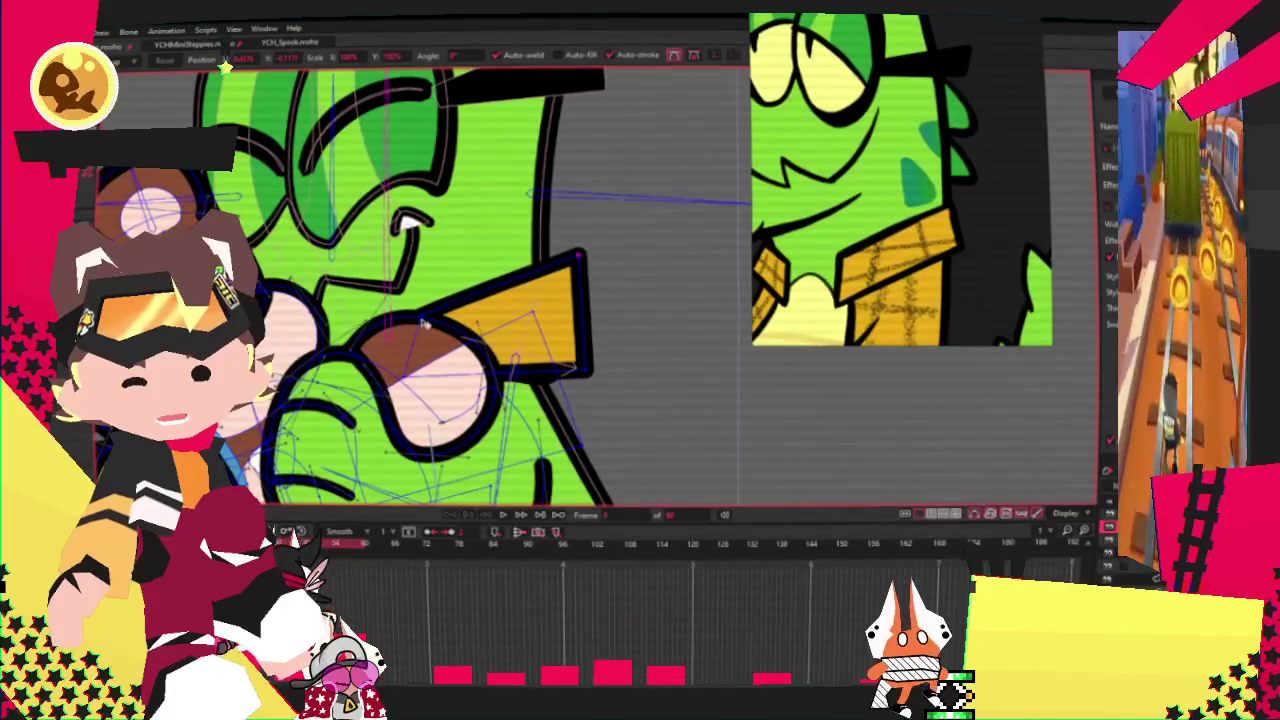
pyautogui.moveTo(607, 307); pyautogui.dragTo(598, 333)
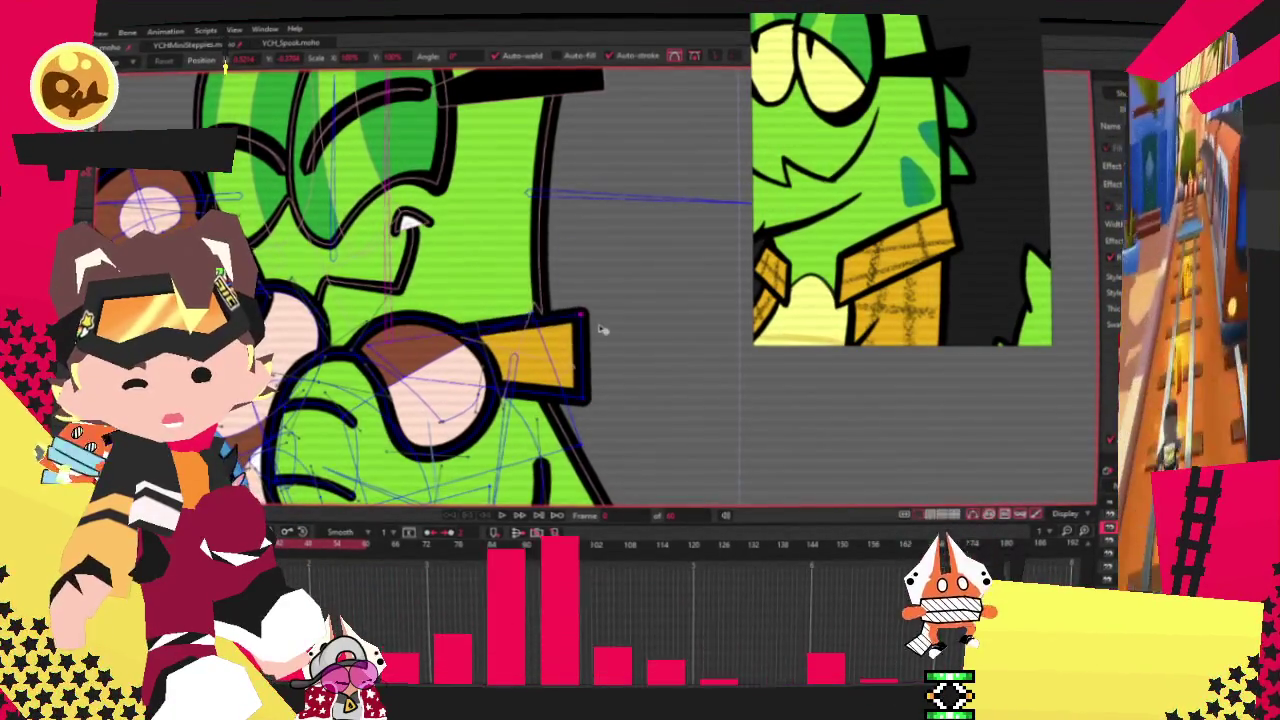
pyautogui.press('space')
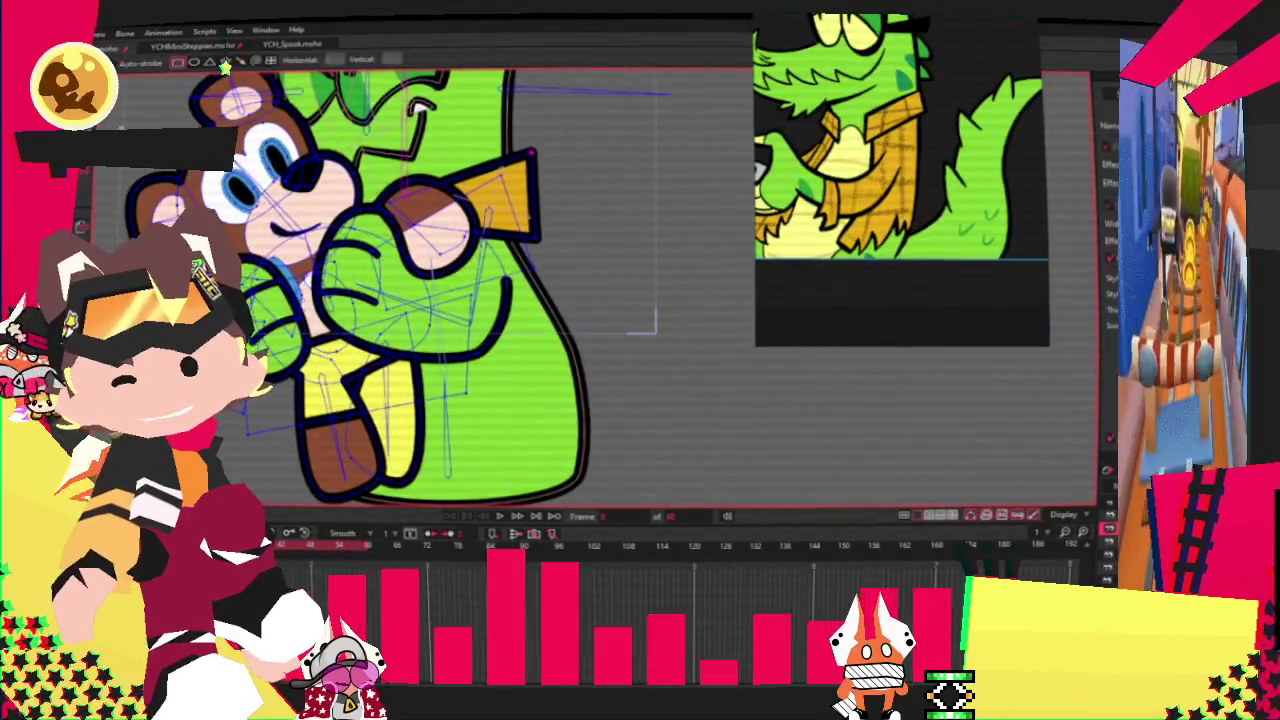
# Step: Draw an oversized orange shape over the arm, then undo it
pyautogui.moveTo(422, 208); pyautogui.dragTo(634, 486)
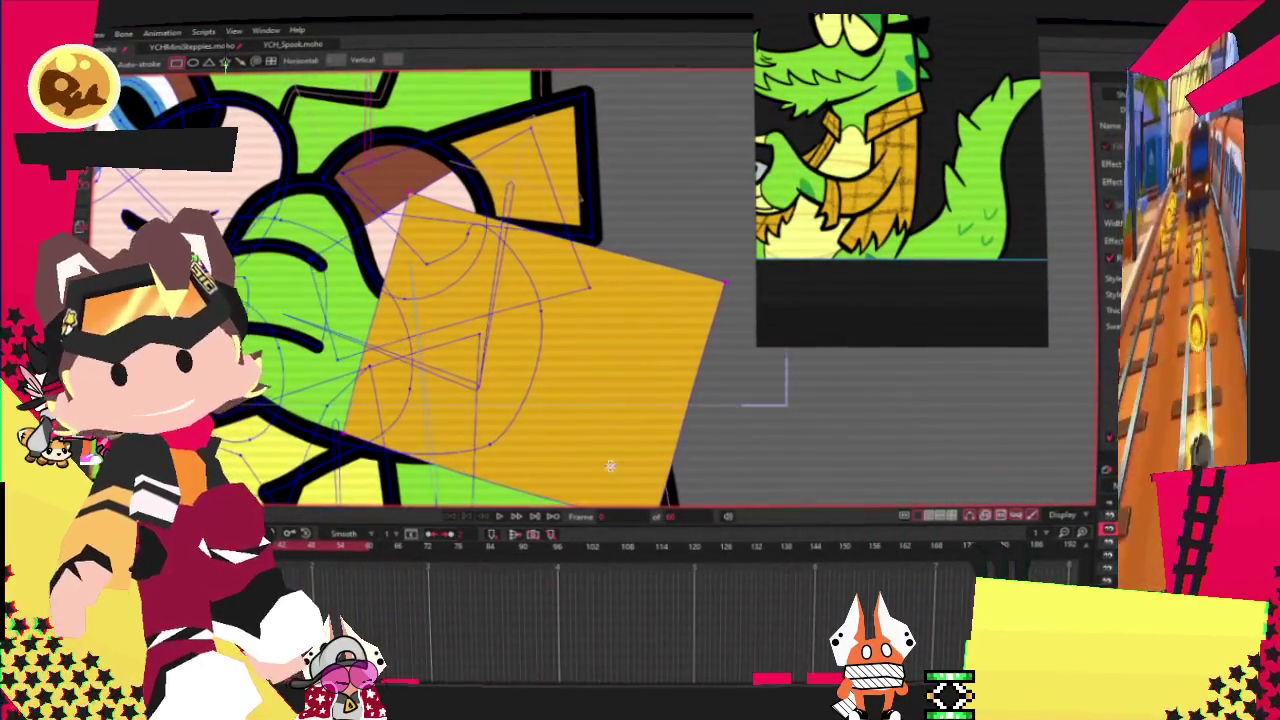
pyautogui.hotkey('ctrl', 'z')
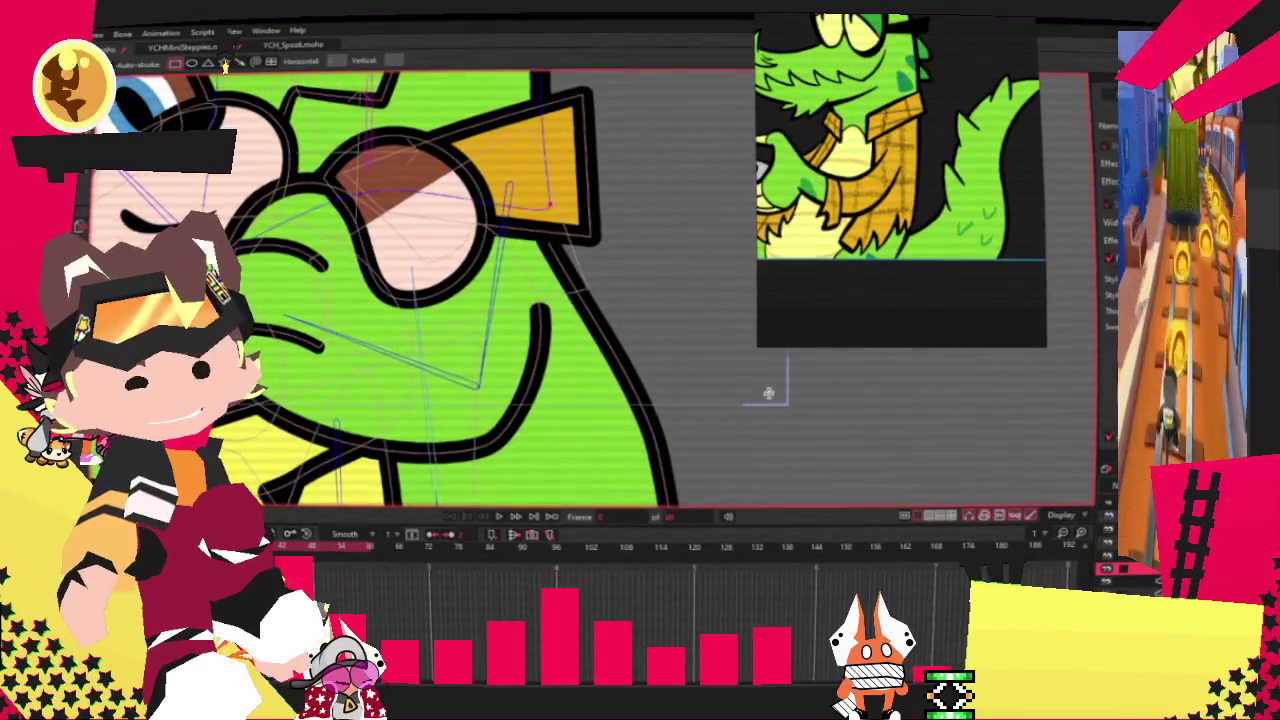
pyautogui.scroll(-1, 690, 366)
pyautogui.scroll(3, 544, 362)
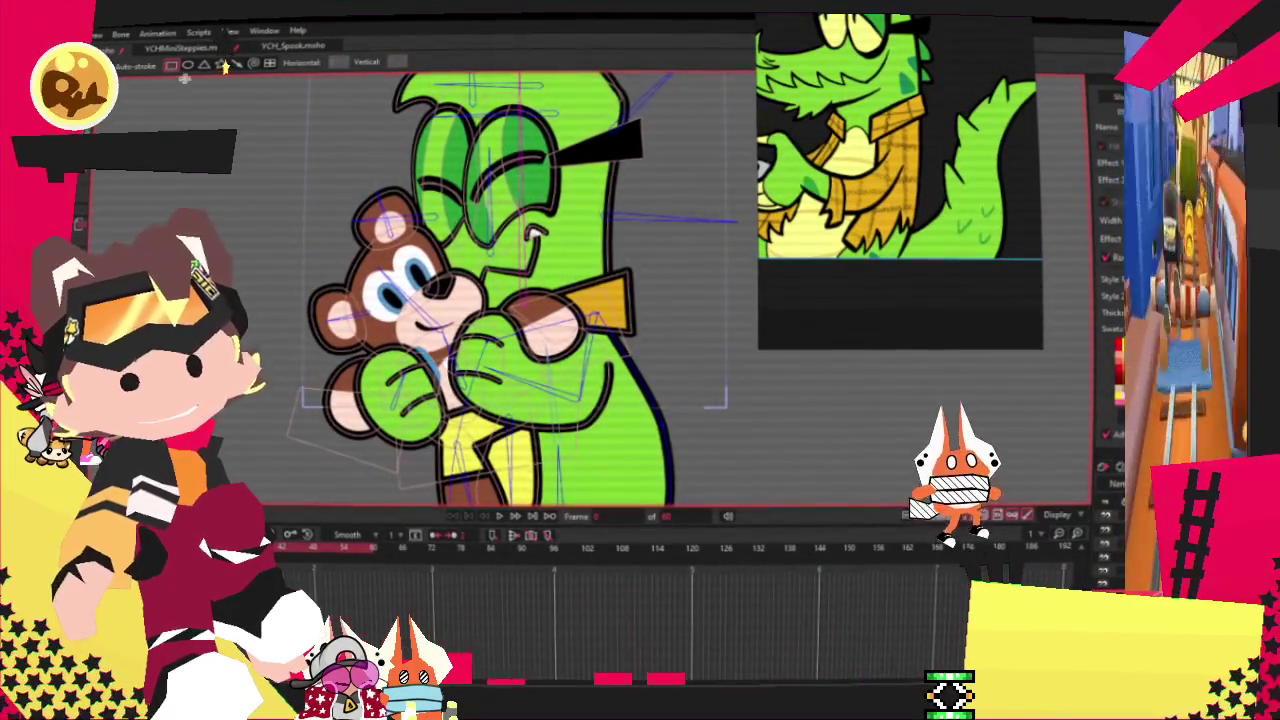
# Step: Draw an orange rectangle over the crocodile's body and select its points
pyautogui.scroll(-2, 712, 412)
pyautogui.scroll(2, 595, 350)
pyautogui.moveTo(430, 252); pyautogui.dragTo(565, 445)
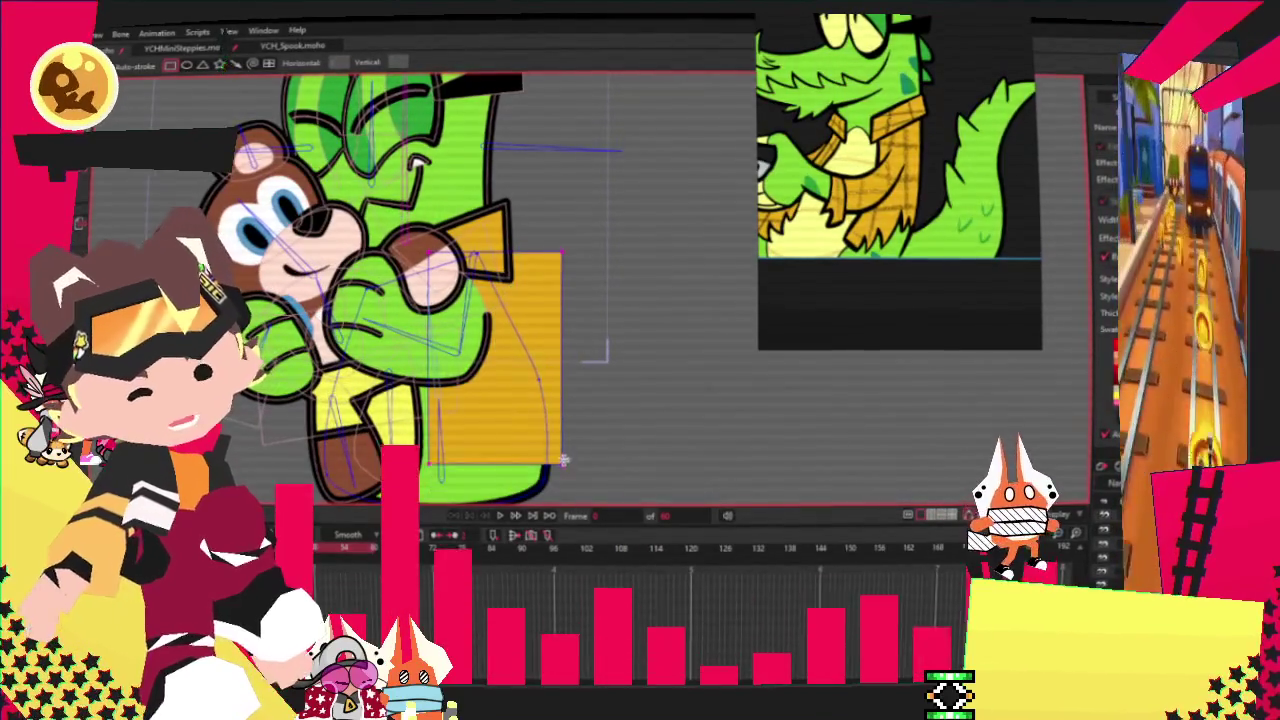
pyautogui.press('q')
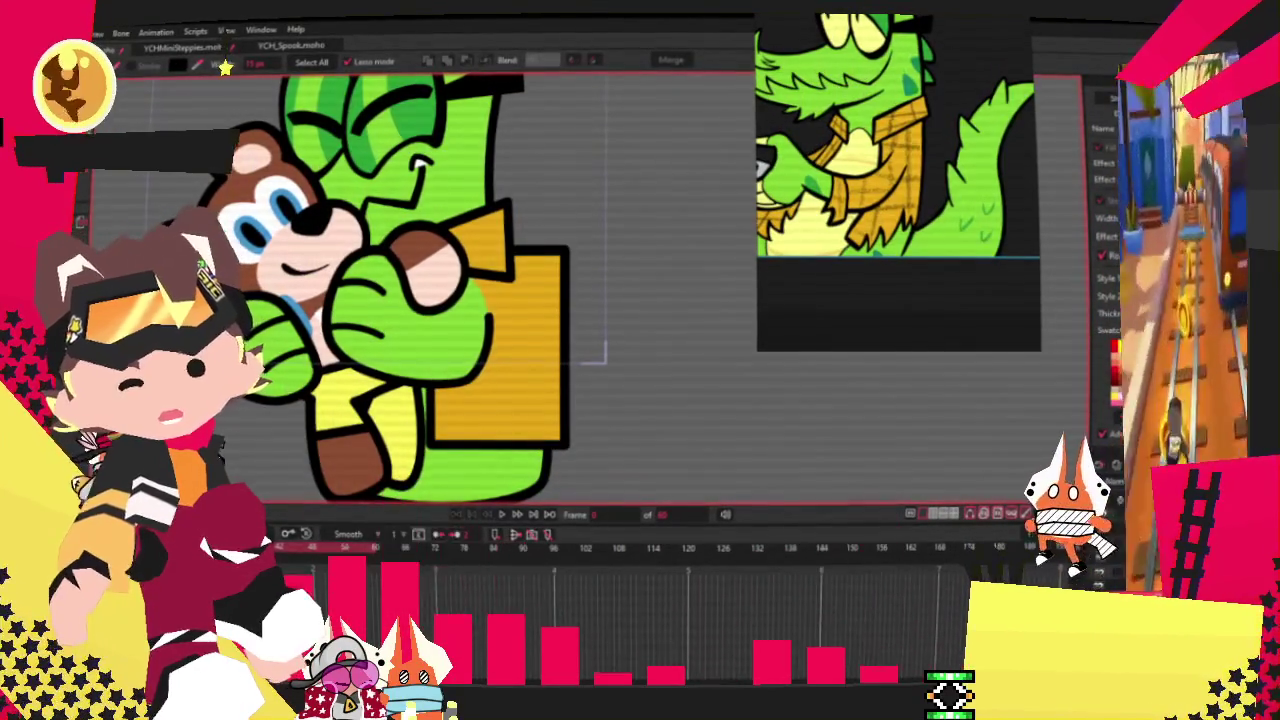
pyautogui.press('t')
pyautogui.scroll(5, 453, 262)
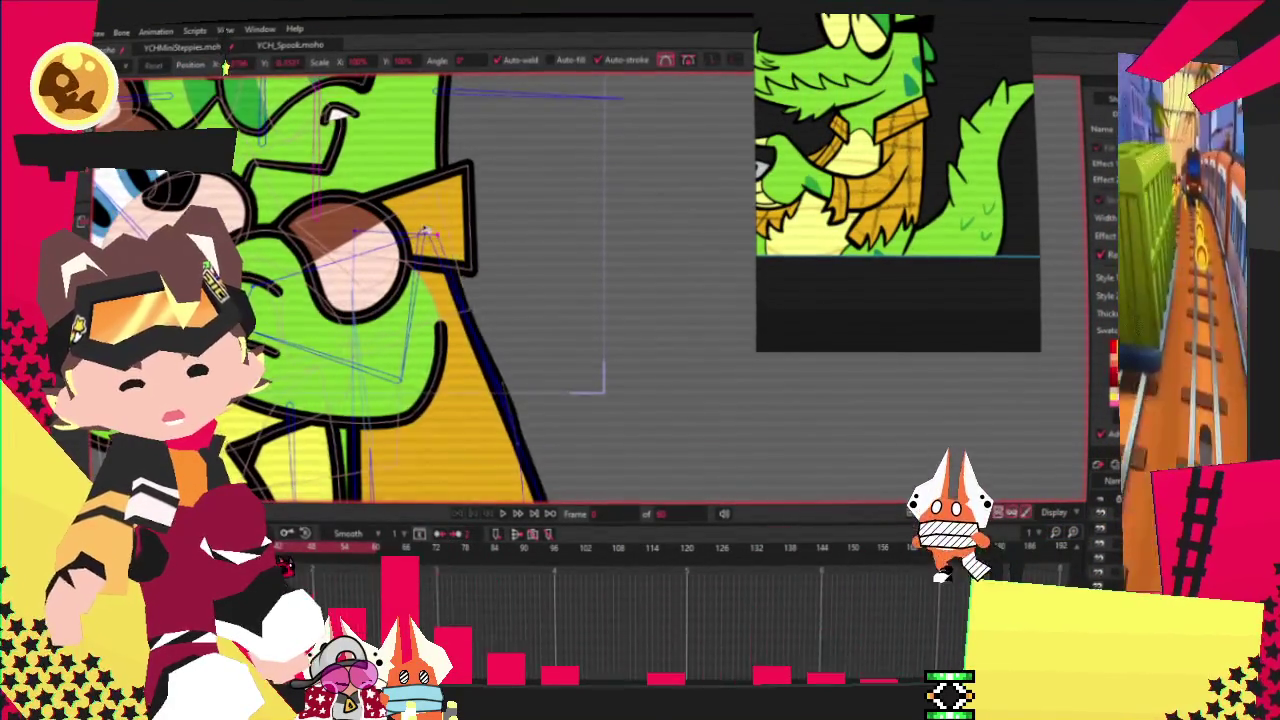
pyautogui.scroll(-2, 350, 280)
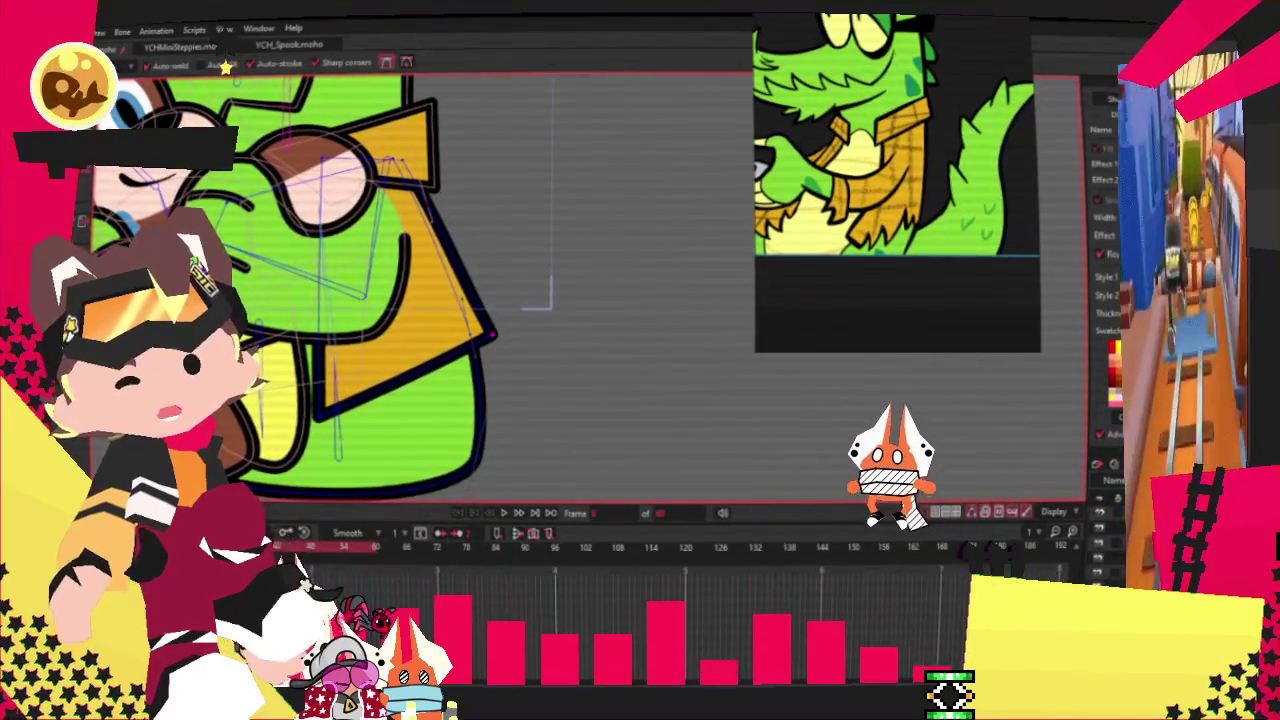
# Step: Add points on the collar's lower edge and pull up two spikes
pyautogui.press('a')
pyautogui.scroll(2, 454, 383)
pyautogui.moveTo(468, 413); pyautogui.dragTo(455, 340)
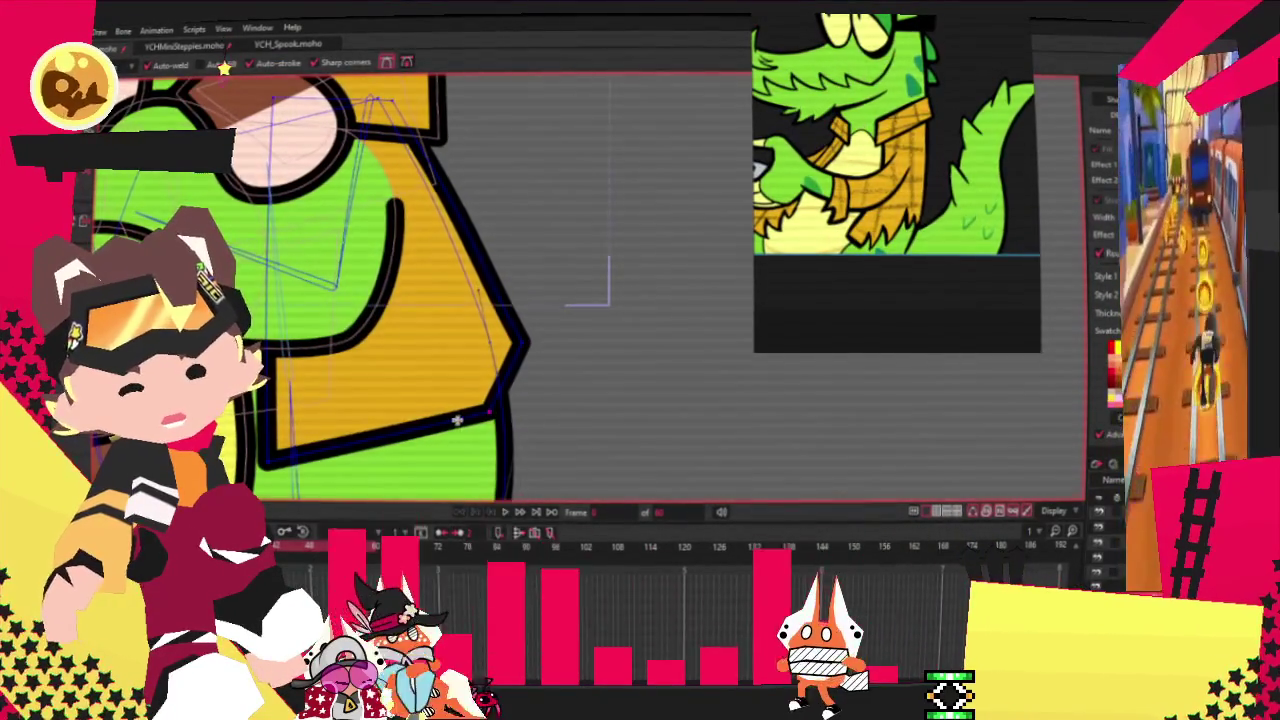
pyautogui.click(435, 416)
pyautogui.moveTo(404, 424); pyautogui.dragTo(393, 386)
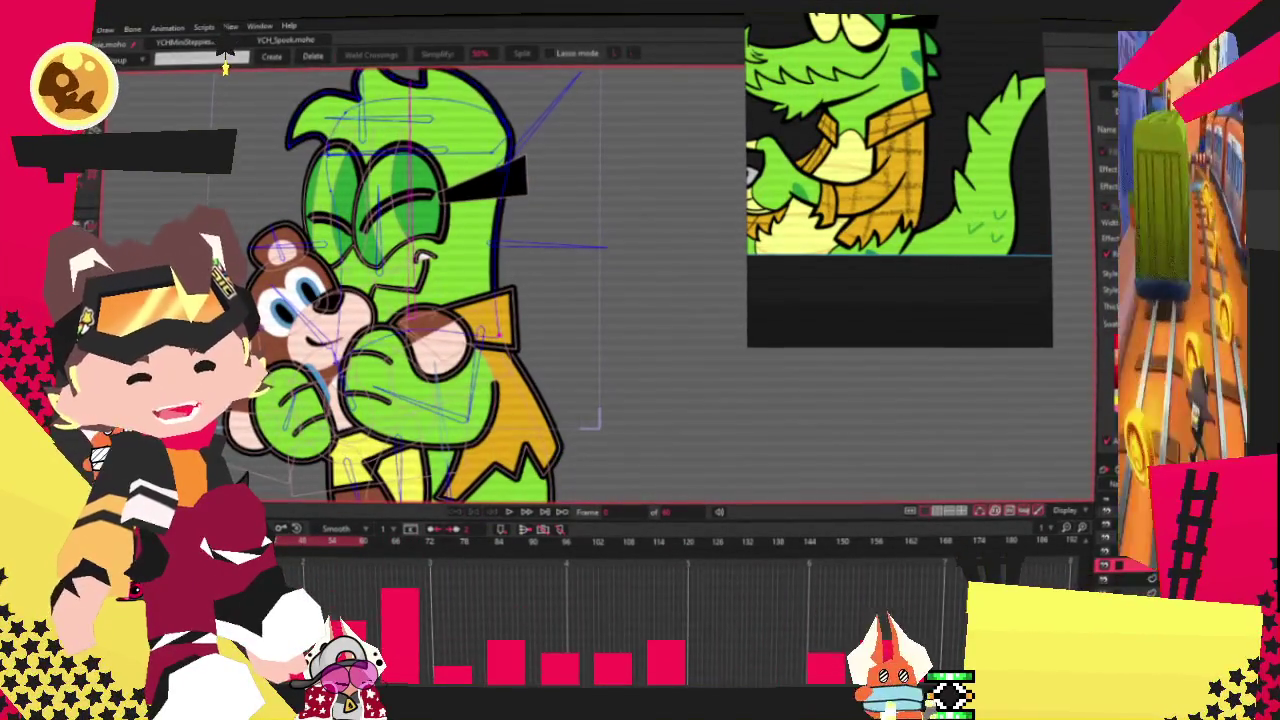
pyautogui.press('t')
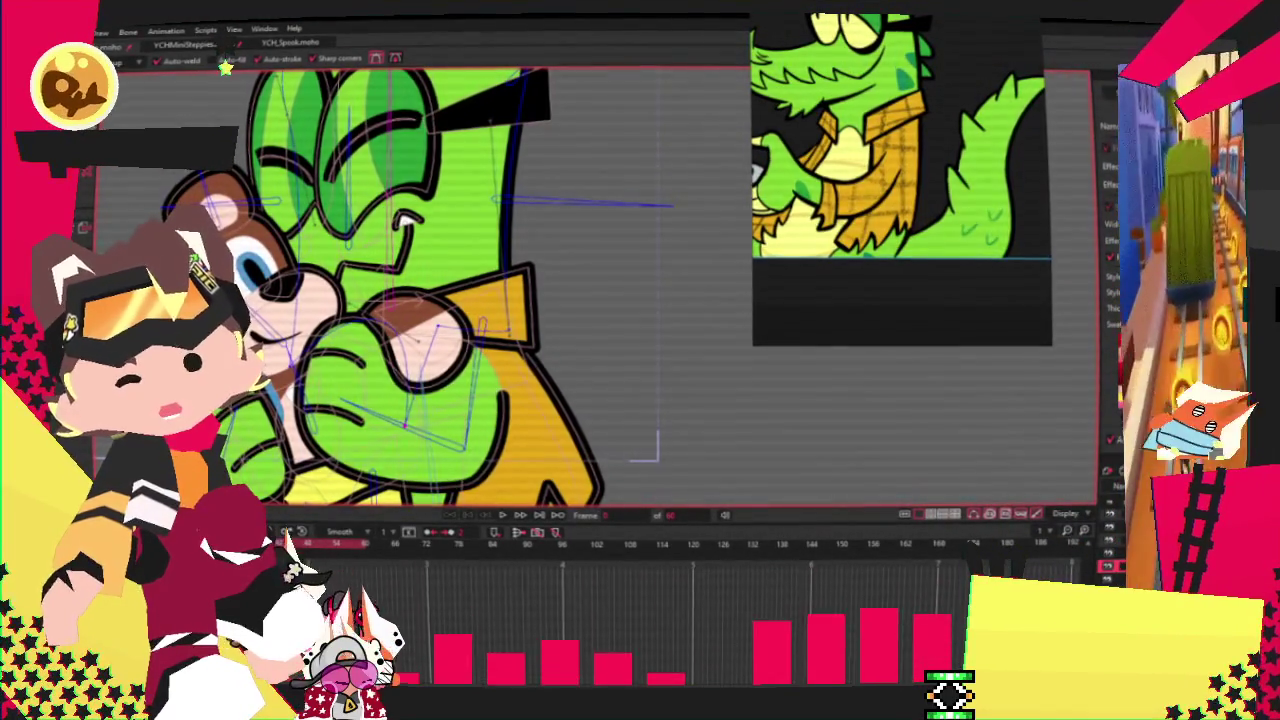
pyautogui.press('t')
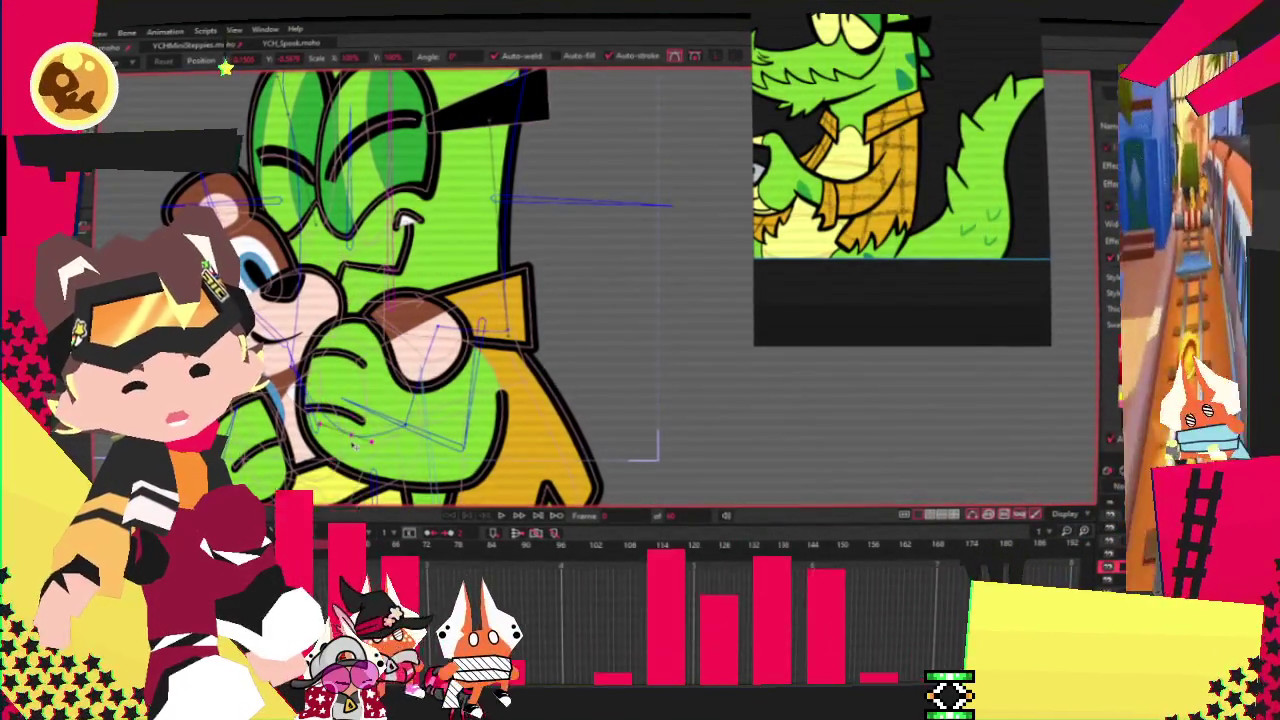
pyautogui.click(502, 517)
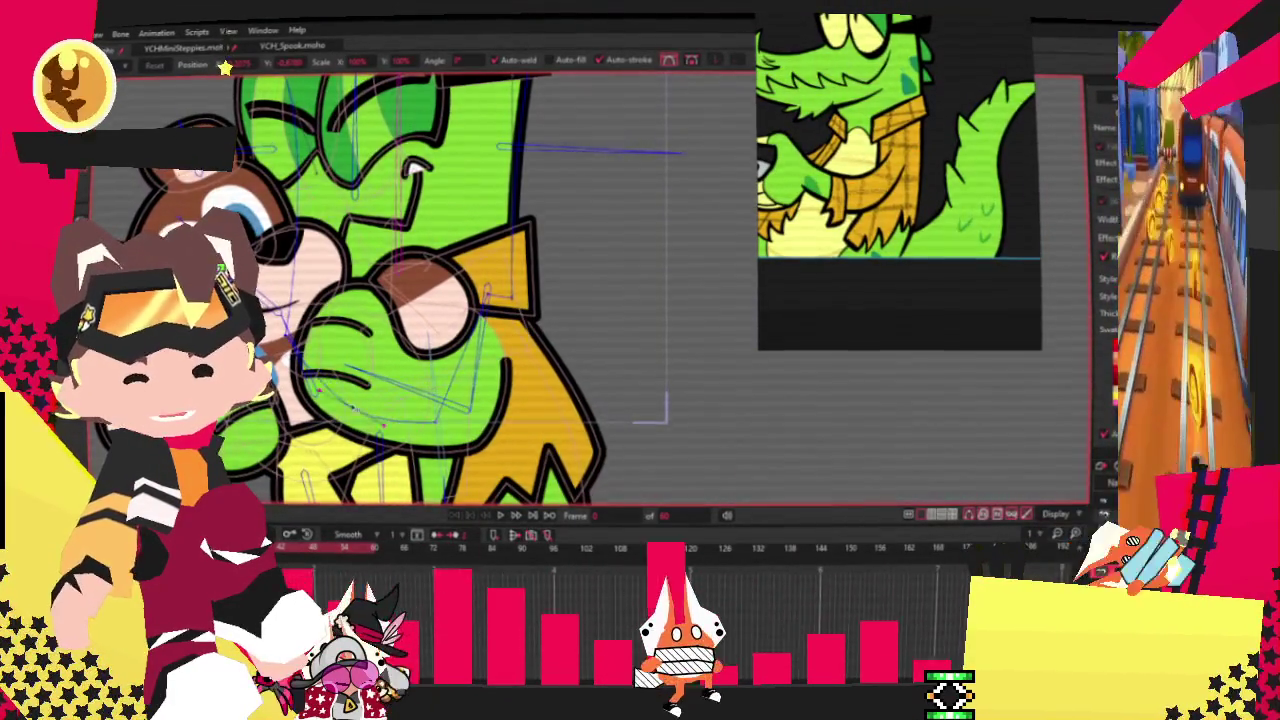
pyautogui.click(499, 514)
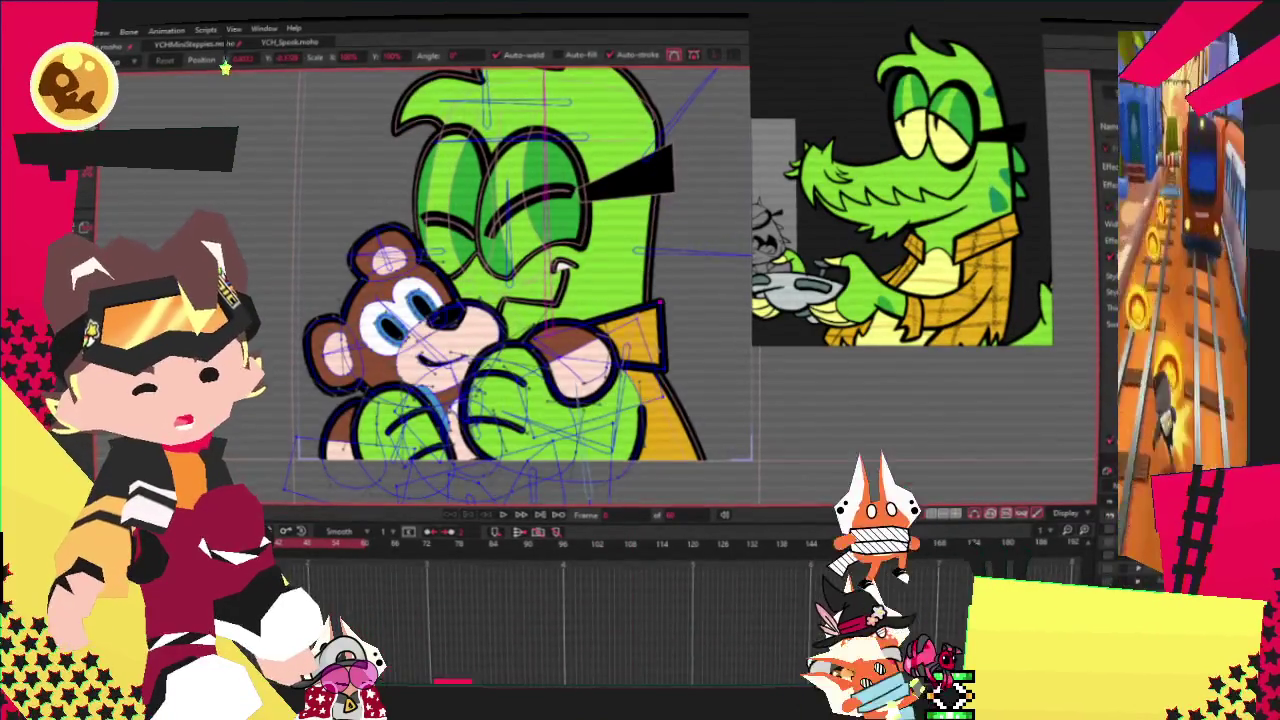
# Step: Select the eye and face points, nudge the eyes and glasses, and play to check
pyautogui.press('b')
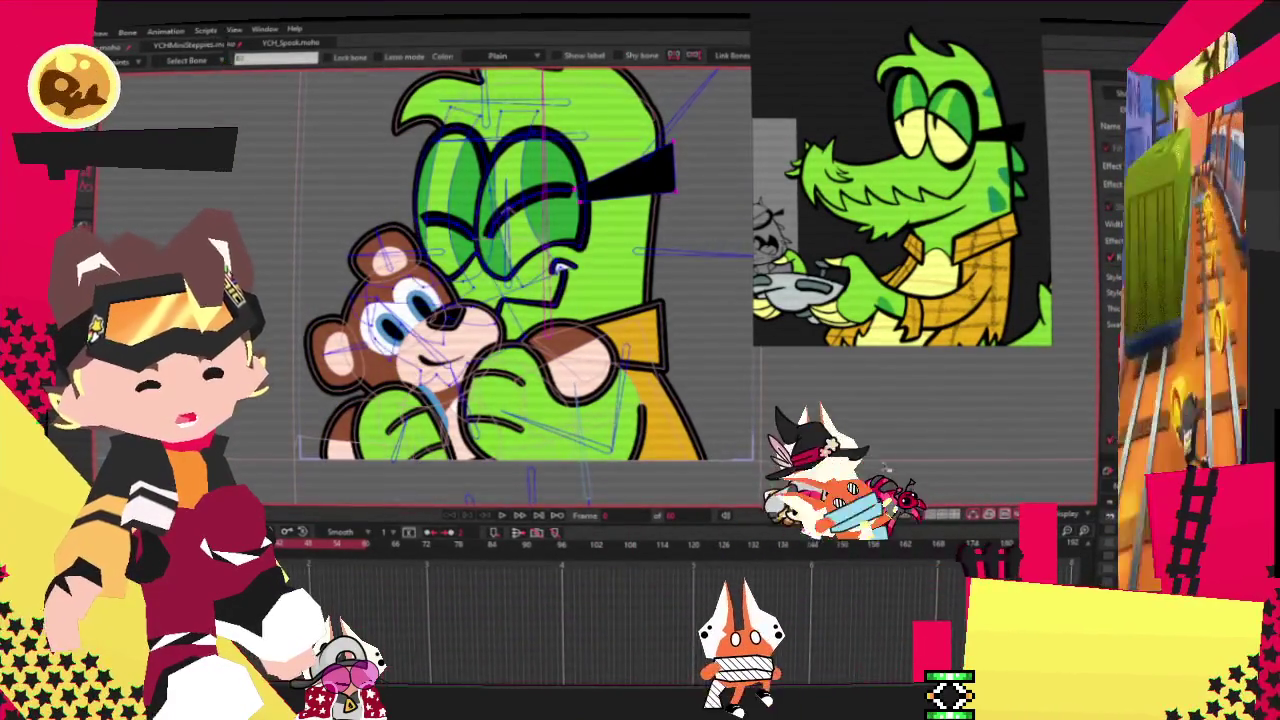
pyautogui.press('g')
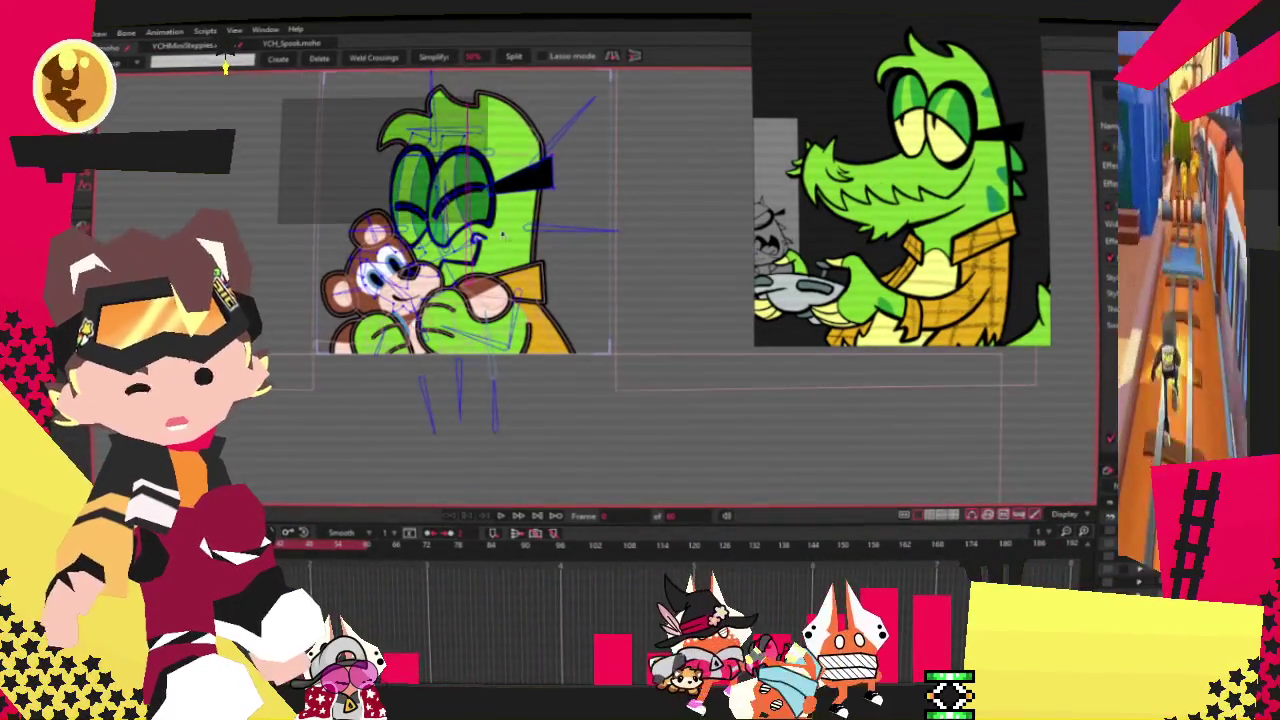
pyautogui.hotkey('ctrl', 'a')
pyautogui.scroll(2, 700, 284)
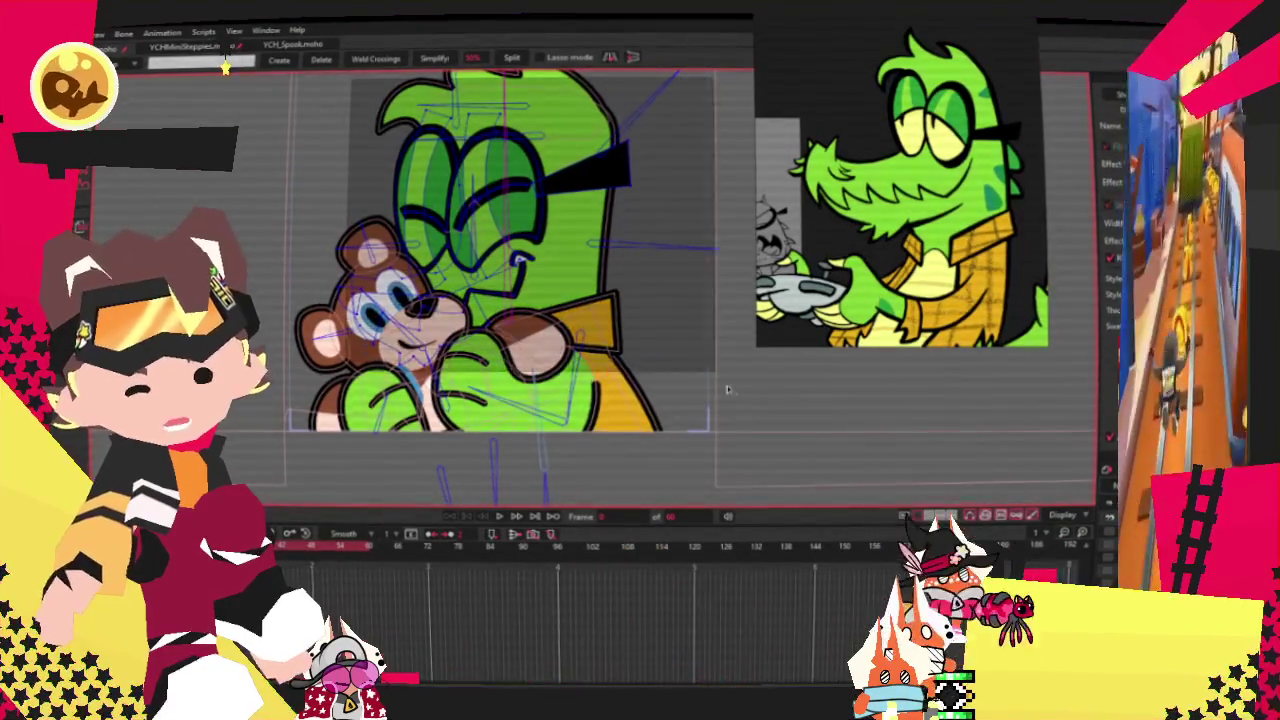
pyautogui.hotkey('ctrl', 'a')
pyautogui.press('t')
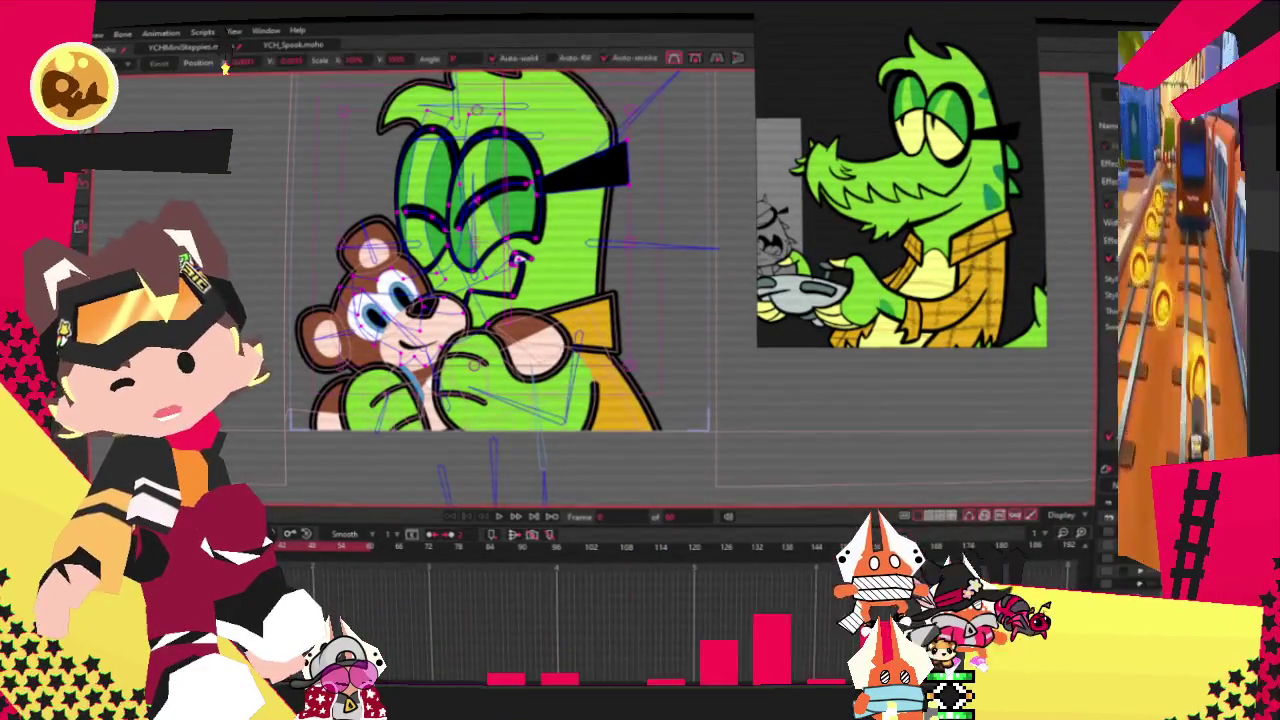
pyautogui.moveTo(585, 268); pyautogui.dragTo(480, 133)
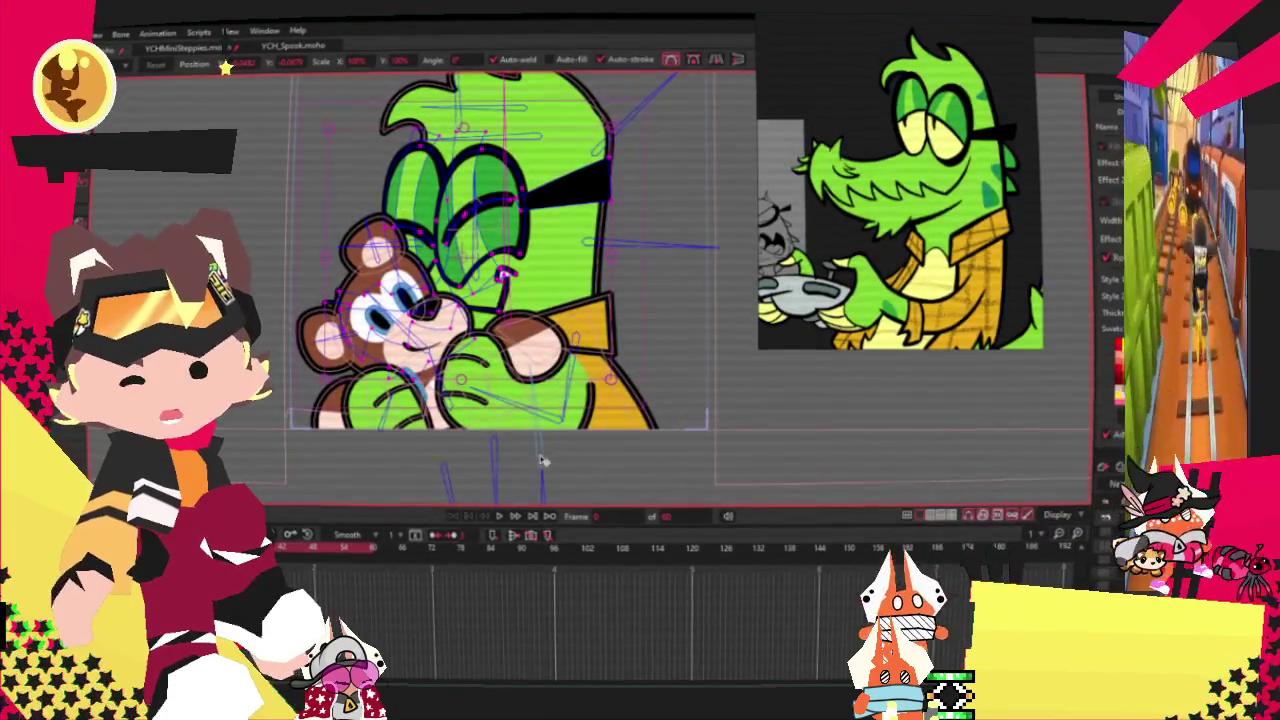
pyautogui.click(498, 513)
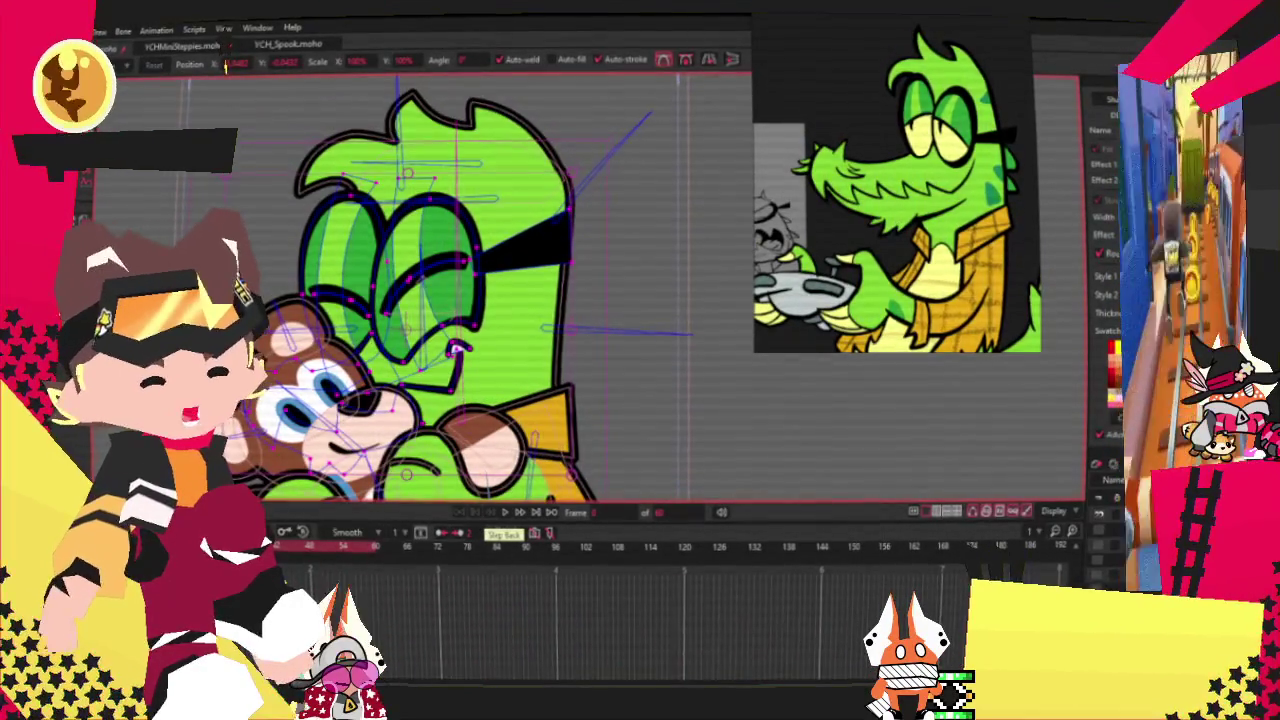
# Step: Push the crocodile head's right edge point outward
pyautogui.press('g')
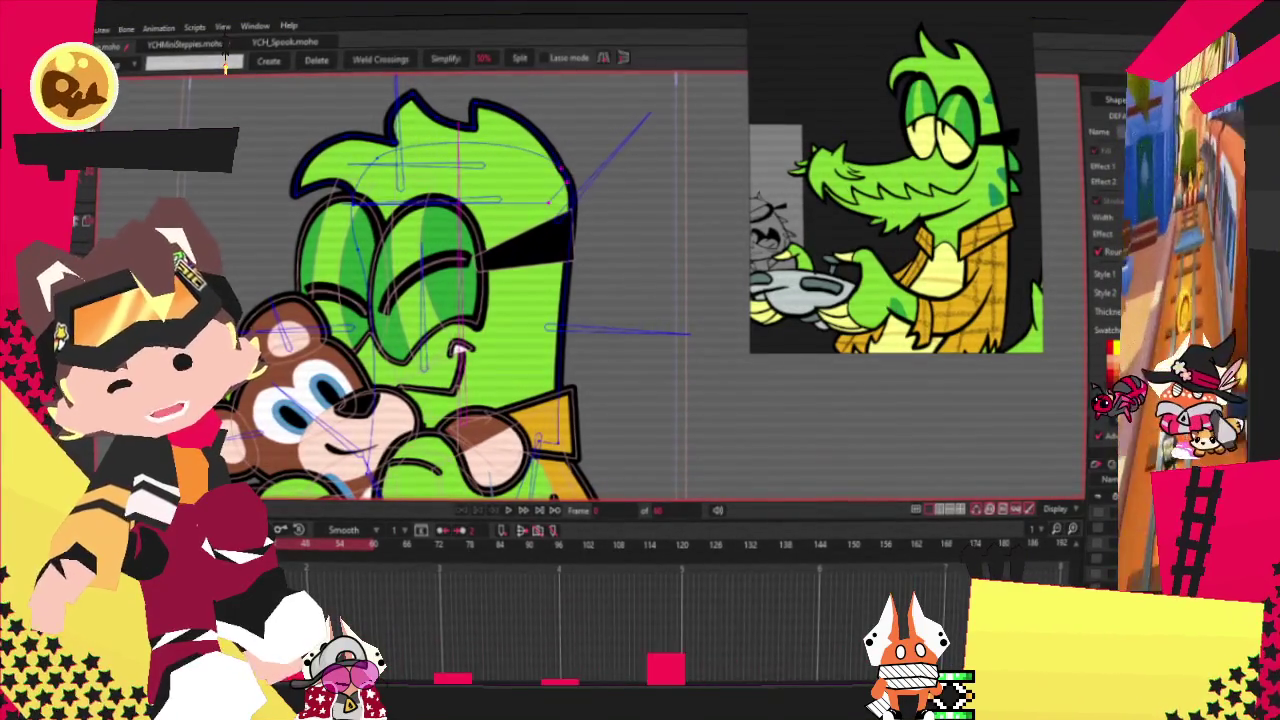
pyautogui.scroll(2, 585, 203)
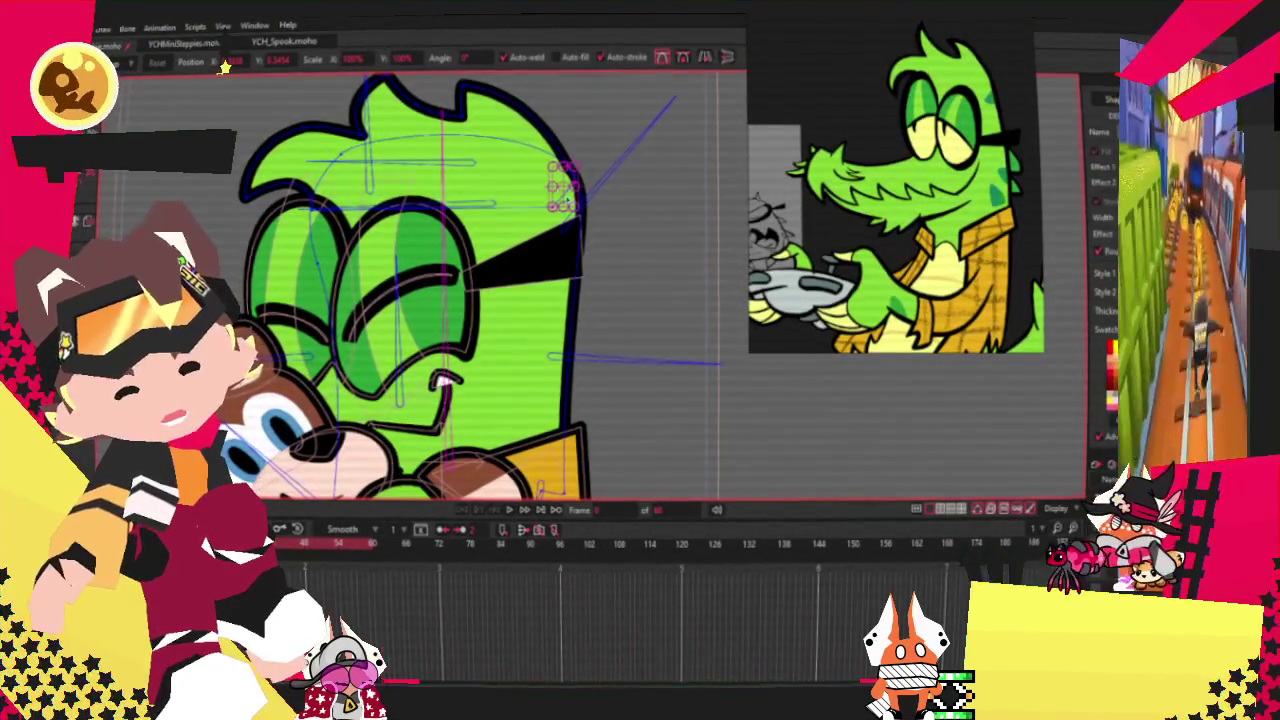
pyautogui.scroll(2, 517, 192)
pyautogui.scroll(2, 520, 182)
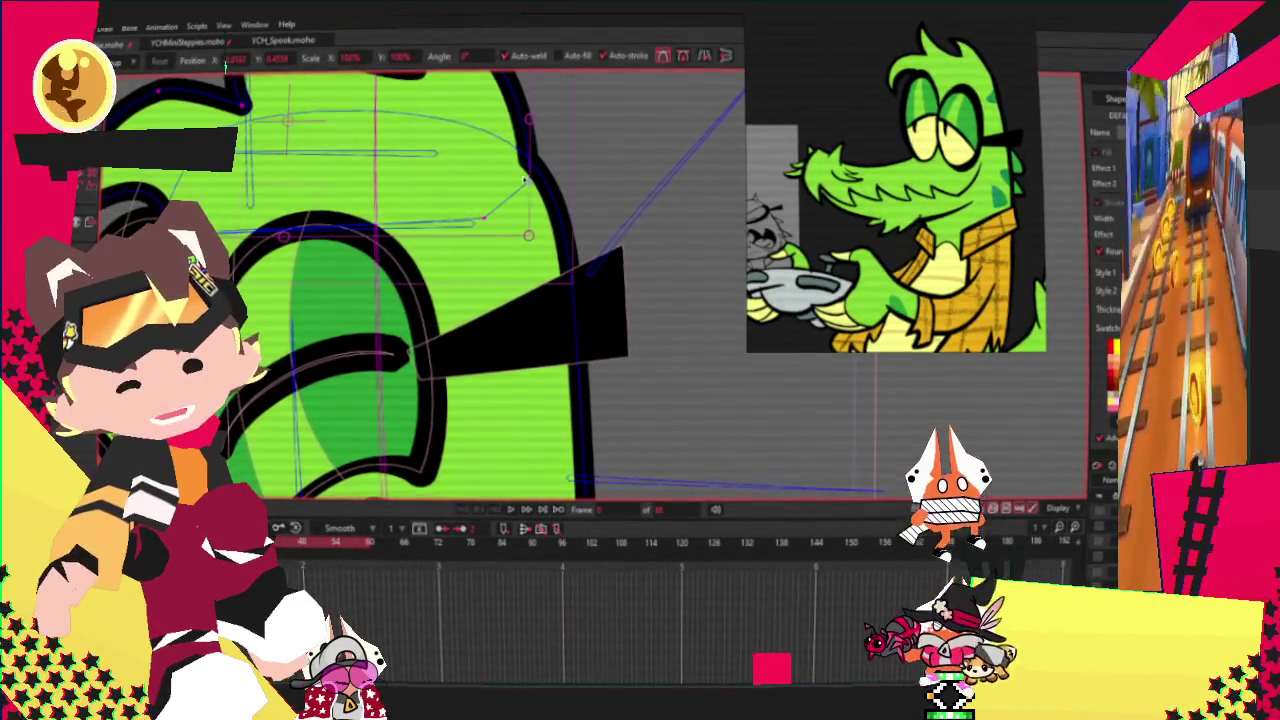
pyautogui.moveTo(483, 218); pyautogui.dragTo(560, 225)
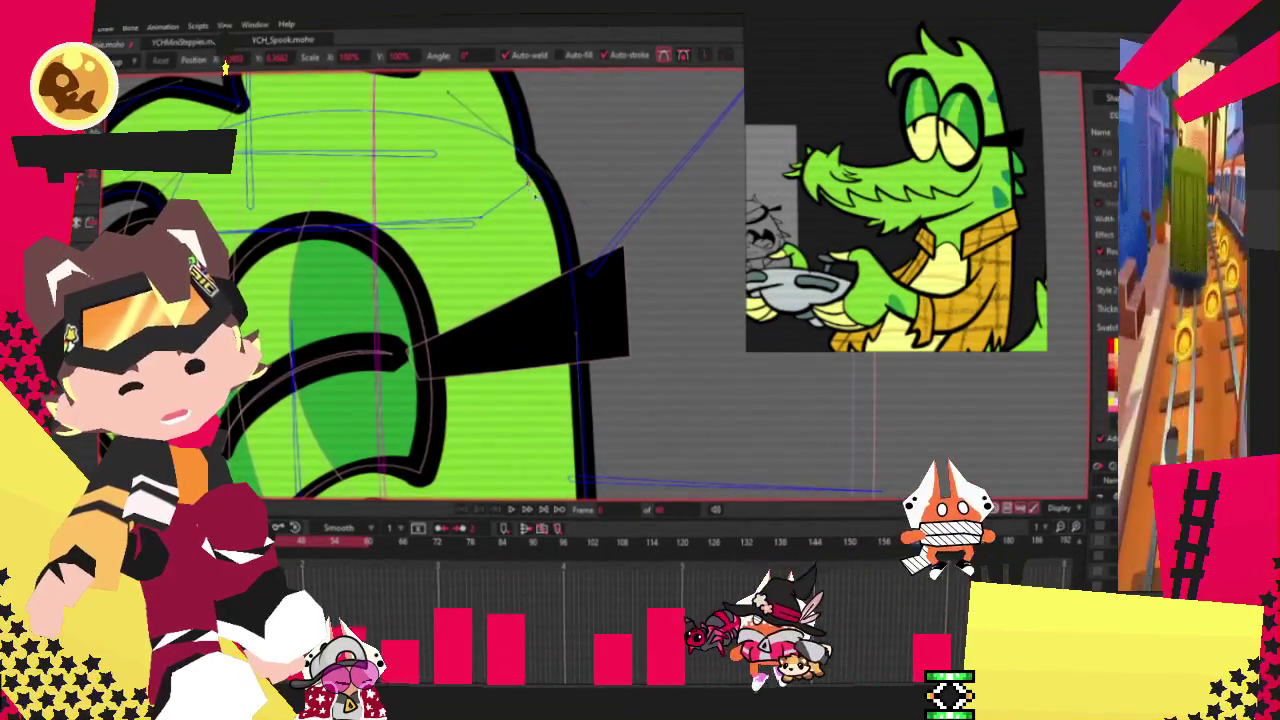
pyautogui.scroll(-2, 558, 224)
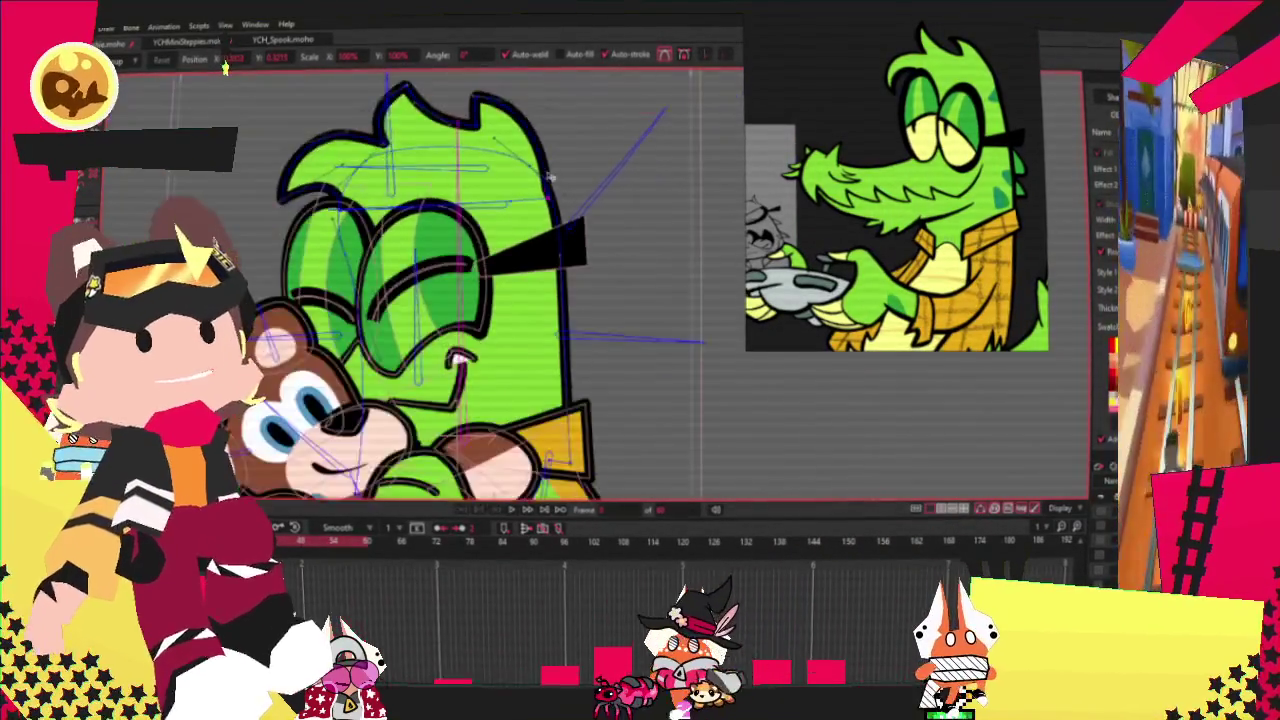
pyautogui.scroll(-2, 558, 224)
pyautogui.scroll(-1, 420, 280)
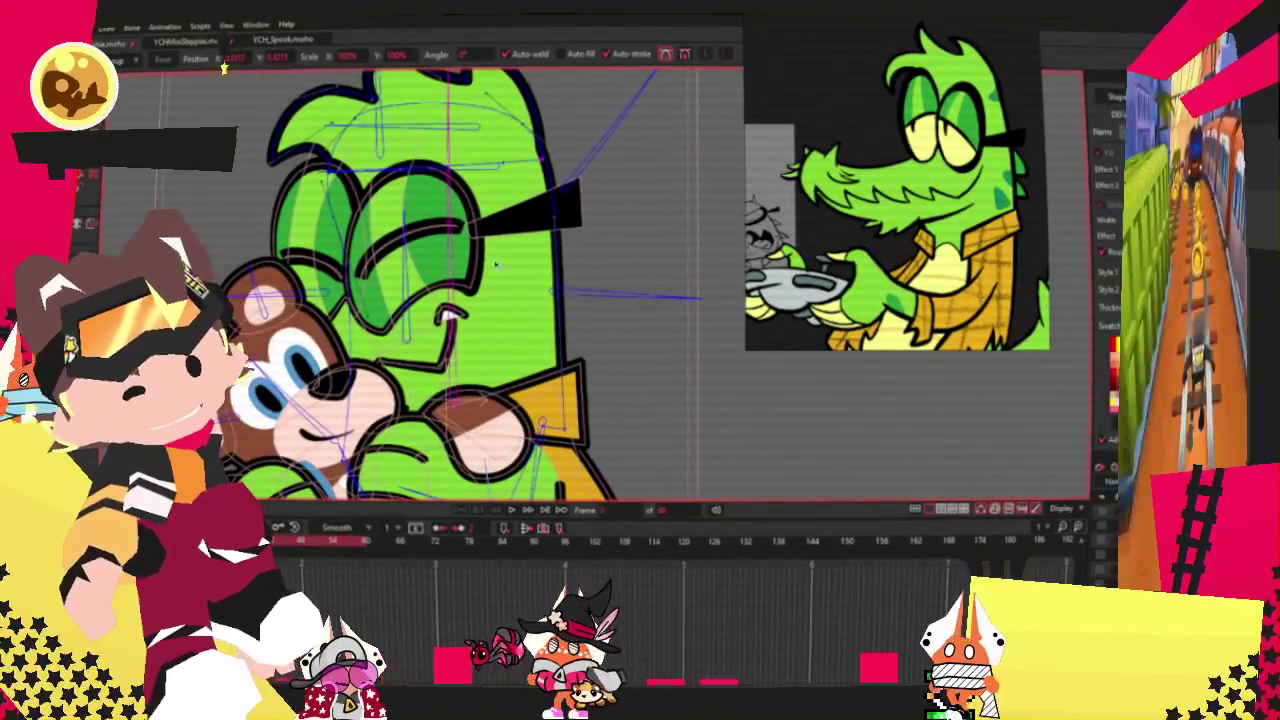
# Step: Pull the head's right outline curve inward with the Curvature tool
pyautogui.press('a')
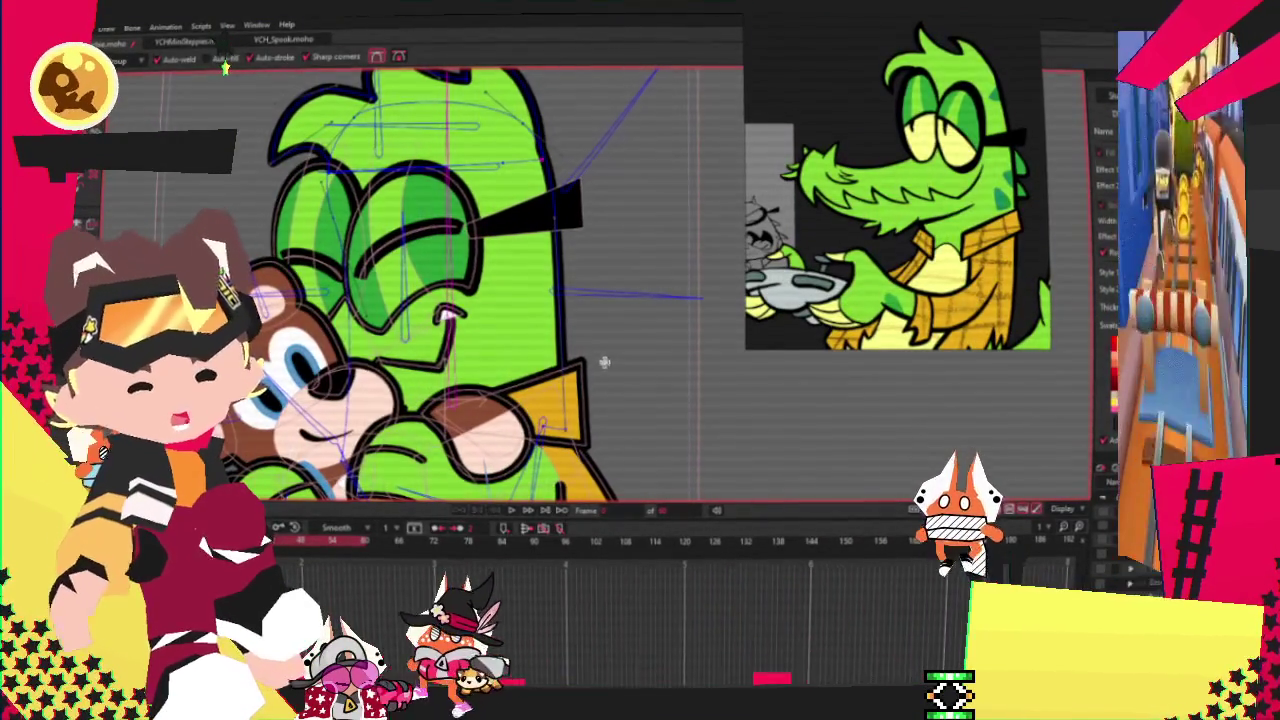
pyautogui.press('c')
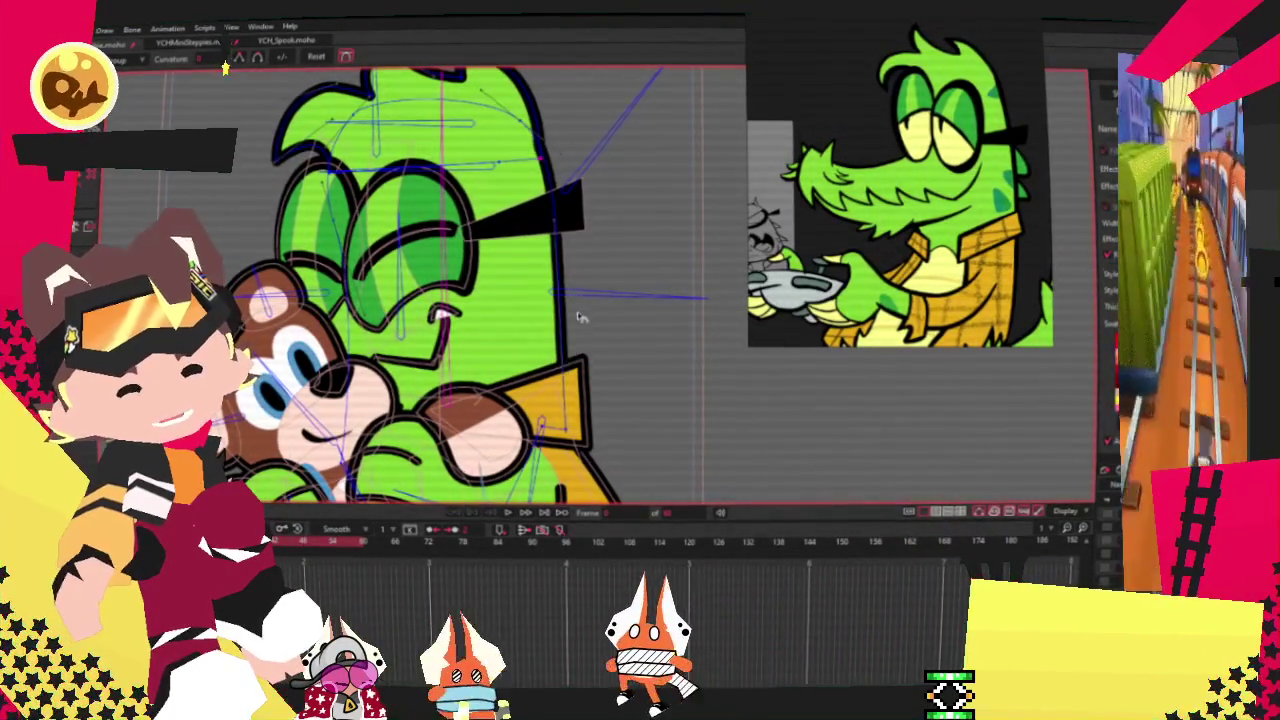
pyautogui.press('t')
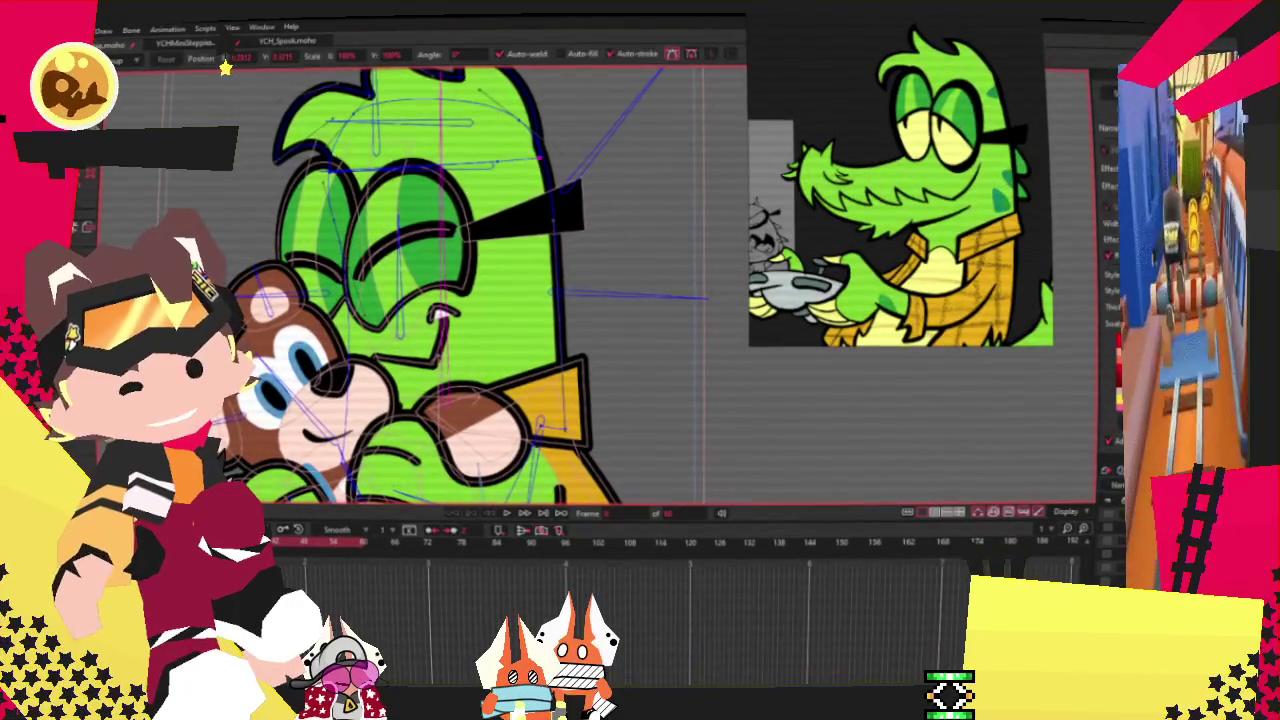
pyautogui.scroll(1, 528, 397)
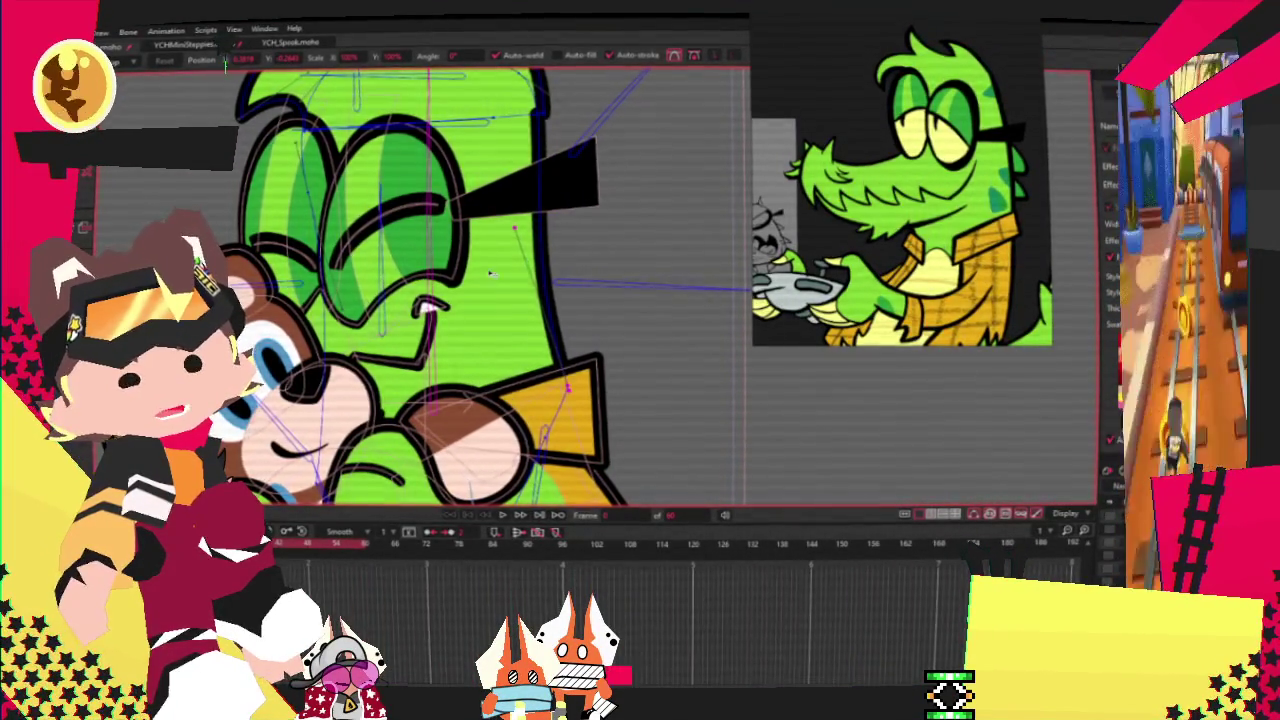
pyautogui.scroll(-3, 500, 274)
pyautogui.scroll(3, 420, 290)
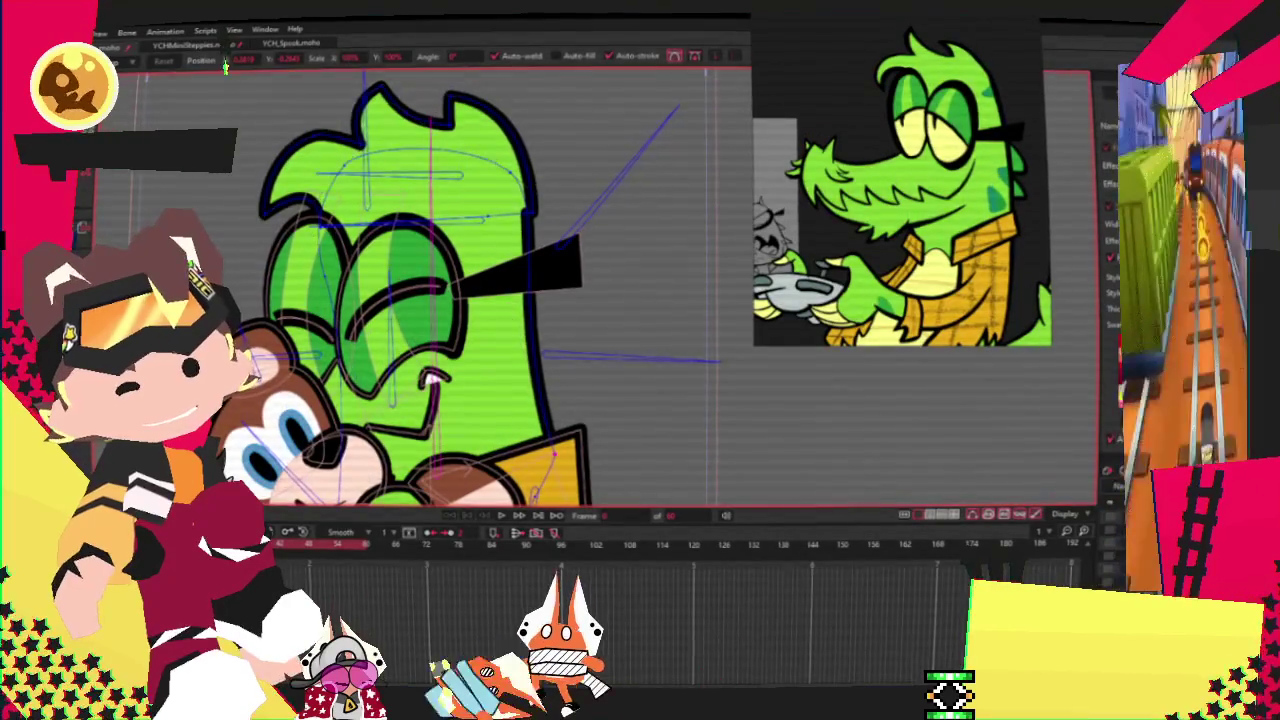
pyautogui.press('g')
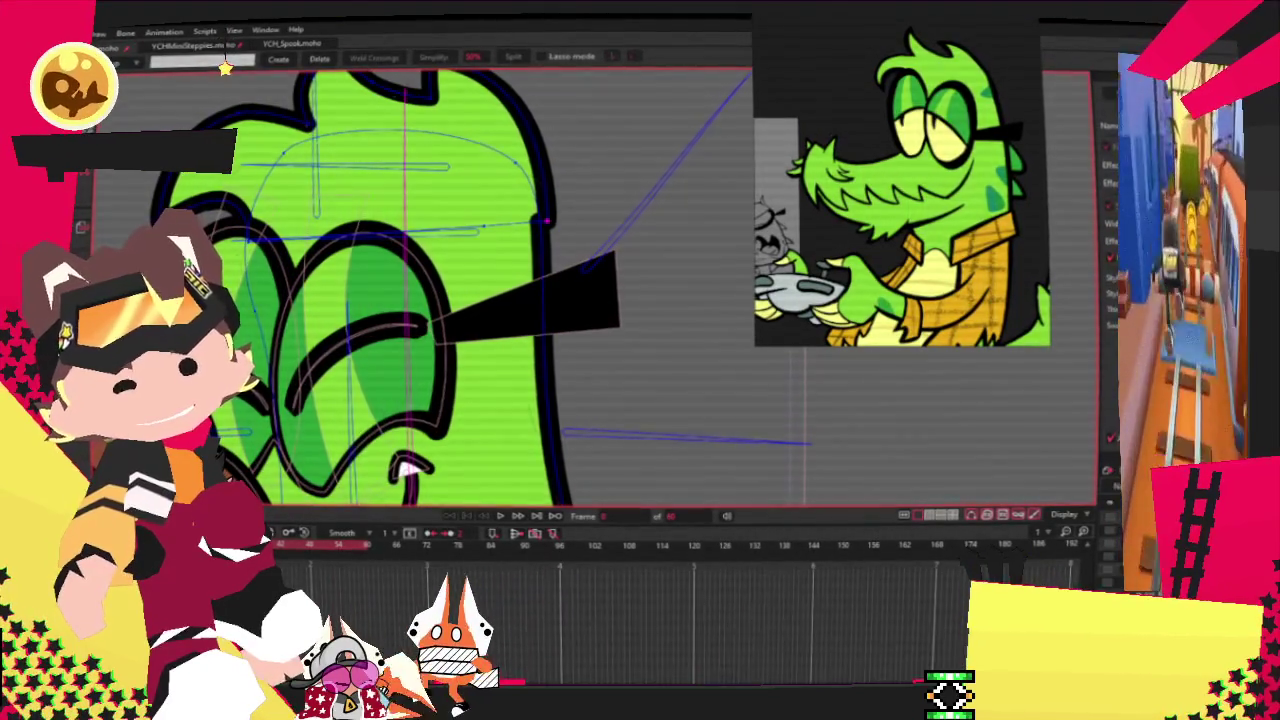
pyautogui.press('t')
pyautogui.scroll(1, 504, 177)
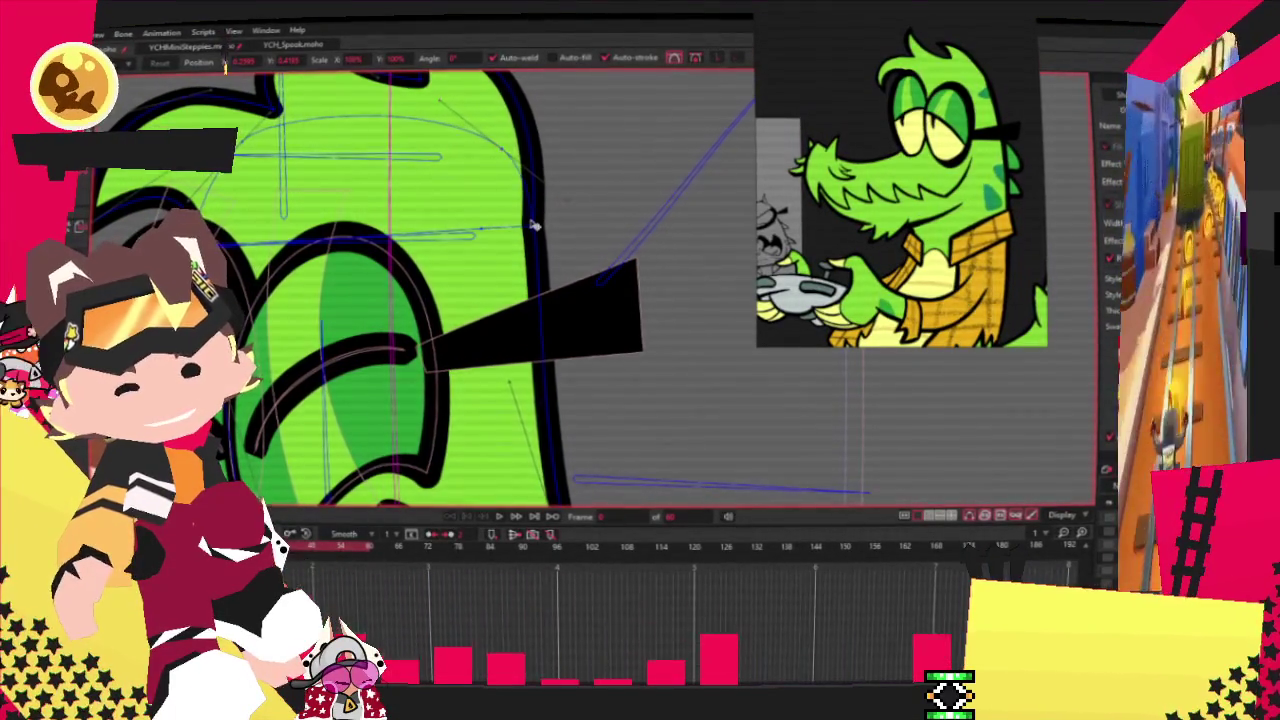
pyautogui.scroll(-2, 534, 300)
pyautogui.scroll(-2, 533, 380)
pyautogui.scroll(2, 532, 470)
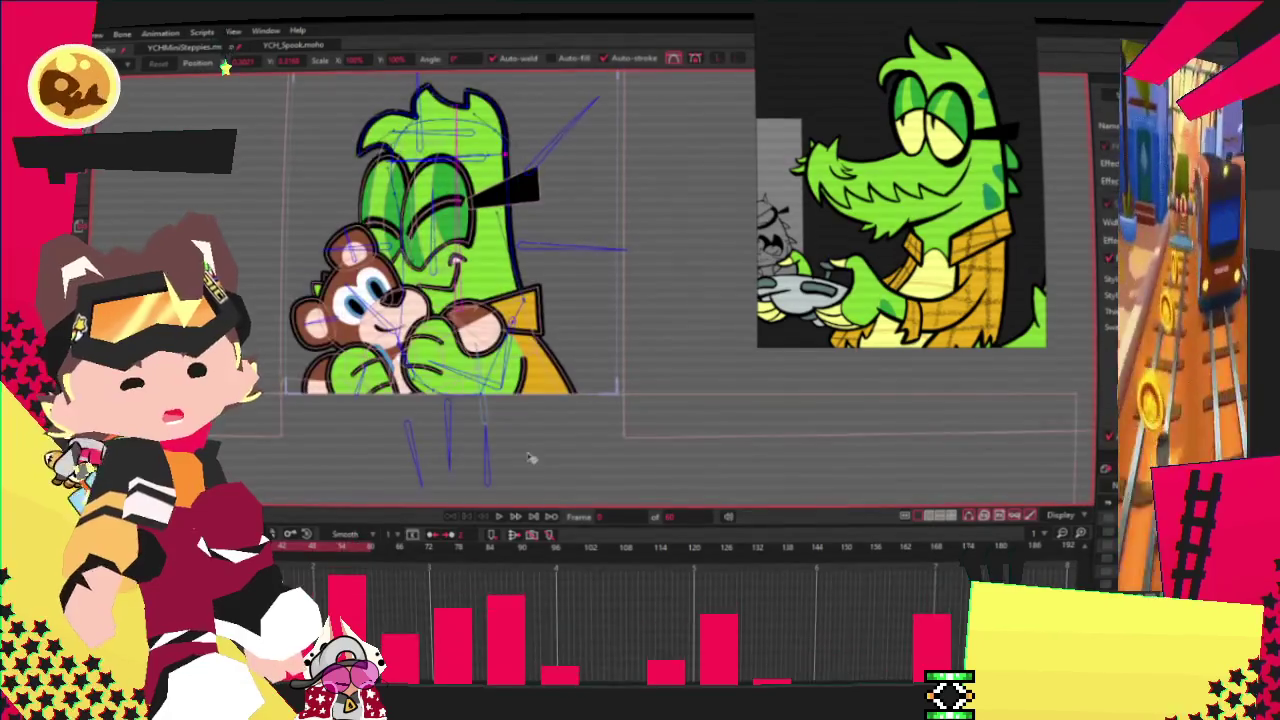
pyautogui.scroll(1, 225, 67)
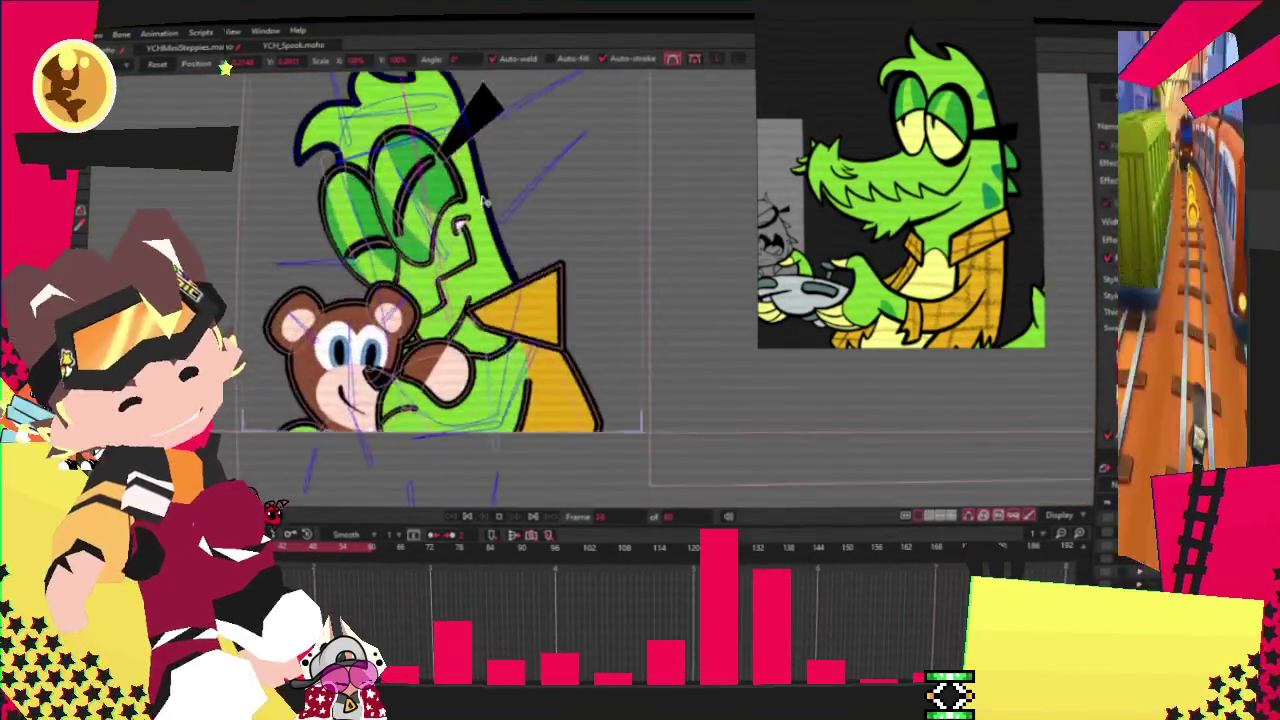
pyautogui.scroll(1, 225, 67)
pyautogui.scroll(1, 225, 67)
pyautogui.scroll(1, 226, 67)
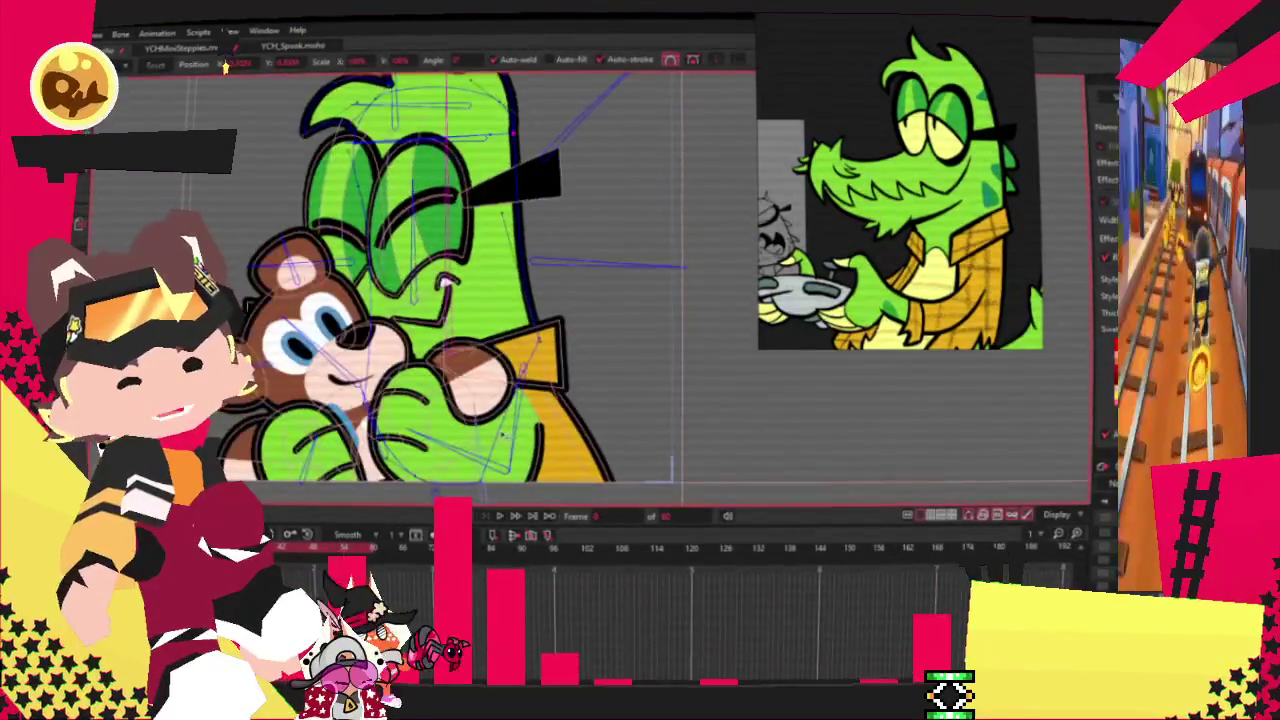
pyautogui.press('c')
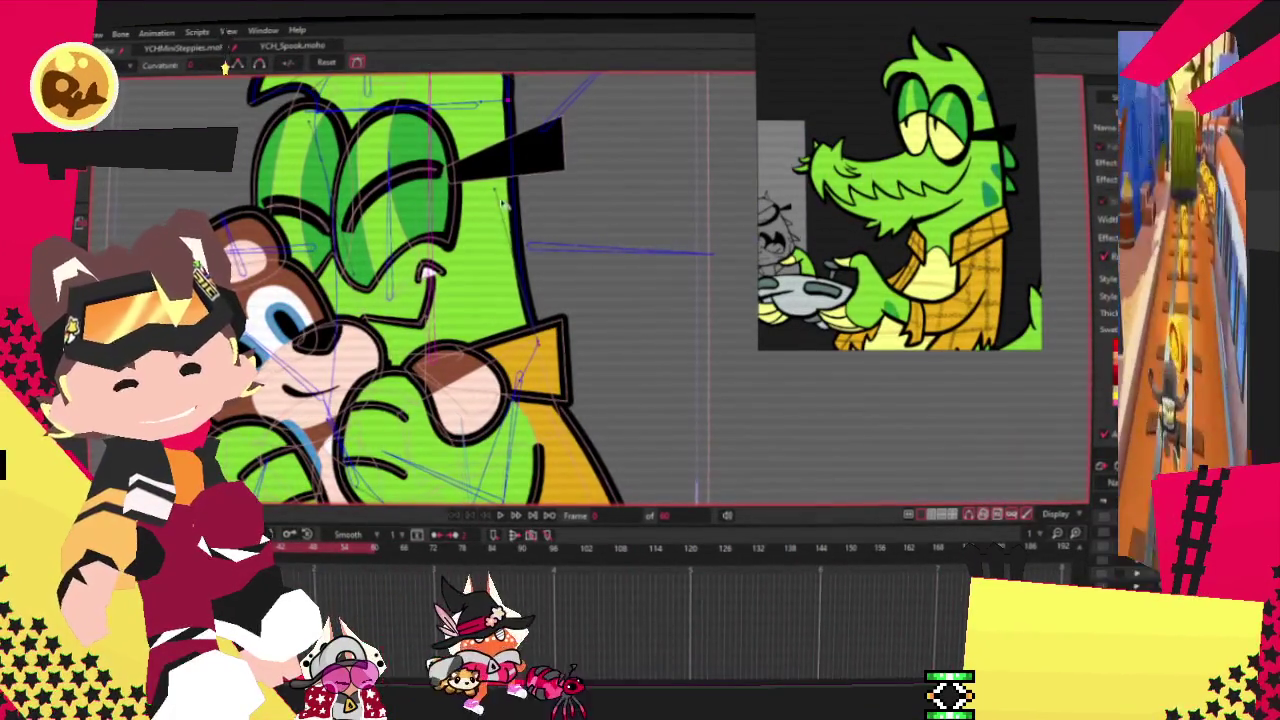
pyautogui.moveTo(641, 220); pyautogui.dragTo(549, 250)
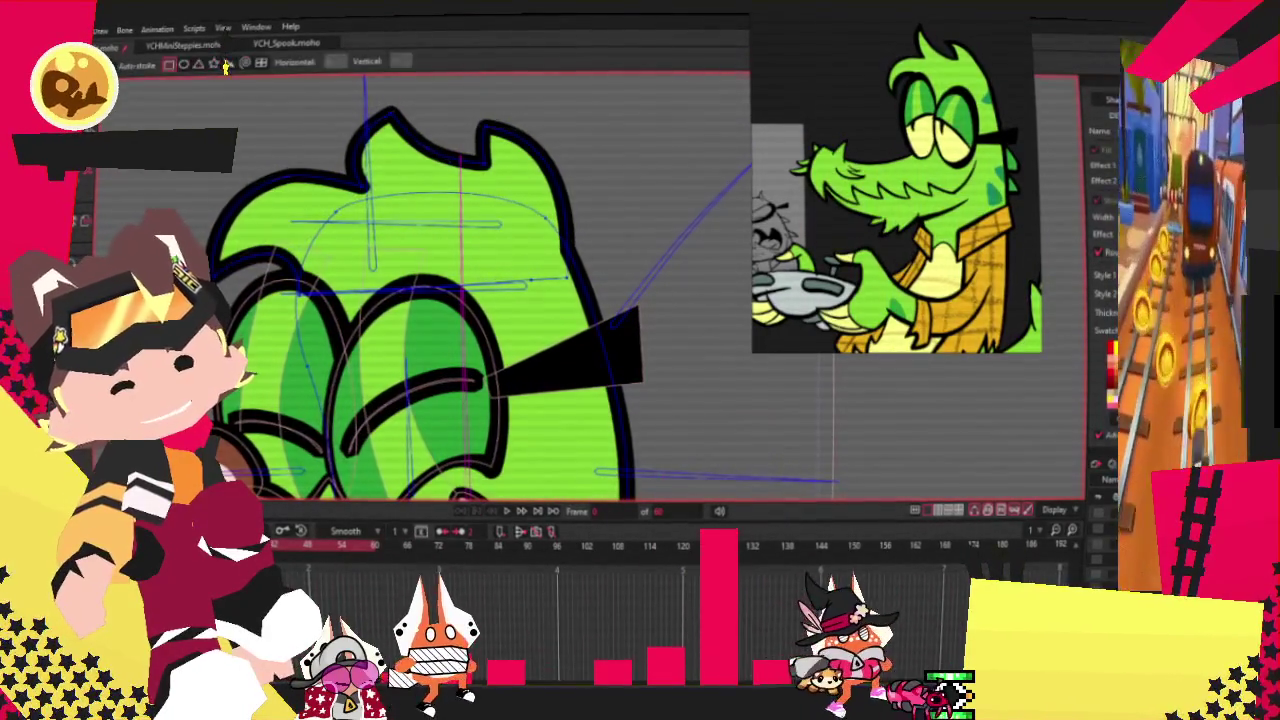
# Step: Drag the head outline point behind the glasses arm to smooth away the notch
pyautogui.press('t')
pyautogui.hotkey('ctrl', 'a')
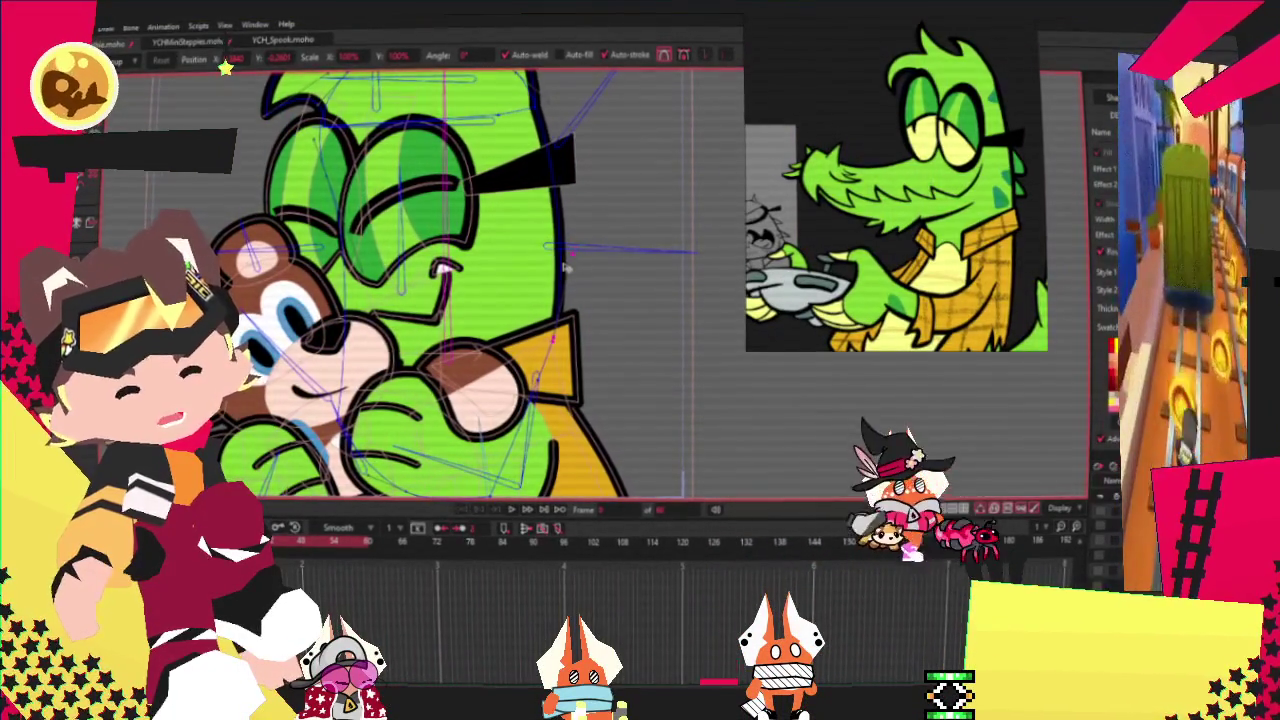
pyautogui.press('c')
pyautogui.scroll(3, 513, 215)
pyautogui.scroll(3, 513, 215)
pyautogui.scroll(2, 513, 215)
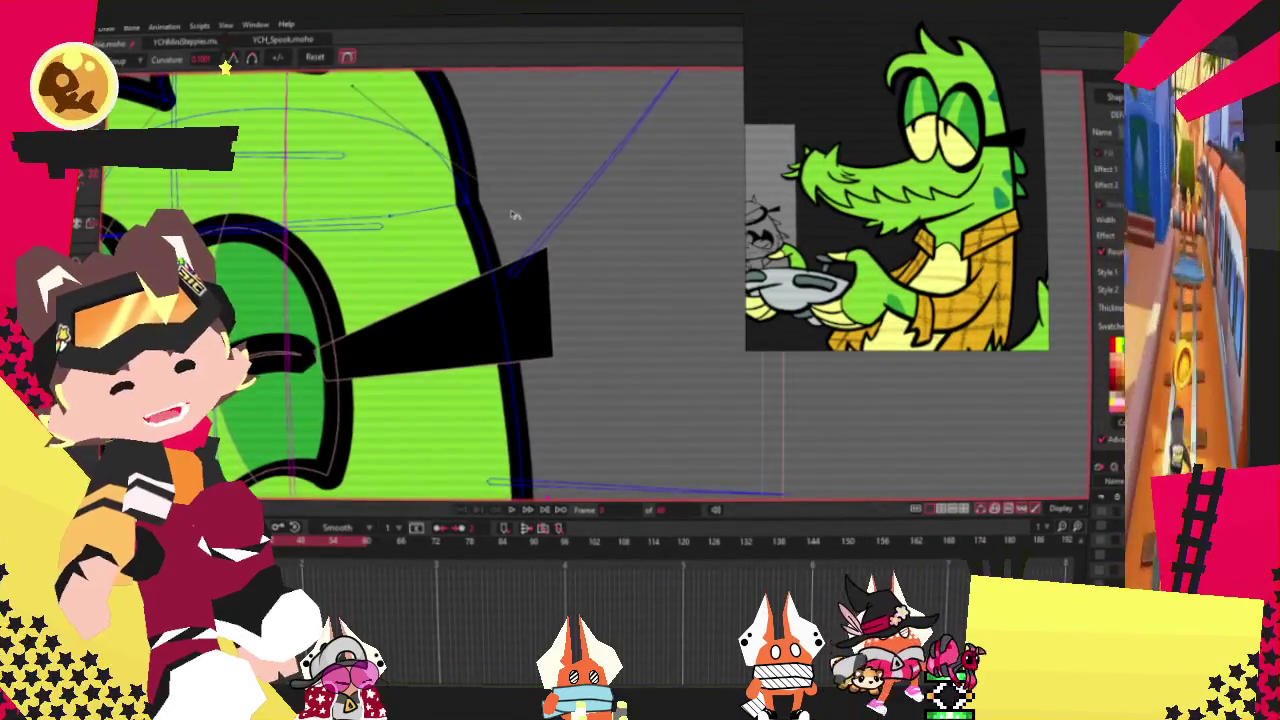
pyautogui.press('t')
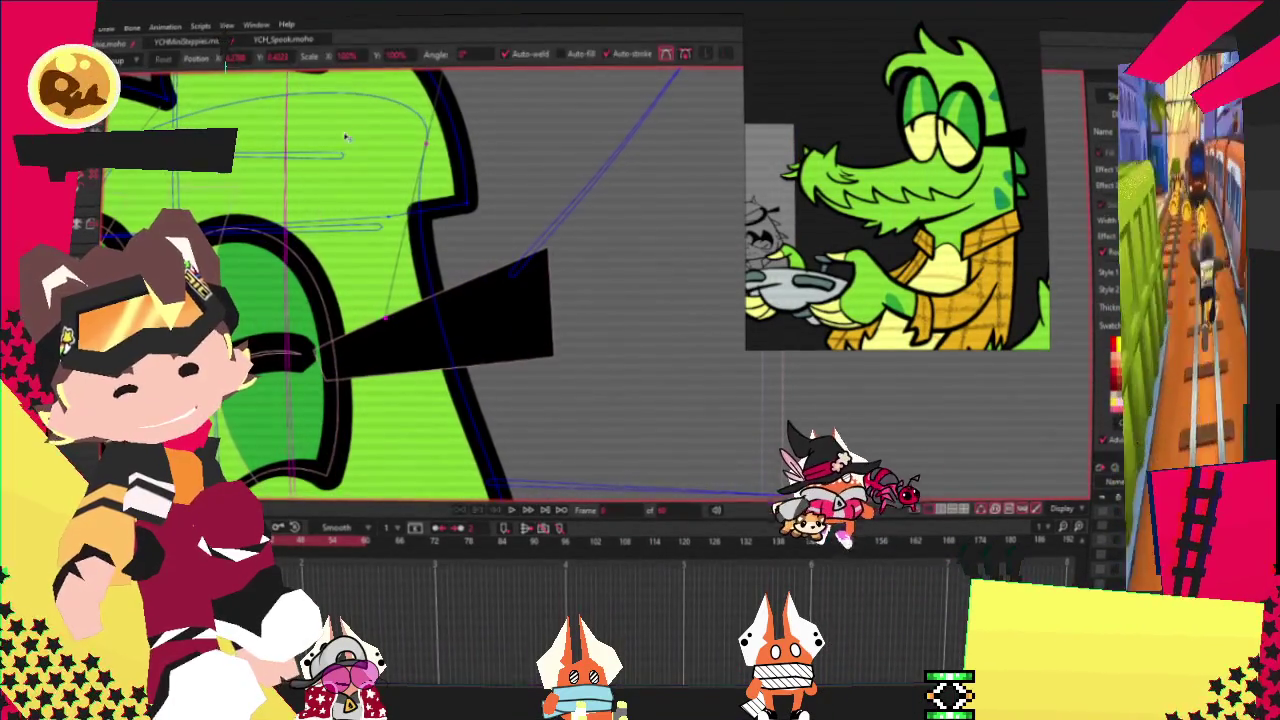
pyautogui.moveTo(463, 173); pyautogui.dragTo(492, 362)
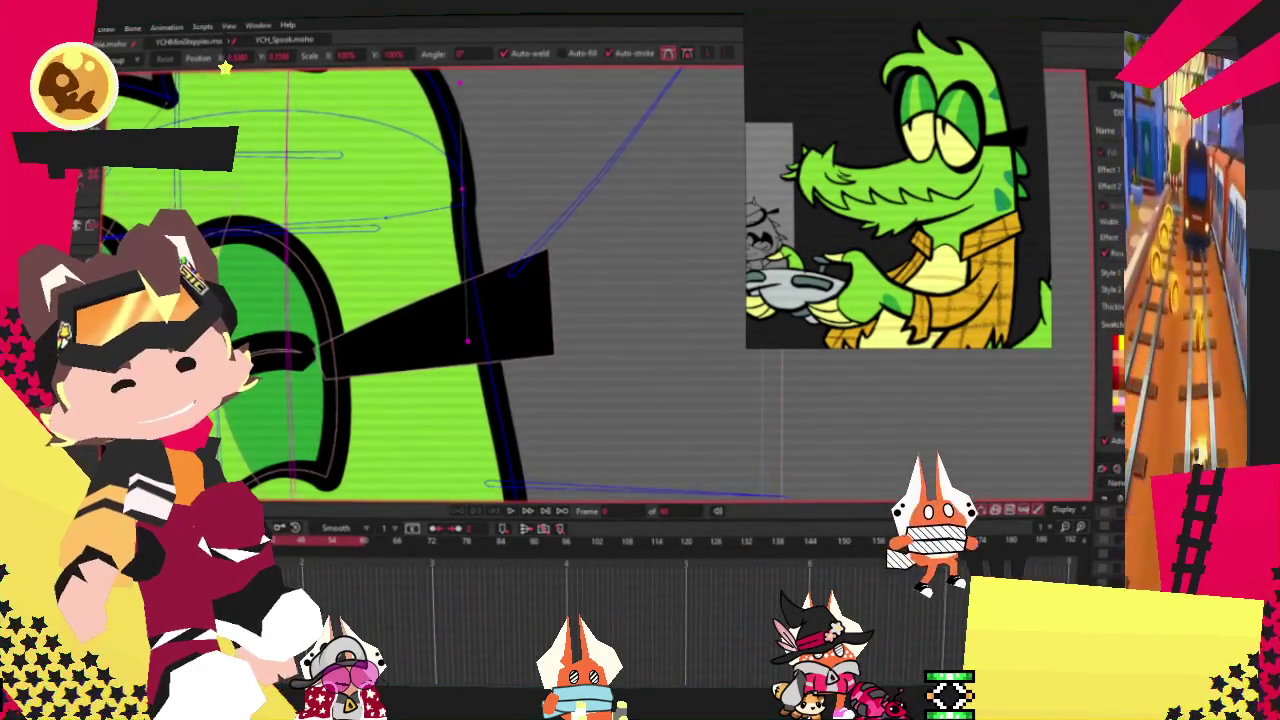
pyautogui.scroll(-3, 368, 166)
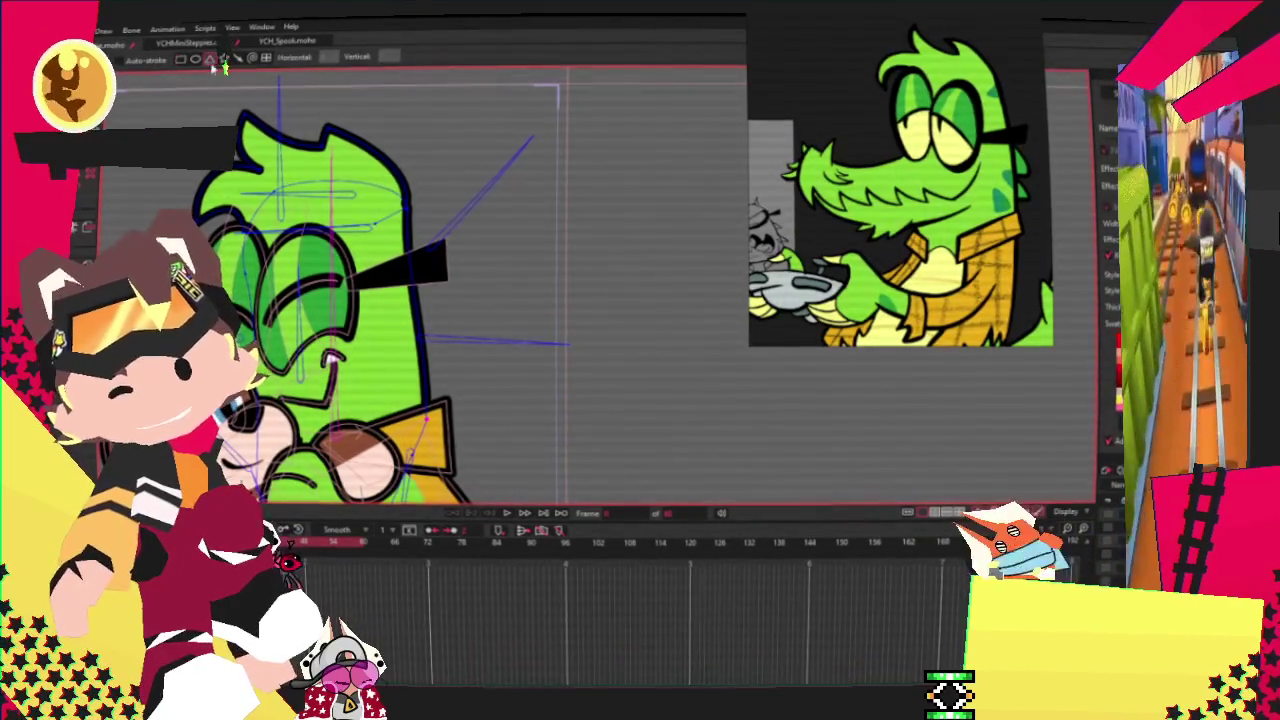
# Step: Select the green triangle spike behind the head and pan it into view
pyautogui.scroll(2, 432, 321)
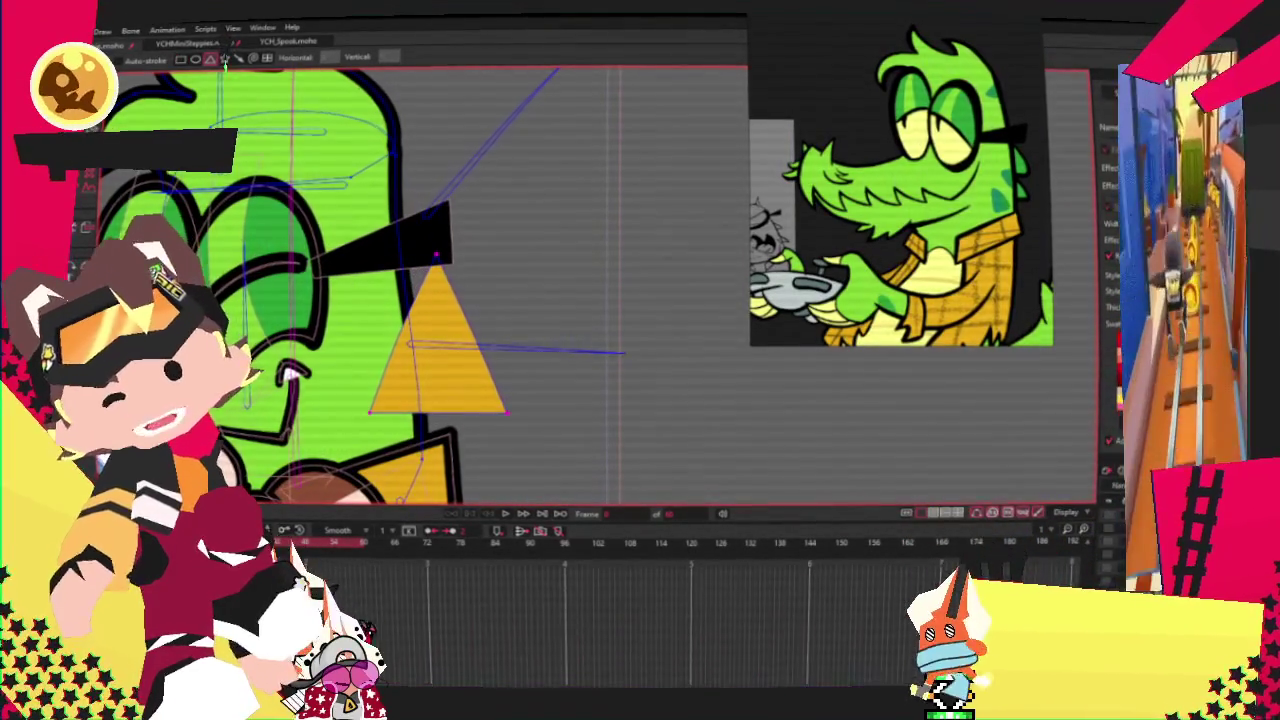
pyautogui.press('g')
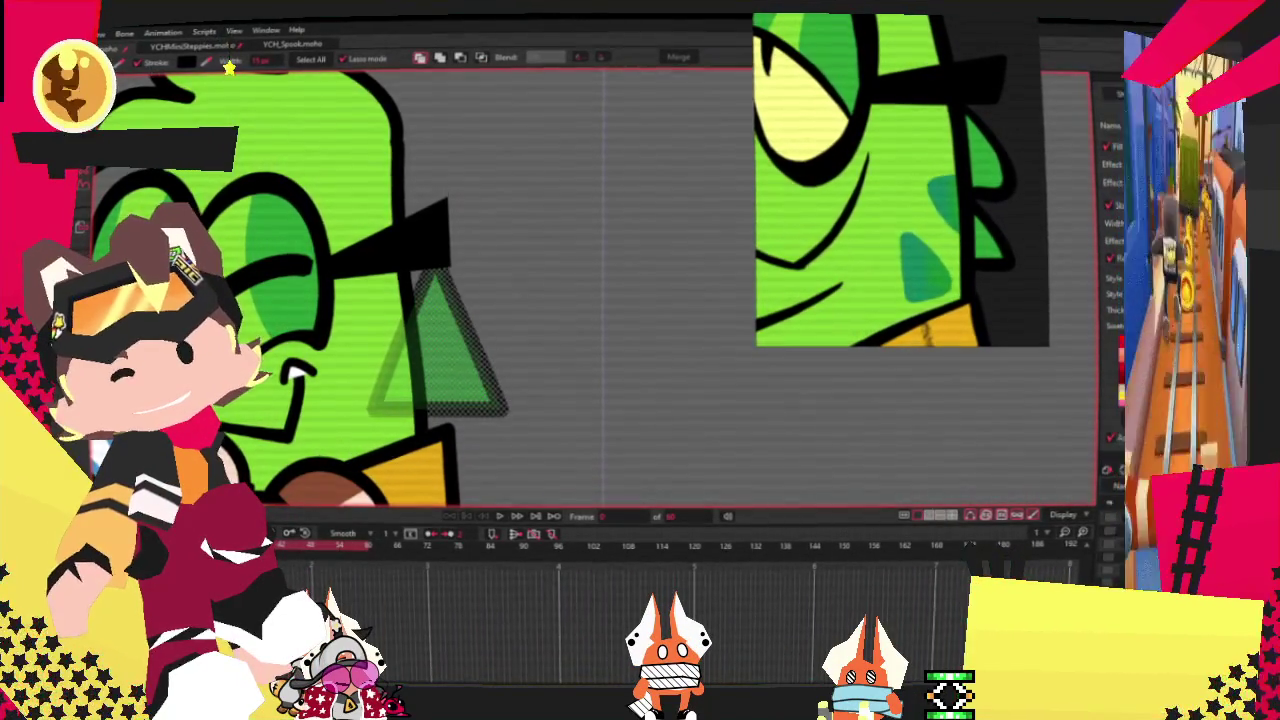
pyautogui.scroll(2, 373, 287)
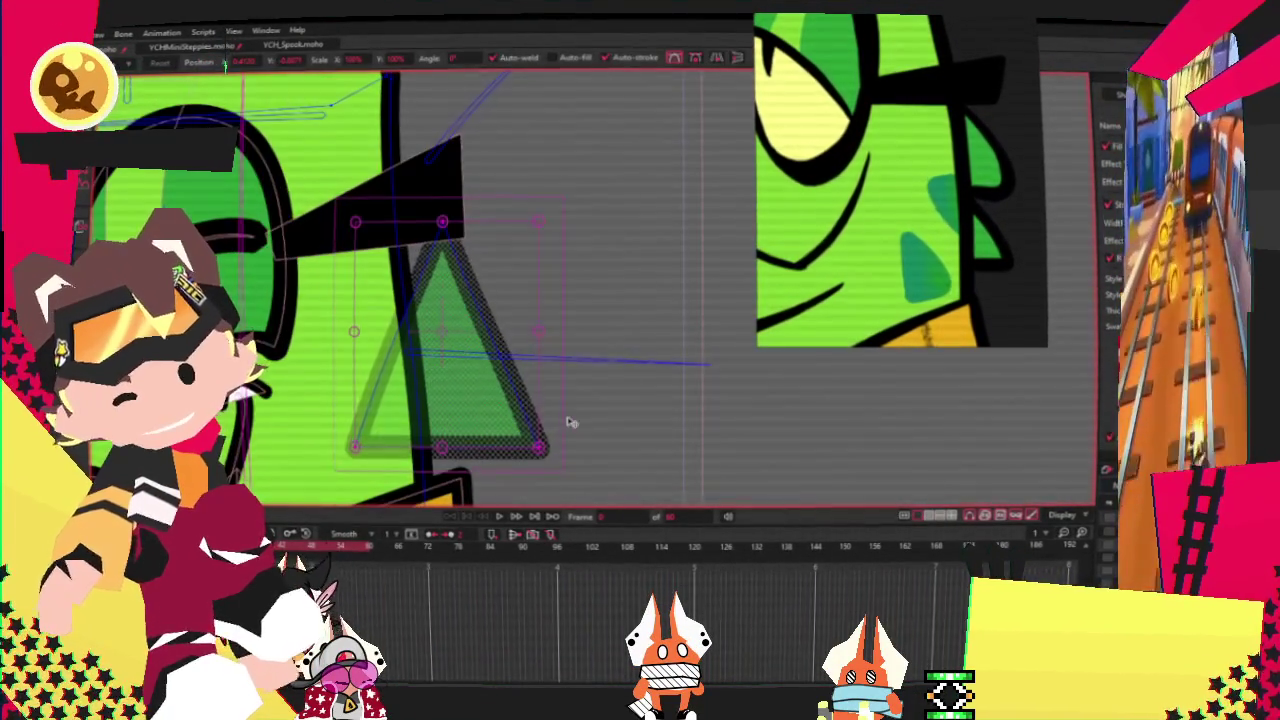
pyautogui.moveTo(571, 423); pyautogui.dragTo(566, 324)
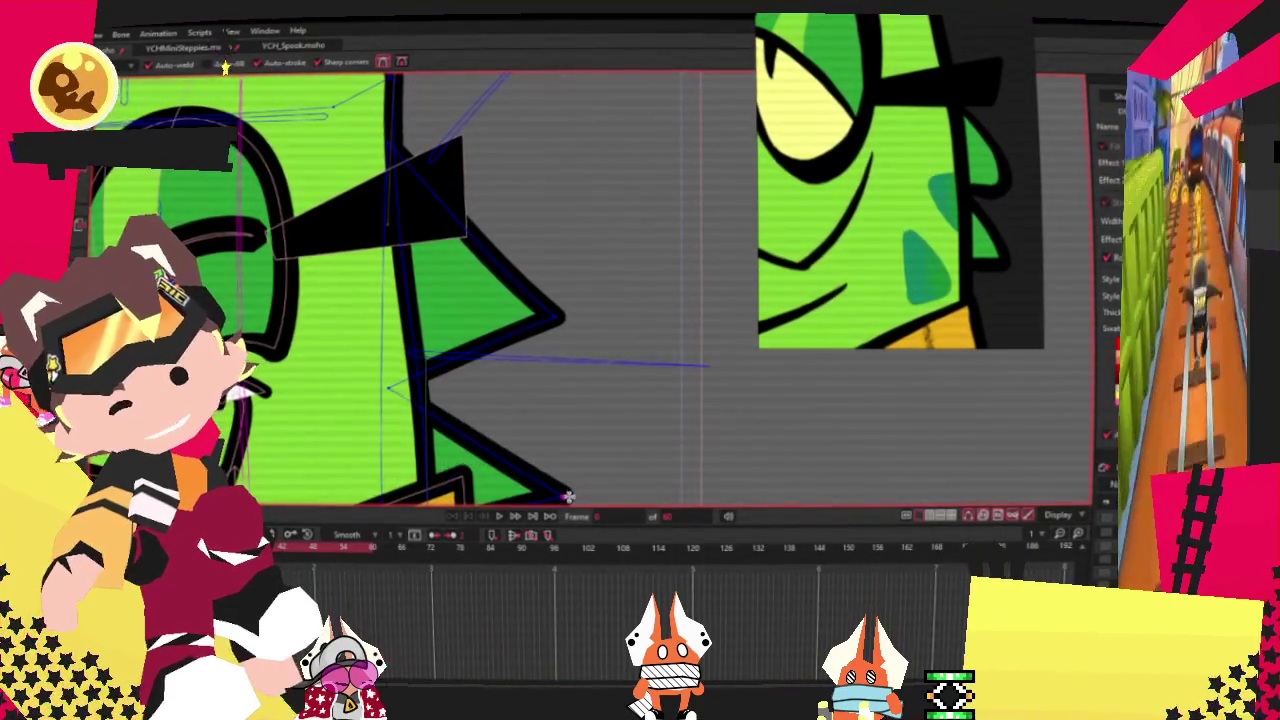
pyautogui.scroll(-3, 567, 496)
pyautogui.scroll(3, 550, 485)
# Step: Shorten the lower green spike by pulling its tip up-left
pyautogui.press('t')
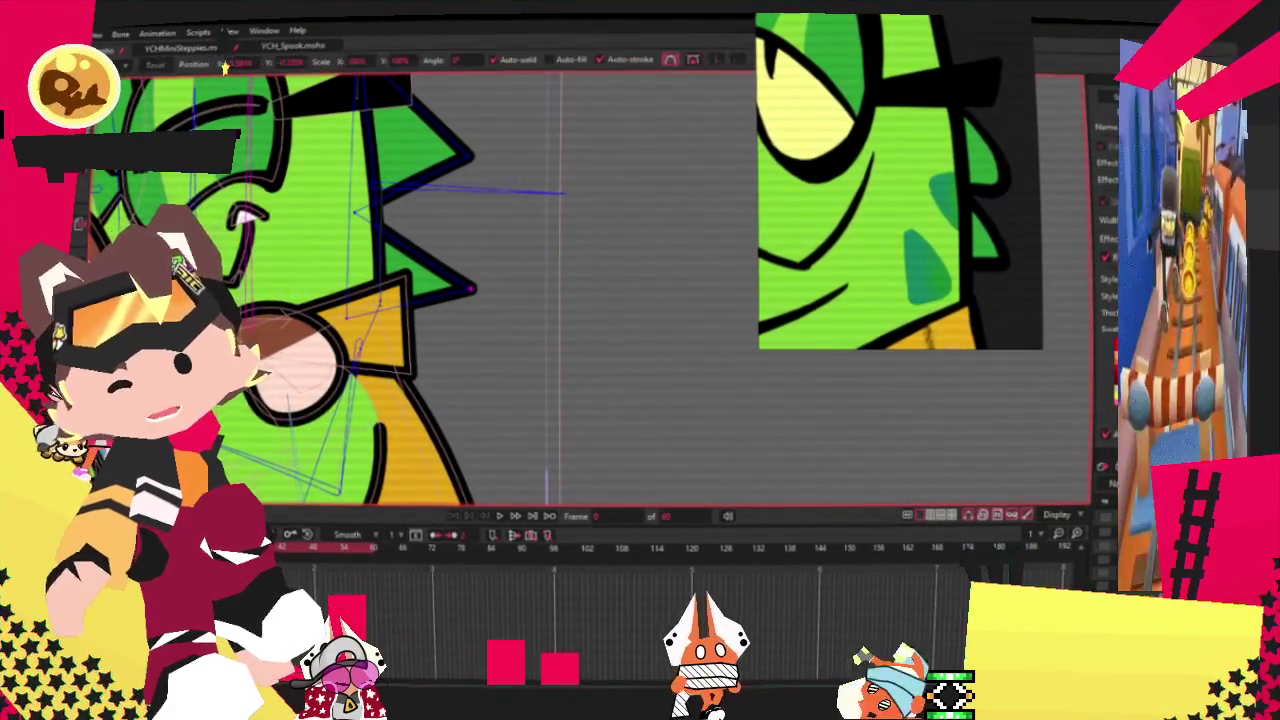
pyautogui.scroll(-1, 452, 197)
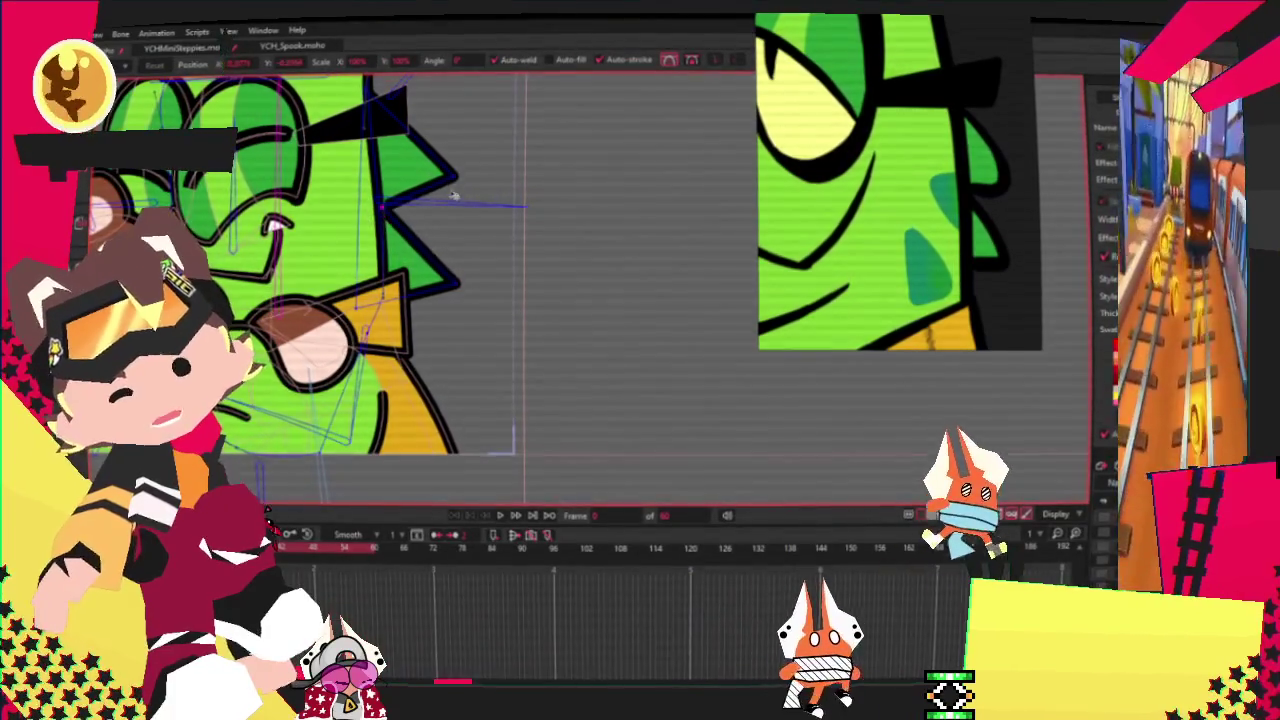
pyautogui.scroll(-2, 452, 197)
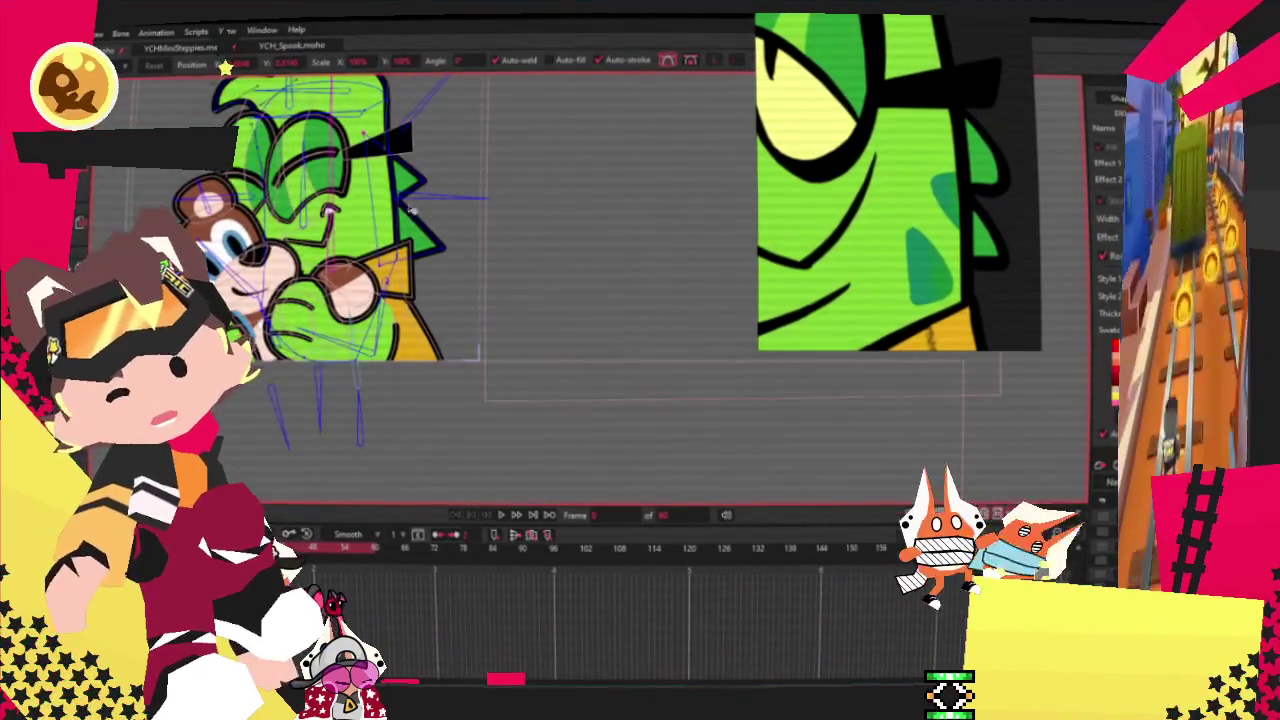
pyautogui.scroll(3, 452, 197)
pyautogui.press('c')
pyautogui.press('t')
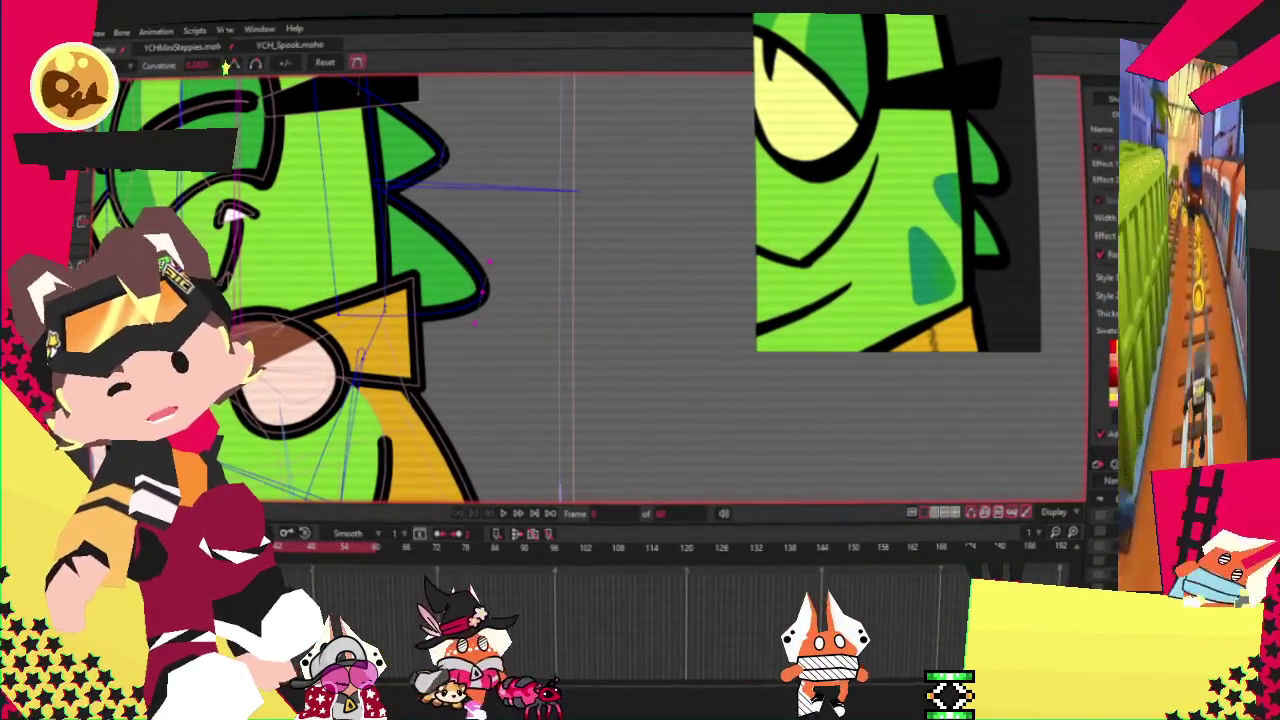
pyautogui.moveTo(485, 292); pyautogui.dragTo(448, 270)
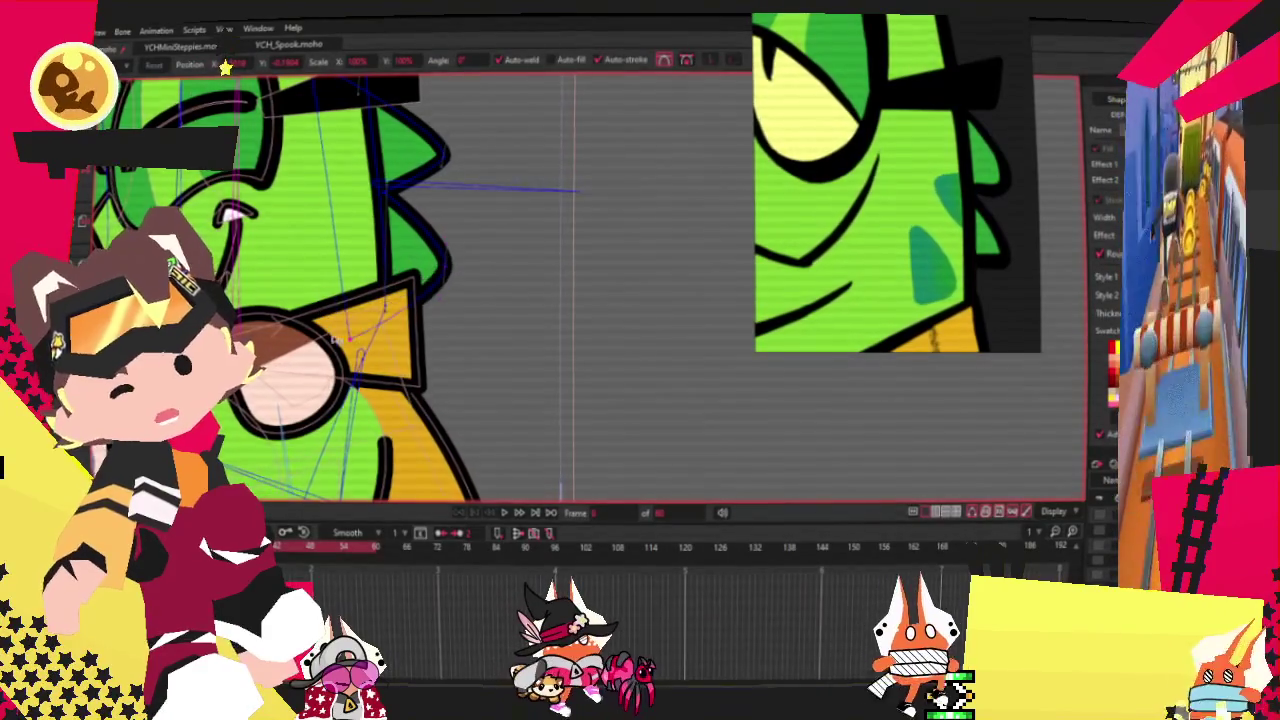
pyautogui.scroll(-3, 400, 440)
pyautogui.scroll(3, 409, 465)
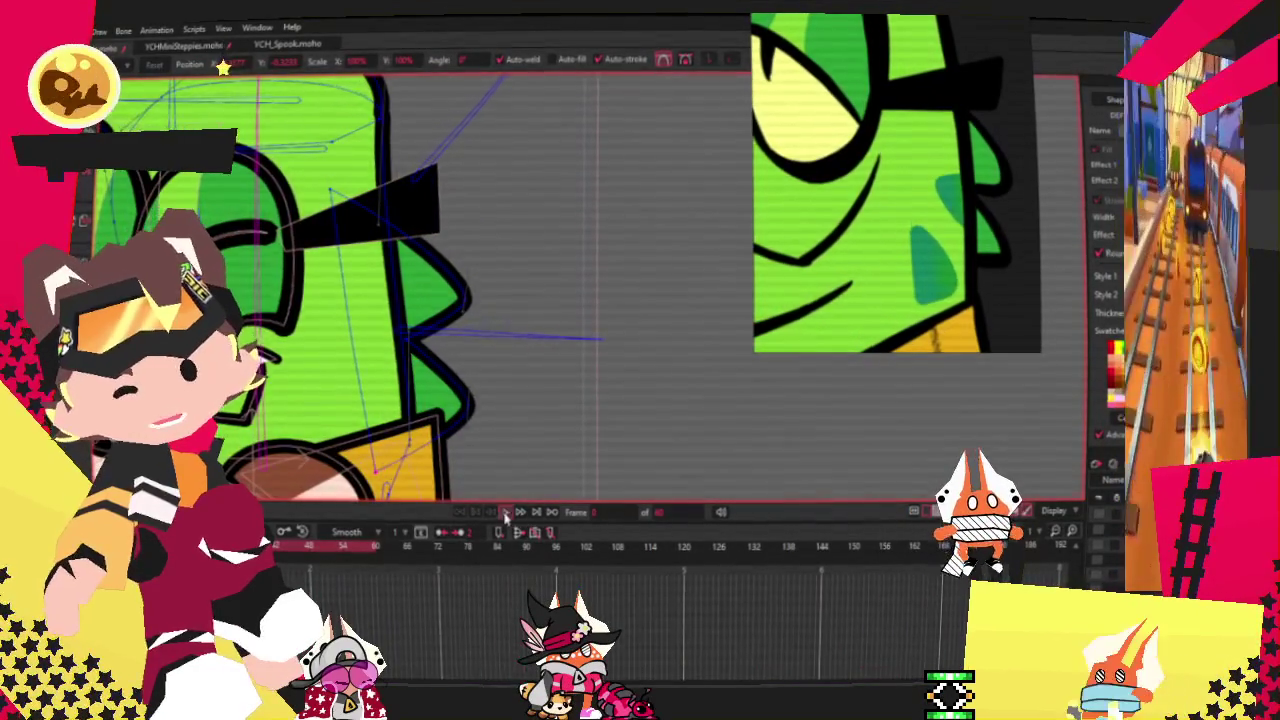
pyautogui.scroll(-3, 480, 329)
pyautogui.scroll(3, 486, 334)
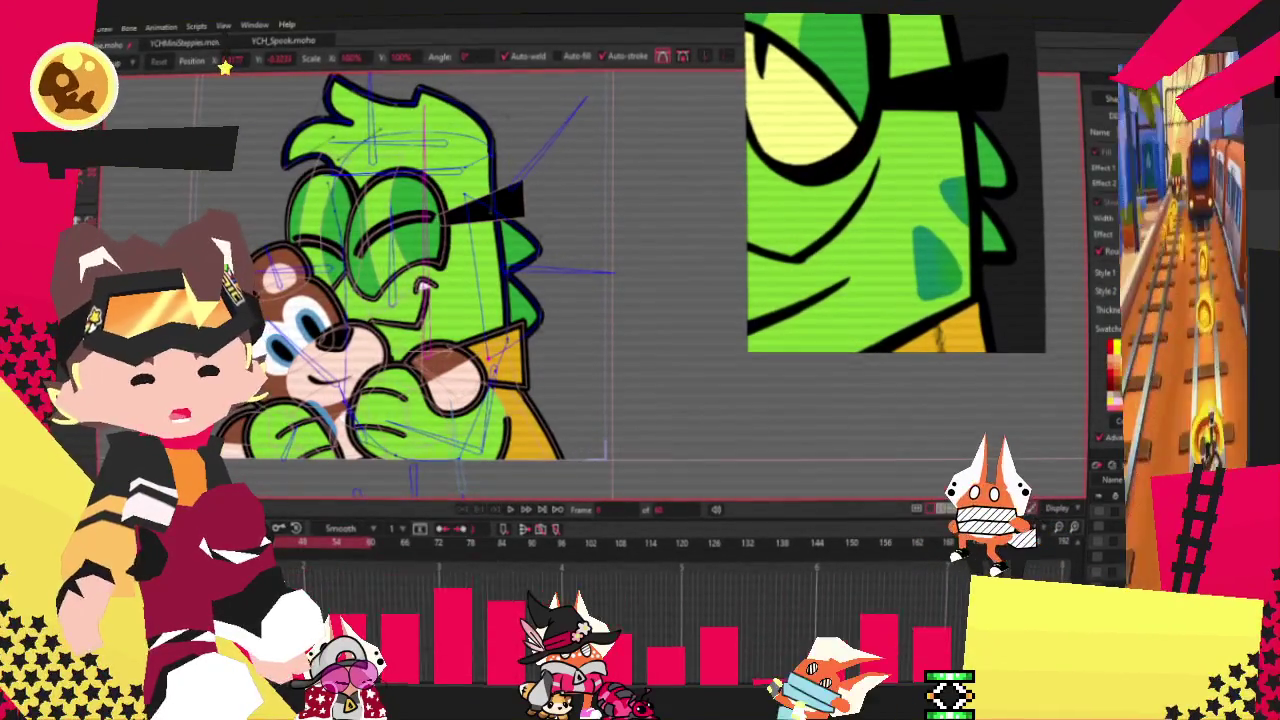
# Step: Turn on Bone Strength and test the rig's pose with Select Bone
pyautogui.click(140, 174)
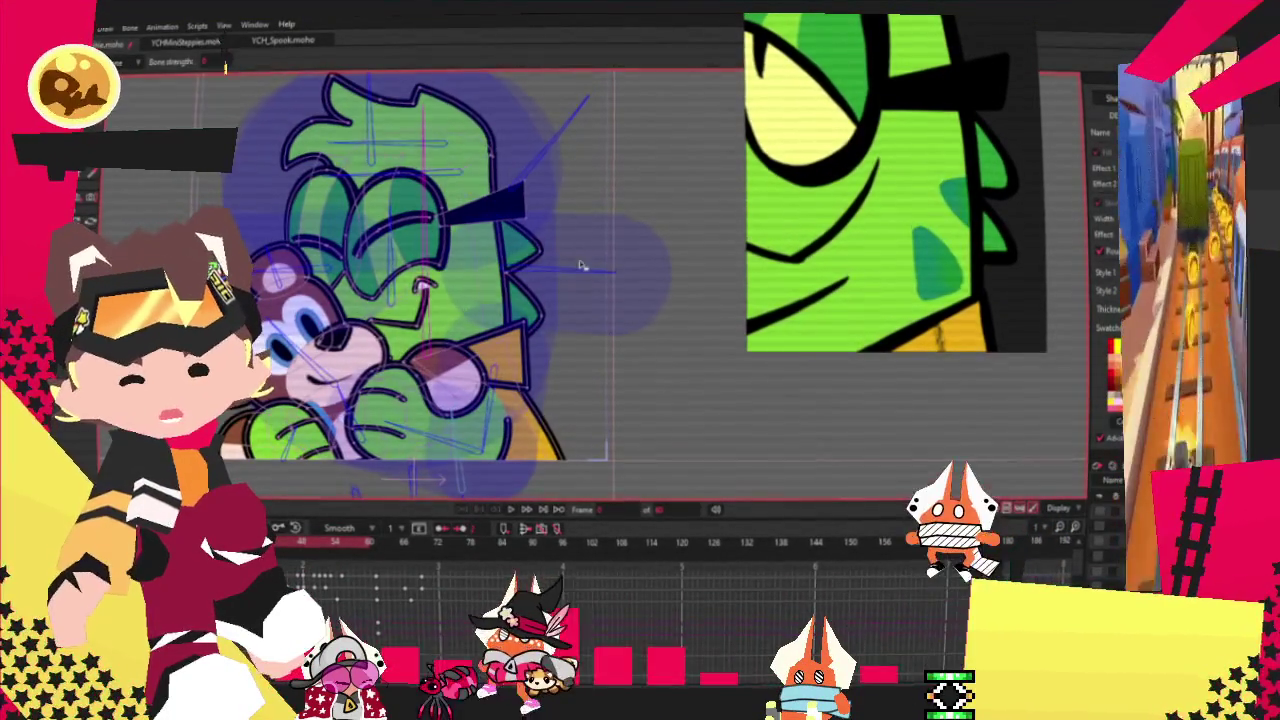
pyautogui.press('z')
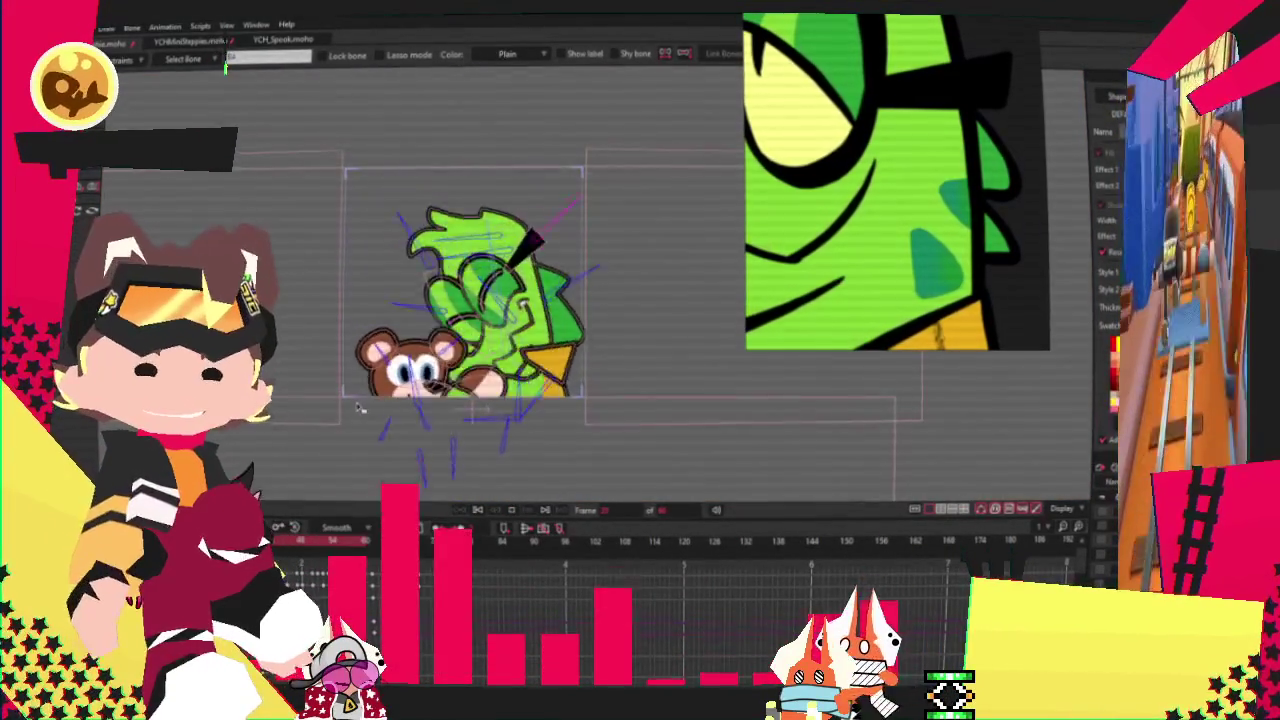
pyautogui.scroll(5, 574, 303)
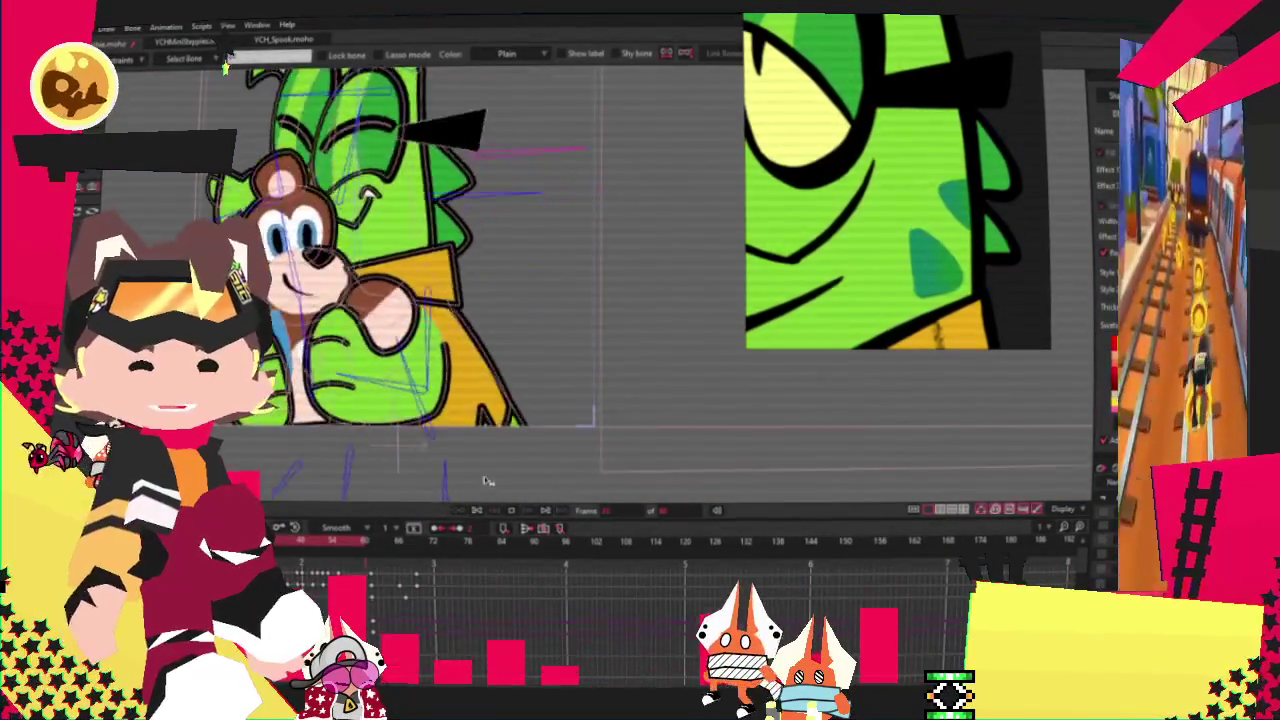
pyautogui.scroll(3, 228, 62)
pyautogui.scroll(2, 228, 62)
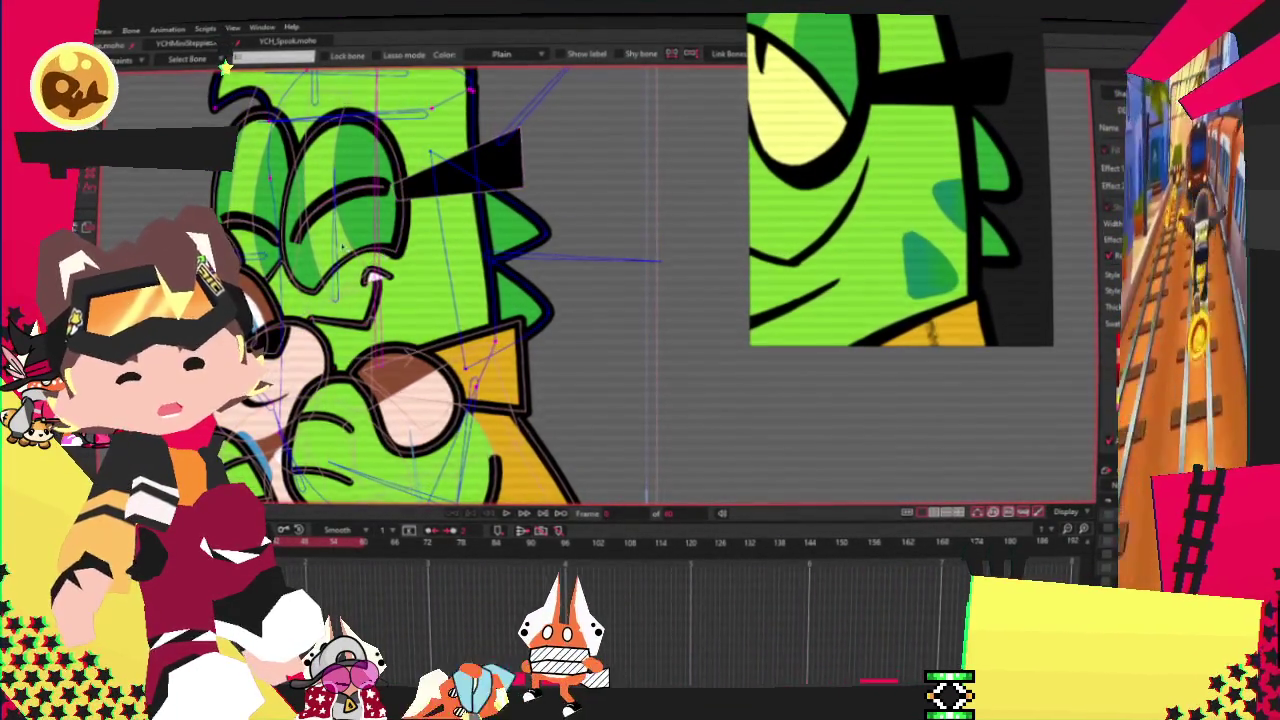
pyautogui.scroll(-1, 143, 117)
pyautogui.scroll(1, 538, 285)
# Step: Draw a pale triangle shape over the crocodile's hand beside the bear's cheek
pyautogui.press('g')
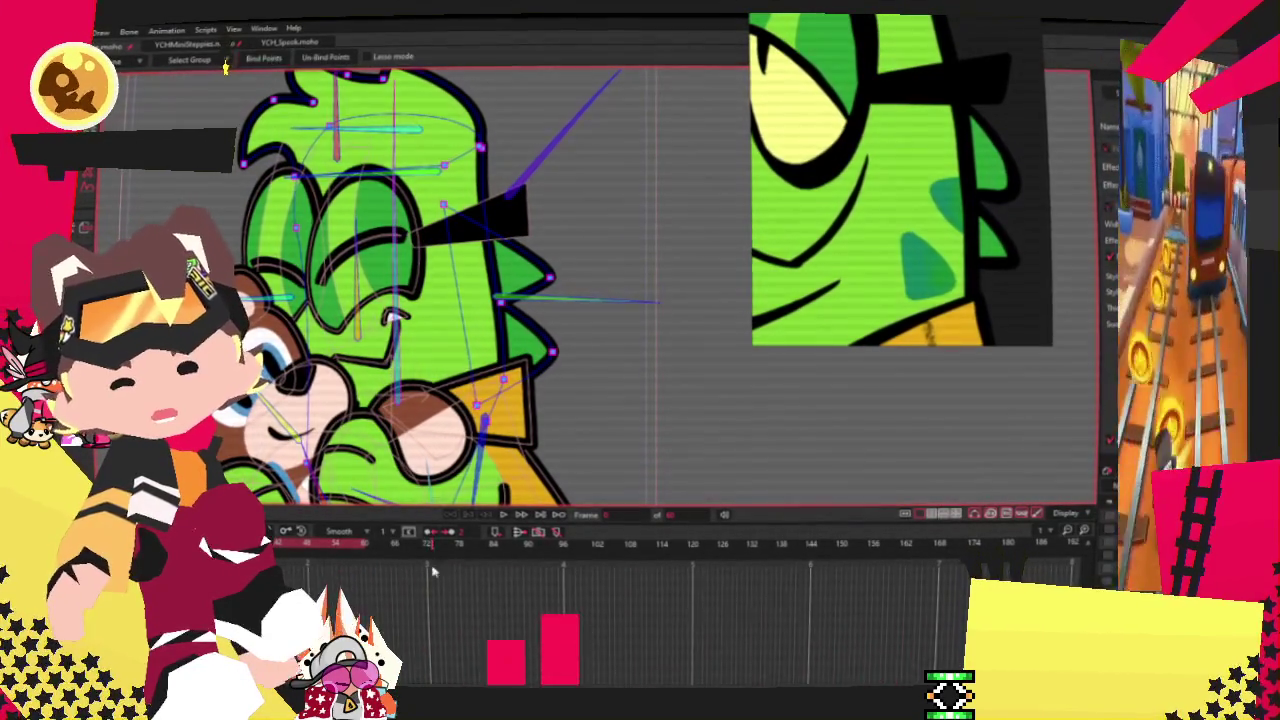
pyautogui.scroll(-2, 549, 396)
pyautogui.scroll(-2, 549, 396)
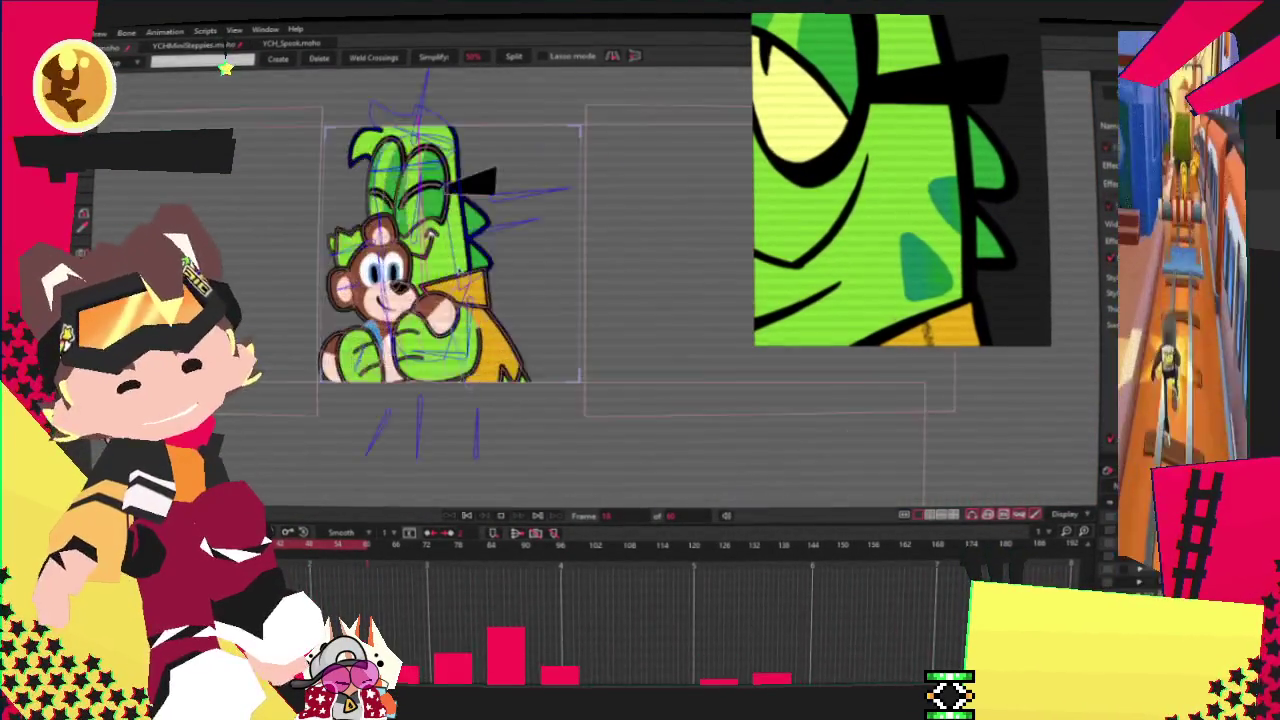
pyautogui.scroll(1, 445, 262)
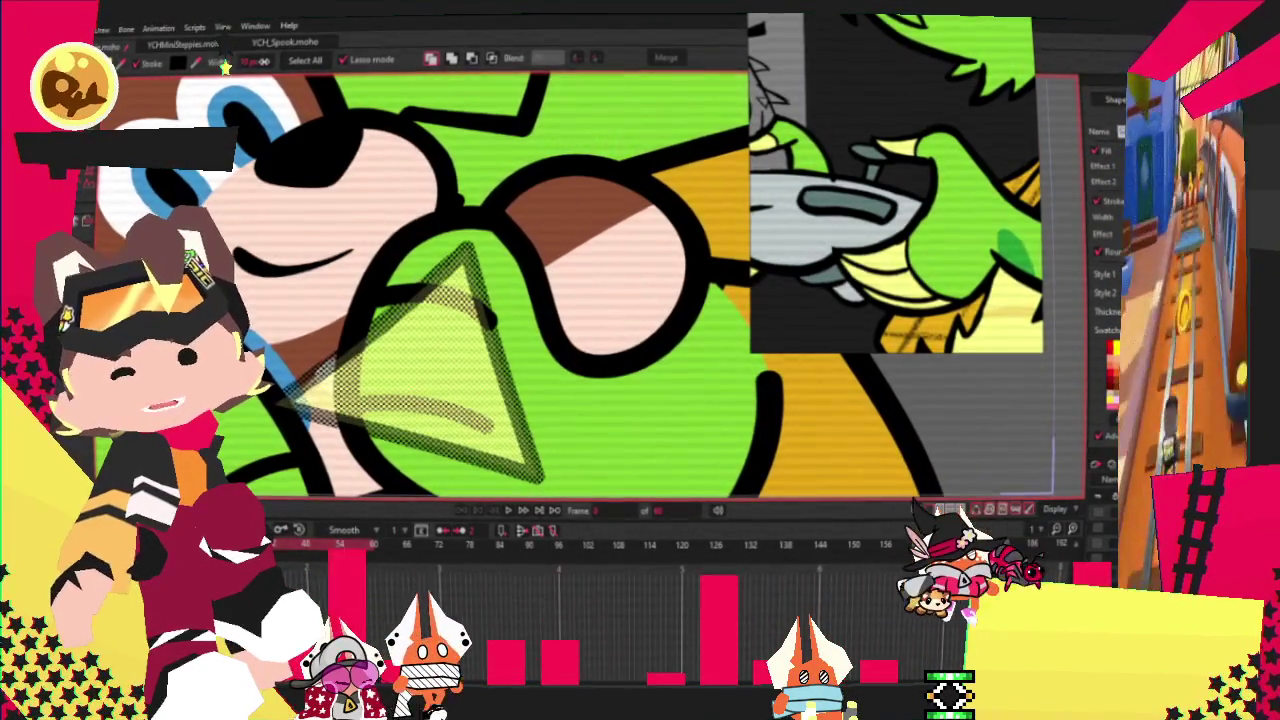
# Step: Select all layer points and drag the yellow triangle's lower corner down-left over the hand
pyautogui.scroll(-3, 600, 300)
pyautogui.scroll(-2, 650, 420)
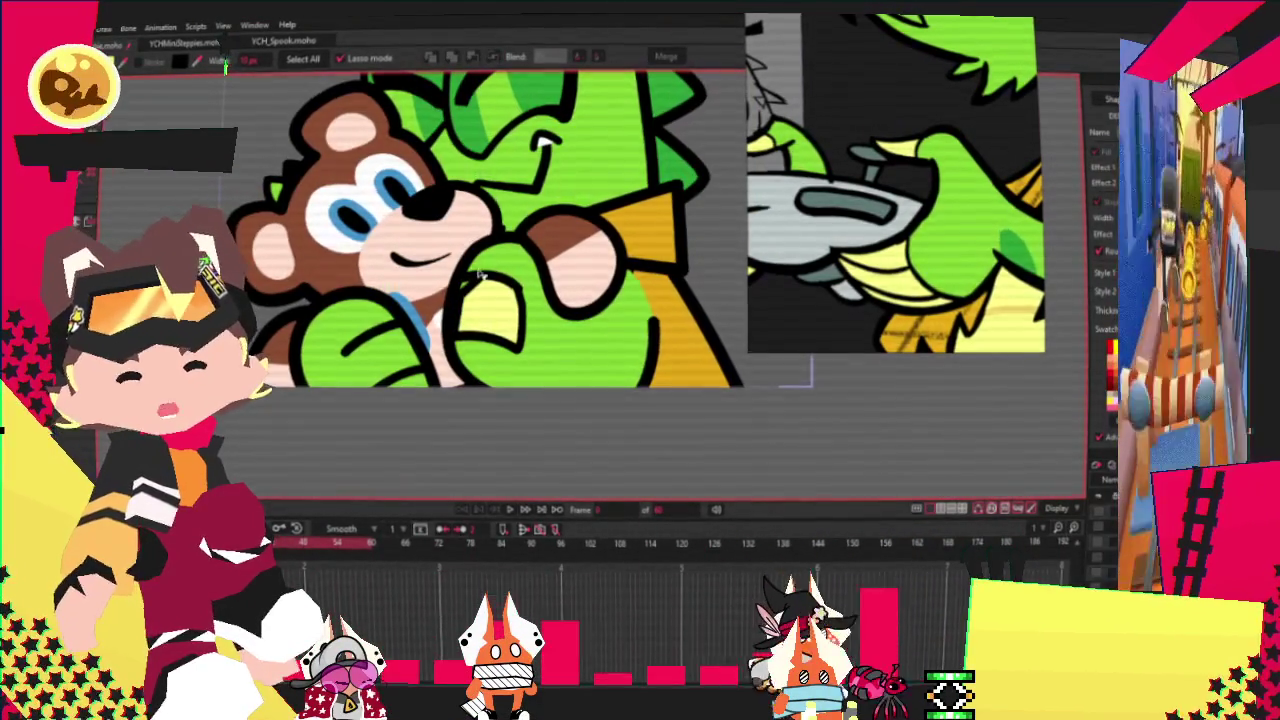
pyautogui.hotkey('ctrl', 'a')
pyautogui.press('t')
pyautogui.scroll(2, 578, 389)
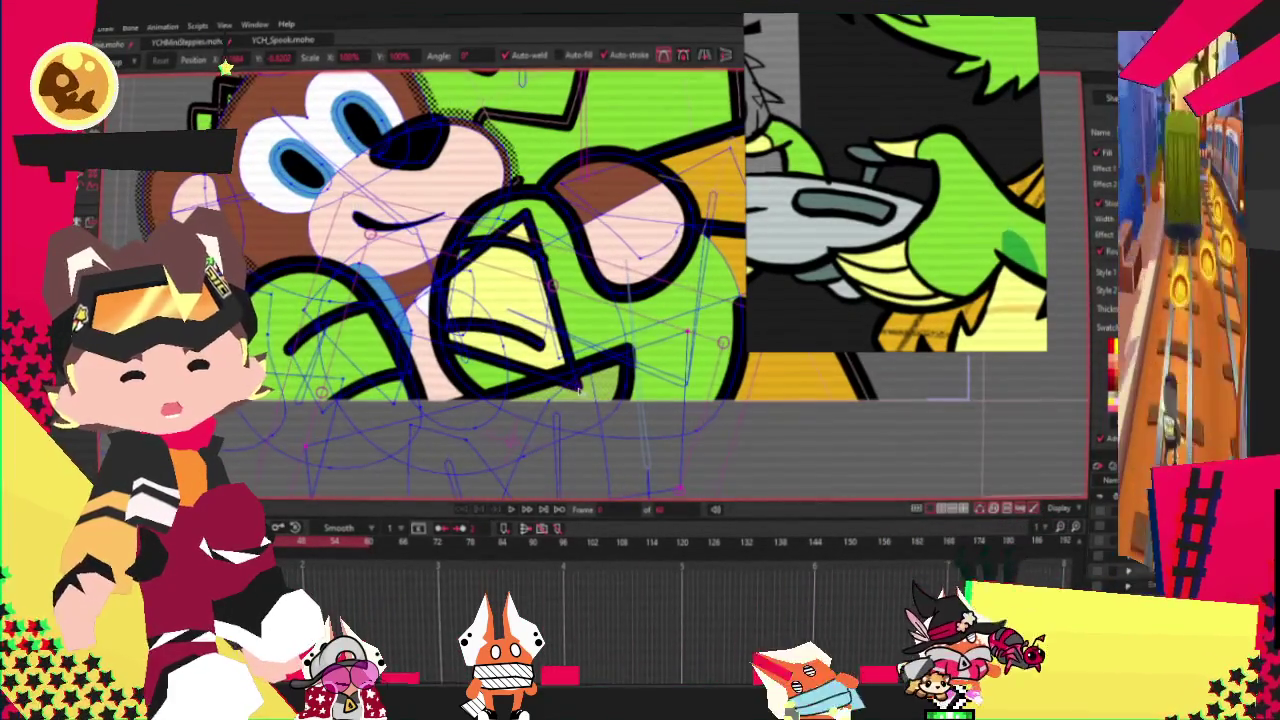
pyautogui.moveTo(578, 392); pyautogui.dragTo(478, 418)
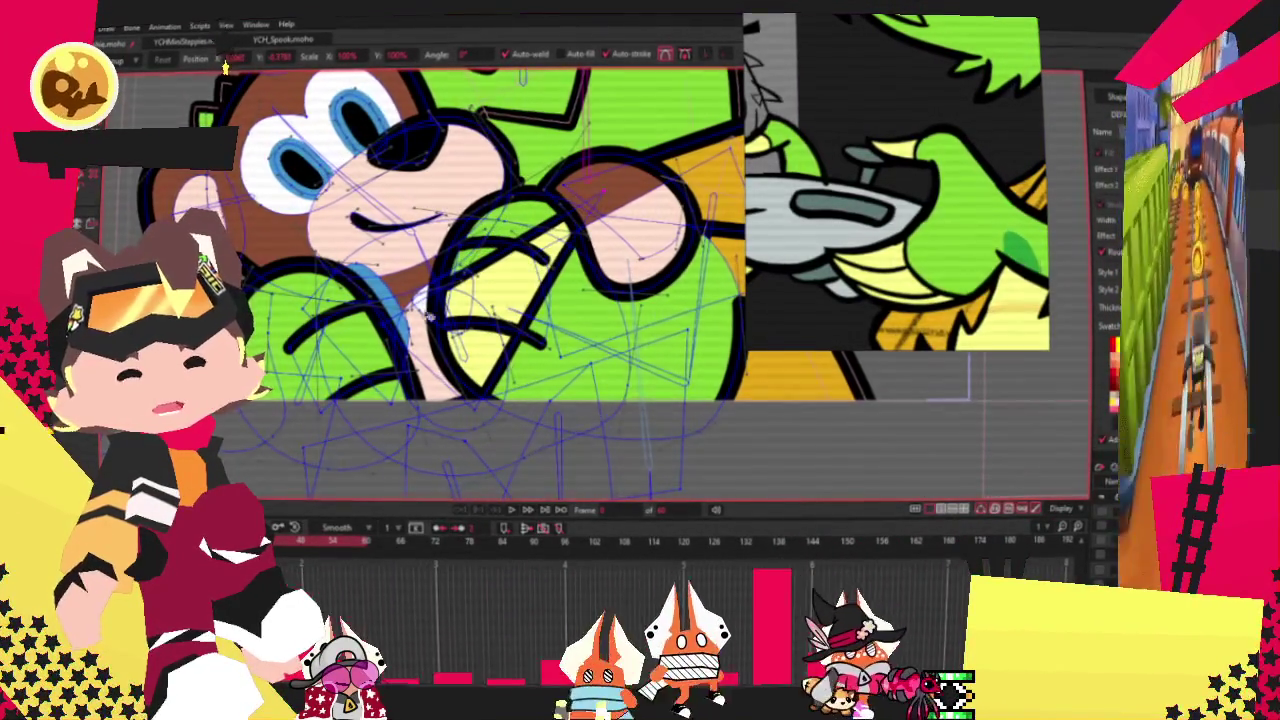
pyautogui.scroll(2, 478, 210)
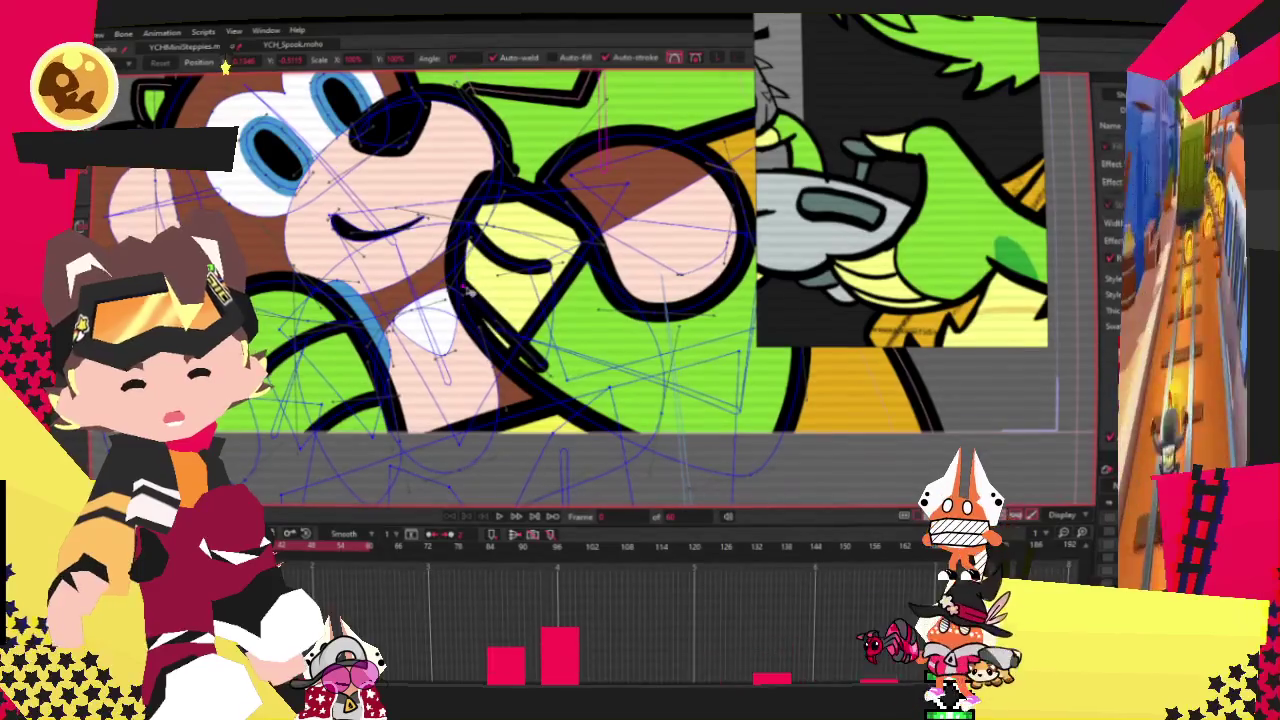
pyautogui.scroll(2, 542, 320)
pyautogui.scroll(2, 496, 300)
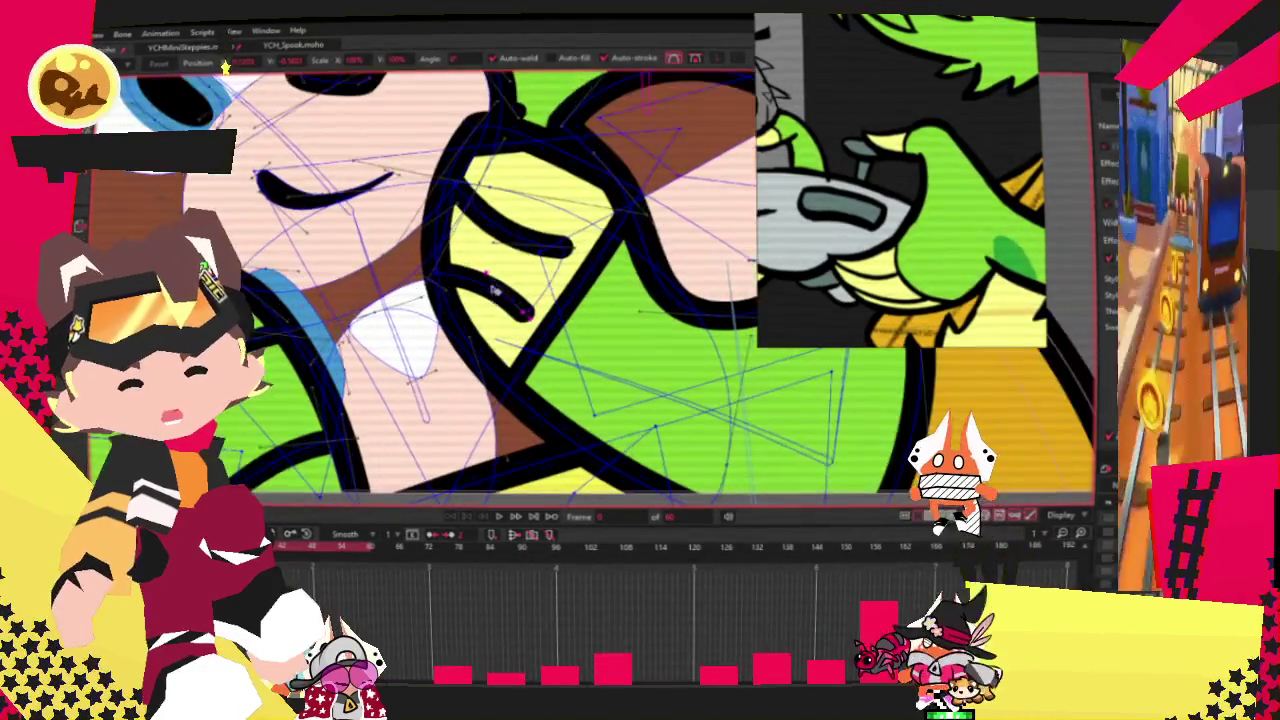
pyautogui.scroll(-3, 466, 304)
pyautogui.scroll(3, 480, 203)
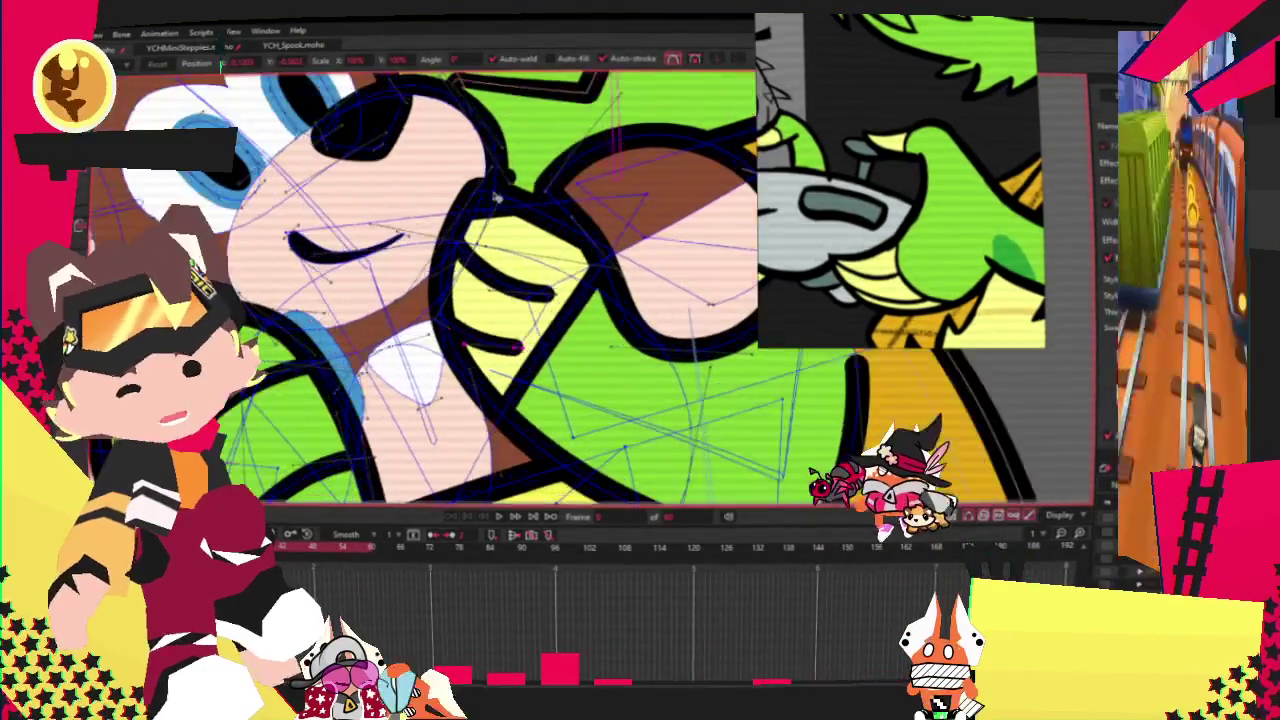